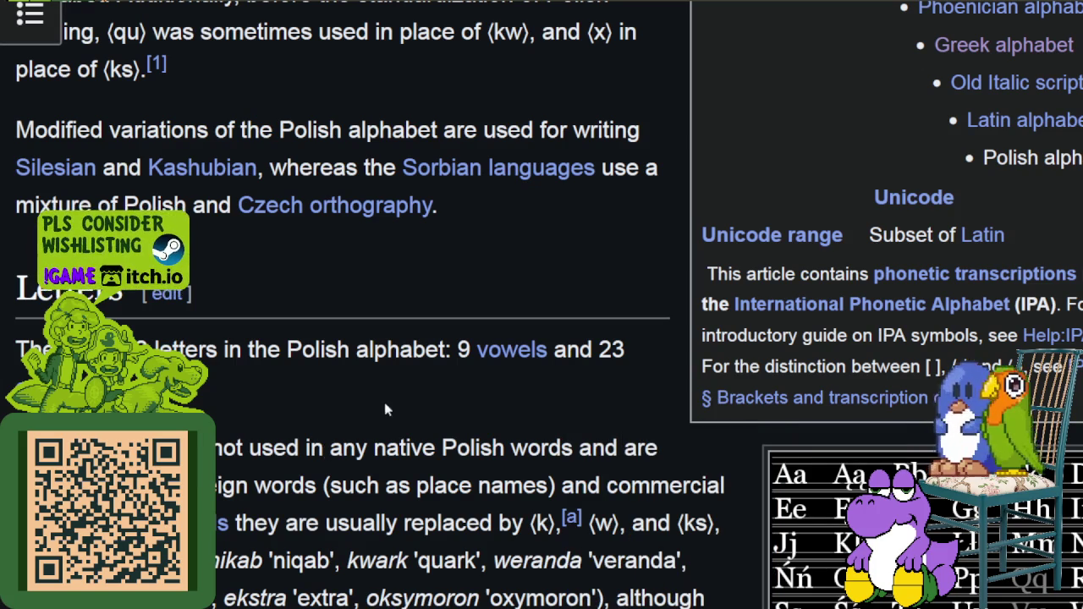
# Read through Wikipedia's Polish alphabet letter table, then return to Aseprite
pyautogui.scroll(-4, 385, 391)
pyautogui.scroll(-2, 441, 355)
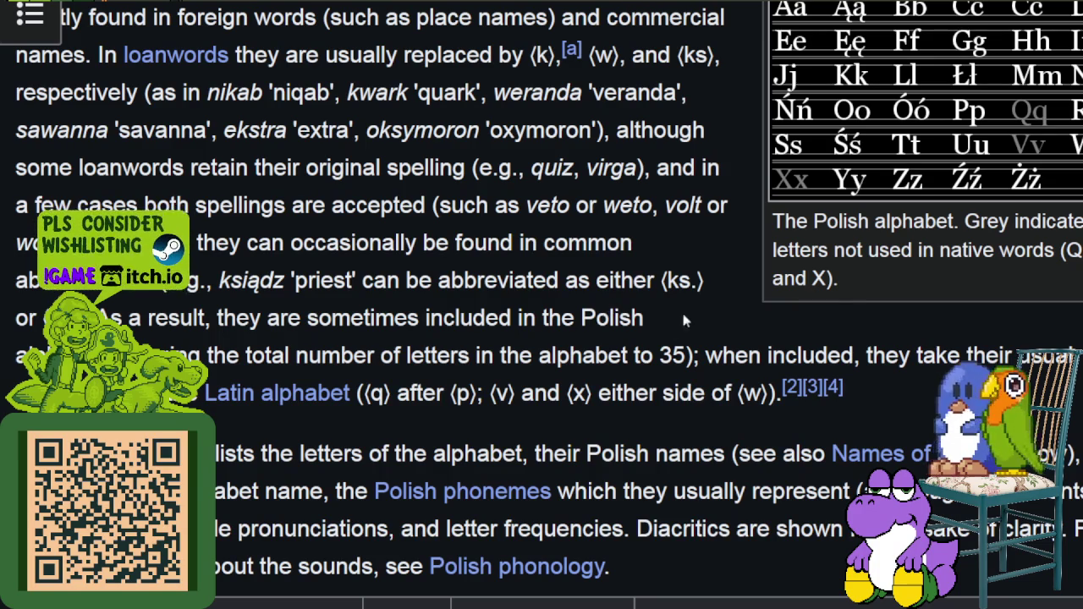
pyautogui.scroll(2, 736, 277)
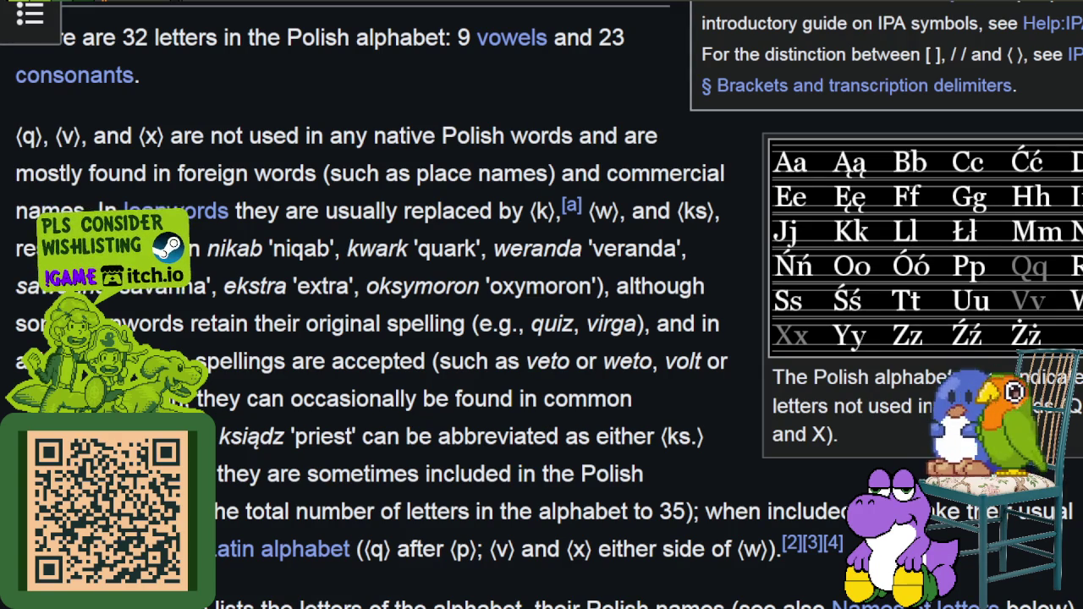
pyautogui.hotkey('alt', 'Tab')
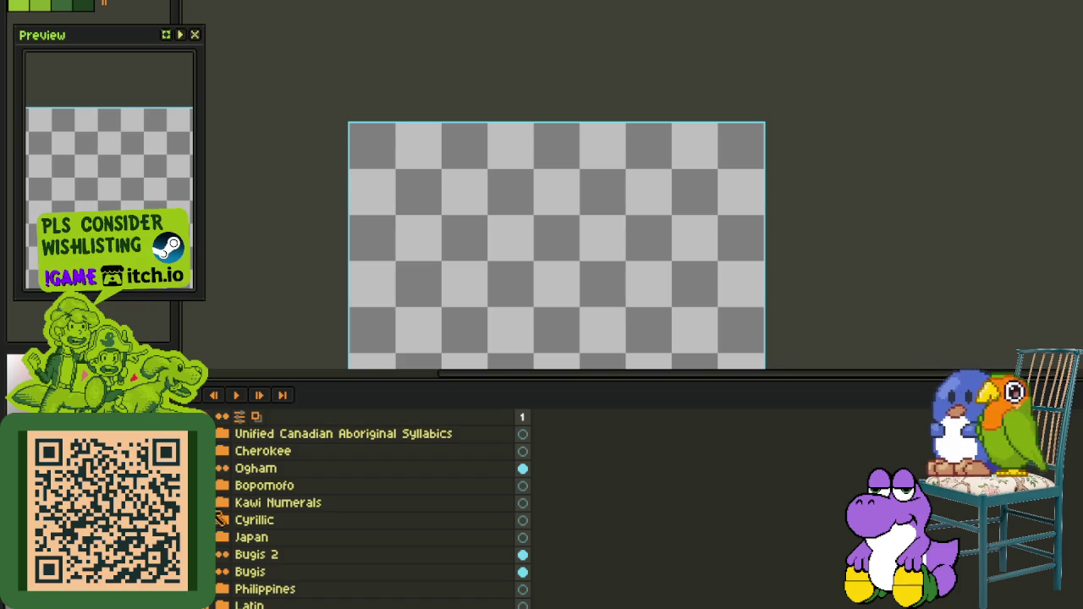
# Expand the Latin layer group and center the accented capital glyph rows on the canvas
pyautogui.scroll(-2, 221, 534)
pyautogui.scroll(-1, 221, 546)
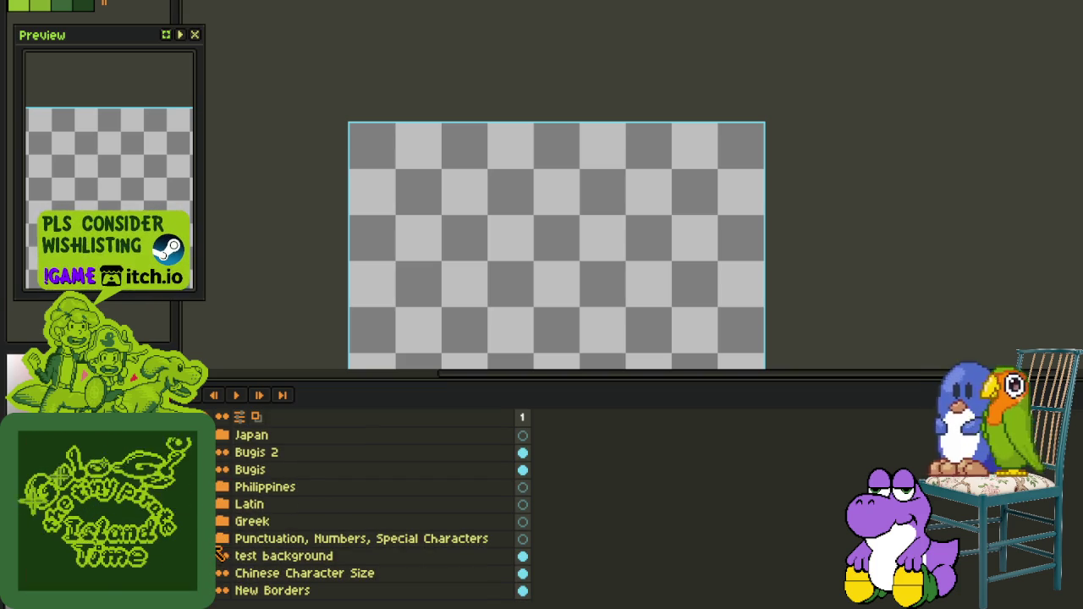
pyautogui.click(222, 505)
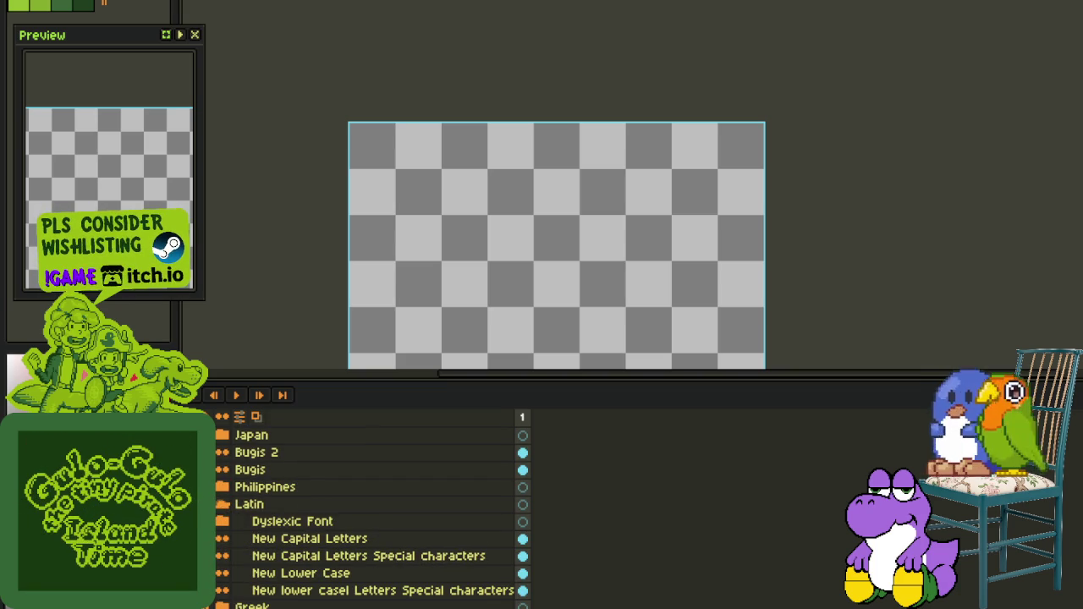
pyautogui.scroll(-1, 372, 519)
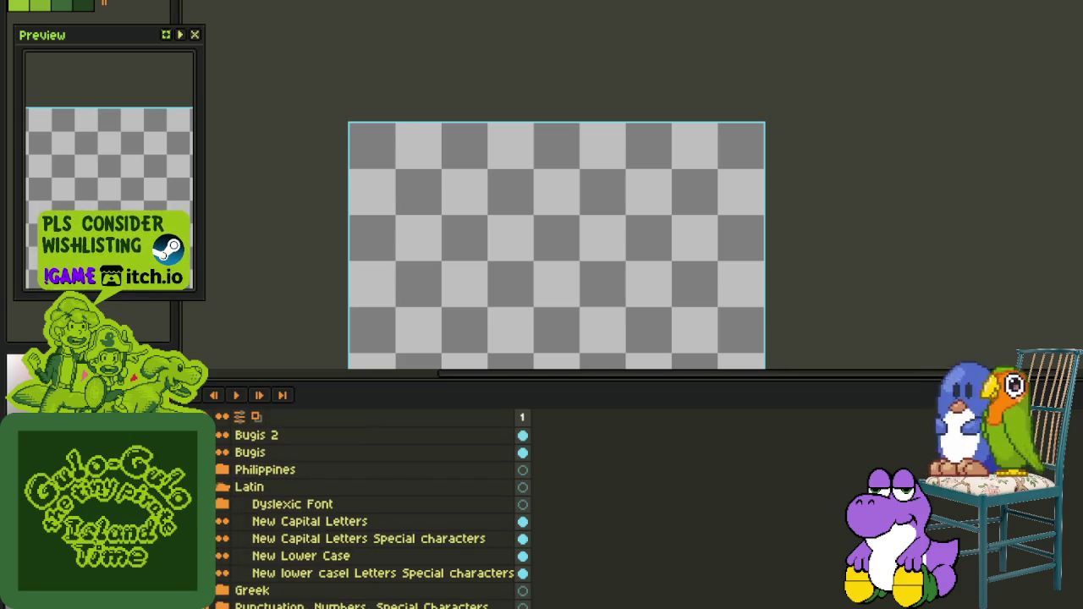
pyautogui.scroll(-1, 435, 327)
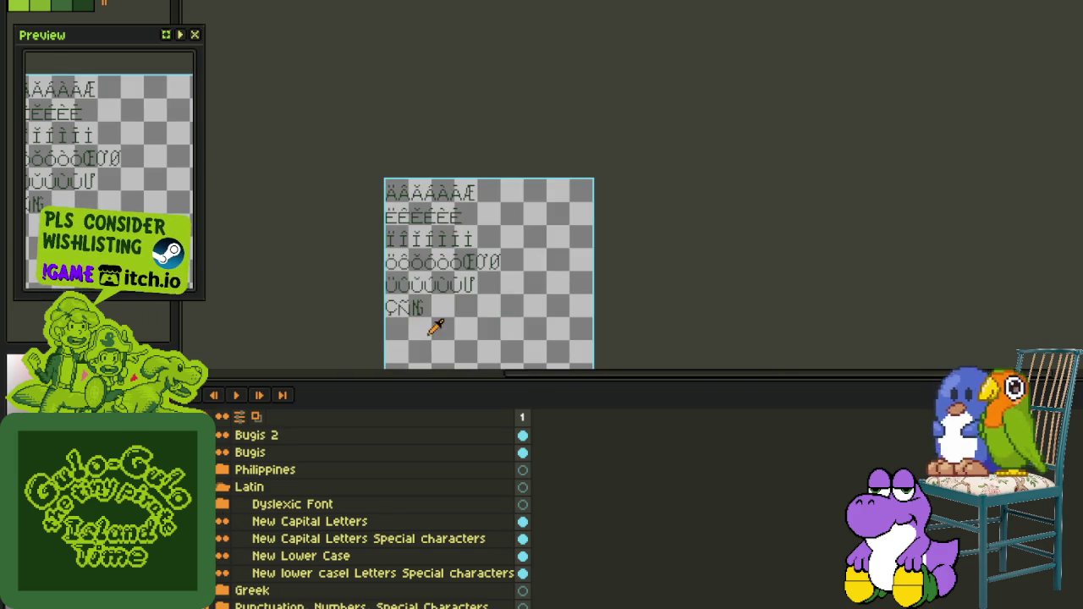
pyautogui.scroll(1, 440, 308)
pyautogui.moveTo(440, 222); pyautogui.dragTo(461, 271)
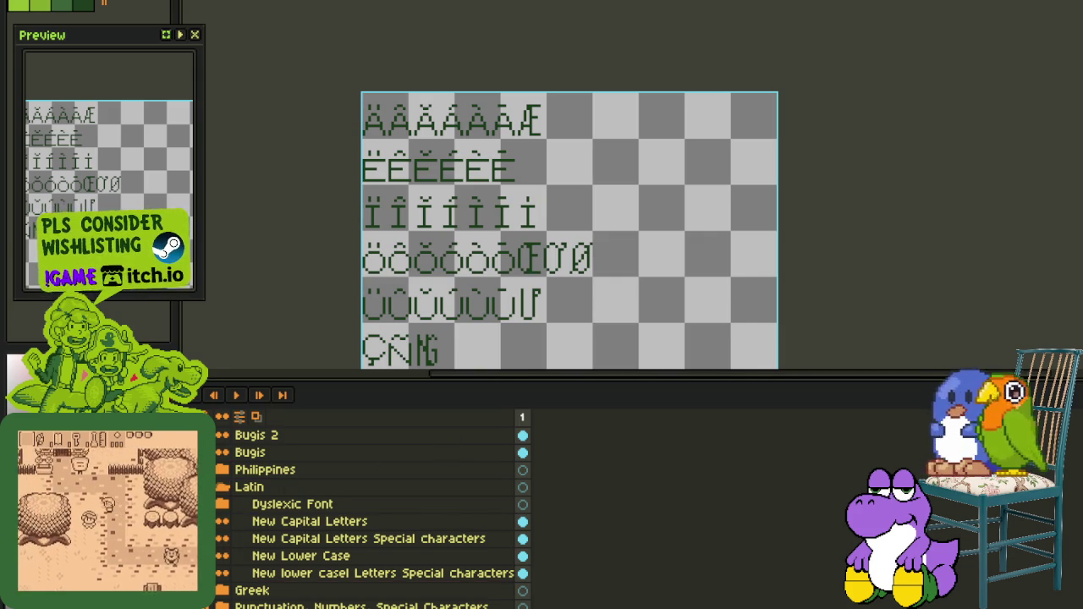
# Toggle the glyph and red cell layers' visibility so the red grid shows behind the glyphs
pyautogui.click(218, 549)
pyautogui.click(220, 568)
pyautogui.scroll(-4, 372, 507)
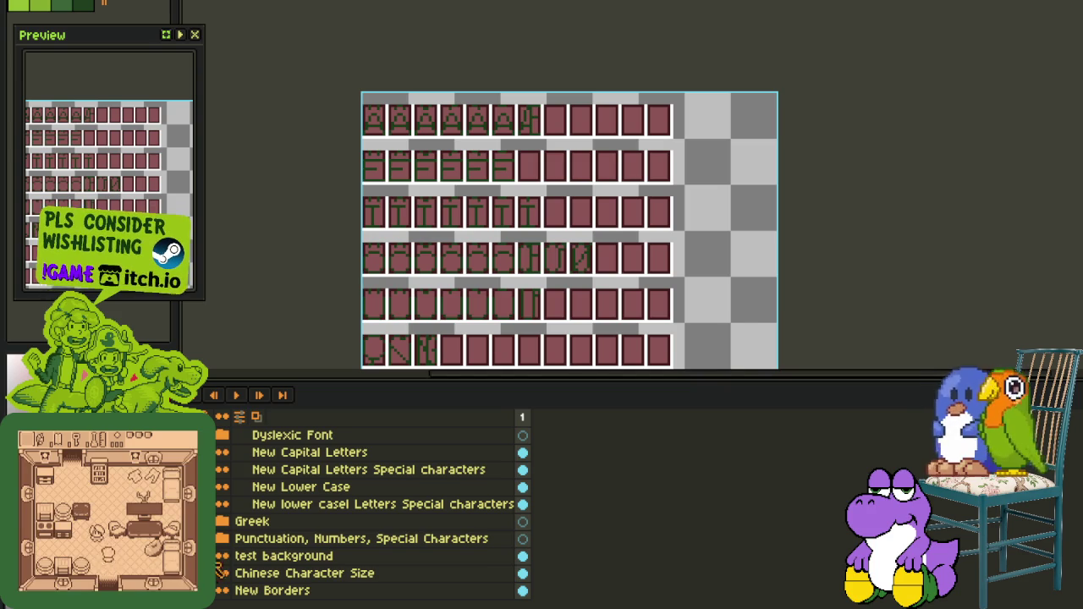
pyautogui.scroll(2, 555, 118)
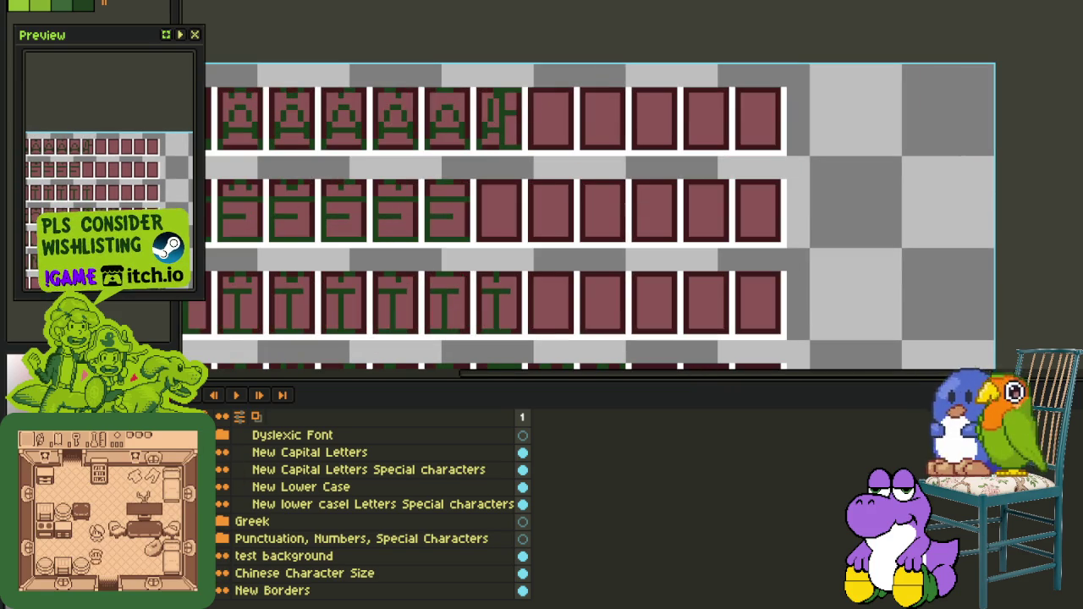
pyautogui.click(222, 556)
pyautogui.click(222, 557)
pyautogui.moveTo(267, 487)
pyautogui.mouseDown()
pyautogui.moveTo(275, 474)
pyautogui.moveTo(220, 486)
pyautogui.mouseUp()
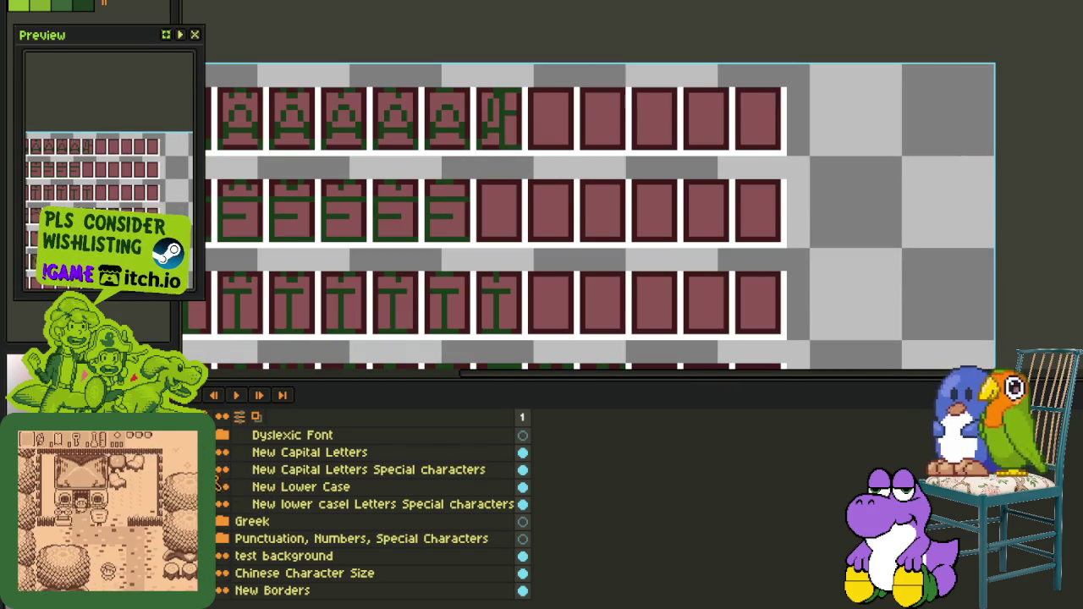
# Save the font sheet as a new file ending in _Attempt 3.aseprite
pyautogui.click(25, 2)
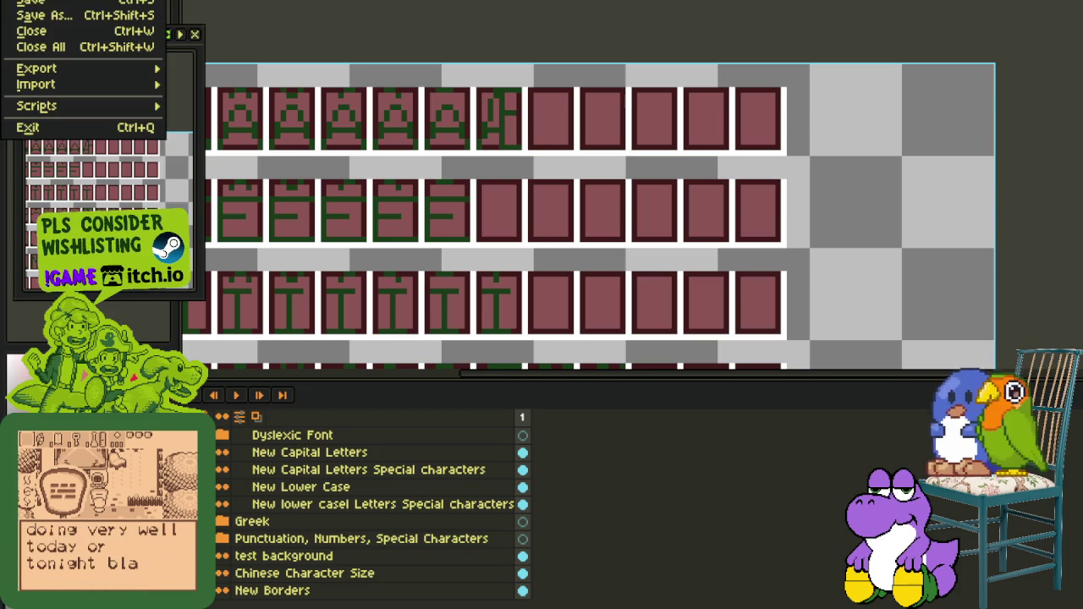
pyautogui.click(43, 17)
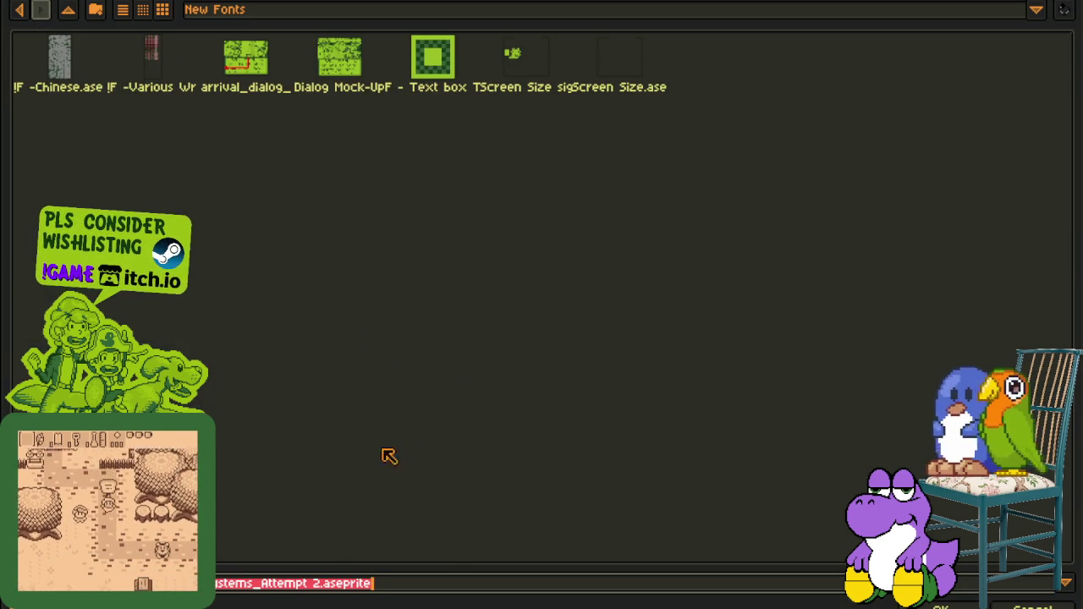
pyautogui.click(320, 584)
pyautogui.press('BackSpace')
pyautogui.write('3')
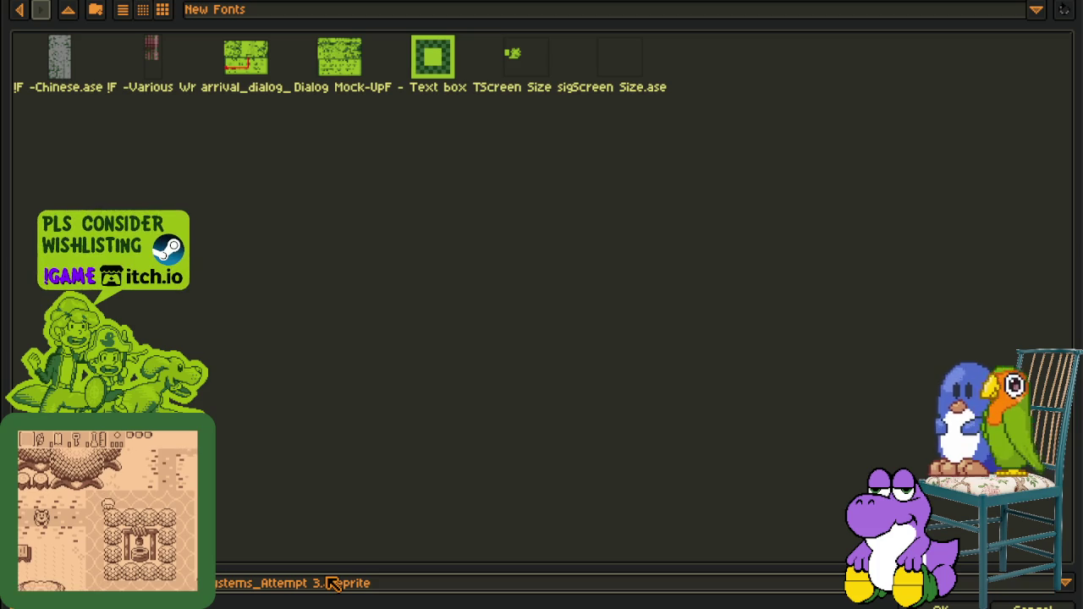
pyautogui.press('Return')
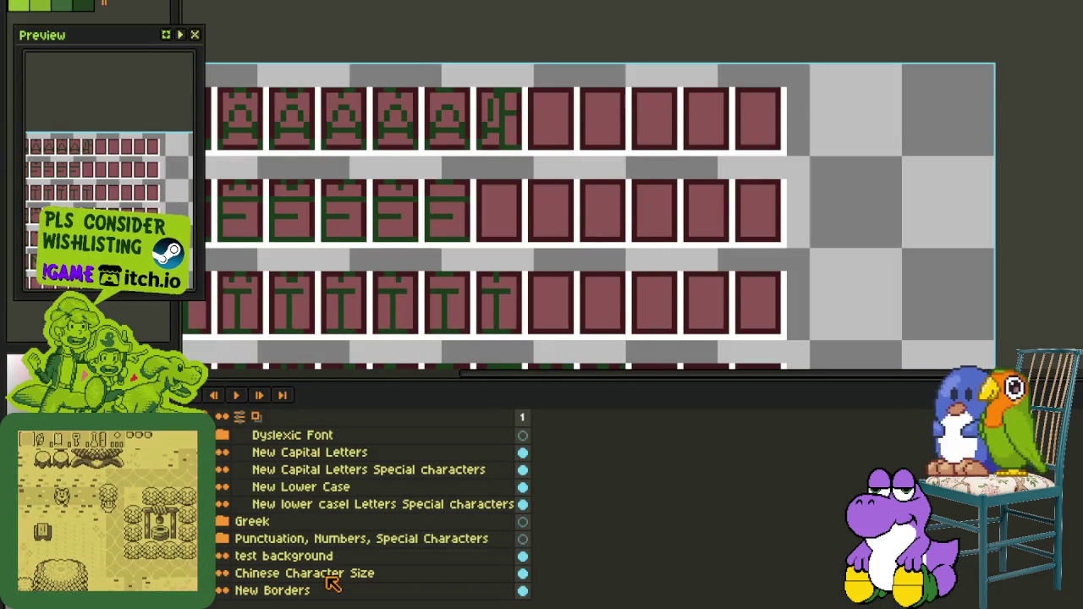
pyautogui.scroll(-1, 576, 273)
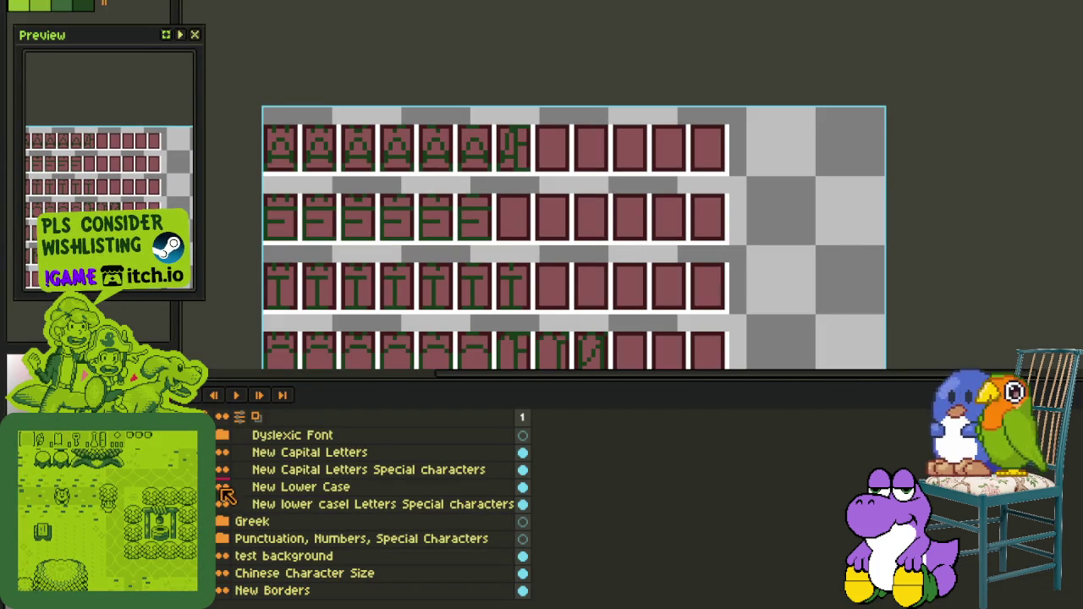
pyautogui.click(338, 469)
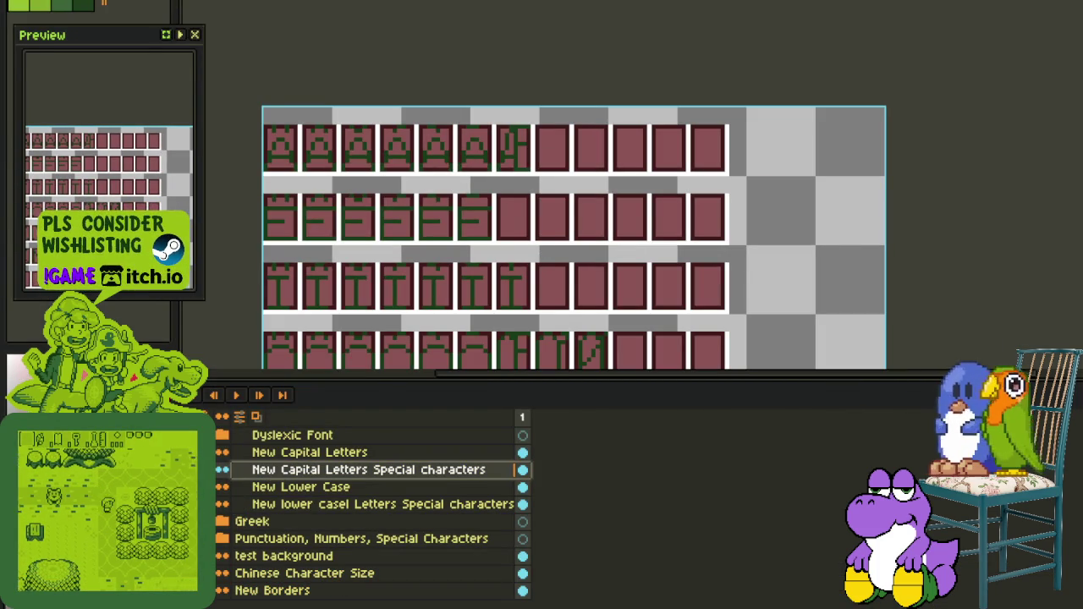
# Recolour the special-character capital glyphs from green to red
pyautogui.scroll(3, 517, 154)
pyautogui.hotkey('shift', 'r')
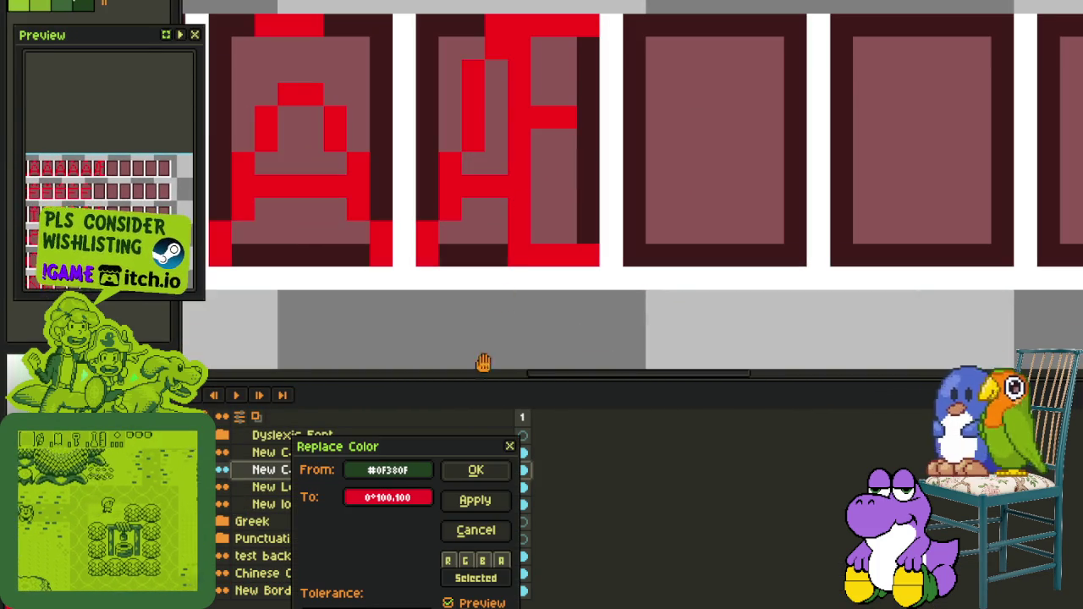
pyautogui.click(479, 462)
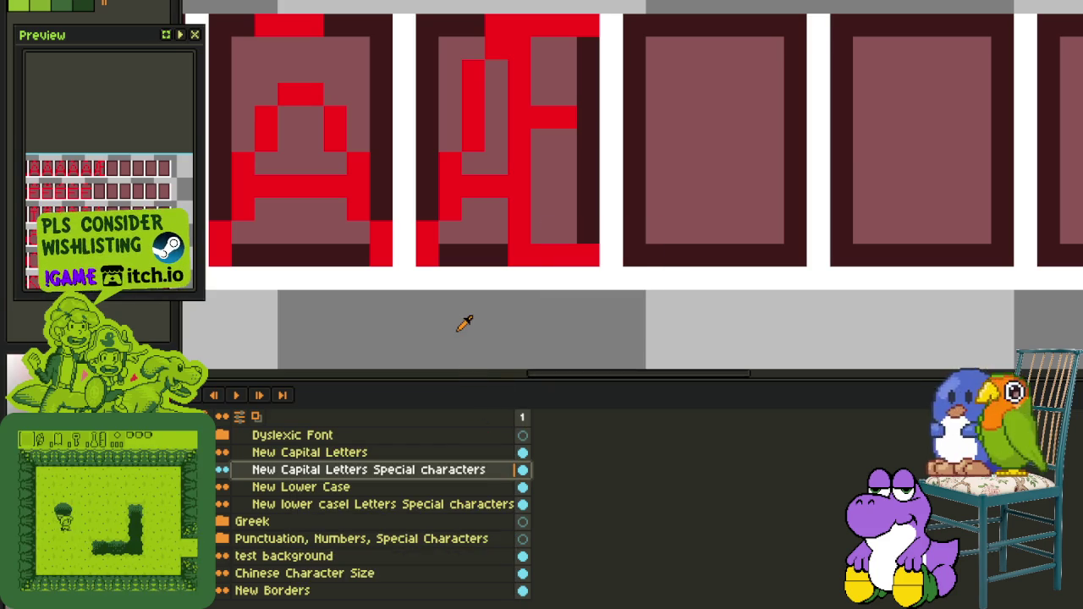
pyautogui.press('Tab')
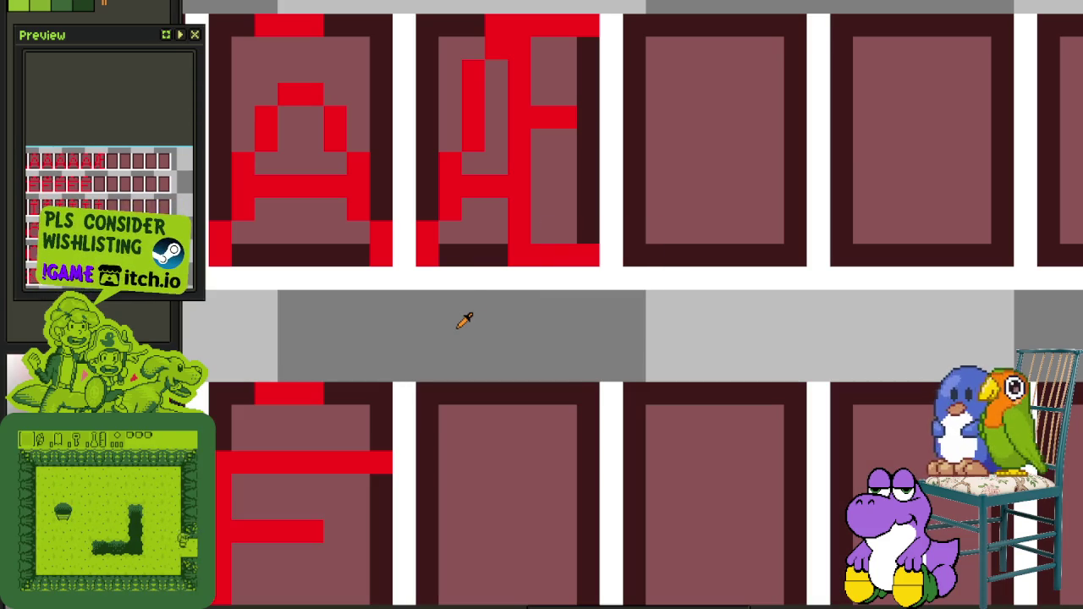
# Move the first A glyph into the eighth cell of its row and save the sheet
pyautogui.scroll(-3, 465, 324)
pyautogui.moveTo(448, 283); pyautogui.dragTo(592, 316)
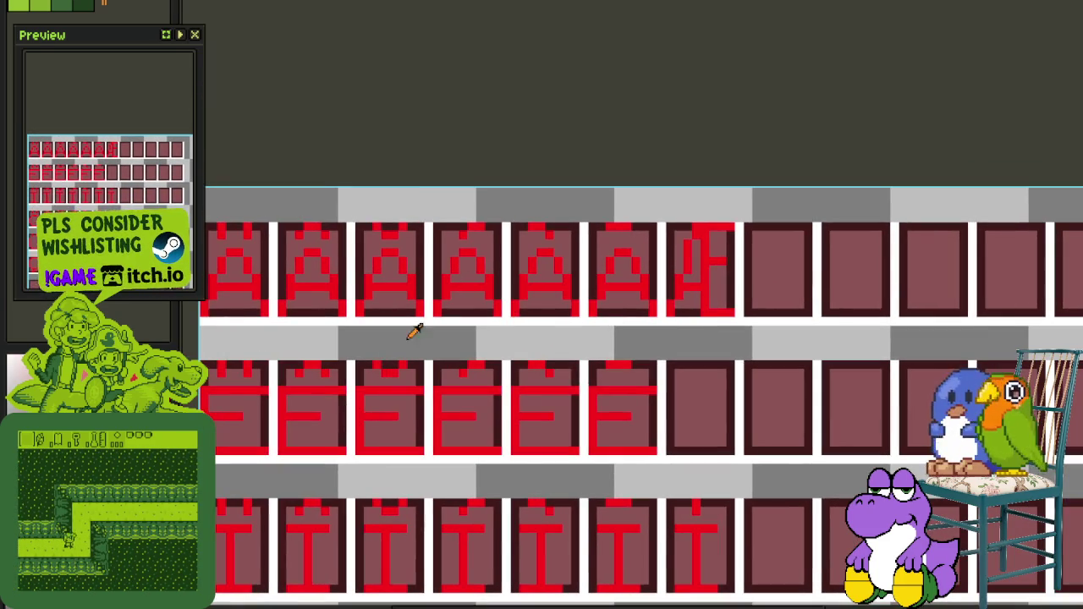
pyautogui.moveTo(457, 334); pyautogui.dragTo(581, 339)
pyautogui.scroll(2, 483, 308)
pyautogui.moveTo(483, 308)
pyautogui.mouseDown()
pyautogui.moveTo(385, 224)
pyautogui.moveTo(737, 191)
pyautogui.mouseUp()
pyautogui.scroll(-3, 355, 195)
pyautogui.scroll(1, 743, 199)
pyautogui.scroll(1, 743, 199)
pyautogui.hotkey('ctrl', 's')
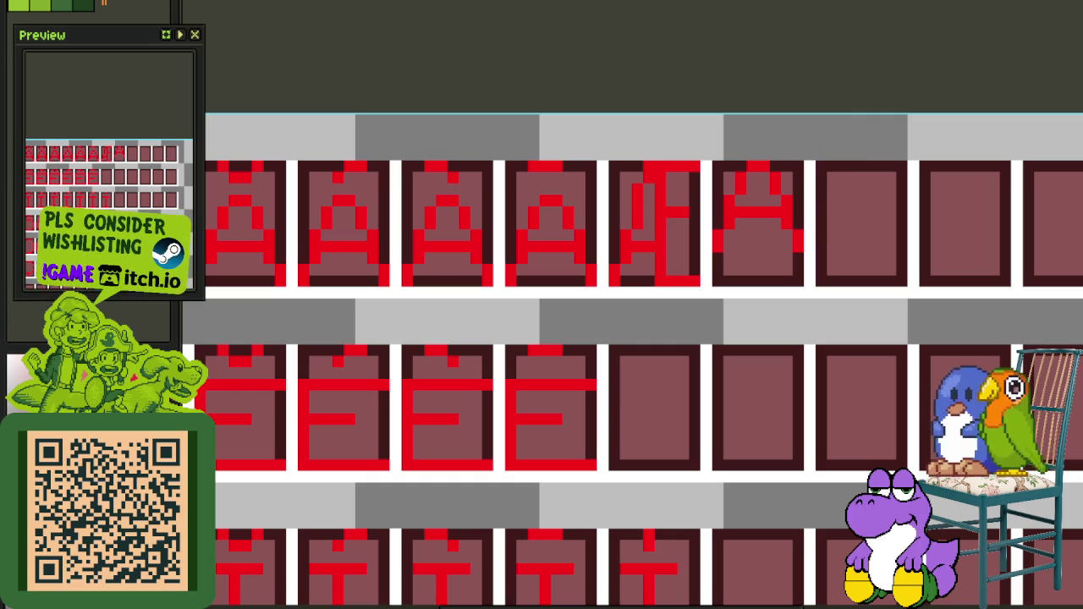
# Add three red pixels to the moved A glyph in the eighth cell to extend its strokes
pyautogui.scroll(4, 742, 235)
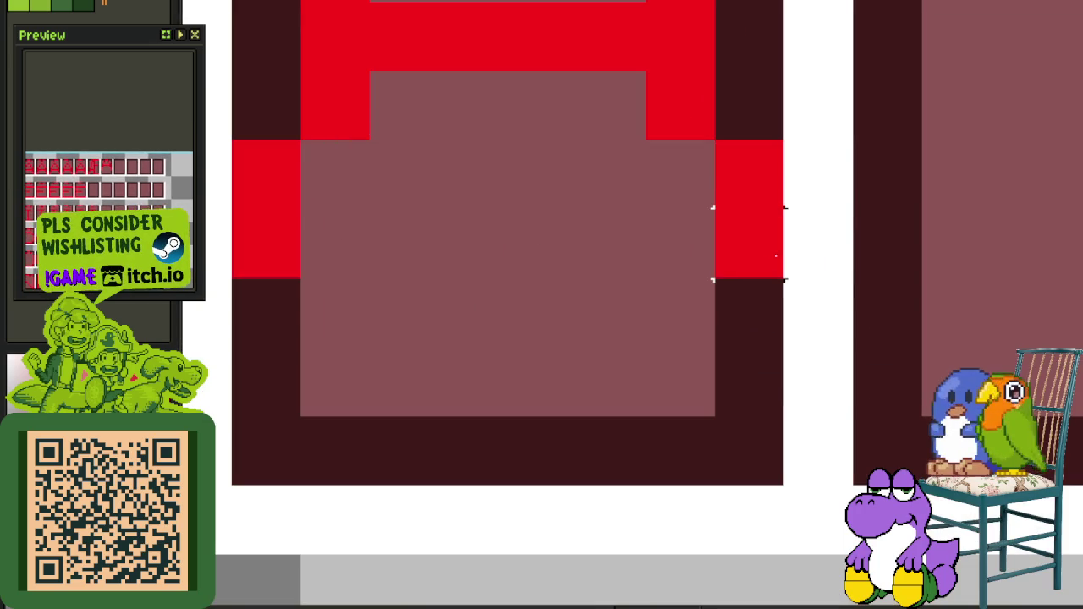
pyautogui.click(697, 305)
pyautogui.click(680, 368)
pyautogui.click(729, 436)
pyautogui.scroll(-4, 729, 436)
pyautogui.scroll(-2, 716, 481)
pyautogui.moveTo(607, 358)
pyautogui.mouseDown()
pyautogui.moveTo(618, 377)
pyautogui.moveTo(656, 347)
pyautogui.mouseUp()
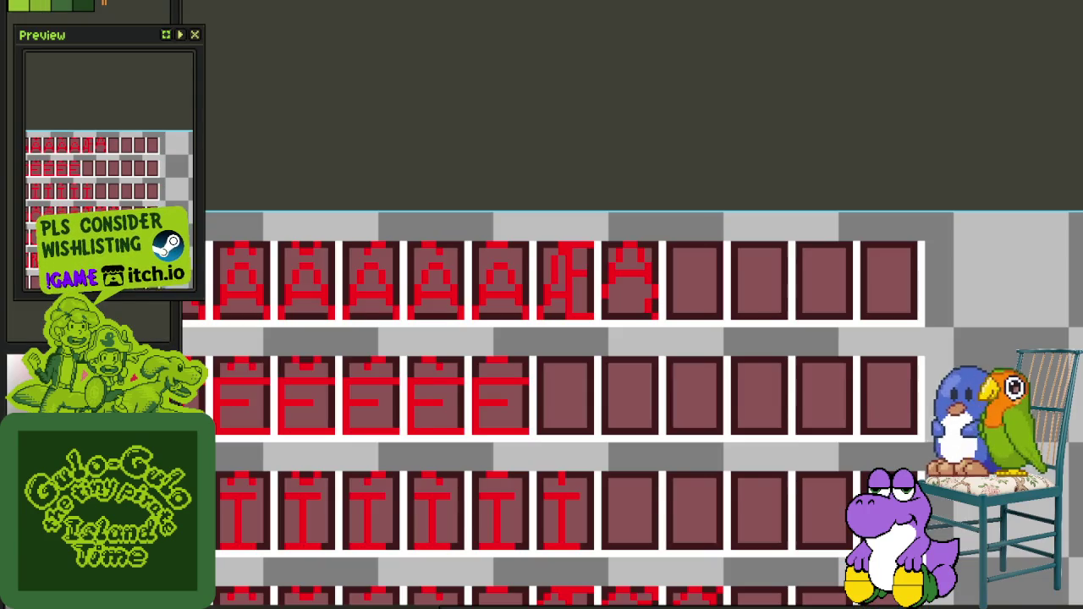
pyautogui.scroll(-3, 669, 221)
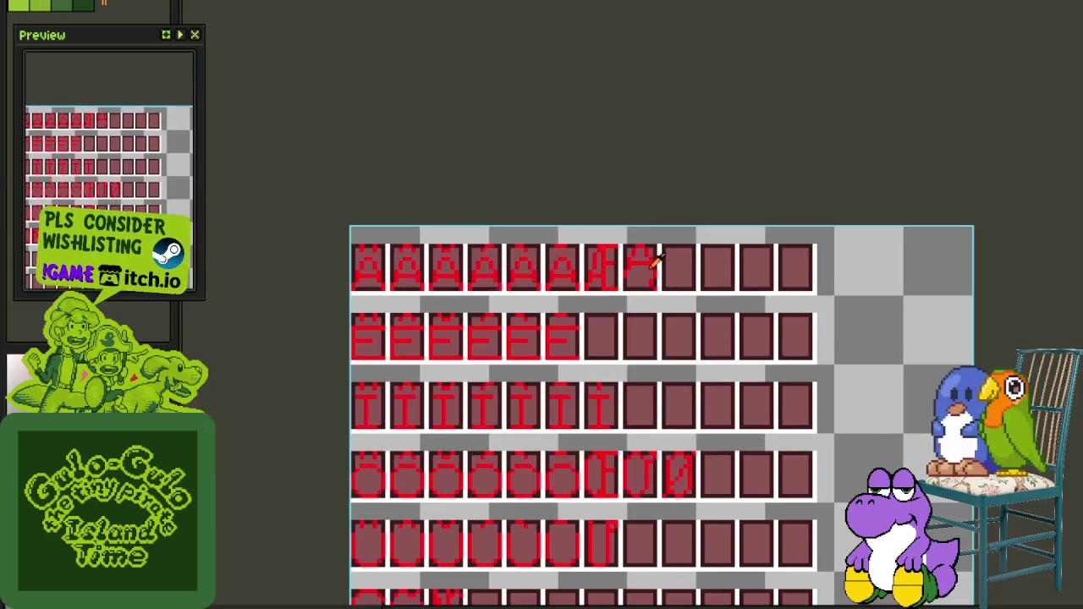
# Move the C glyph into the fourth tile of its row
pyautogui.scroll(4, 678, 207)
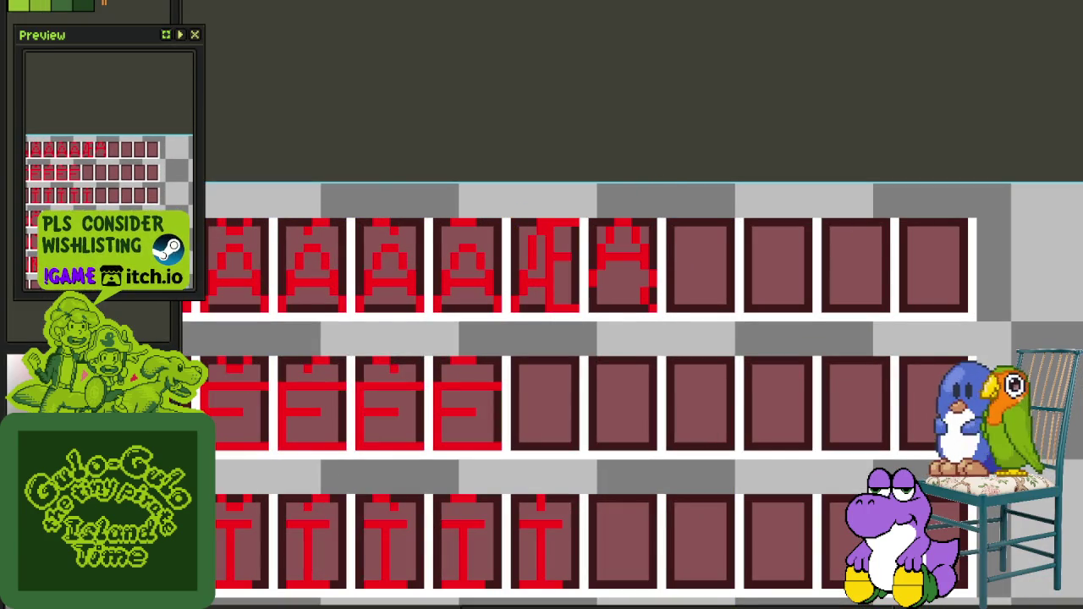
pyautogui.scroll(-2, 534, 305)
pyautogui.moveTo(479, 411); pyautogui.dragTo(575, 184)
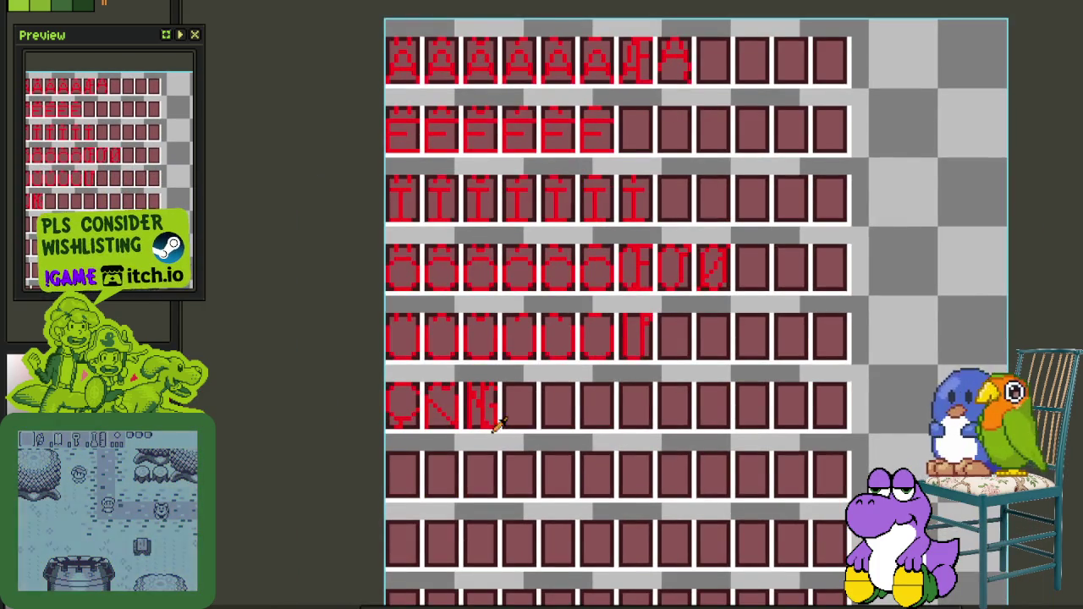
pyautogui.scroll(1, 498, 426)
pyautogui.scroll(1, 460, 399)
pyautogui.scroll(1, 513, 415)
pyautogui.scroll(2, 338, 380)
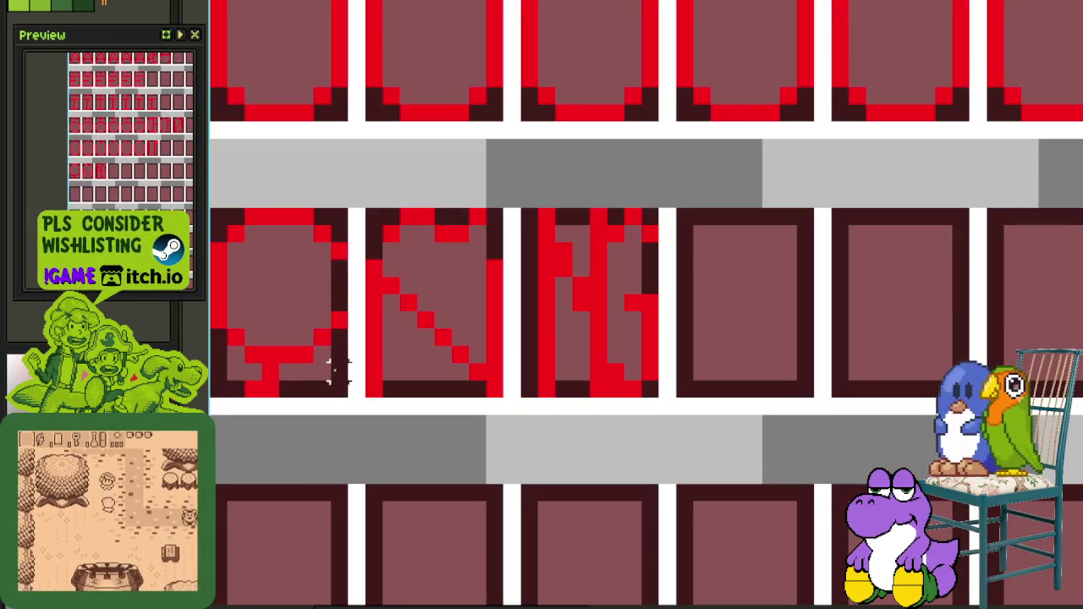
pyautogui.moveTo(339, 356); pyautogui.dragTo(222, 215)
pyautogui.scroll(-2, 243, 259)
pyautogui.moveTo(254, 270)
pyautogui.mouseDown()
pyautogui.moveTo(483, 274)
pyautogui.moveTo(498, 289)
pyautogui.mouseUp()
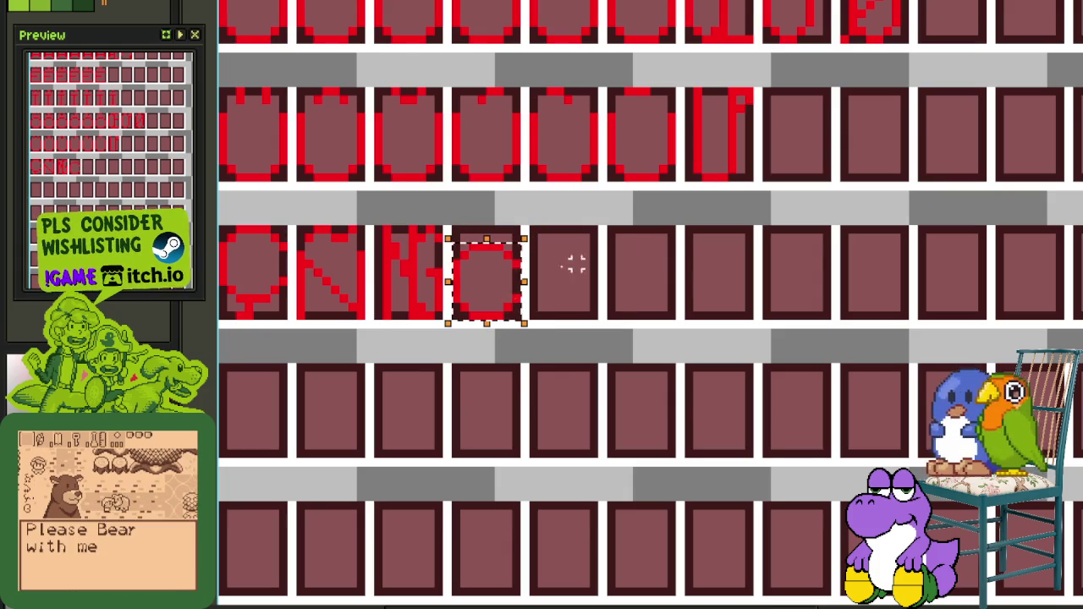
# Move another glyph's tile down one row and deselect it
pyautogui.scroll(-2, 593, 237)
pyautogui.scroll(1, 636, 147)
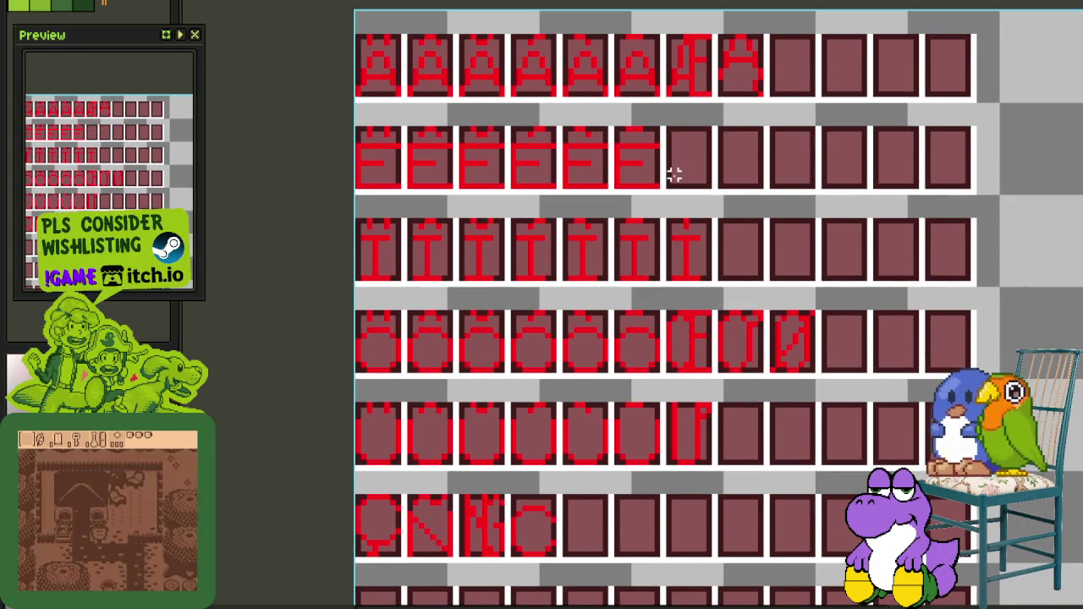
pyautogui.scroll(-1, 593, 438)
pyautogui.moveTo(581, 438); pyautogui.dragTo(580, 346)
pyautogui.scroll(1, 537, 454)
pyautogui.moveTo(537, 455); pyautogui.dragTo(525, 385)
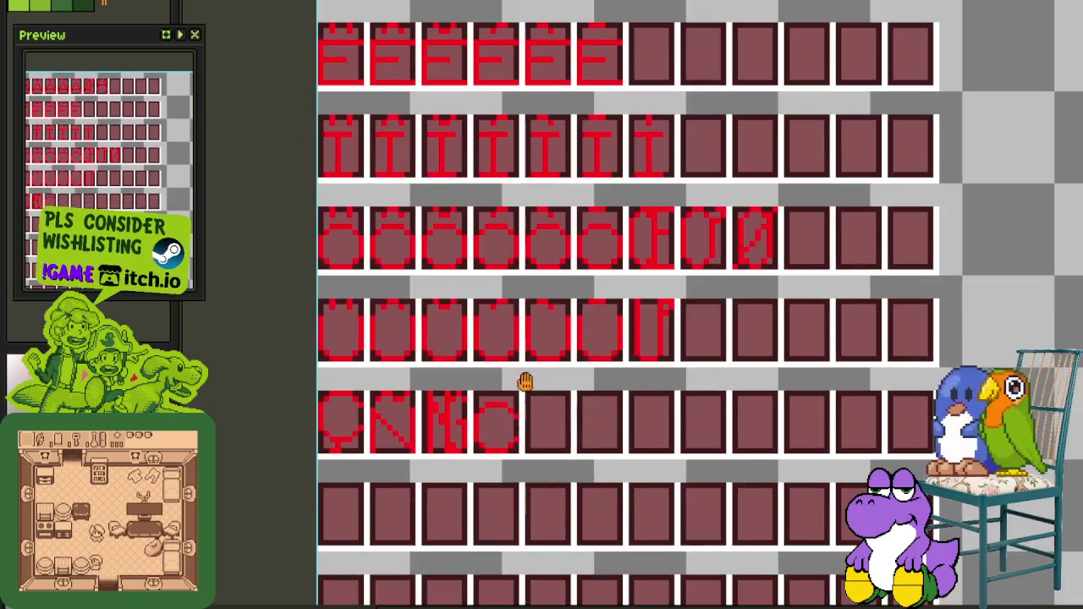
pyautogui.scroll(1, 507, 398)
pyautogui.scroll(-1, 506, 378)
pyautogui.scroll(2, 491, 288)
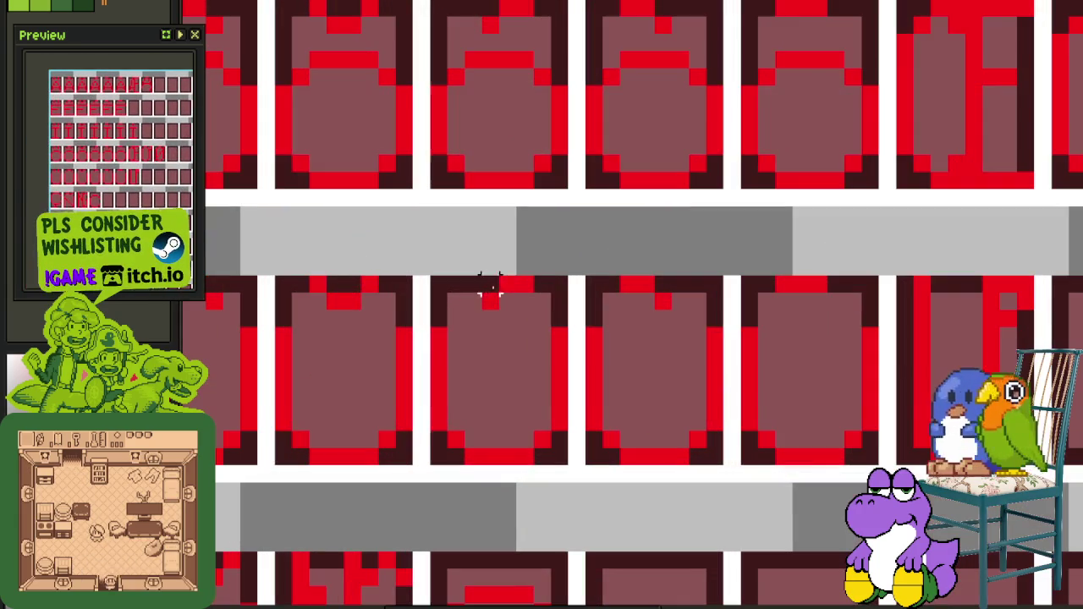
pyautogui.scroll(-3, 508, 286)
pyautogui.scroll(4, 522, 326)
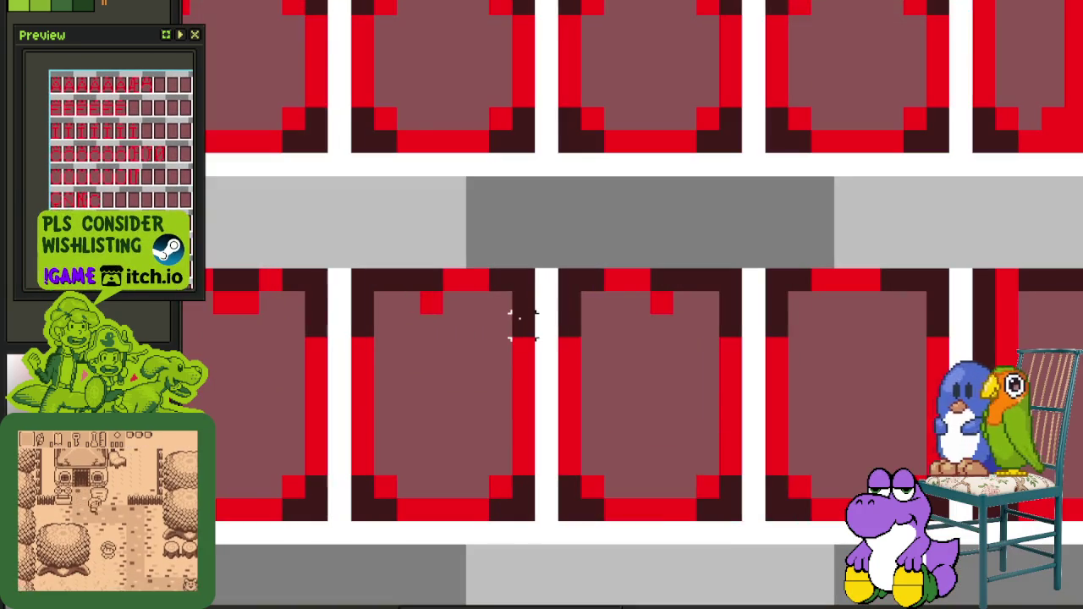
pyautogui.moveTo(523, 326); pyautogui.dragTo(346, 266)
pyautogui.scroll(-3, 375, 297)
pyautogui.moveTo(399, 302); pyautogui.dragTo(412, 424)
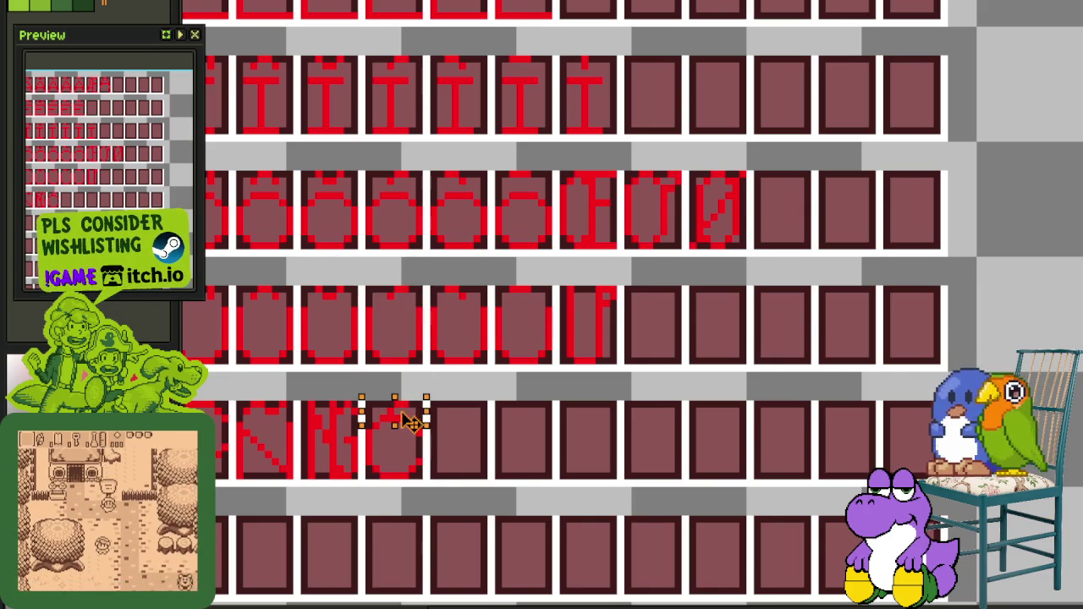
pyautogui.hotkey('ctrl', 'd')
# Erase the top strokes of the round glyph in the bottom row
pyautogui.scroll(1, 390, 338)
pyautogui.scroll(1, 423, 330)
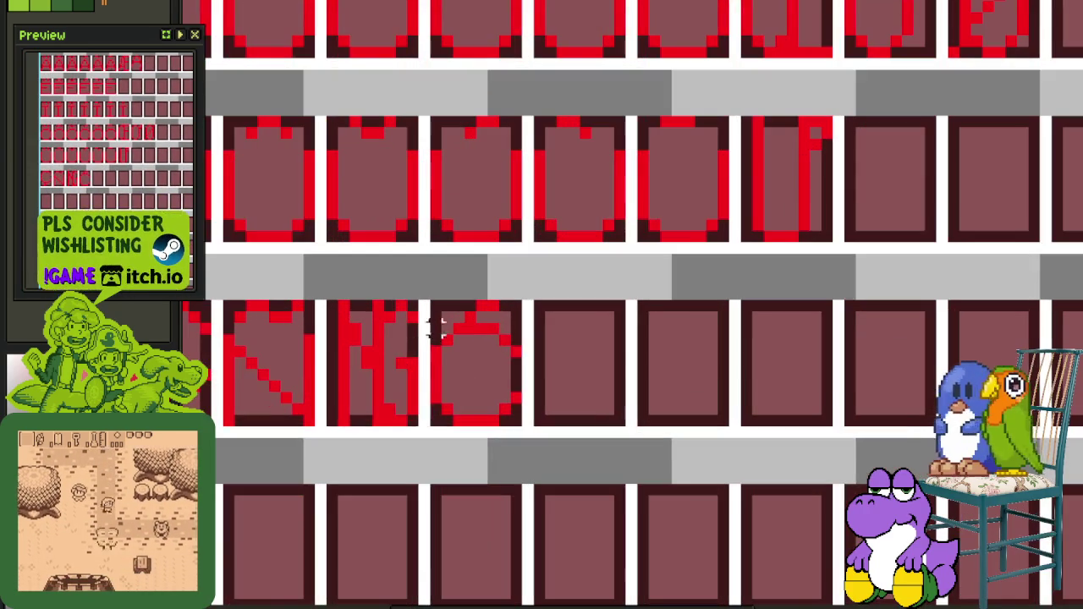
pyautogui.moveTo(426, 331); pyautogui.dragTo(527, 384)
pyautogui.press('Delete')
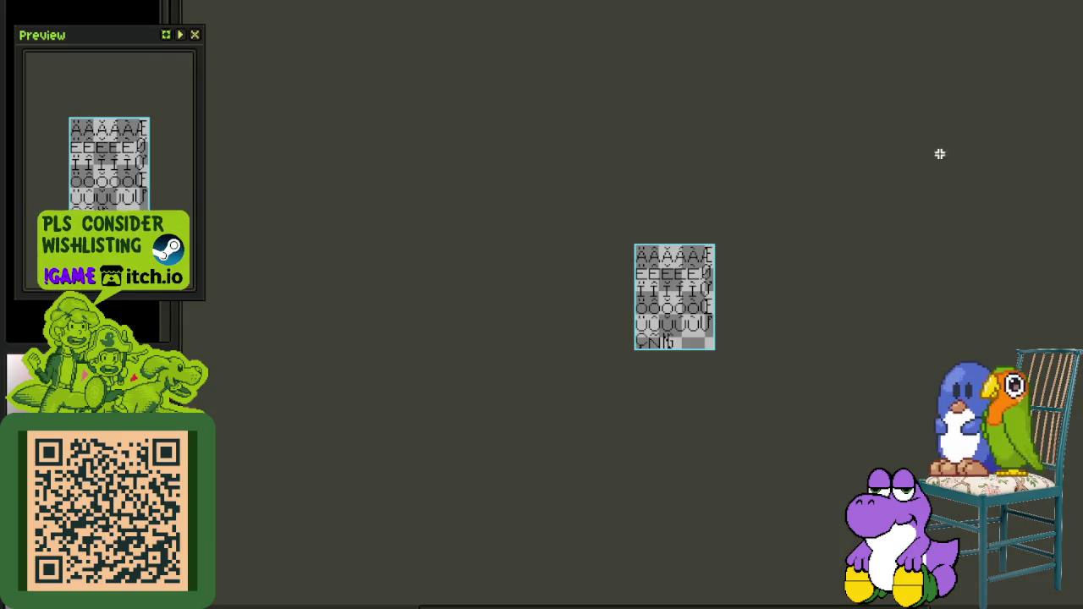
pyautogui.scroll(2, 680, 426)
pyautogui.scroll(1, 666, 233)
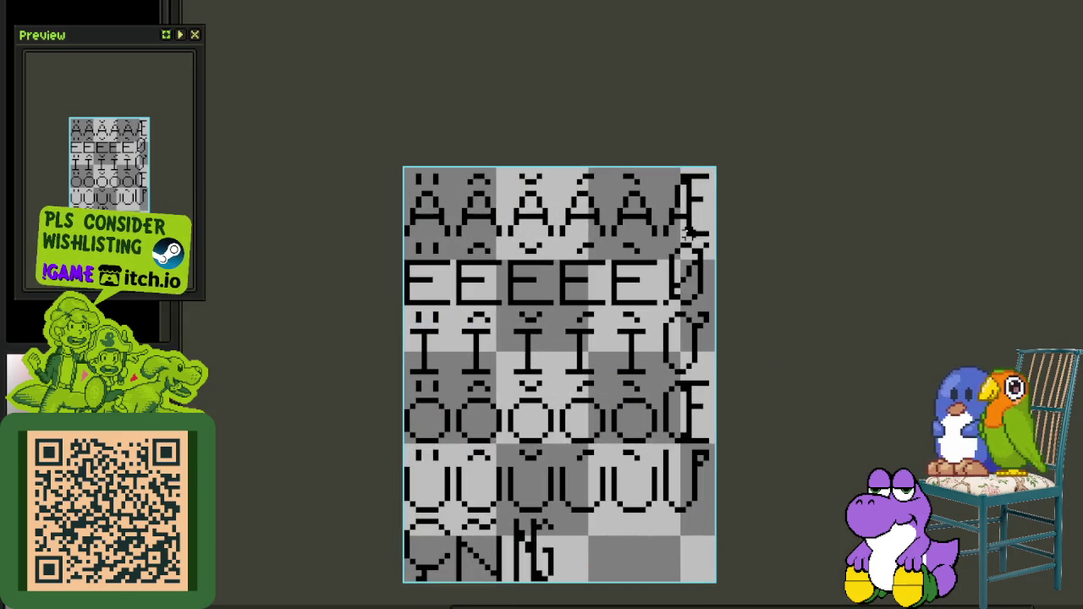
pyautogui.scroll(-1, 679, 281)
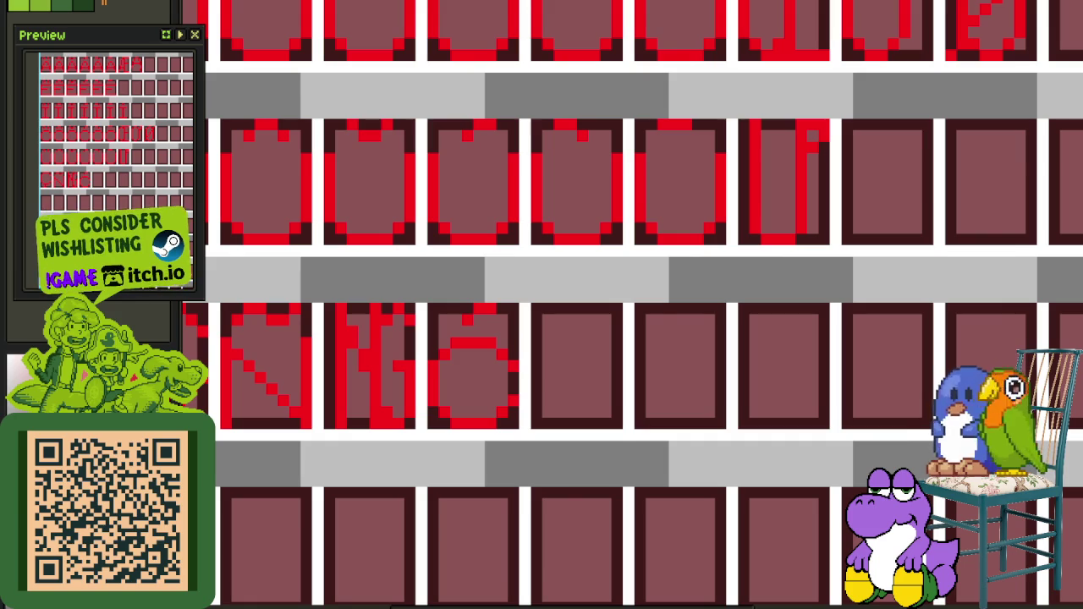
pyautogui.click(430, 14)
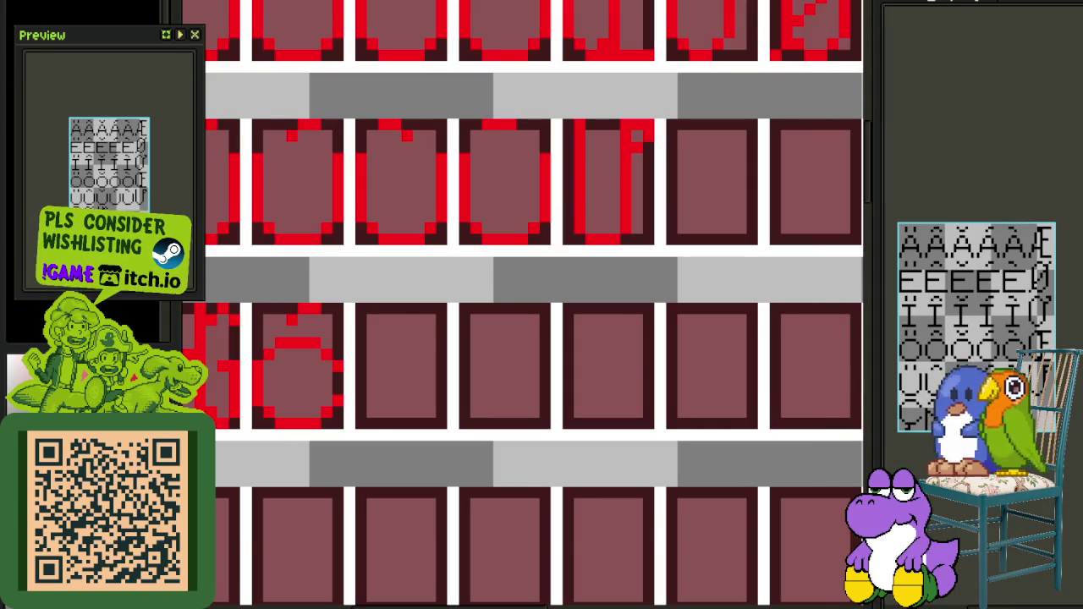
# Move the slashed O glyph from the O row up into the E row after the last E
pyautogui.scroll(-1, 471, 280)
pyautogui.moveTo(571, 295); pyautogui.dragTo(436, 442)
pyautogui.scroll(-1, 436, 442)
pyautogui.scroll(1, 644, 375)
pyautogui.scroll(1, 666, 387)
pyautogui.scroll(1, 617, 407)
pyautogui.scroll(-1, 617, 444)
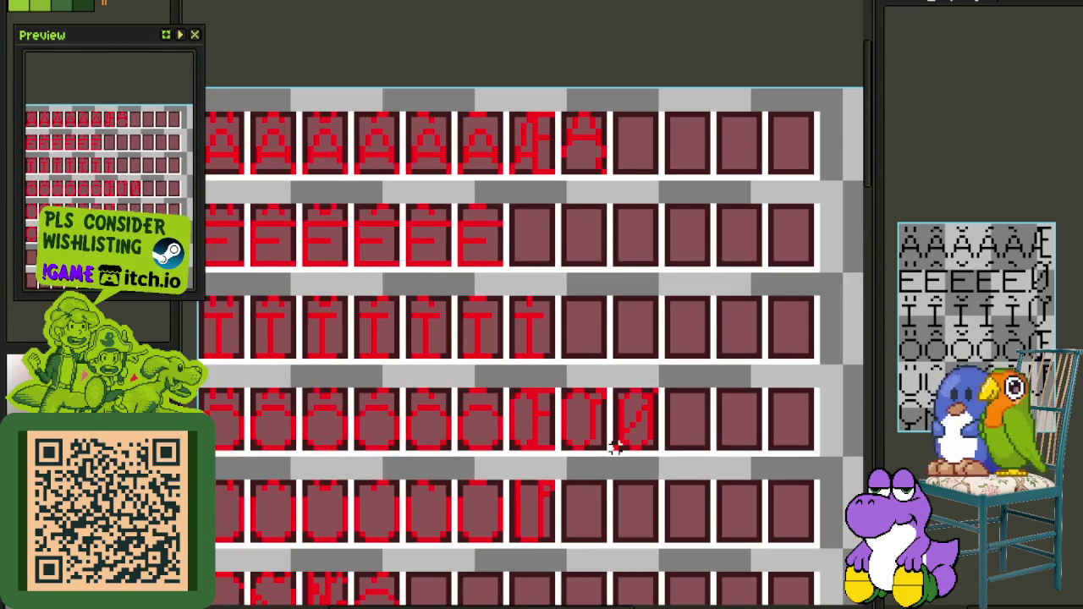
pyautogui.scroll(1, 592, 449)
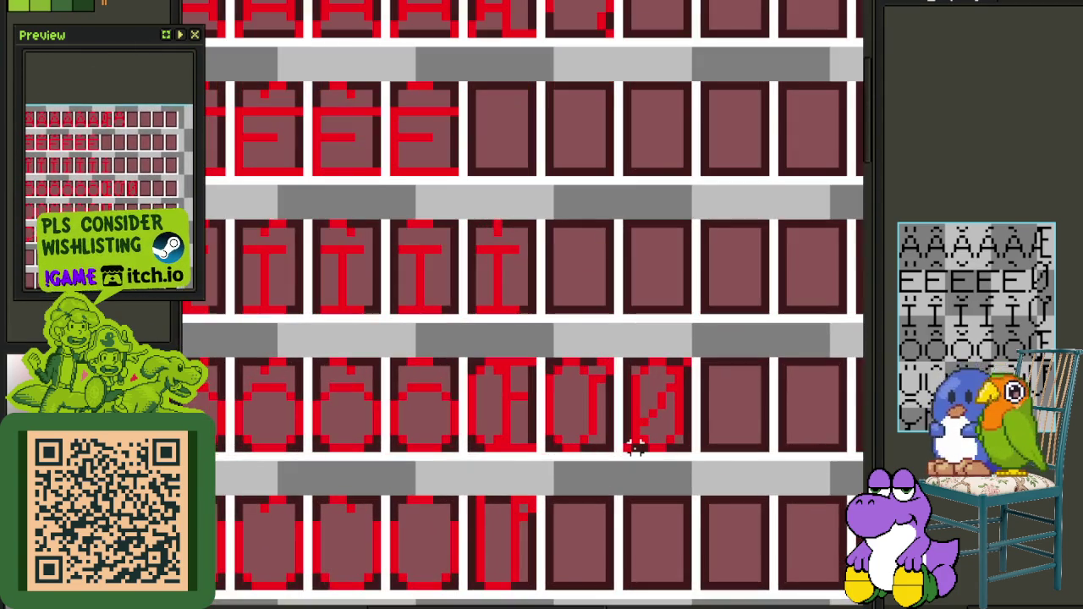
pyautogui.moveTo(634, 448); pyautogui.dragTo(677, 360)
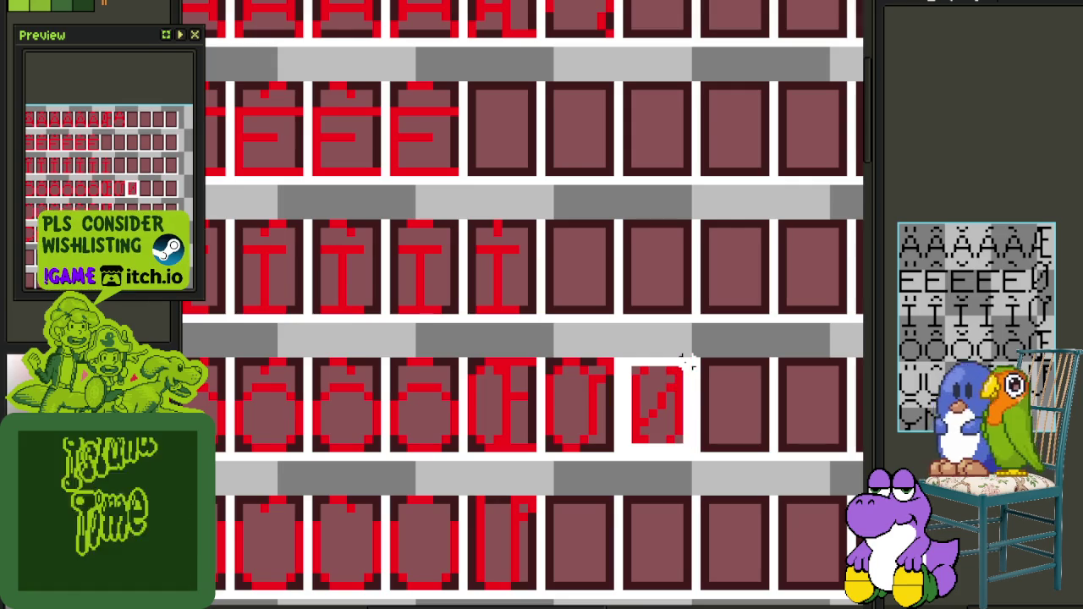
pyautogui.scroll(-1, 681, 390)
pyautogui.moveTo(670, 412)
pyautogui.mouseDown()
pyautogui.moveTo(581, 213)
pyautogui.moveTo(546, 187)
pyautogui.mouseUp()
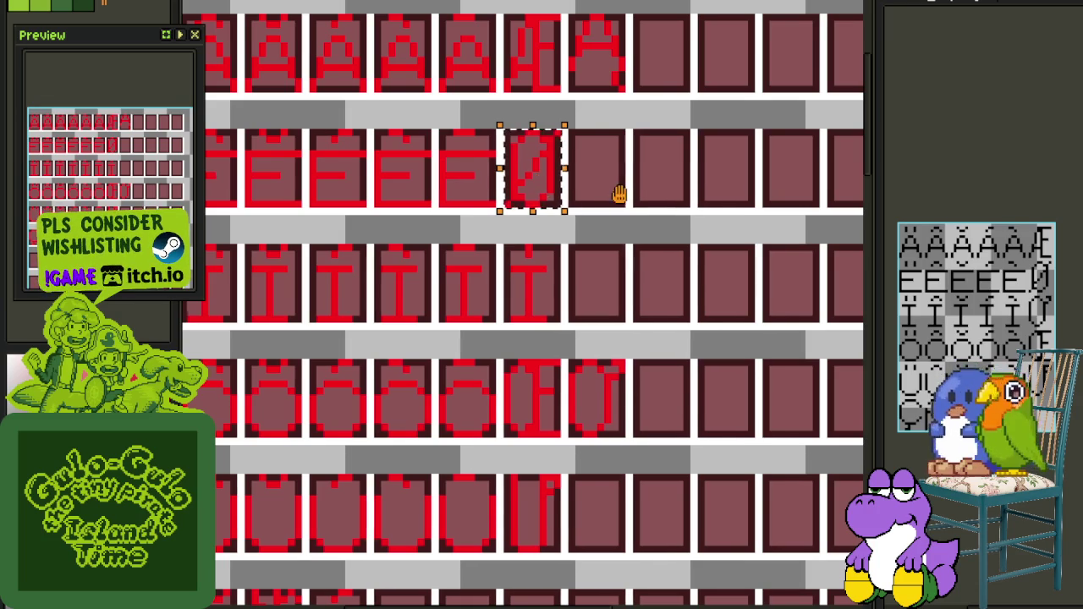
# Pan over the upper glyph rows and left columns to review the layout
pyautogui.moveTo(617, 194); pyautogui.dragTo(783, 245)
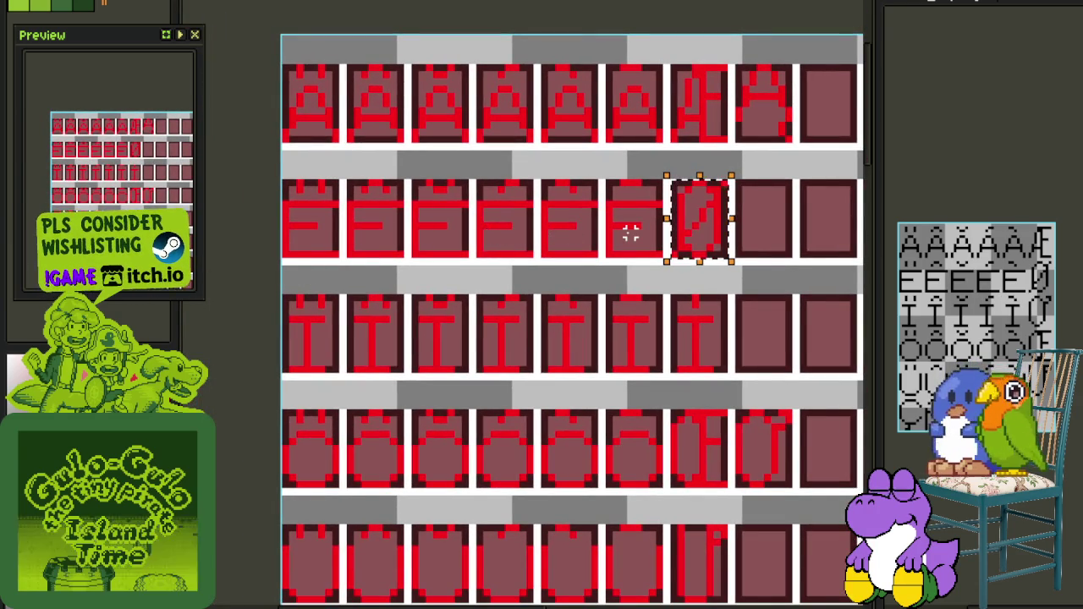
pyautogui.moveTo(631, 233); pyautogui.dragTo(493, 221)
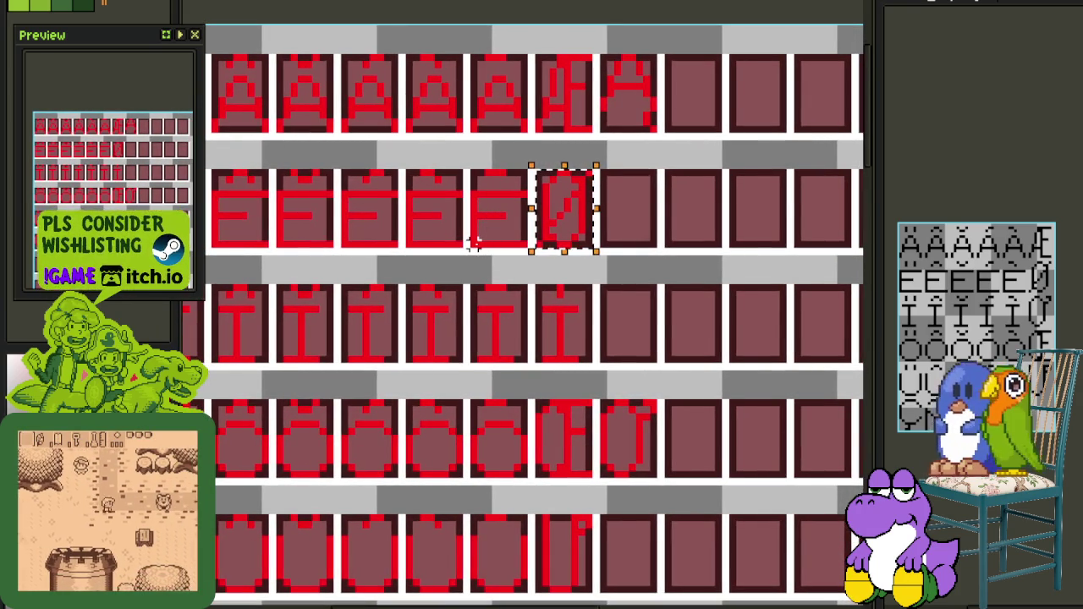
pyautogui.scroll(-1, 474, 243)
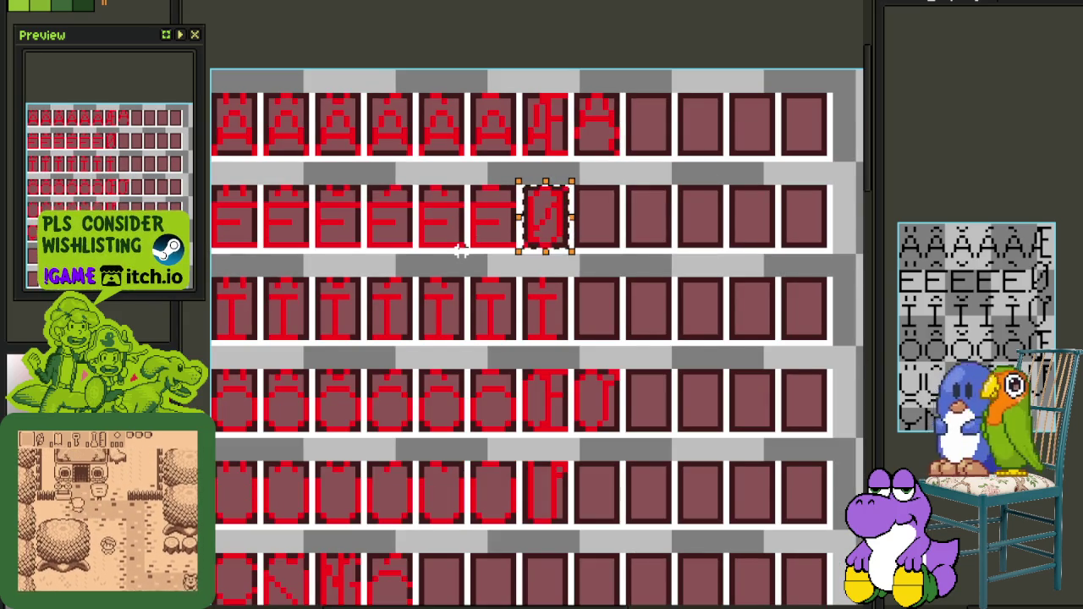
pyautogui.scroll(-3, 1072, 135)
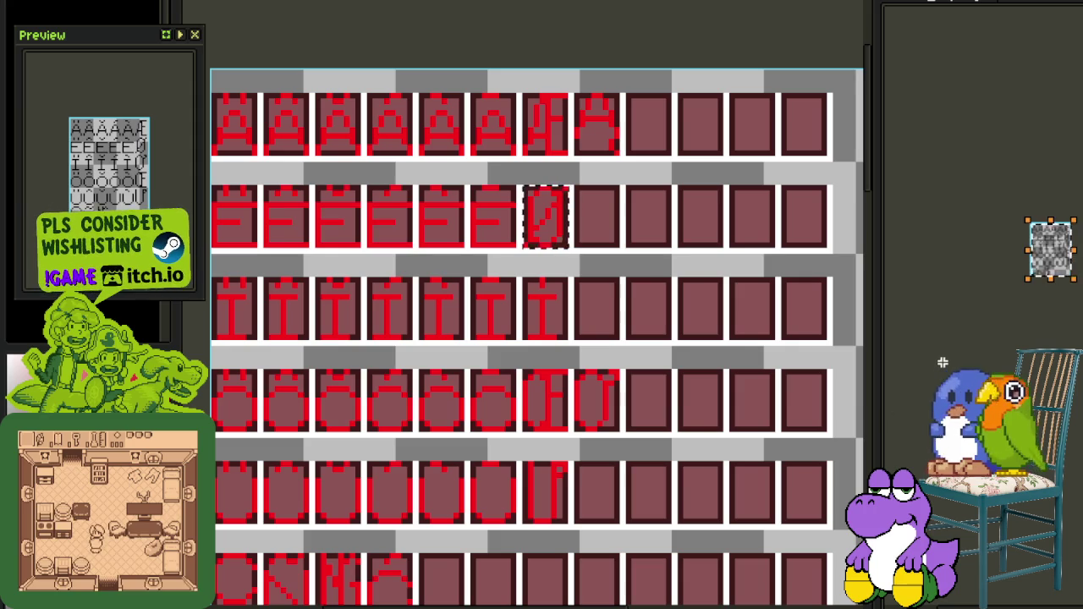
pyautogui.scroll(-1, 692, 303)
pyautogui.scroll(-1, 691, 303)
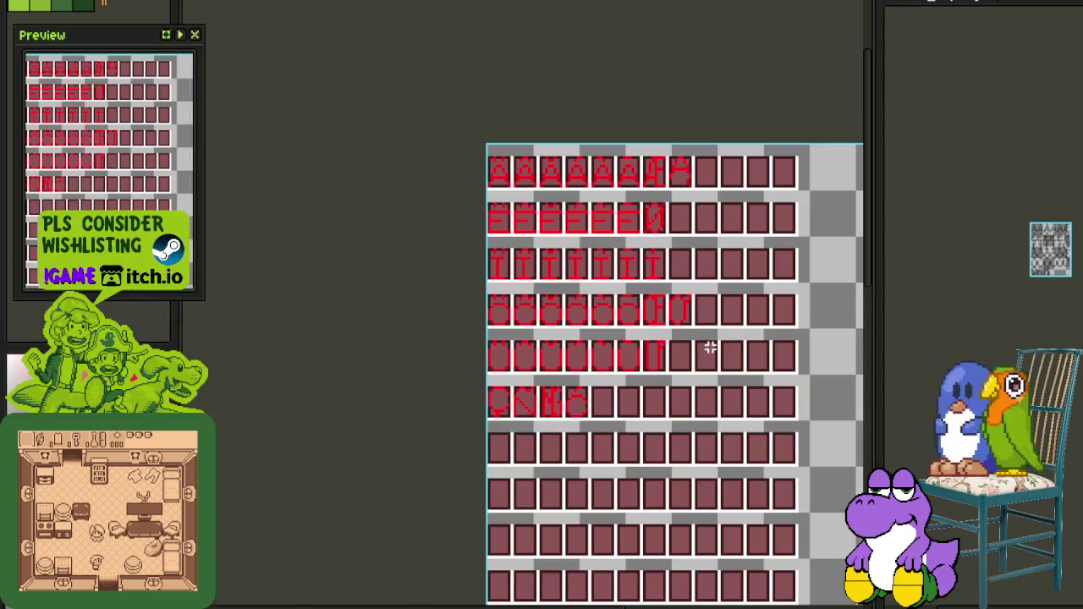
# Undo the last rectangle, save the font sheet, and collapse the Latin layer group
pyautogui.press('Tab')
pyautogui.scroll(-1, 710, 277)
pyautogui.moveTo(710, 278); pyautogui.dragTo(461, 263)
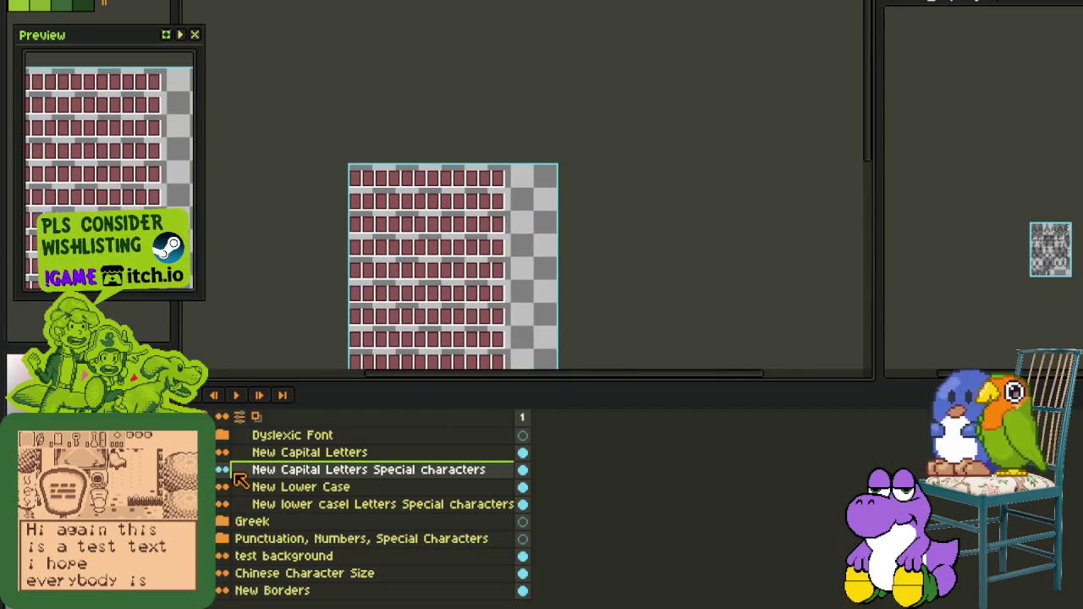
pyautogui.scroll(2, 372, 508)
pyautogui.scroll(1, 426, 194)
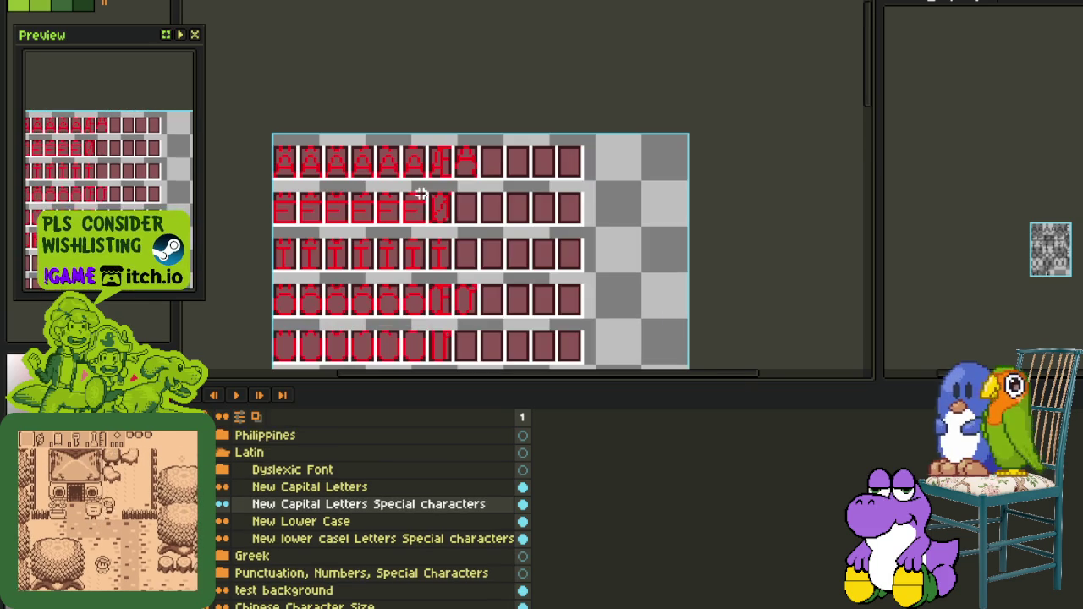
pyautogui.scroll(-1, 513, 311)
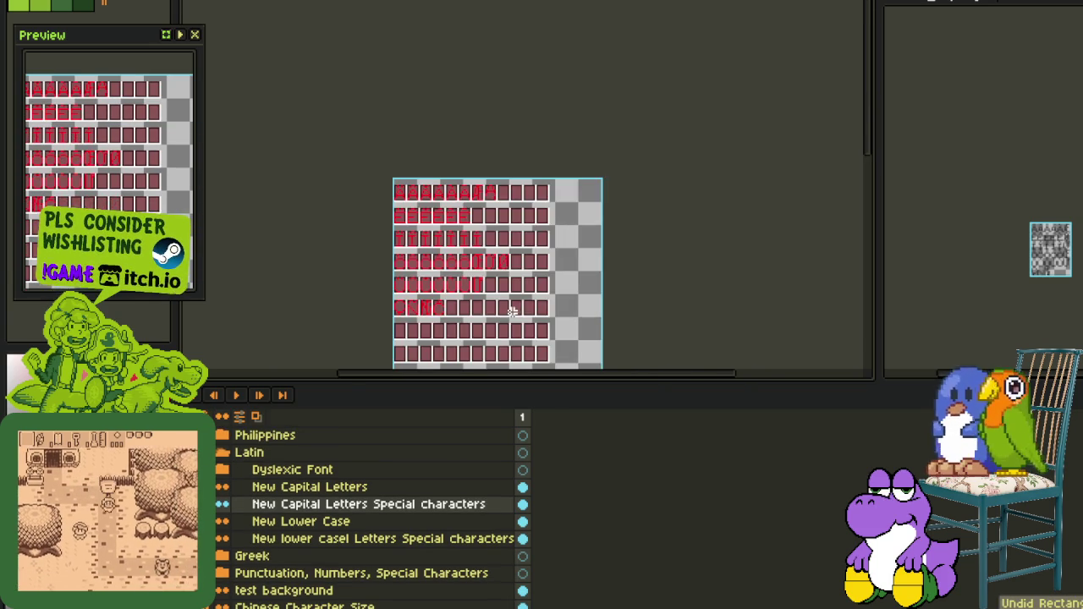
pyautogui.scroll(1, 470, 287)
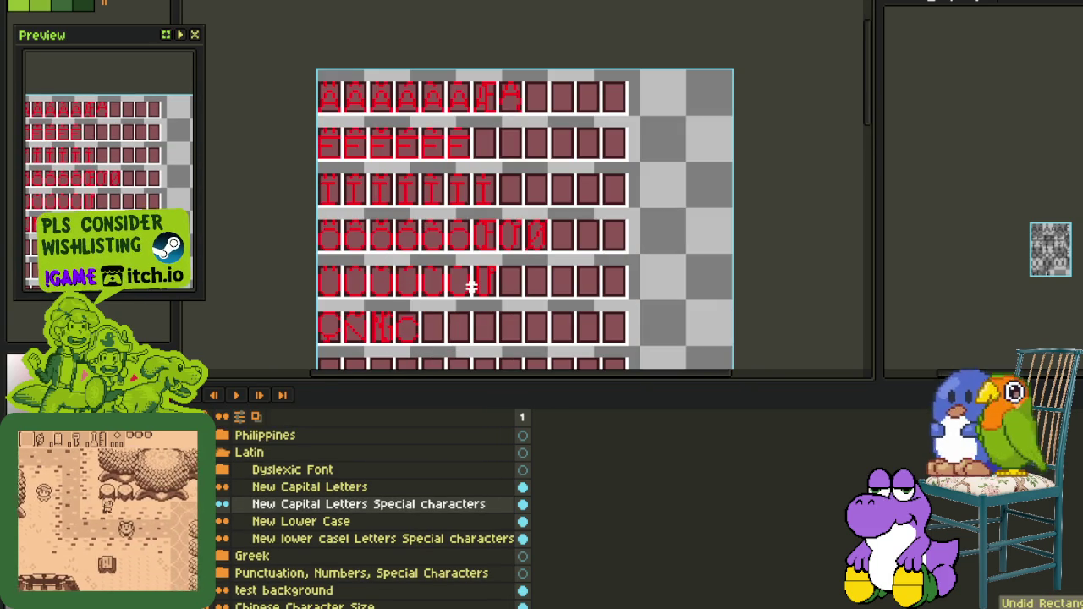
pyautogui.hotkey('ctrl', 'z')
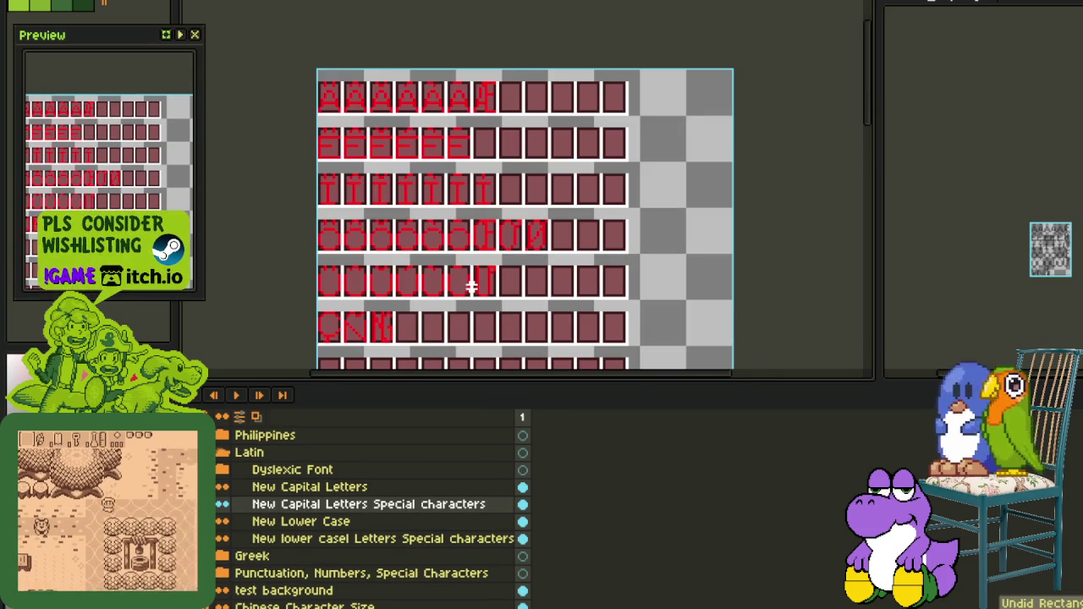
pyautogui.hotkey('ctrl', 's')
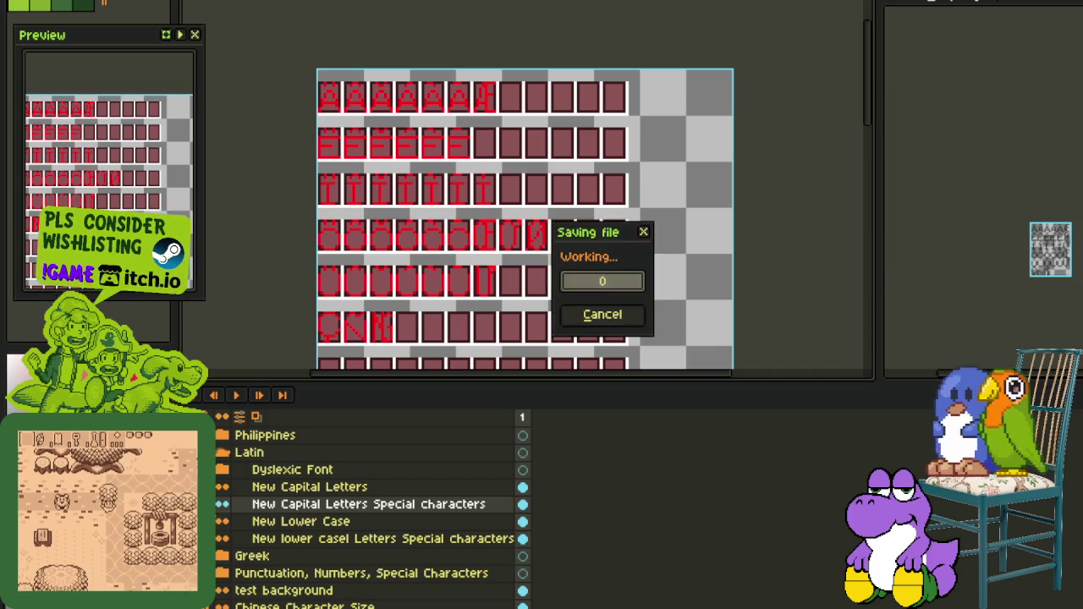
pyautogui.click(223, 454)
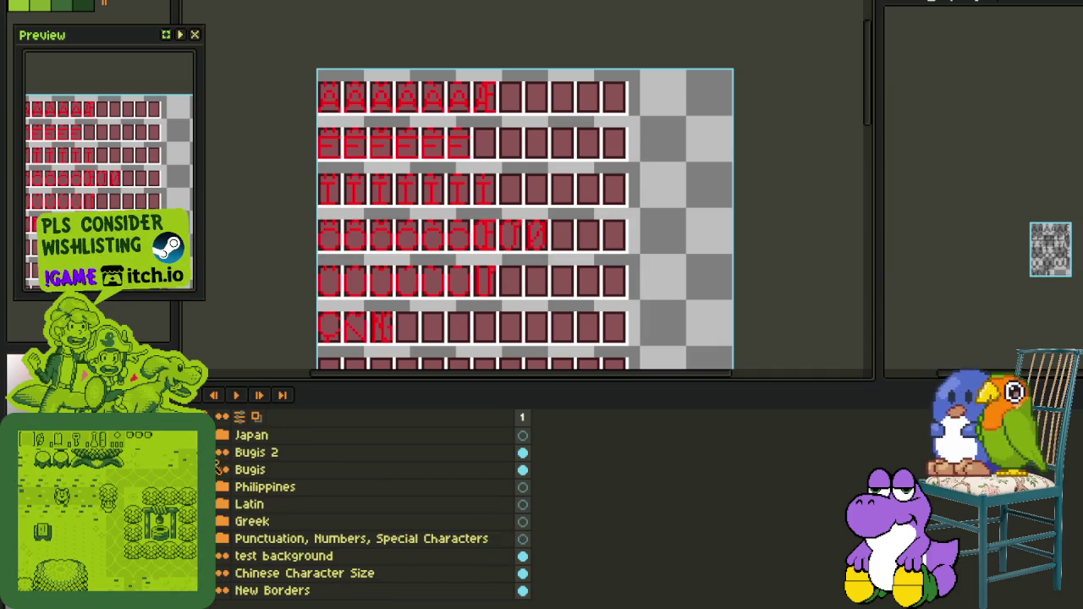
# Append 1 to the New Capital Letters Special characters layer name
pyautogui.click(224, 505)
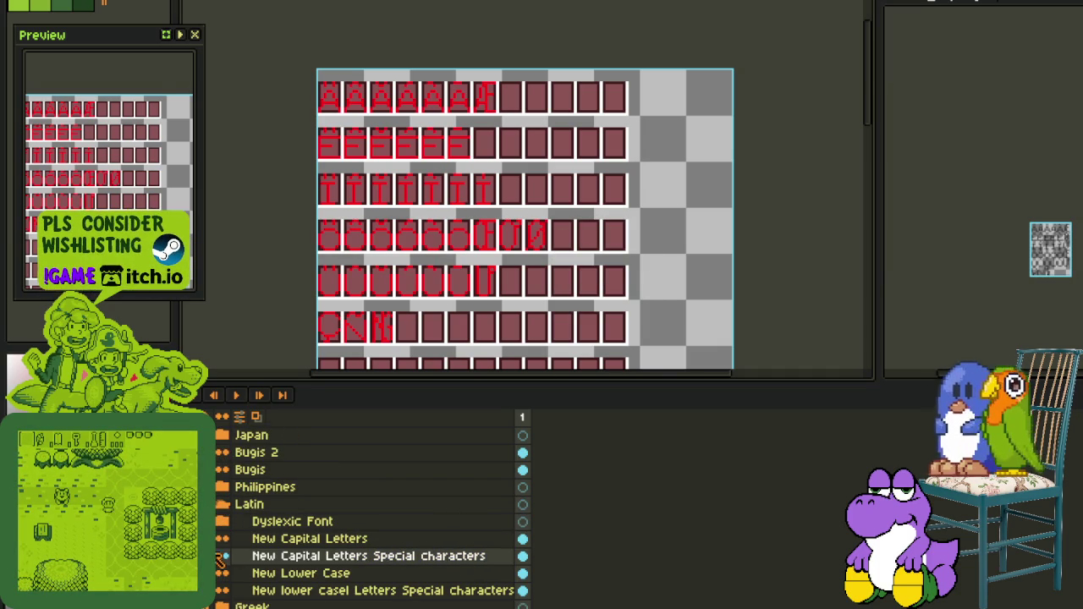
pyautogui.doubleClick(326, 558)
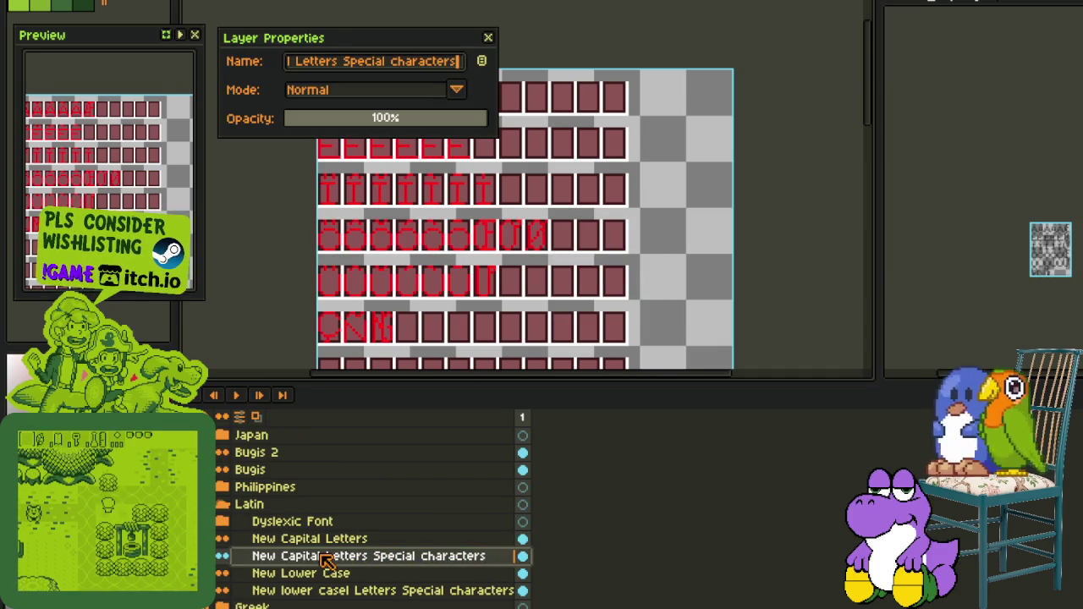
pyautogui.press('End')
pyautogui.write('1')
pyautogui.press('Return')
# Add a new empty layer and name it Capital Letters Special 2
pyautogui.rightClick(327, 561)
pyautogui.moveTo(350, 526)
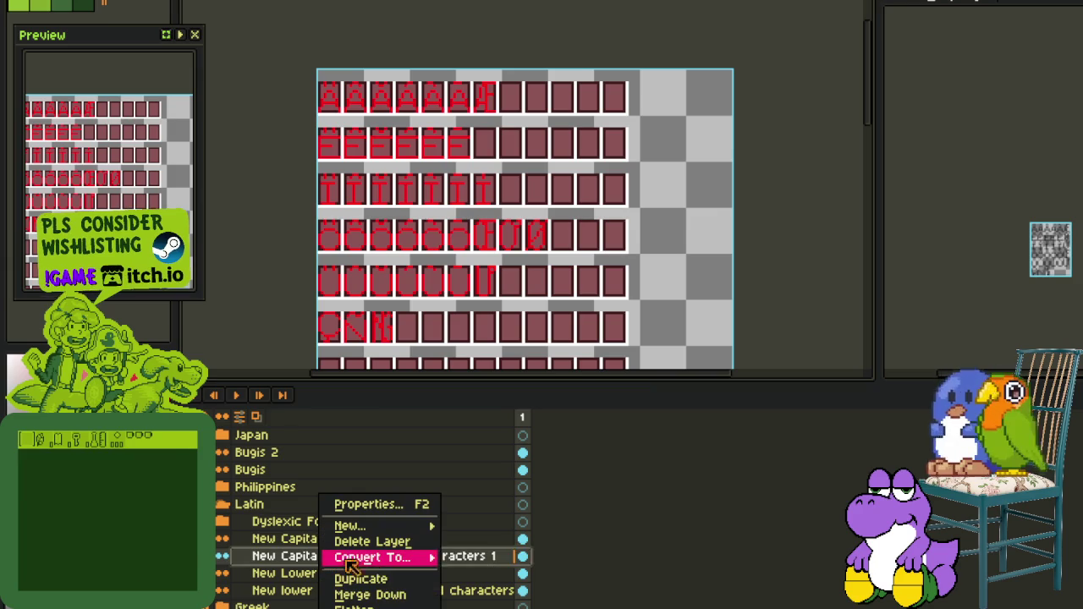
pyautogui.click(462, 526)
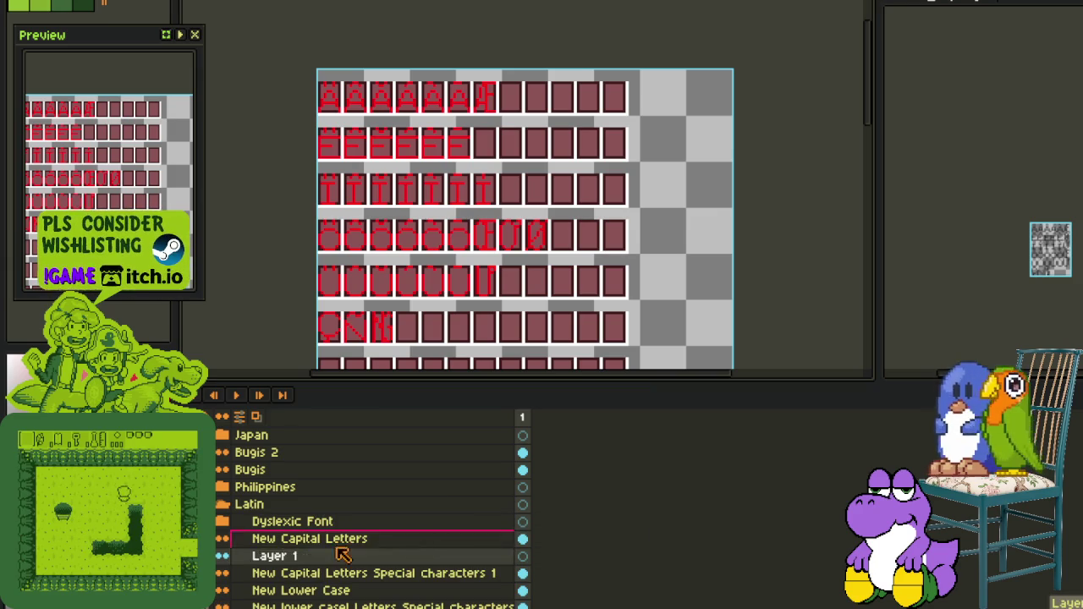
pyautogui.doubleClick(275, 559)
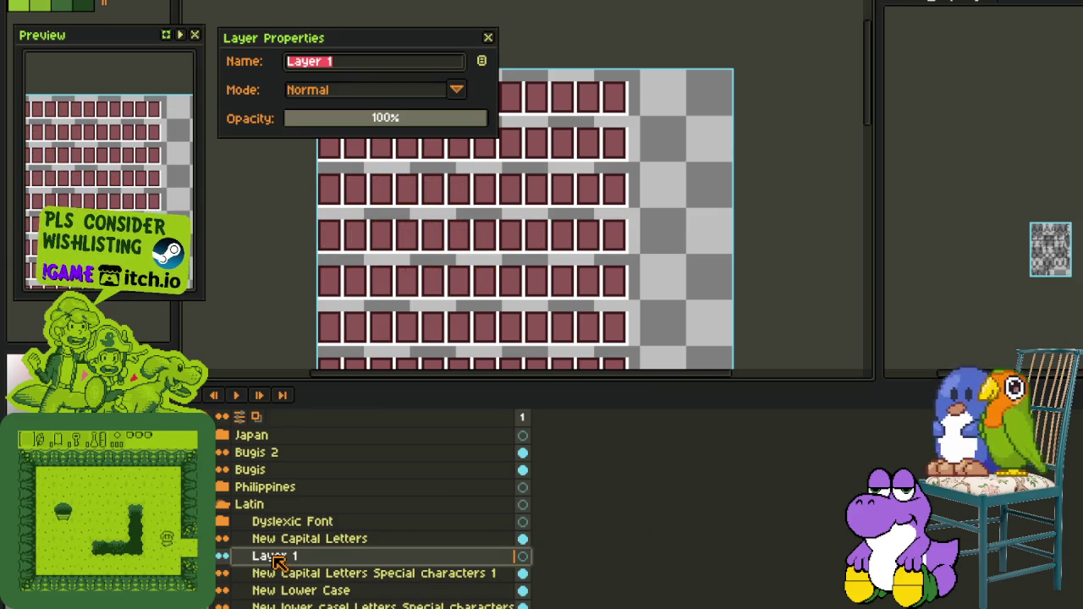
pyautogui.write('New Cap')
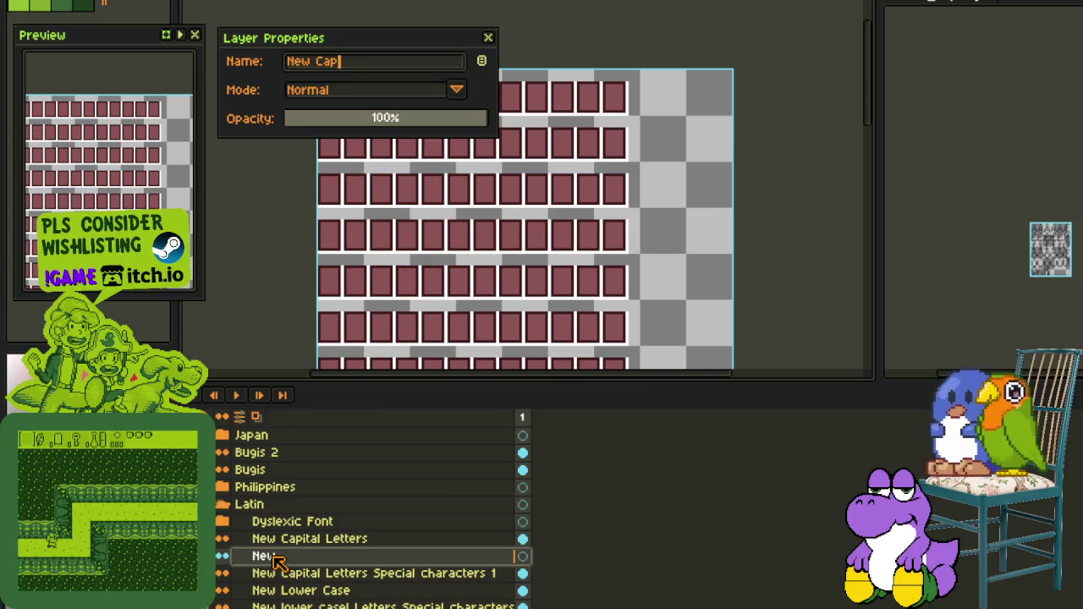
pyautogui.write('ital Letters Special 2')
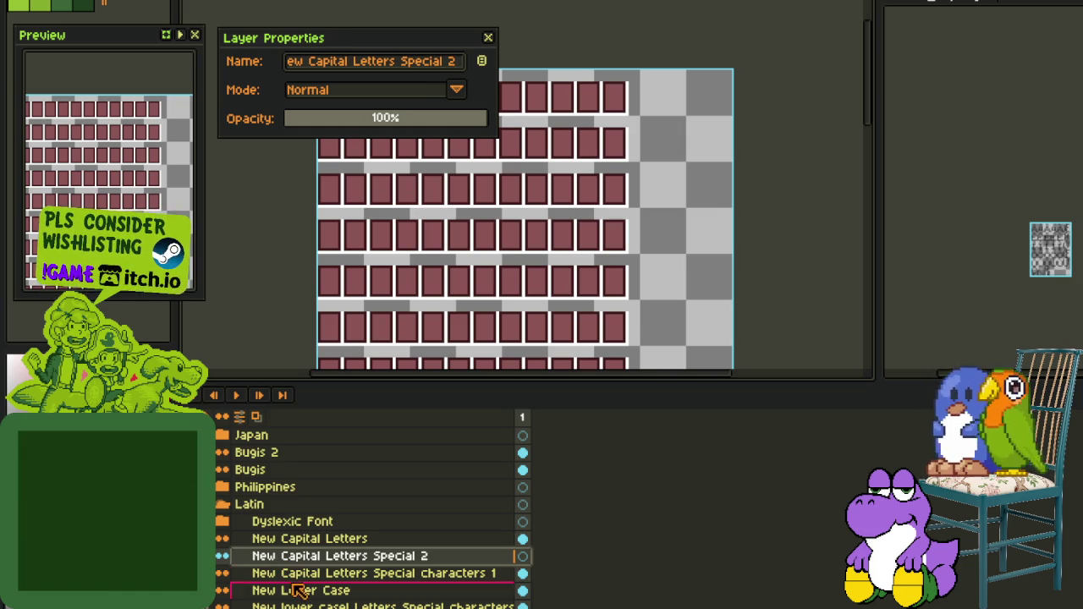
pyautogui.press('Home')
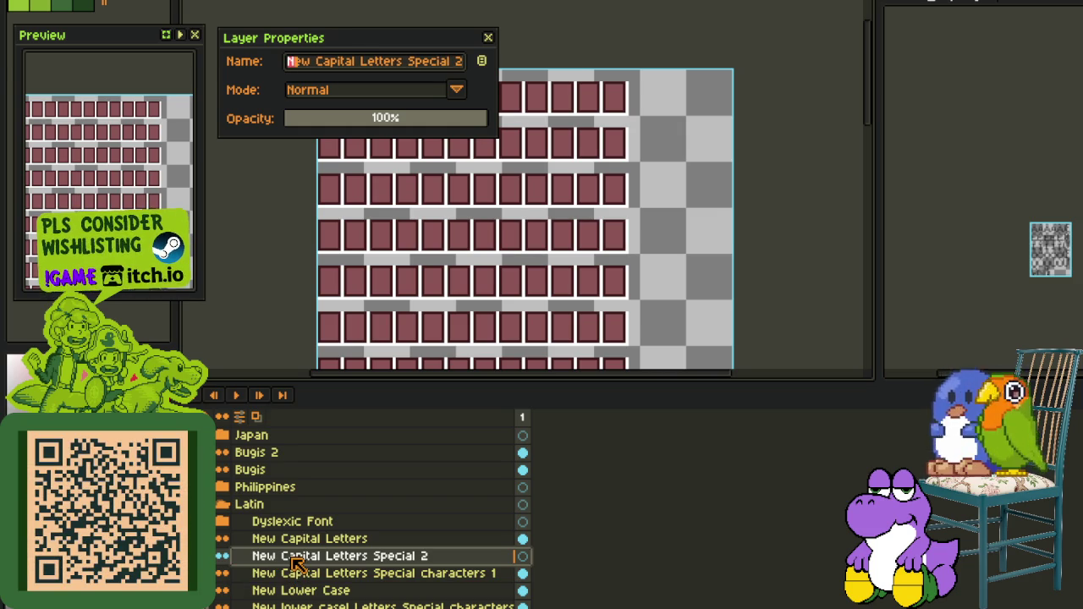
pyautogui.press('Delete')
pyautogui.press('Return')
# Rename the special characters layer to Capital Letters Special 1 by removing 'New' and 'characters'
pyautogui.doubleClick(292, 574)
pyautogui.press('Home')
pyautogui.hotkey('shift', 'Right')
pyautogui.hotkey('shift', 'Right')
pyautogui.hotkey('shift', 'Right')
pyautogui.press('Delete')
pyautogui.press('Delete')
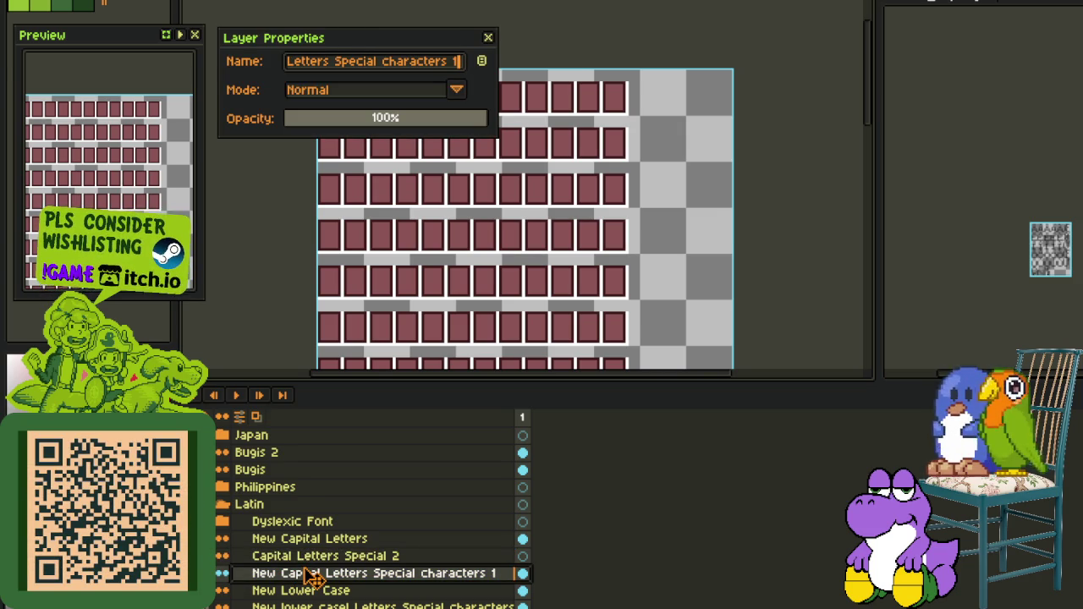
pyautogui.press('Return')
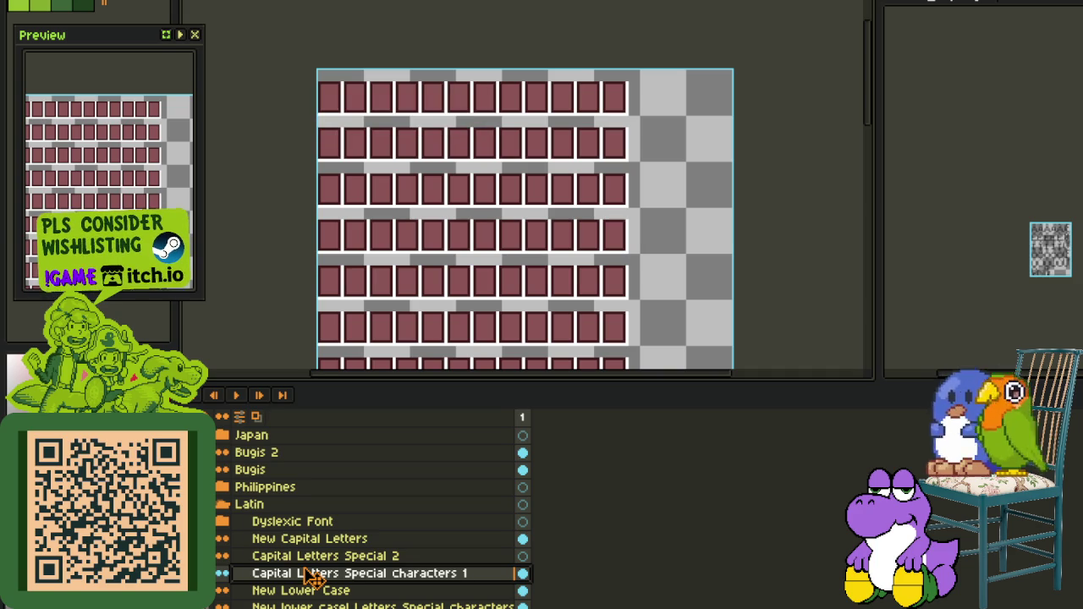
pyautogui.doubleClick(362, 576)
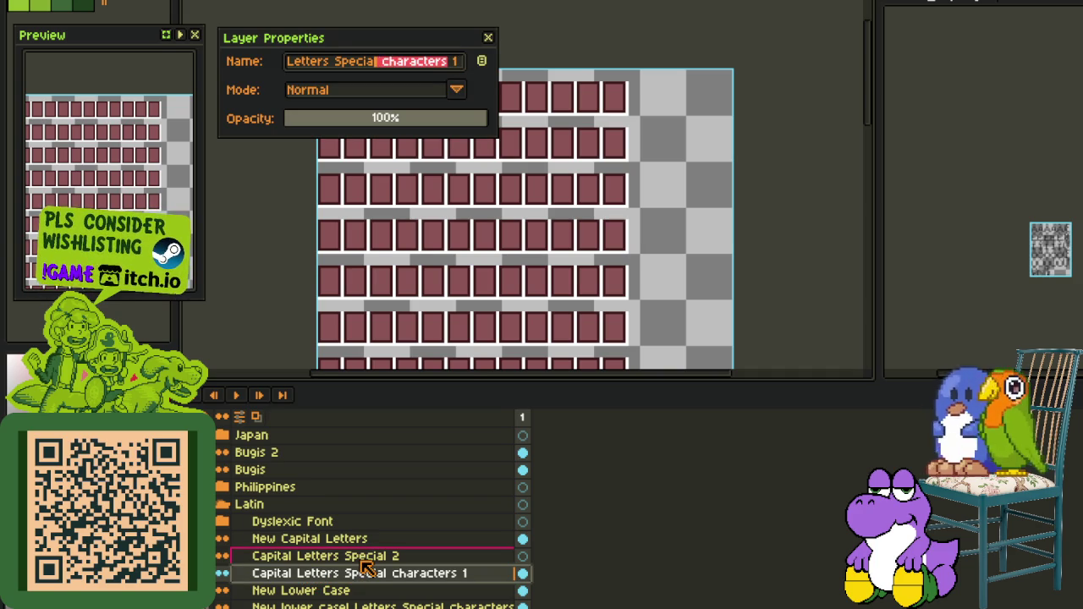
pyautogui.press('Delete')
pyautogui.press('Return')
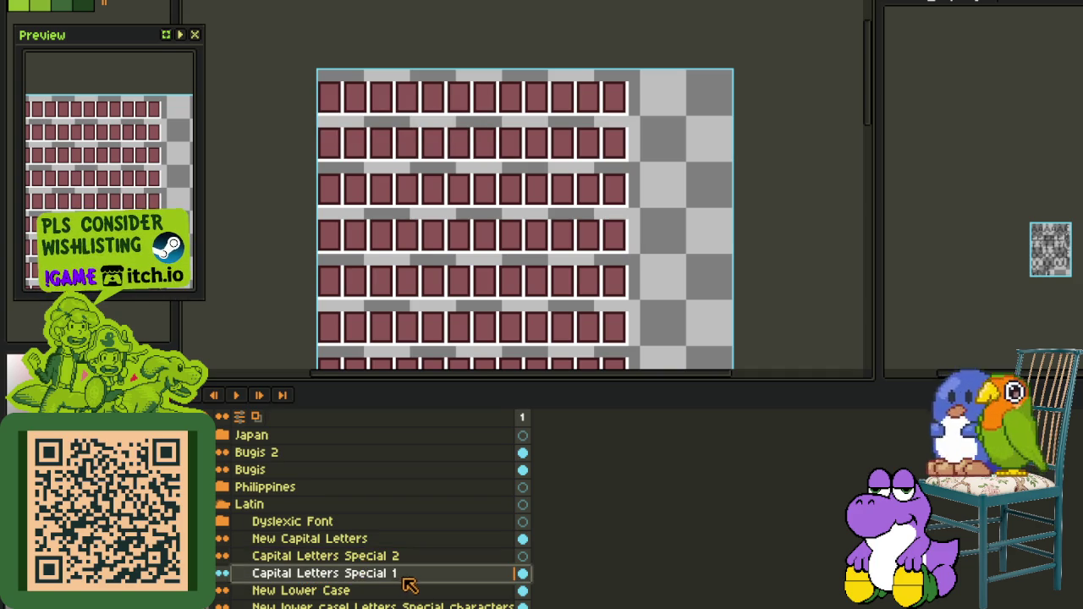
# Paste the copied letter glyphs onto the Capital Letters Special 2 layer
pyautogui.click(253, 559)
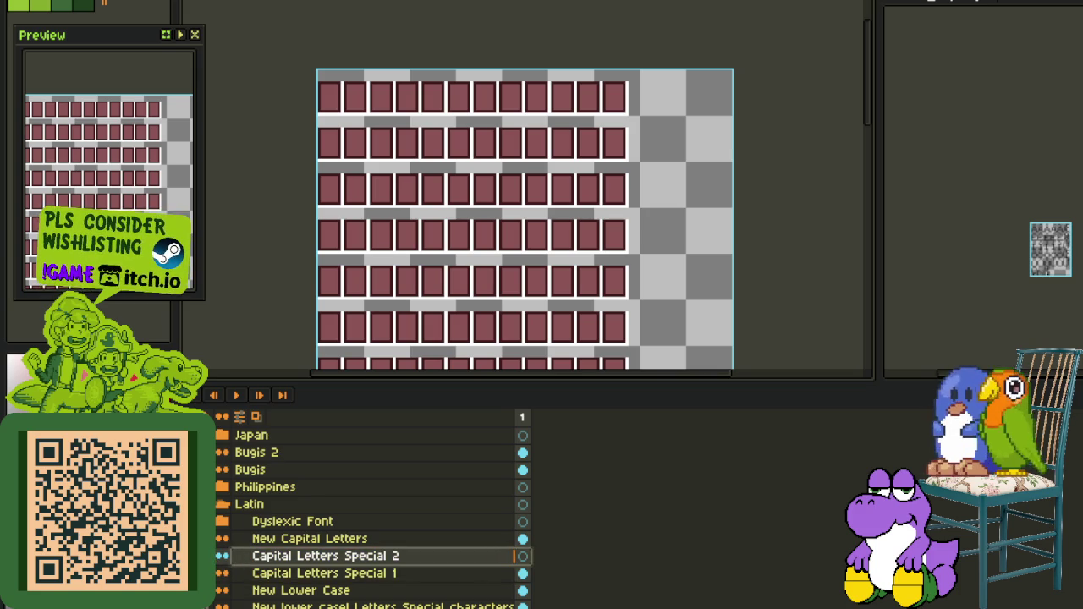
pyautogui.hotkey('ctrl', 'v')
pyautogui.press('Tab')
# Drop the pasted diacritic capitals into place and move the upper letter rows down into their cells
pyautogui.scroll(1, 336, 53)
pyautogui.moveTo(336, 134); pyautogui.dragTo(338, 145)
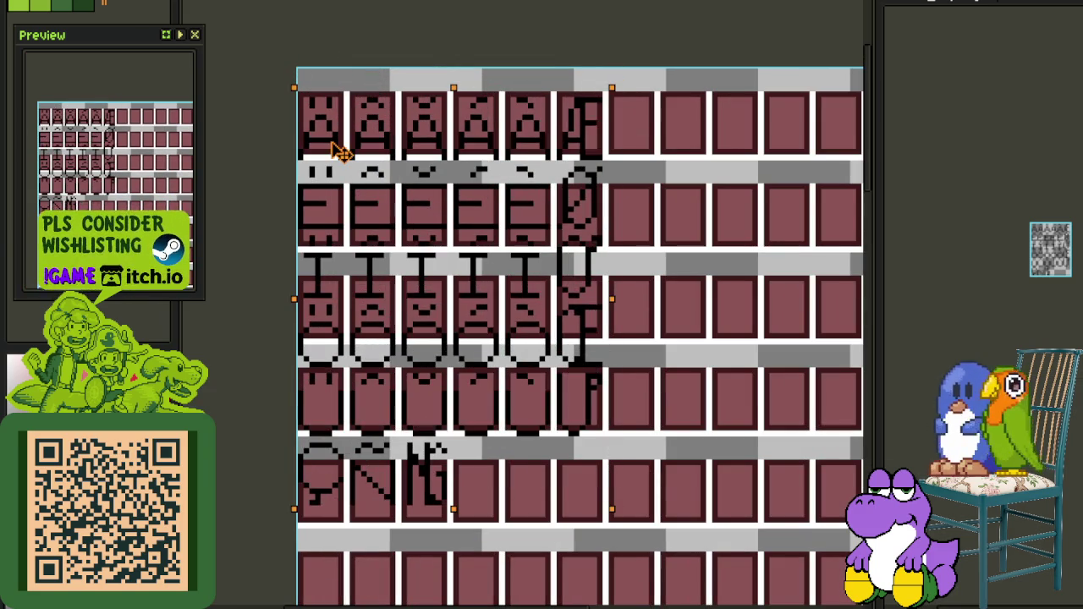
pyautogui.press('Return')
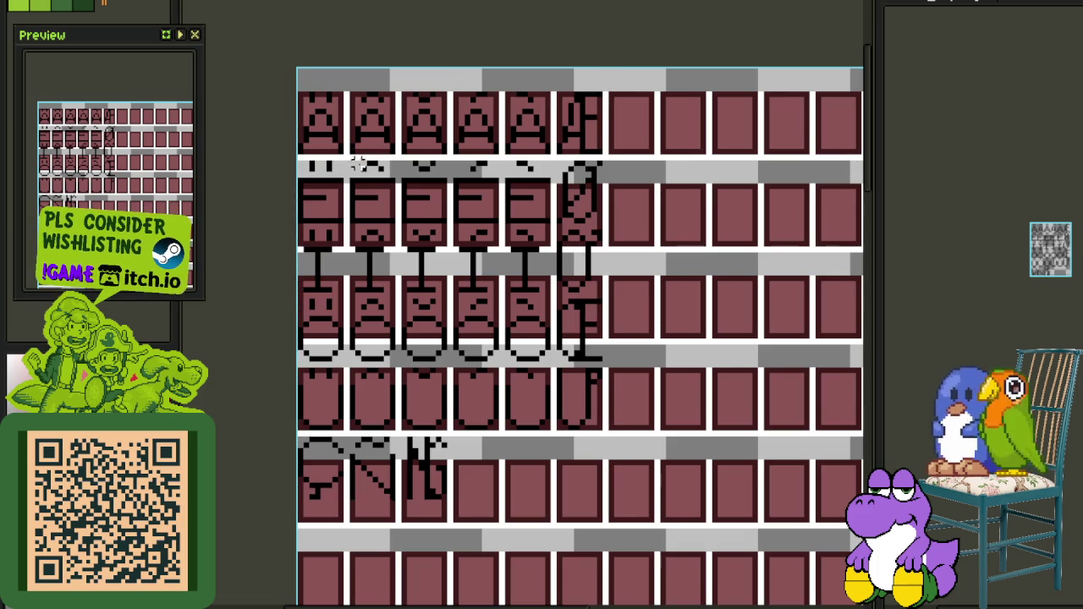
pyautogui.moveTo(292, 164); pyautogui.dragTo(682, 597)
pyautogui.scroll(1, 302, 260)
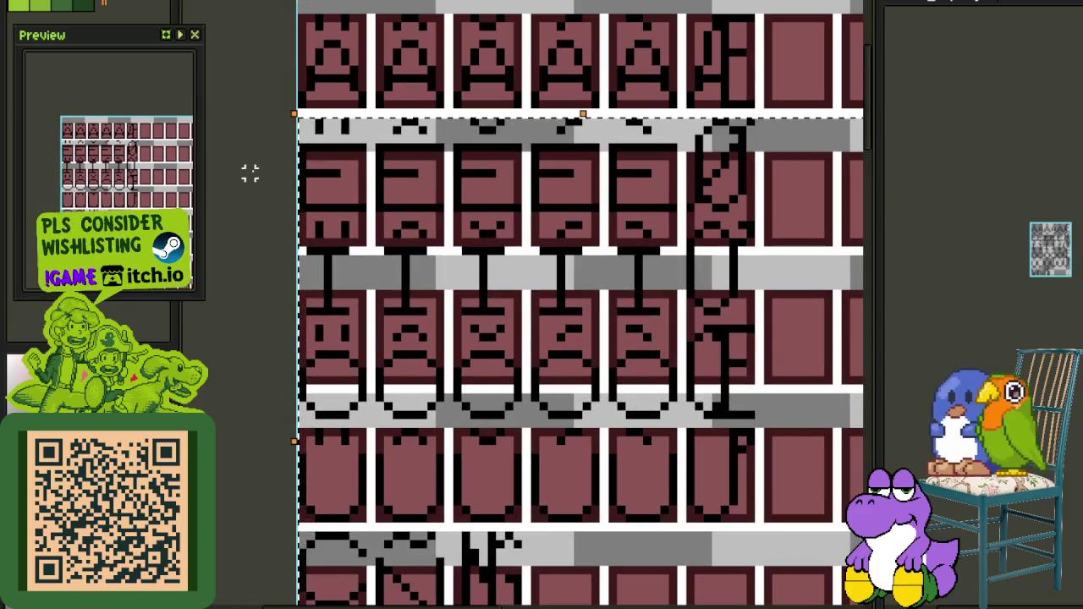
pyautogui.moveTo(342, 110); pyautogui.dragTo(349, 148)
pyautogui.scroll(-1, 349, 220)
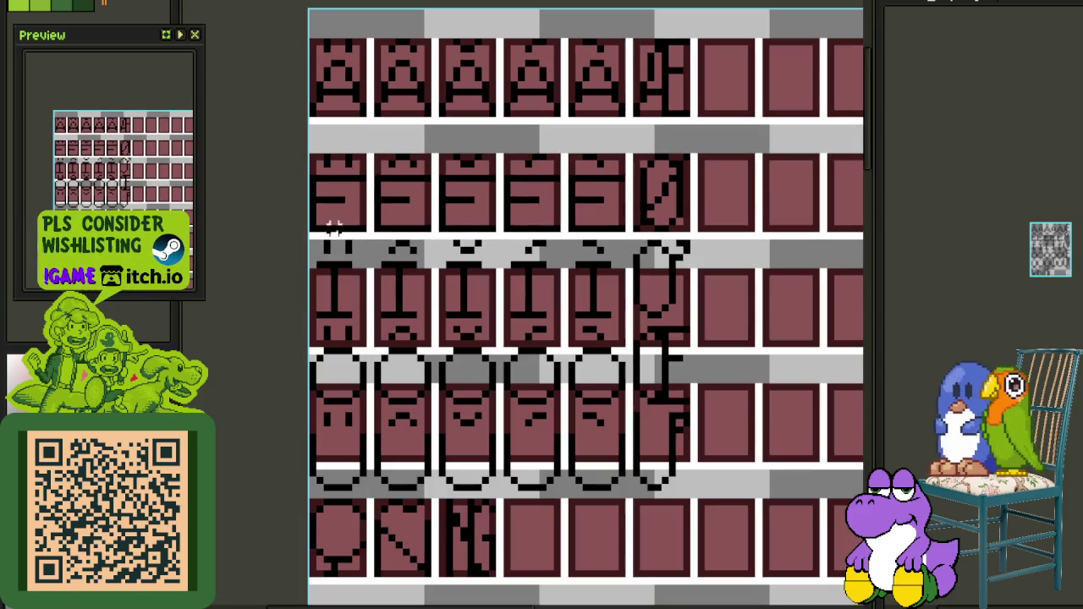
pyautogui.scroll(-3, 311, 244)
pyautogui.moveTo(411, 212); pyautogui.dragTo(420, 114)
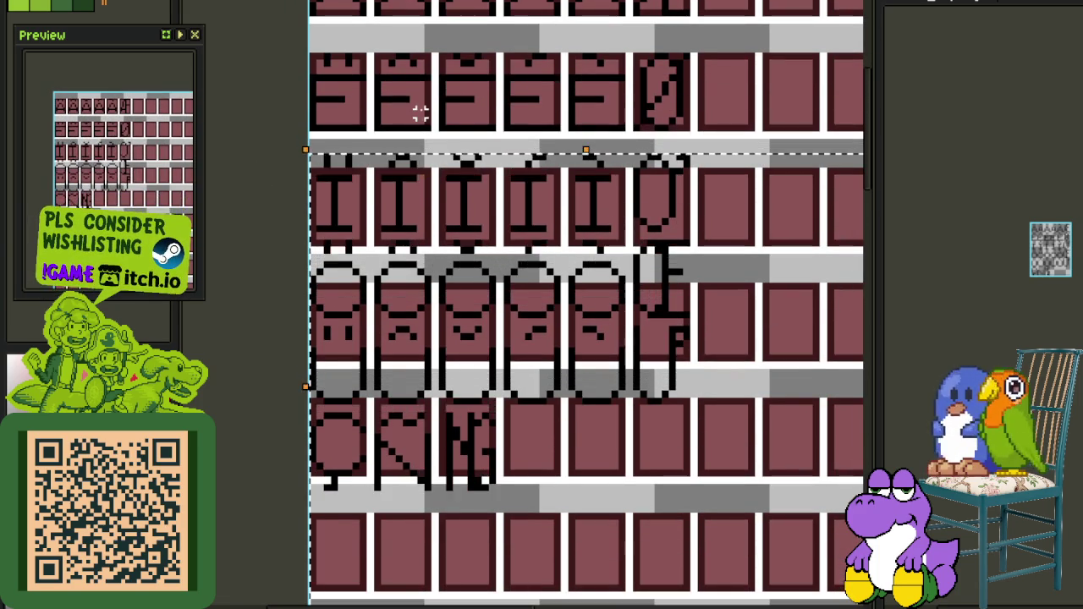
pyautogui.click(290, 265)
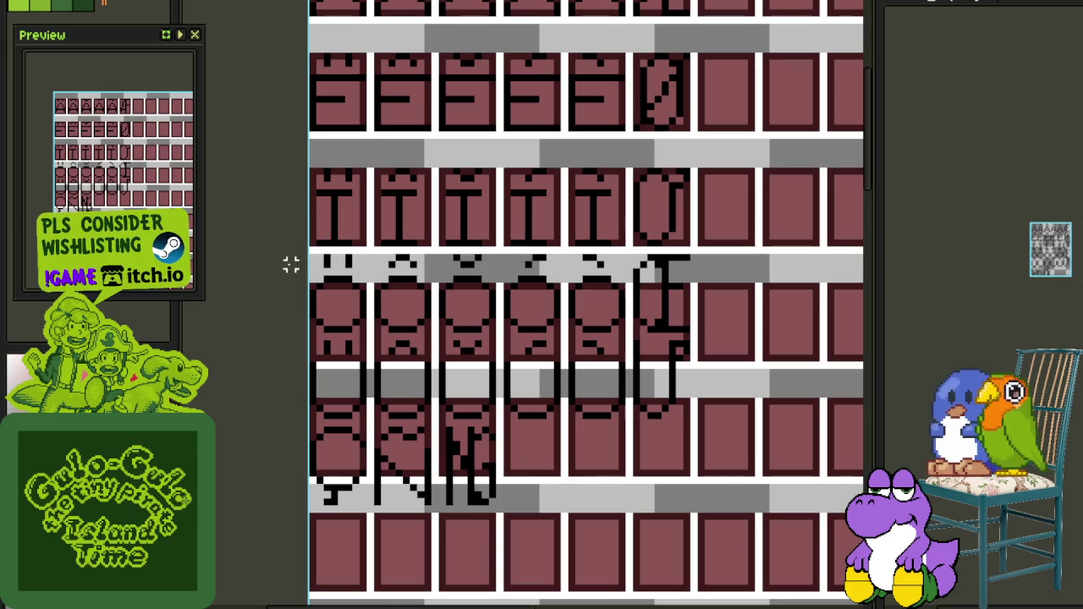
# Nudge each lower letter row down one pixel so it sits inside its grid cells
pyautogui.moveTo(298, 250); pyautogui.dragTo(779, 576)
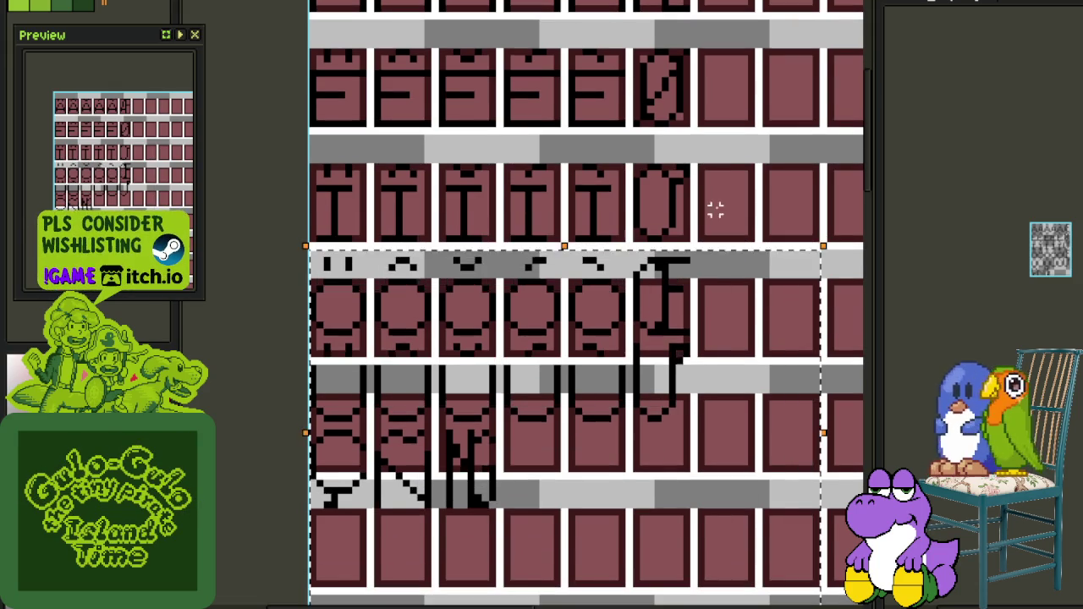
pyautogui.press('Down')
pyautogui.press('Down')
pyautogui.press('Down')
pyautogui.click(628, 266)
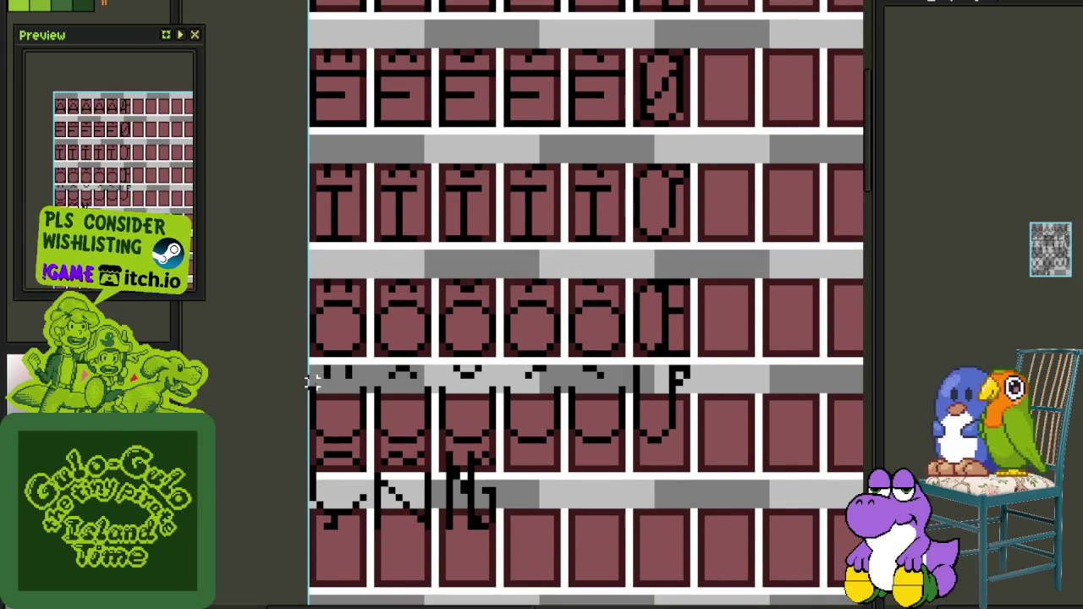
pyautogui.moveTo(312, 368); pyautogui.dragTo(834, 605)
pyautogui.press('Down')
pyautogui.press('Down')
pyautogui.press('Down')
pyautogui.click(319, 511)
pyautogui.moveTo(299, 461); pyautogui.dragTo(634, 603)
pyautogui.press('Down')
pyautogui.press('Down')
pyautogui.press('Down')
pyautogui.click(615, 334)
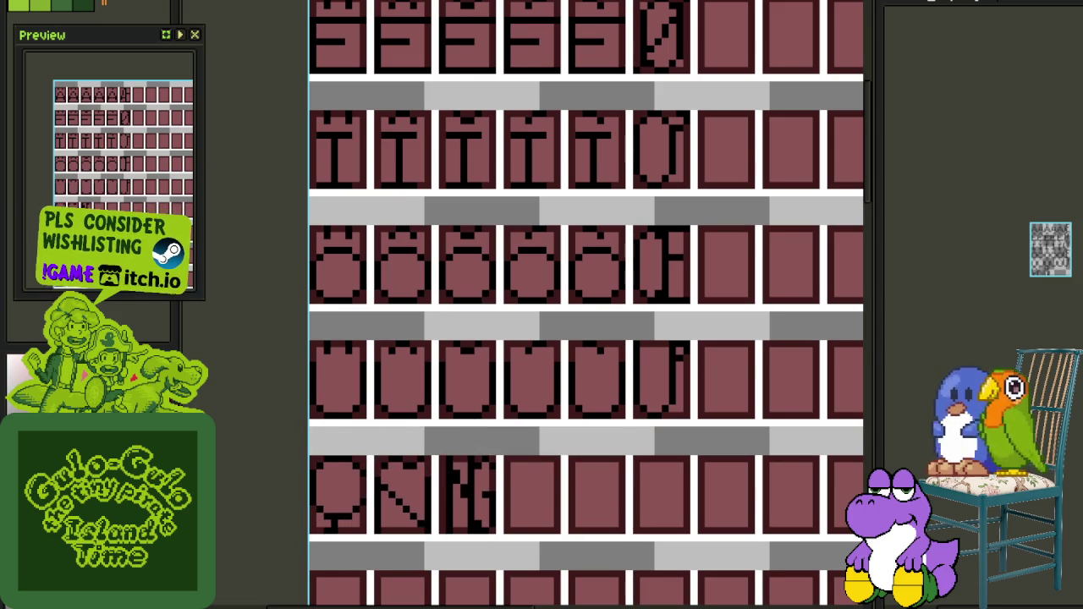
# Replace the black pixels in the letters with red
pyautogui.scroll(3, 651, 382)
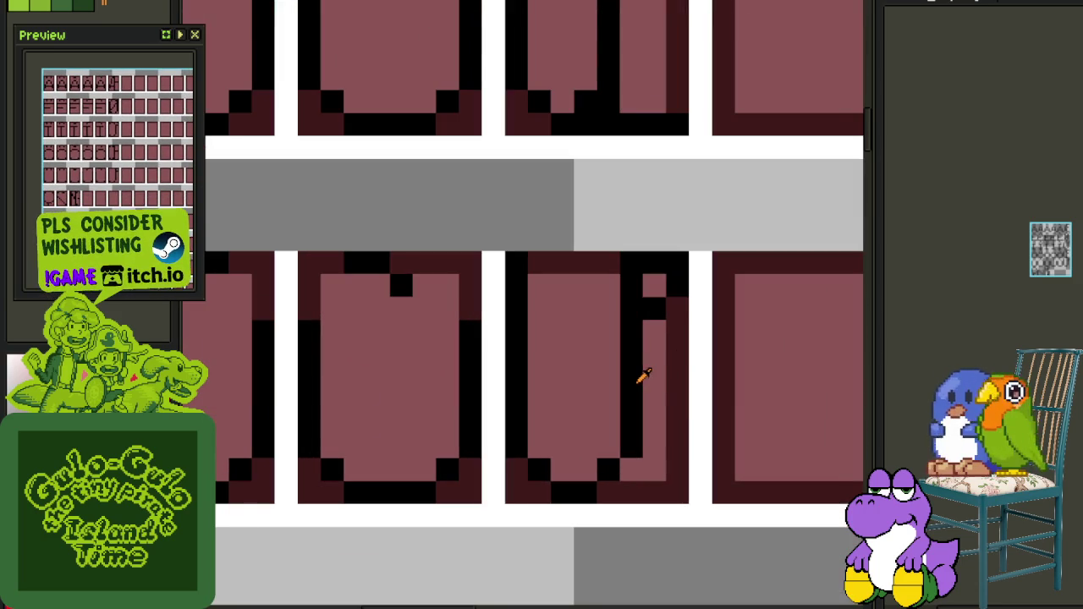
pyautogui.hotkey('shift', 'r')
pyautogui.click(474, 498)
pyautogui.scroll(-3, 495, 450)
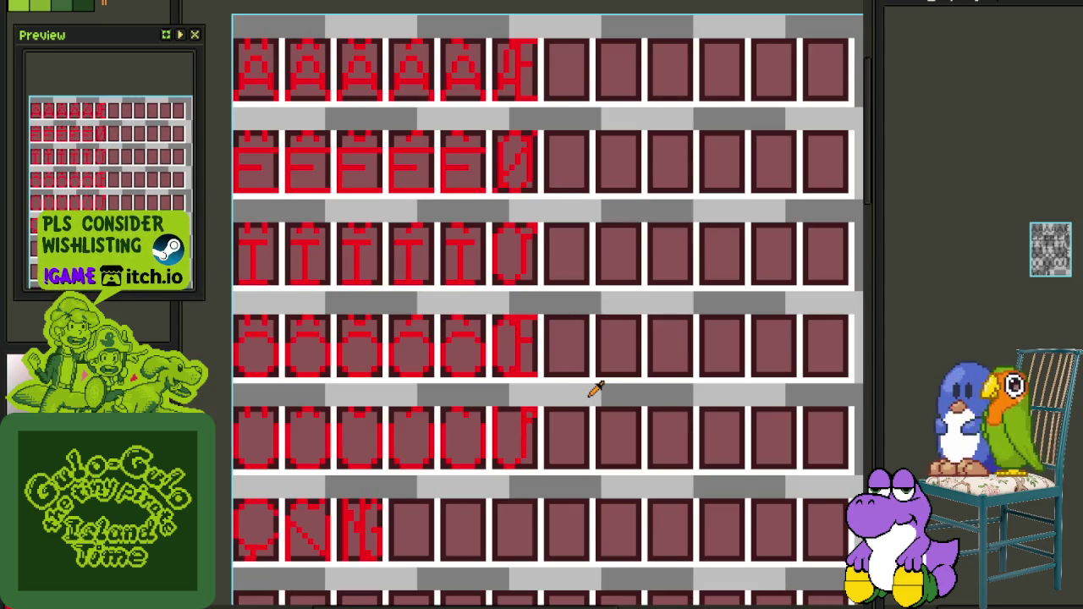
pyautogui.scroll(-1, 597, 388)
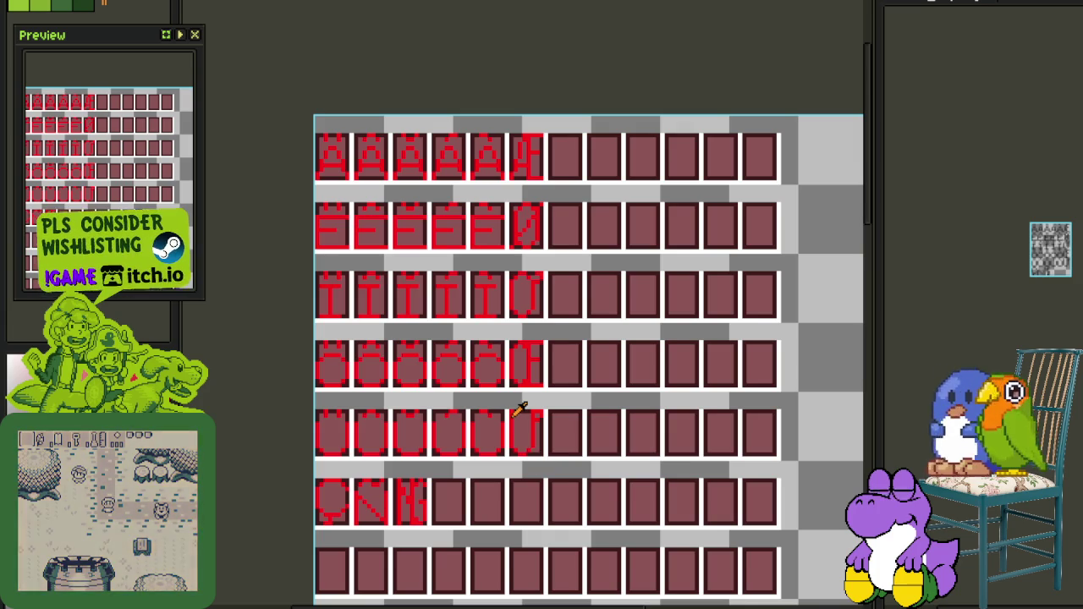
# Copy the first A into the empty seventh cell of the top row
pyautogui.click(991, 5)
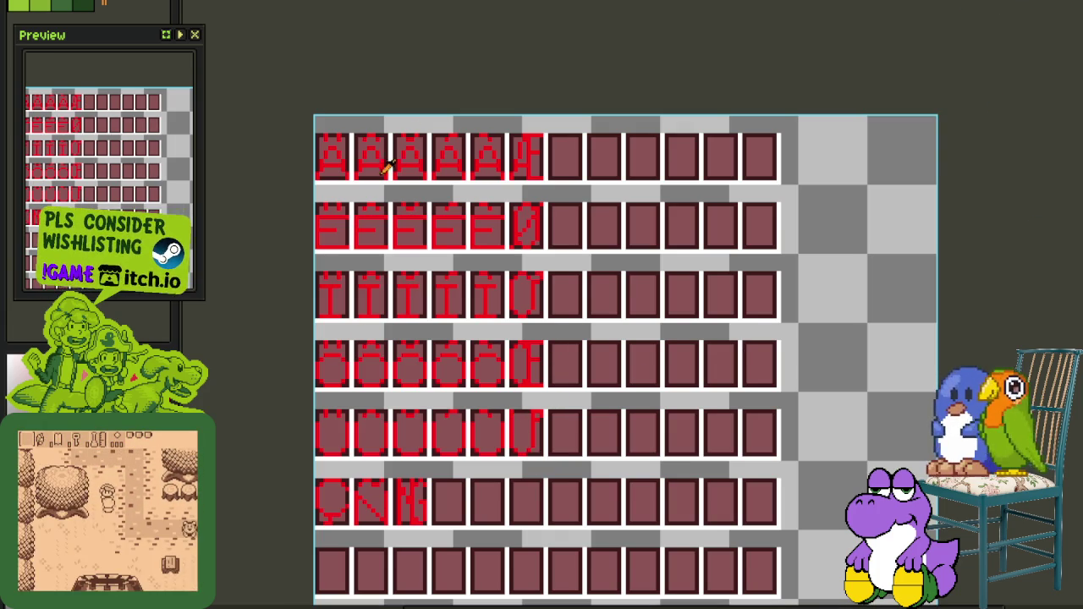
pyautogui.moveTo(321, 144); pyautogui.dragTo(394, 326)
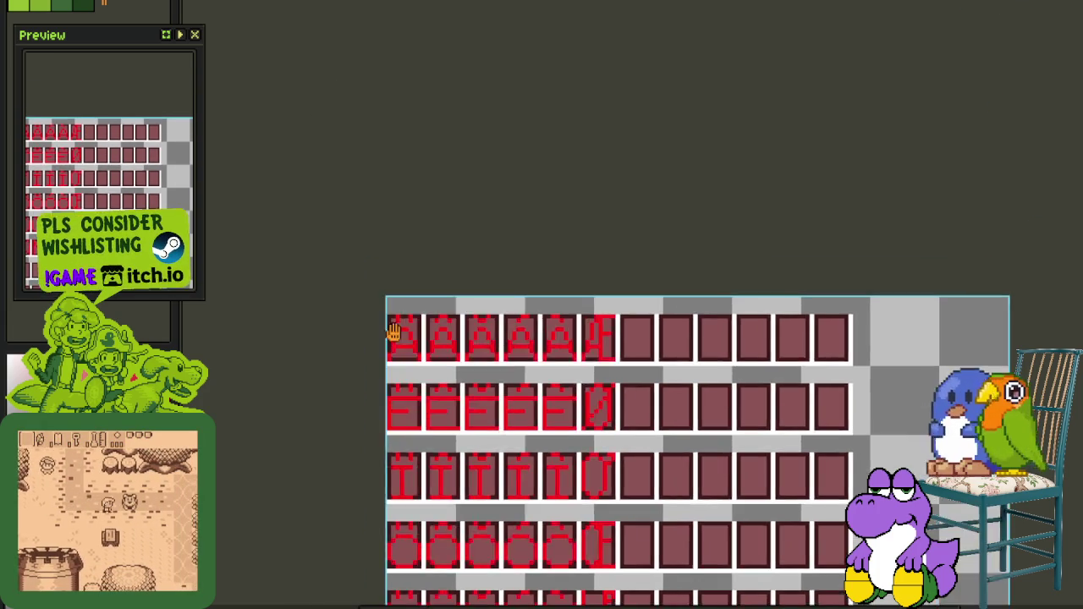
pyautogui.scroll(2, 394, 326)
pyautogui.scroll(2, 416, 379)
pyautogui.hscroll(-5, 369, 58)
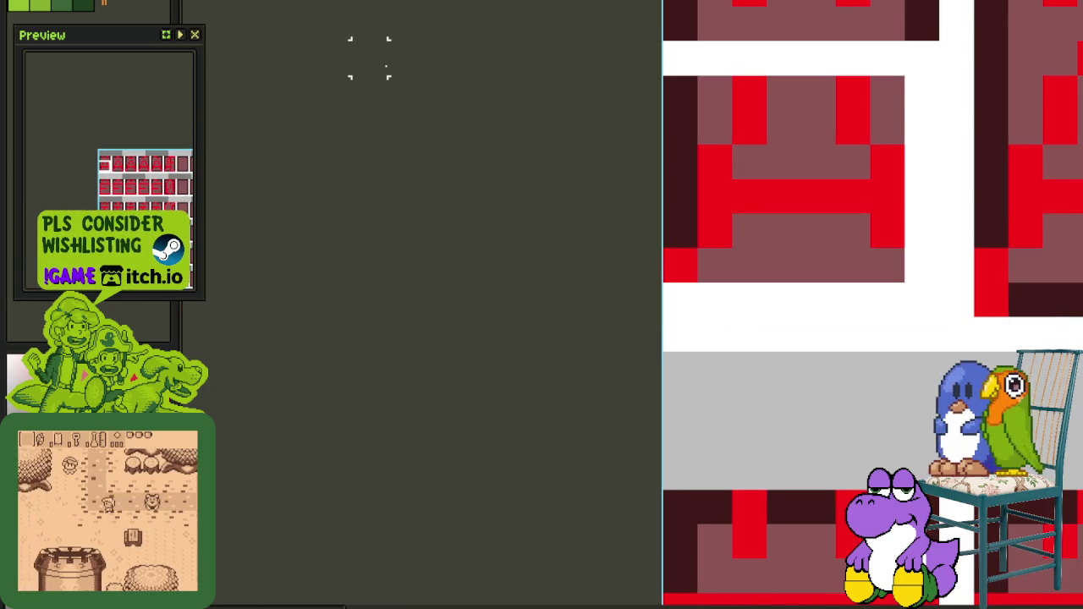
pyautogui.scroll(-3, 605, 138)
pyautogui.hscroll(3, 576, 217)
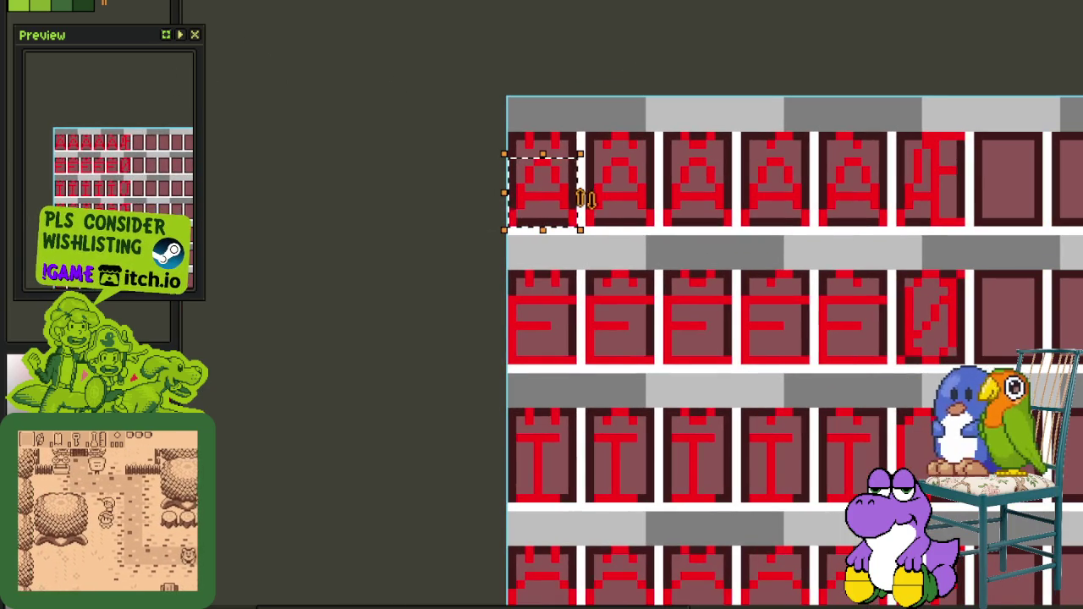
pyautogui.moveTo(586, 199); pyautogui.dragTo(1049, 182)
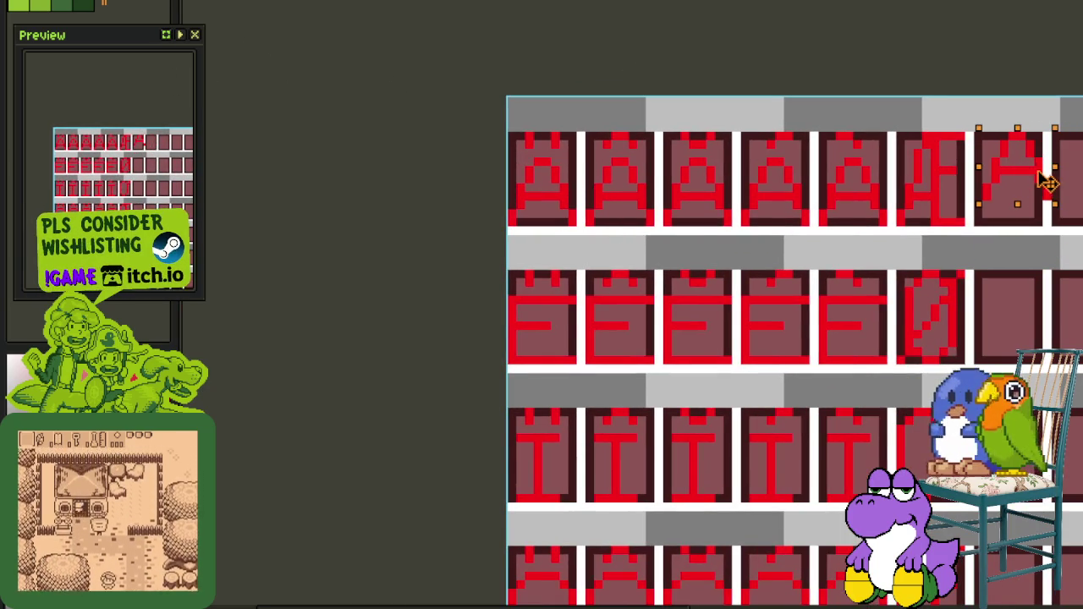
pyautogui.click(1003, 248)
# Draw red pixels onto the copied A to begin the new glyph
pyautogui.moveTo(1009, 247); pyautogui.dragTo(683, 224)
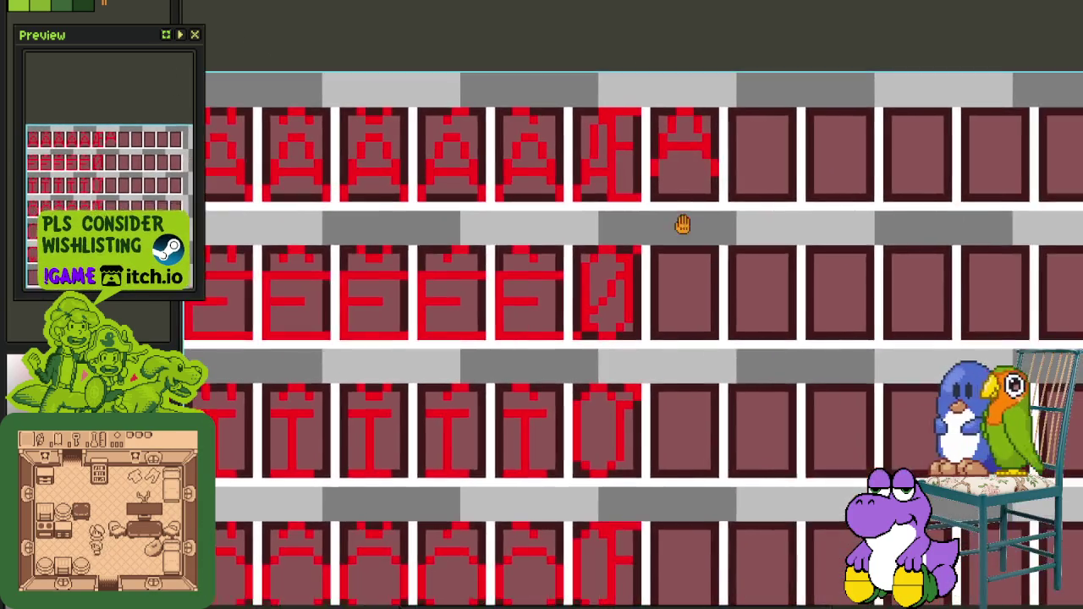
pyautogui.scroll(-2, 683, 224)
pyautogui.scroll(-1, 678, 204)
pyautogui.scroll(2, 679, 194)
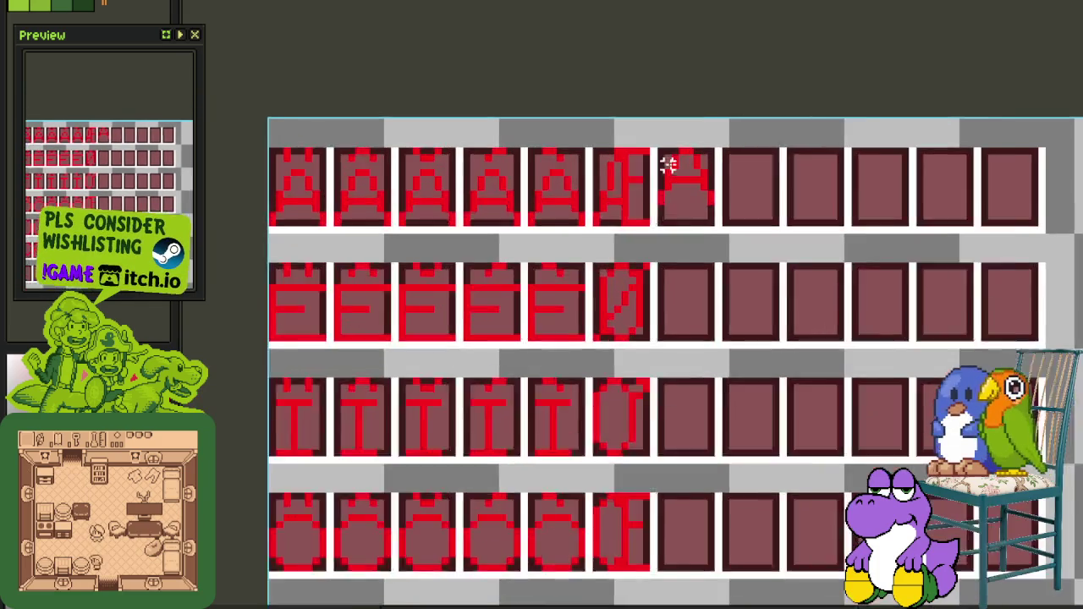
pyautogui.scroll(2, 668, 164)
pyautogui.moveTo(786, 234); pyautogui.dragTo(779, 258)
pyautogui.click(802, 271)
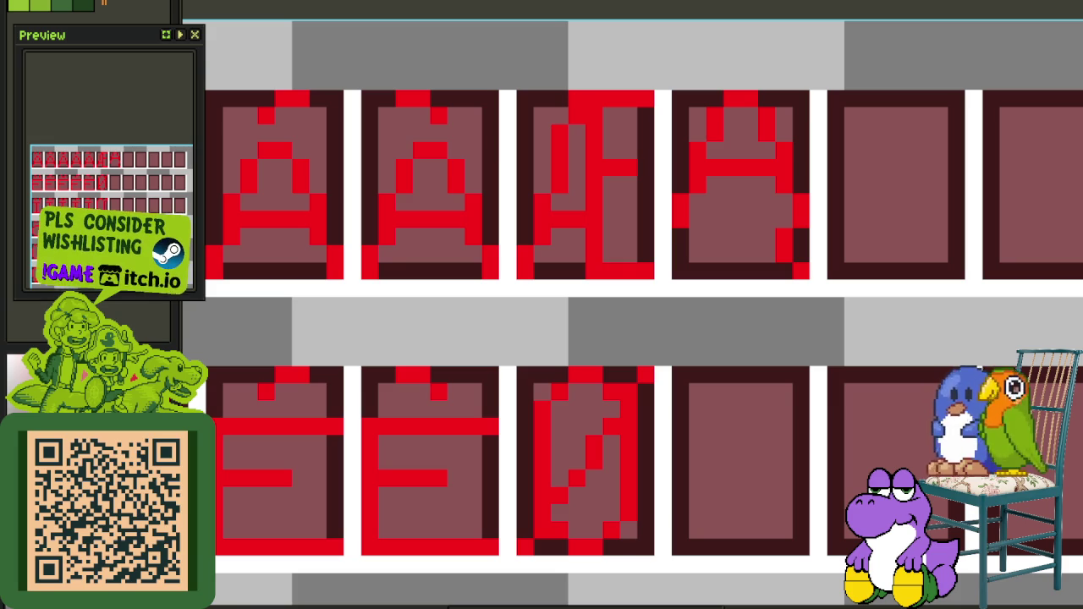
pyautogui.scroll(-3, 845, 272)
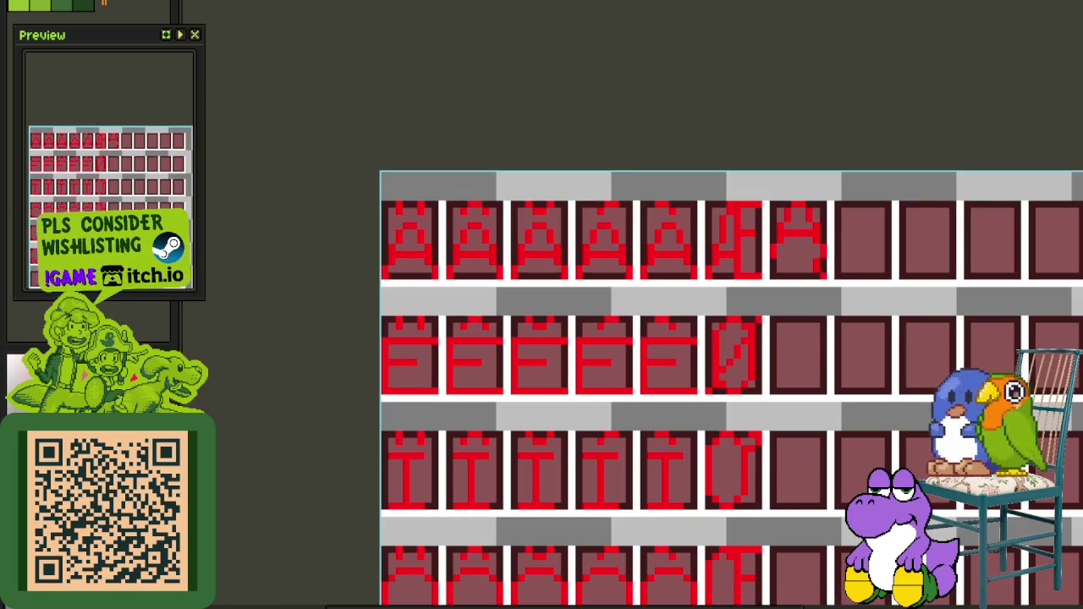
pyautogui.scroll(-2, 681, 208)
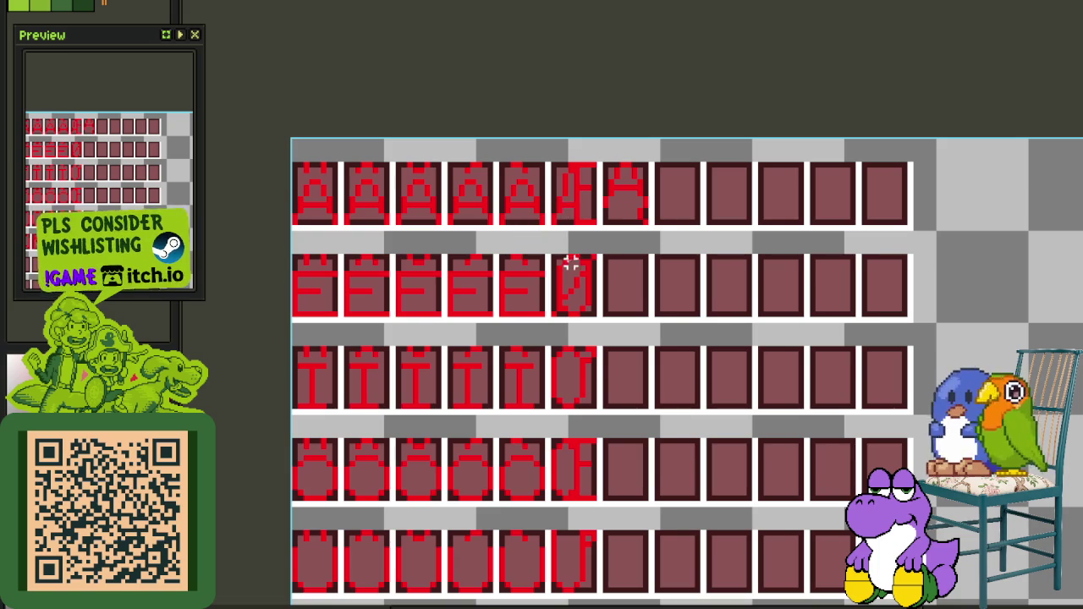
# Move the slashed-O and the round glyph into consecutive O-row cells
pyautogui.scroll(2, 564, 259)
pyautogui.hotkey('ctrl', 'v')
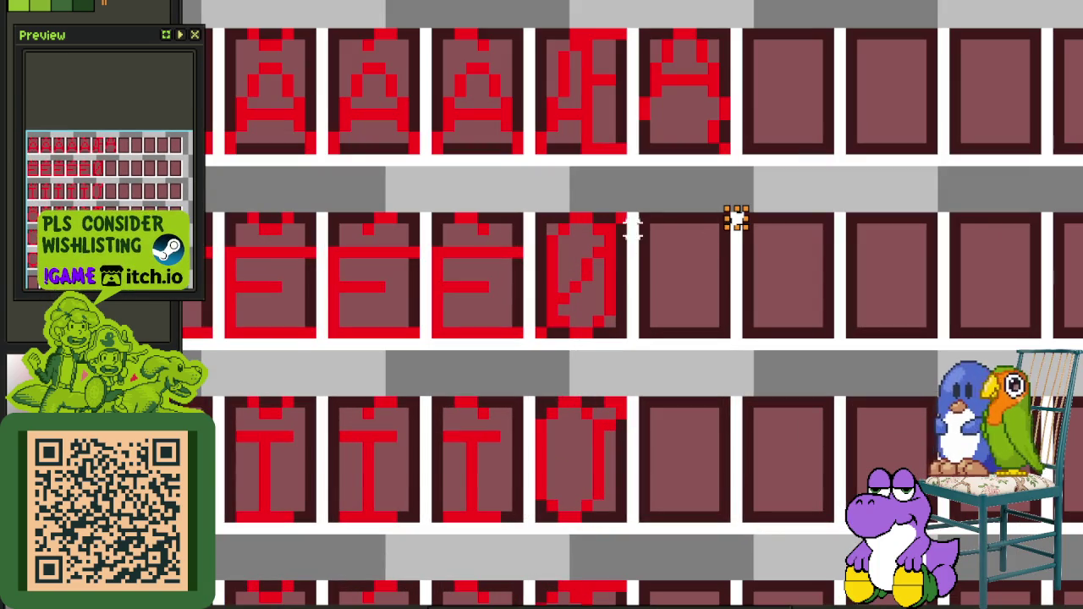
pyautogui.moveTo(620, 219); pyautogui.dragTo(554, 322)
pyautogui.scroll(-2, 548, 339)
pyautogui.moveTo(581, 358)
pyautogui.mouseDown()
pyautogui.moveTo(647, 550)
pyautogui.moveTo(641, 543)
pyautogui.mouseUp()
pyautogui.press('Return')
pyautogui.hotkey('ctrl', 'd')
pyautogui.moveTo(598, 372)
pyautogui.mouseDown()
pyautogui.moveTo(549, 448)
pyautogui.moveTo(736, 535)
pyautogui.mouseUp()
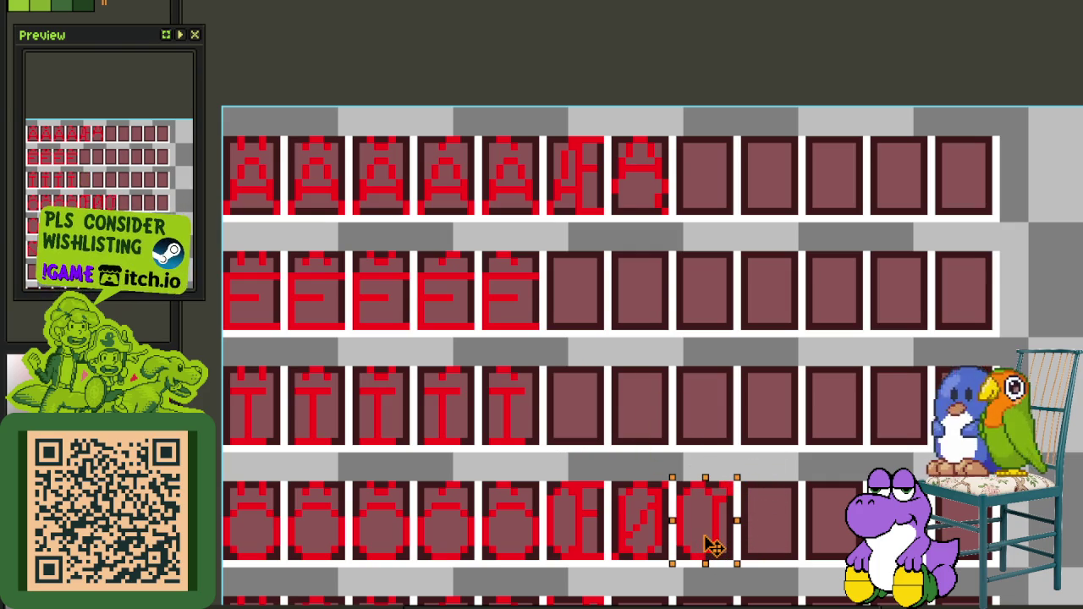
# Shift a block of accented glyphs one cell right, leaving an empty fourth column
pyautogui.scroll(-2, 765, 455)
pyautogui.moveTo(796, 406); pyautogui.dragTo(603, 270)
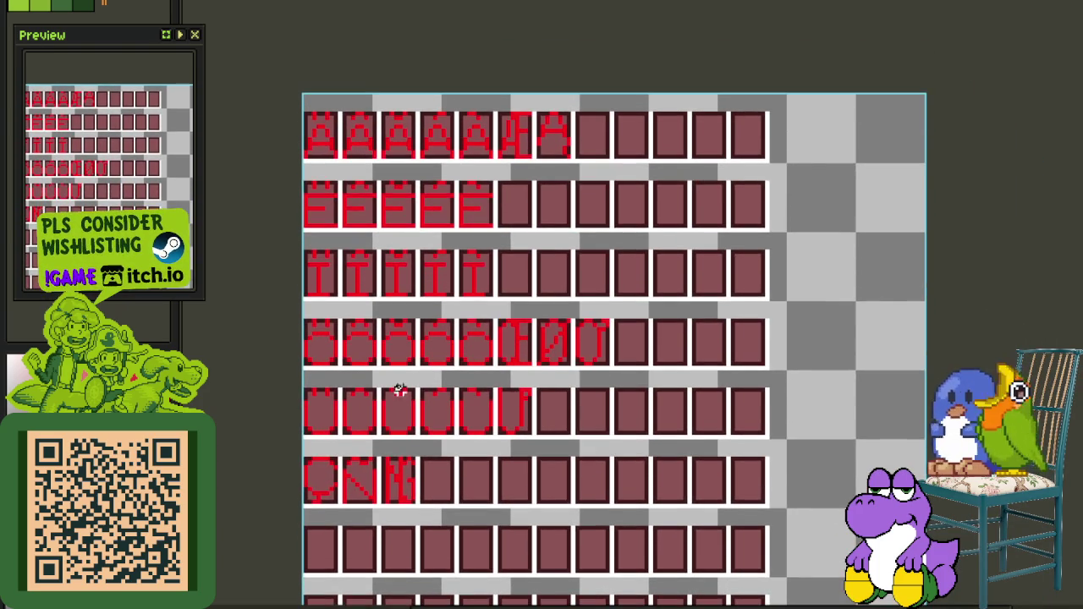
pyautogui.scroll(2, 411, 404)
pyautogui.scroll(1, 430, 442)
pyautogui.moveTo(430, 441)
pyautogui.mouseDown()
pyautogui.moveTo(604, 150)
pyautogui.moveTo(701, 91)
pyautogui.moveTo(739, 100)
pyautogui.mouseUp()
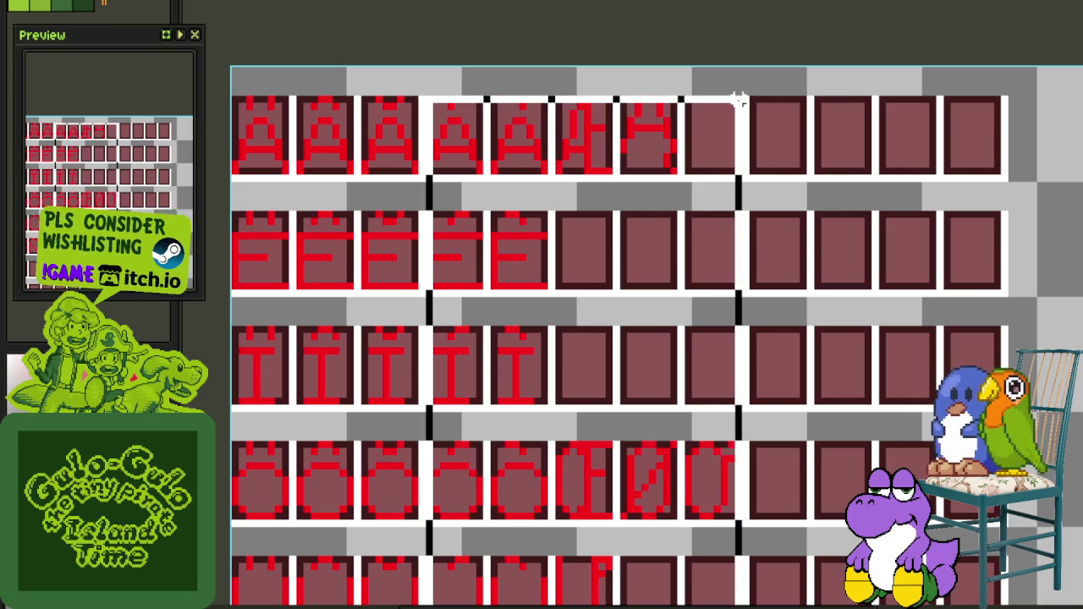
pyautogui.moveTo(472, 150)
pyautogui.mouseDown()
pyautogui.moveTo(556, 164)
pyautogui.moveTo(532, 150)
pyautogui.mouseUp()
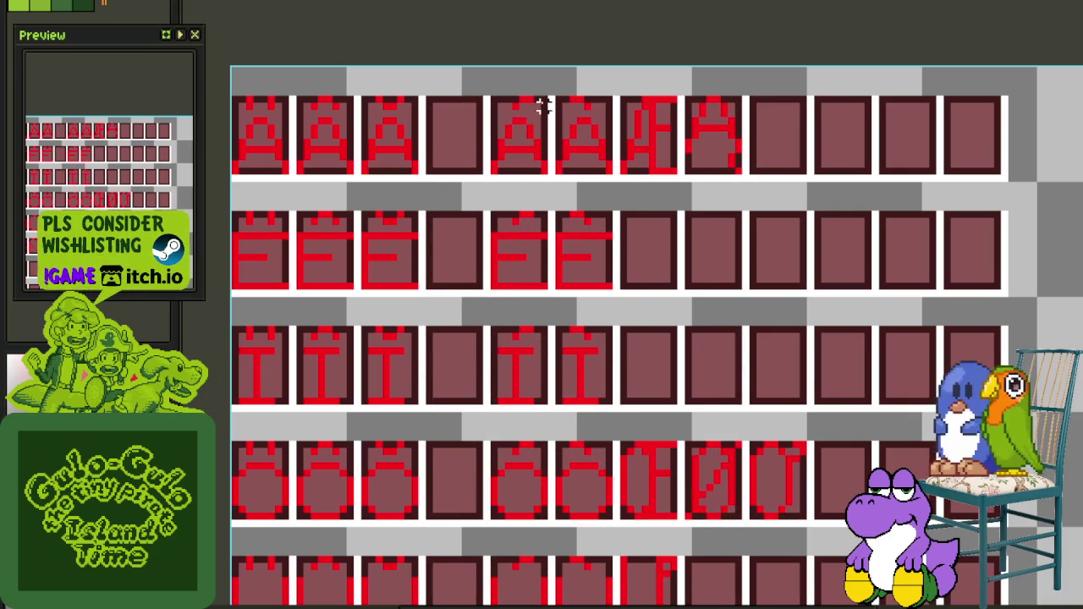
pyautogui.moveTo(546, 99)
pyautogui.mouseDown()
pyautogui.moveTo(448, 592)
pyautogui.moveTo(491, 154)
pyautogui.mouseUp()
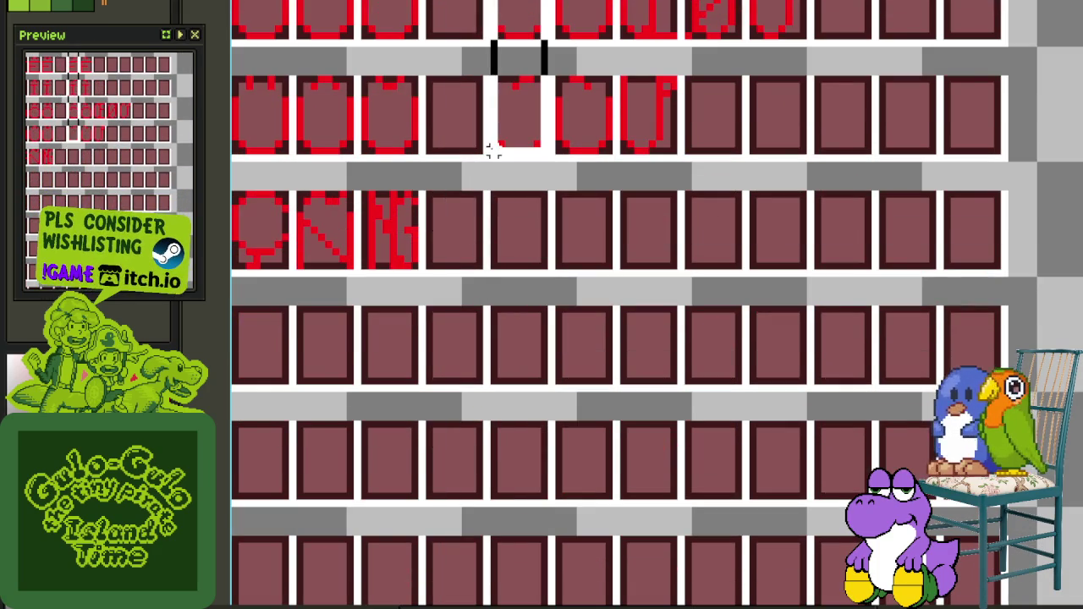
# Undo the block move so the glyph rows close up without the empty column
pyautogui.scroll(-2, 567, 296)
pyautogui.scroll(1, 629, 331)
pyautogui.scroll(3, 600, 399)
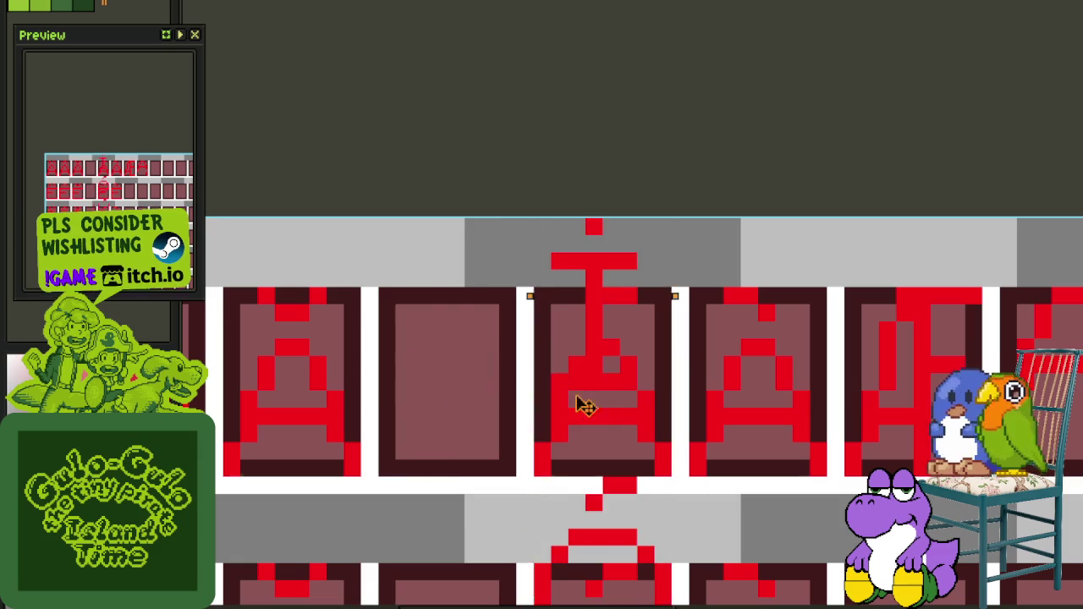
pyautogui.scroll(-1, 428, 440)
pyautogui.scroll(-1, 508, 254)
pyautogui.scroll(-2, 554, 144)
pyautogui.hotkey('ctrl', 'z')
# Zoom and pan around the sheet to inspect the T, O and top-edge glyph rows
pyautogui.scroll(-2, 554, 144)
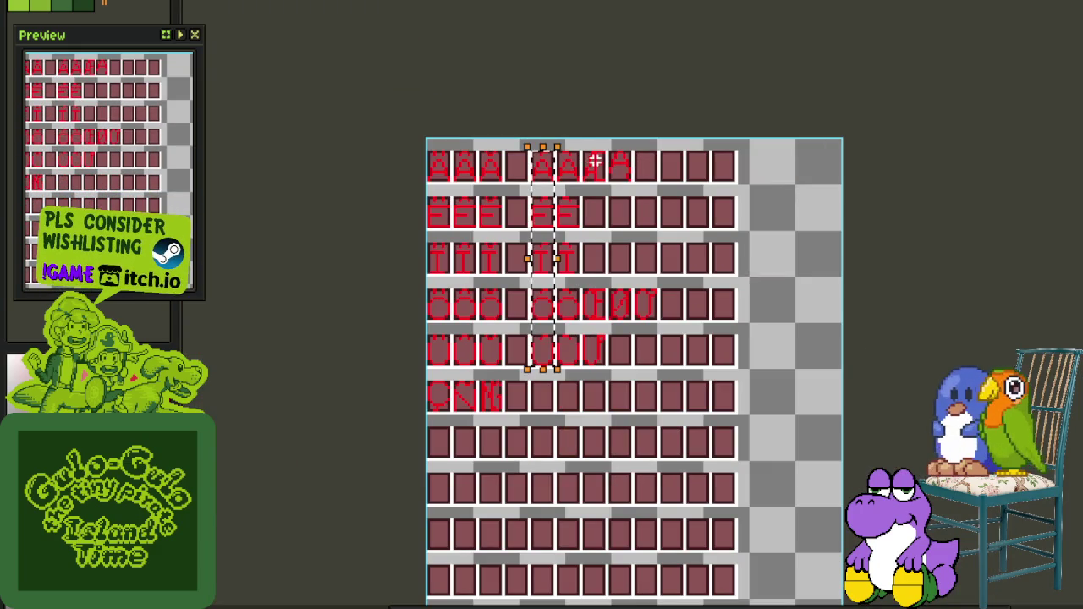
pyautogui.scroll(2, 596, 163)
pyautogui.scroll(1, 596, 162)
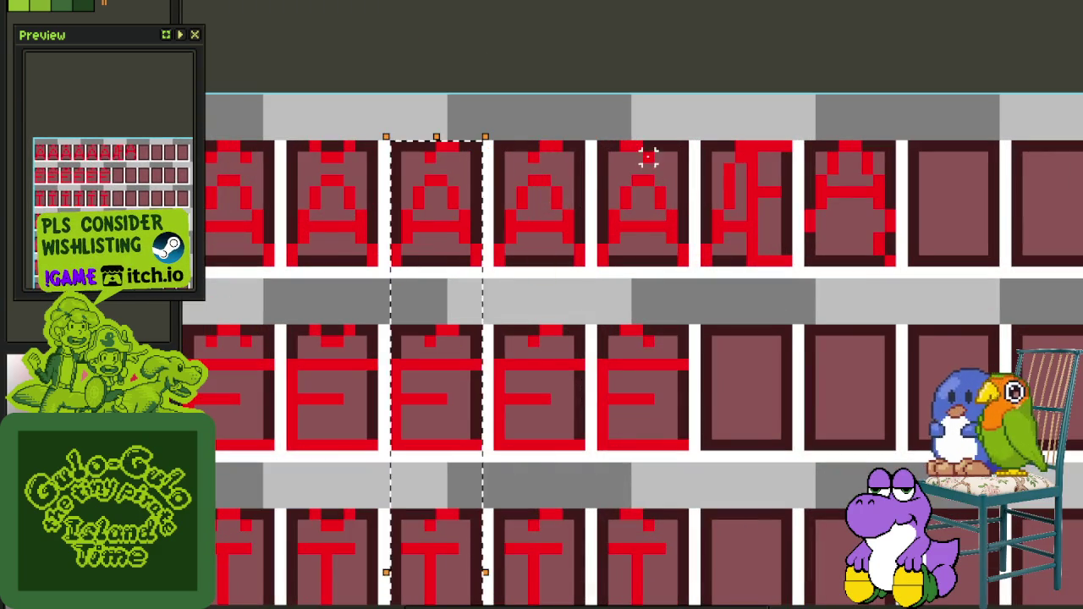
pyautogui.scroll(1, 387, 150)
pyautogui.scroll(1, 466, 156)
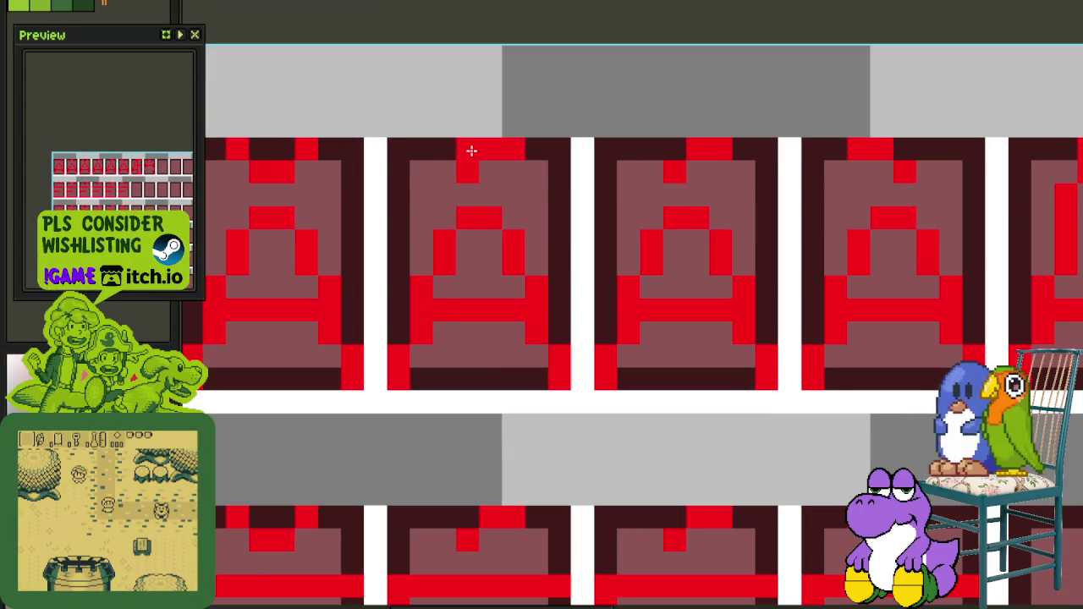
pyautogui.scroll(-2, 464, 168)
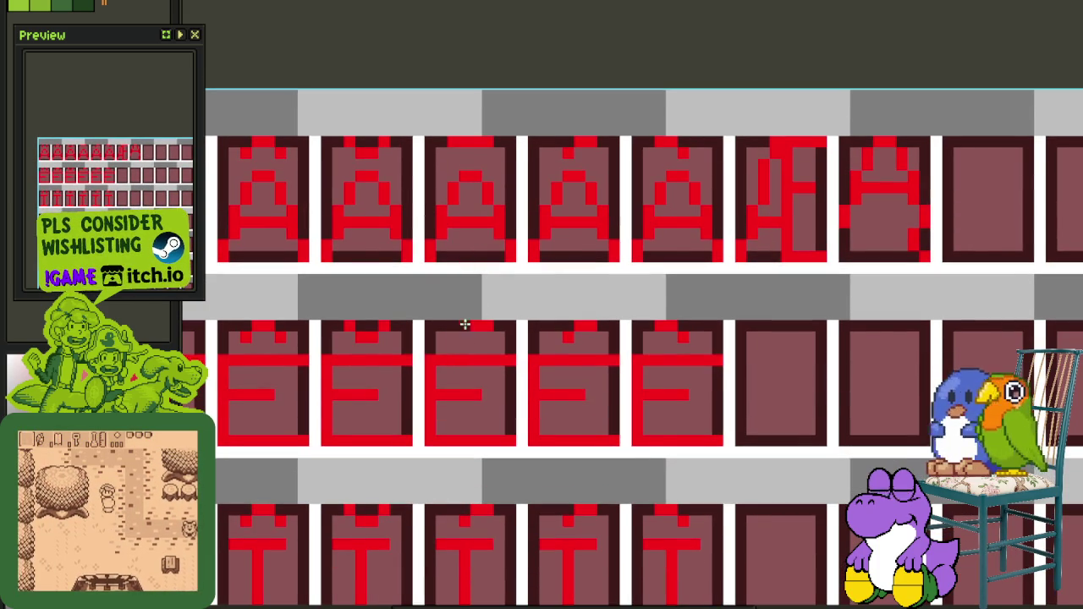
pyautogui.scroll(-2, 474, 330)
pyautogui.scroll(4, 476, 331)
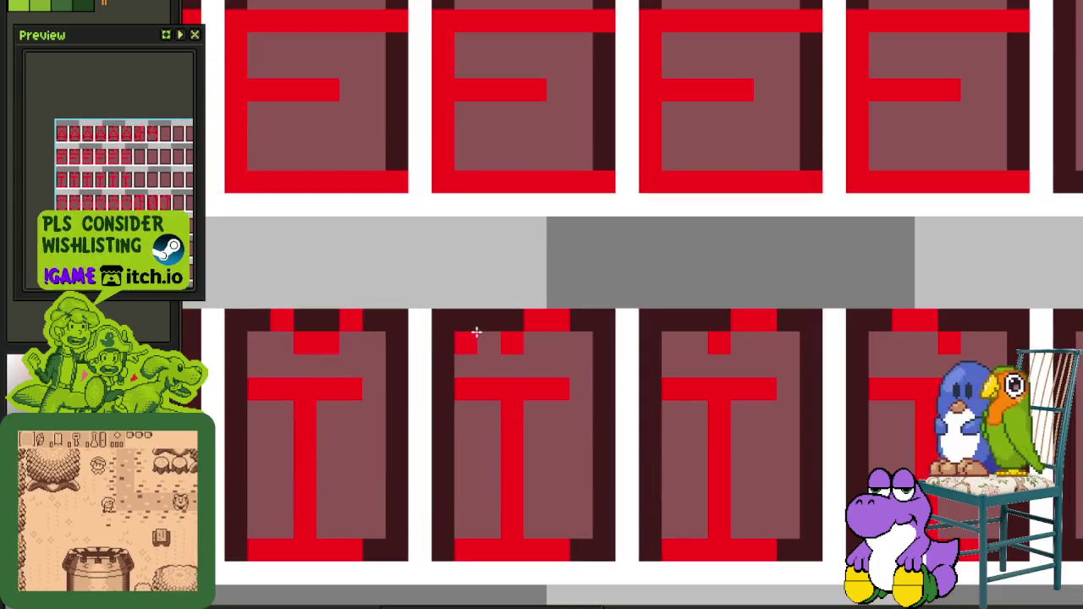
pyautogui.scroll(-3, 488, 326)
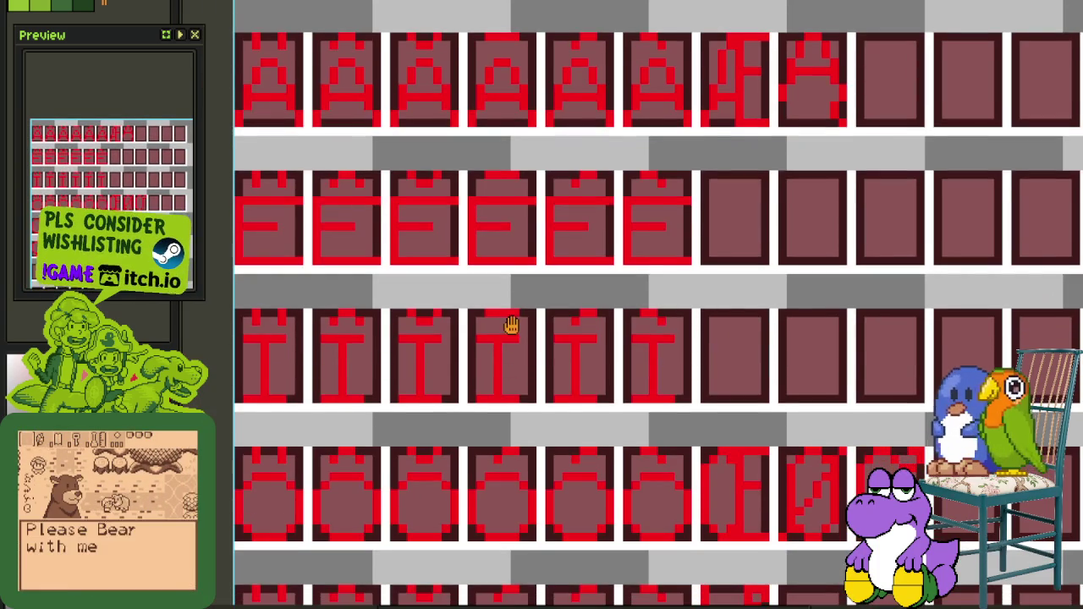
pyautogui.scroll(4, 511, 322)
pyautogui.scroll(2, 482, 352)
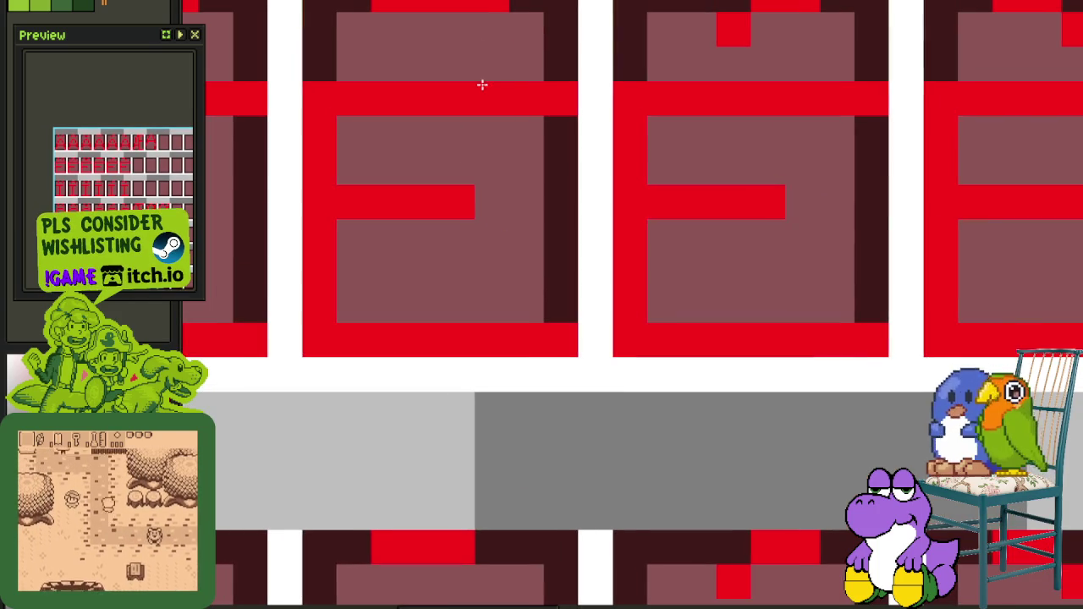
pyautogui.scroll(-3, 484, 350)
pyautogui.scroll(2, 487, 212)
pyautogui.scroll(-2, 483, 177)
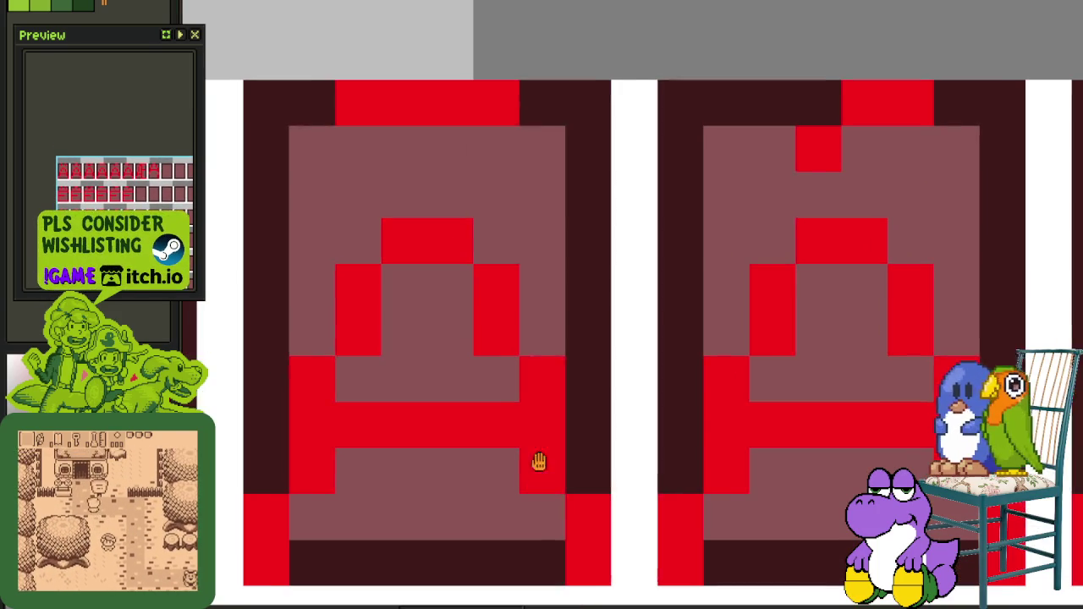
pyautogui.scroll(-2, 525, 144)
pyautogui.scroll(-2, 554, 154)
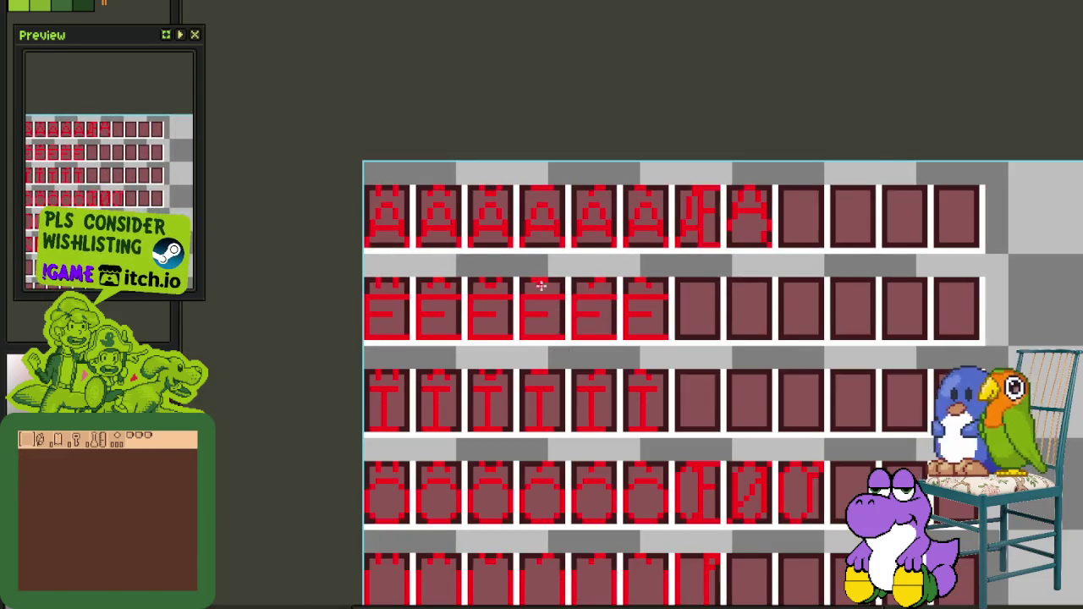
pyautogui.scroll(2, 545, 293)
pyautogui.scroll(-2, 571, 270)
pyautogui.scroll(-1, 564, 327)
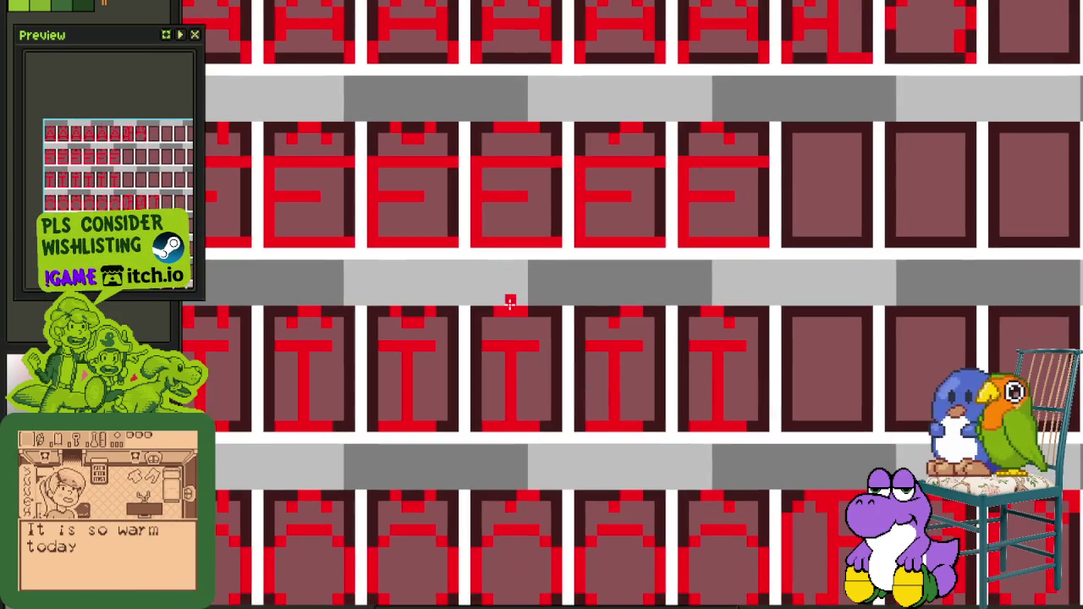
pyautogui.moveTo(539, 423); pyautogui.dragTo(518, 252)
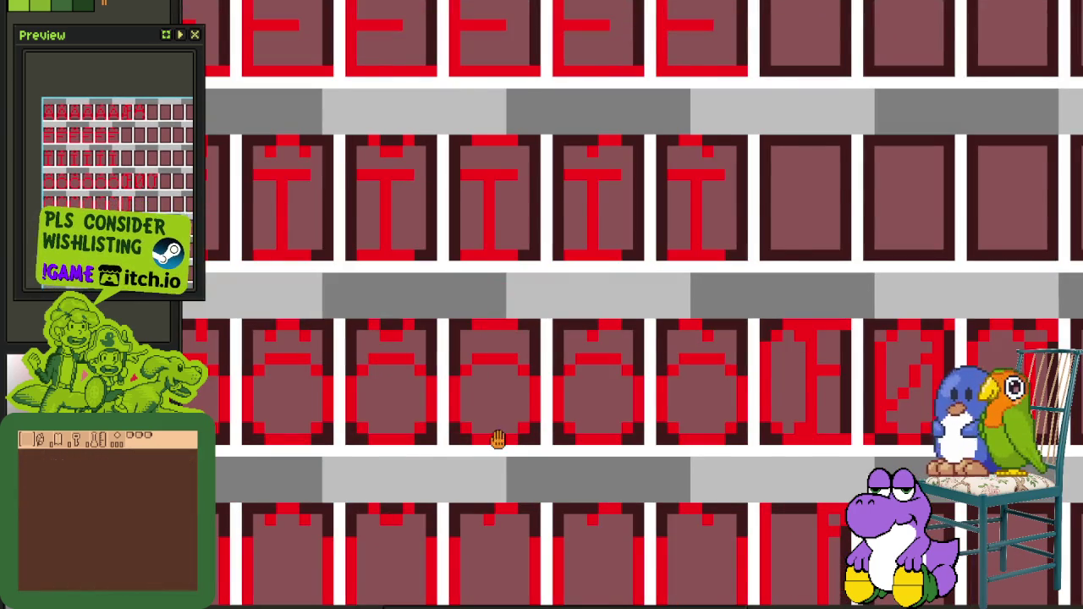
pyautogui.scroll(-2, 496, 426)
pyautogui.scroll(2, 435, 356)
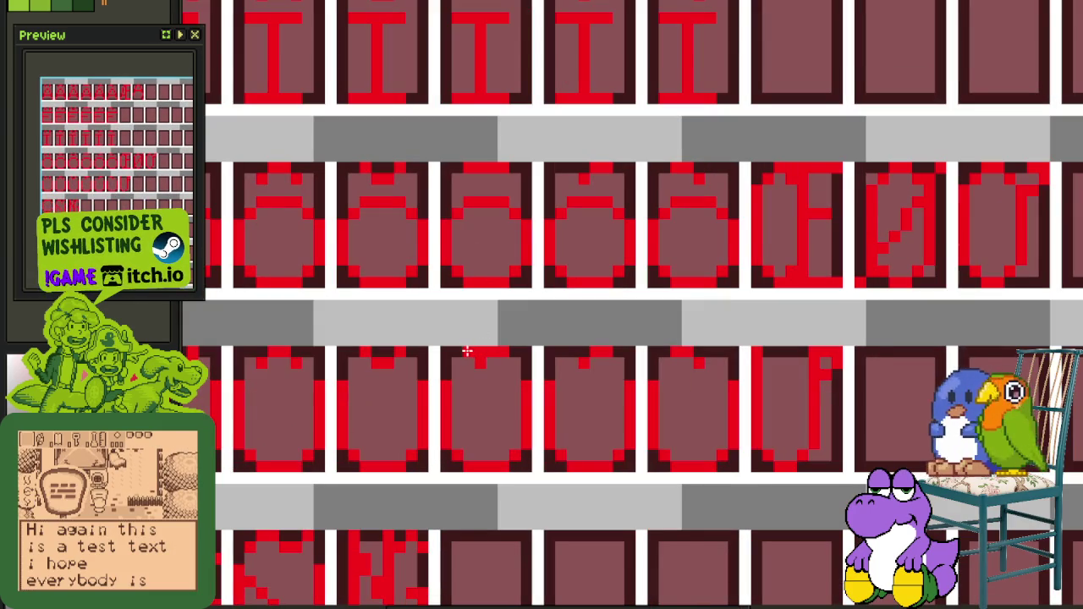
pyautogui.scroll(-2, 479, 364)
pyautogui.scroll(1, 441, 336)
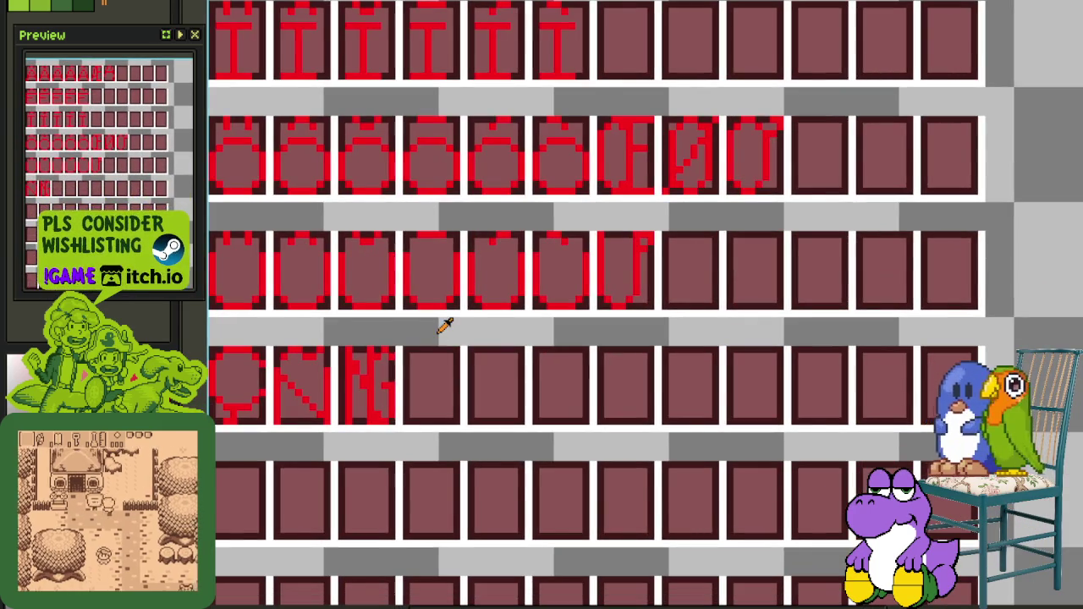
pyautogui.scroll(-1, 445, 327)
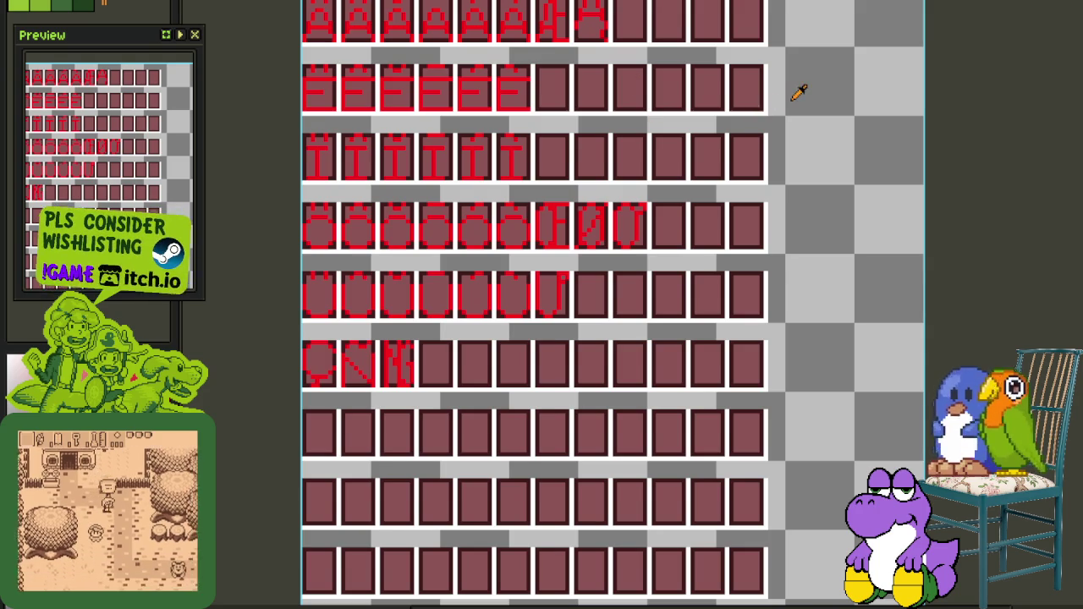
pyautogui.moveTo(799, 93); pyautogui.dragTo(805, 265)
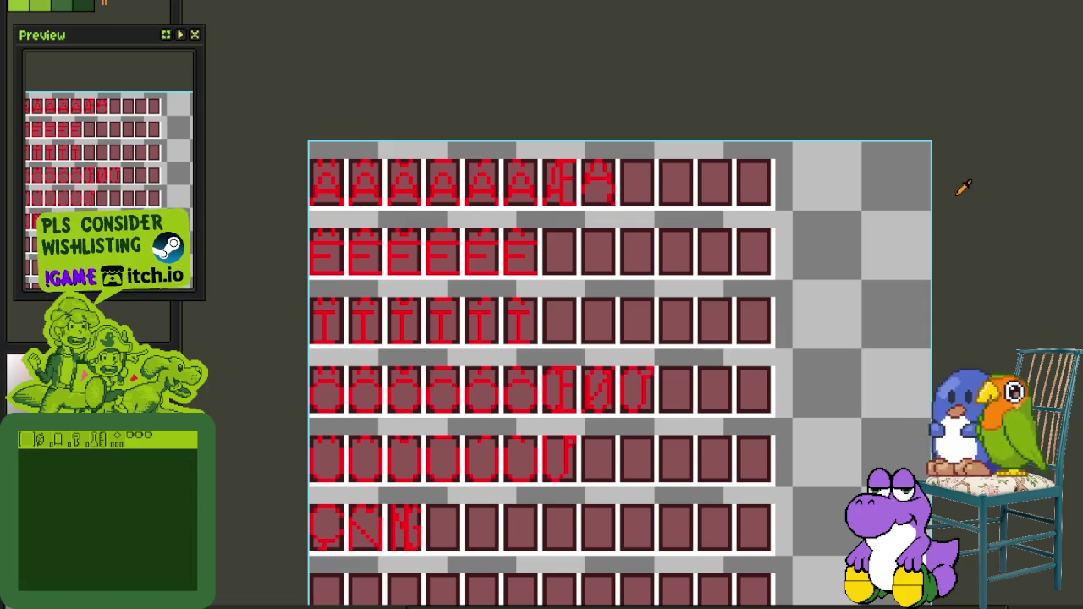
# Move the two N tiles below the Q tile and shift the Q shape into the next tile
pyautogui.moveTo(717, 423); pyautogui.dragTo(797, 301)
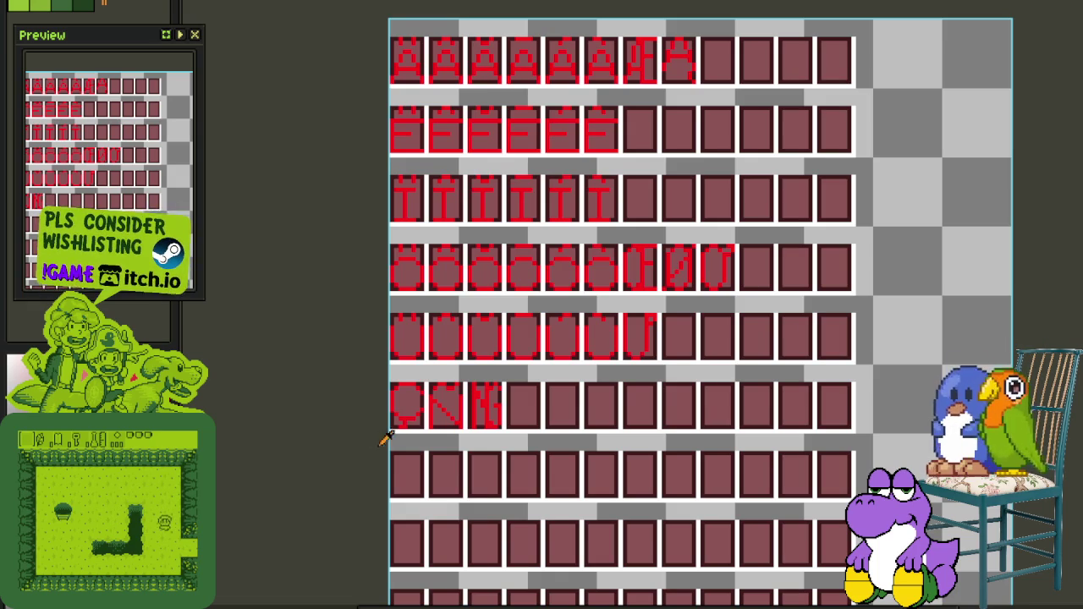
pyautogui.scroll(2, 467, 416)
pyautogui.scroll(2, 430, 416)
pyautogui.moveTo(427, 428)
pyautogui.mouseDown()
pyautogui.moveTo(677, 253)
pyautogui.moveTo(720, 241)
pyautogui.mouseUp()
pyautogui.scroll(-2, 687, 280)
pyautogui.moveTo(687, 280)
pyautogui.mouseDown()
pyautogui.moveTo(617, 413)
pyautogui.moveTo(591, 430)
pyautogui.mouseUp()
pyautogui.scroll(1, 591, 430)
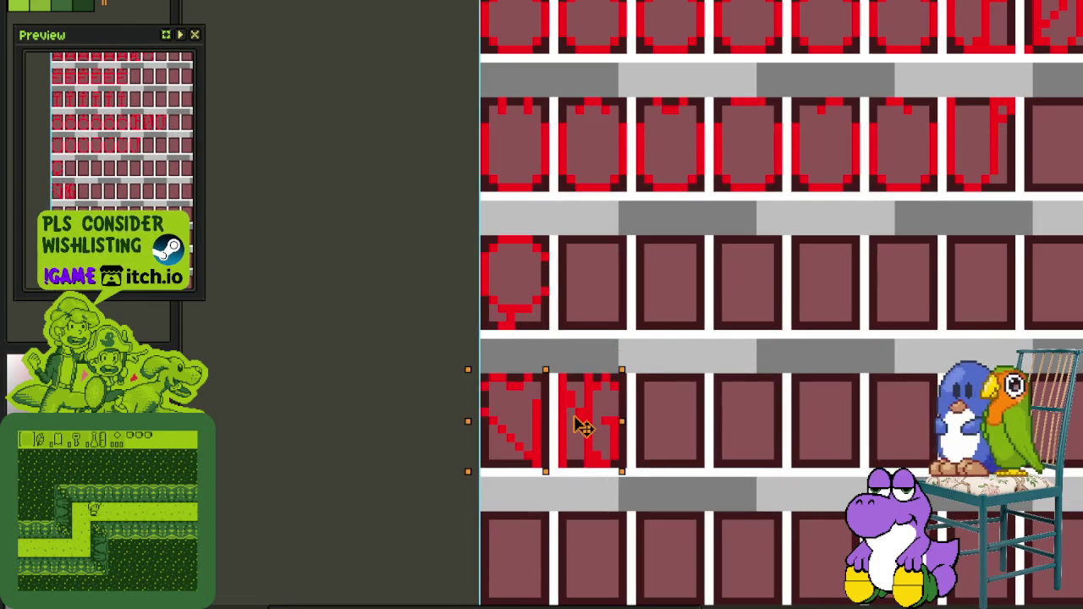
pyautogui.scroll(1, 550, 305)
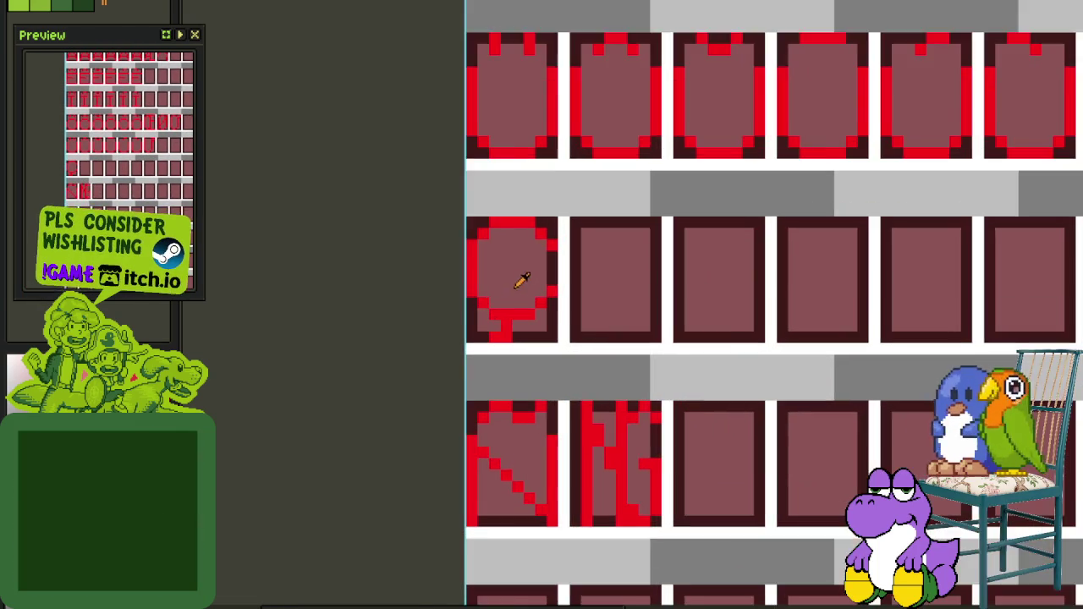
pyautogui.scroll(1, 546, 309)
pyautogui.moveTo(558, 318); pyautogui.dragTo(447, 182)
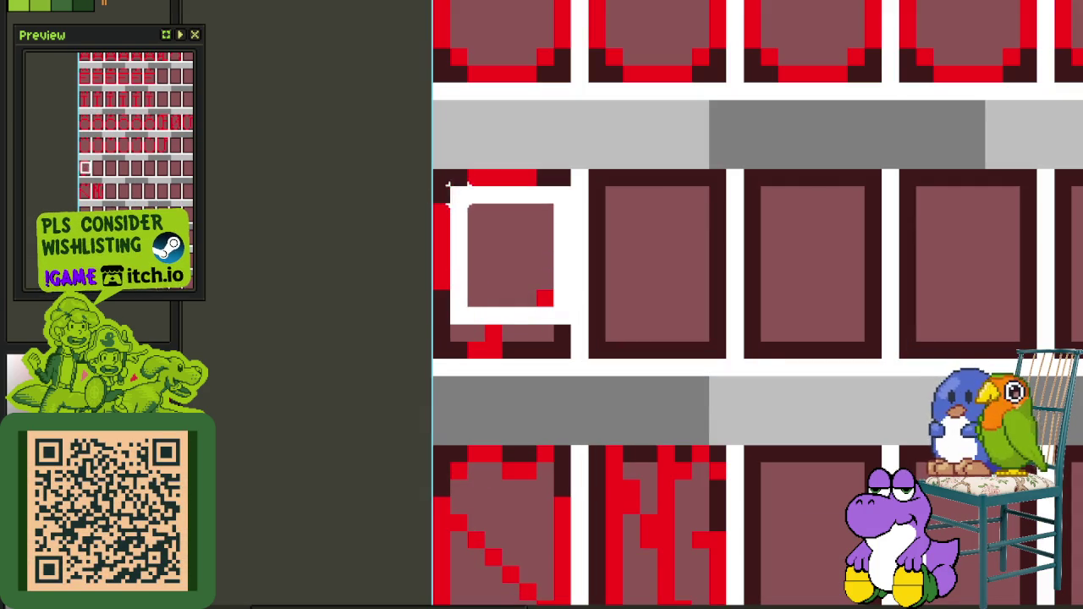
pyautogui.moveTo(527, 259)
pyautogui.mouseDown()
pyautogui.moveTo(663, 300)
pyautogui.moveTo(649, 285)
pyautogui.mouseUp()
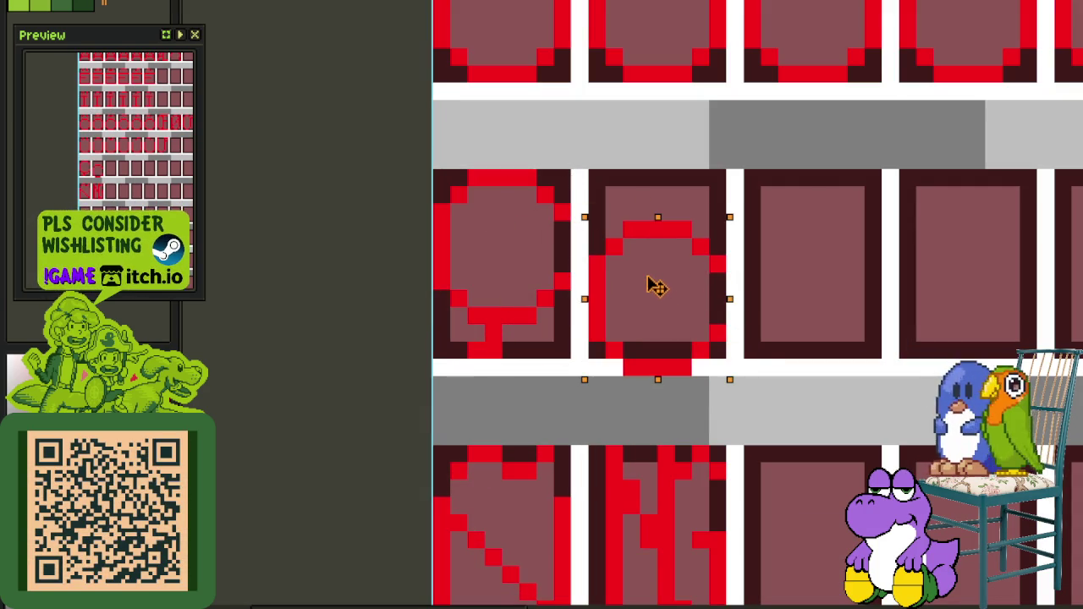
pyautogui.hotkey('ctrl', 'd')
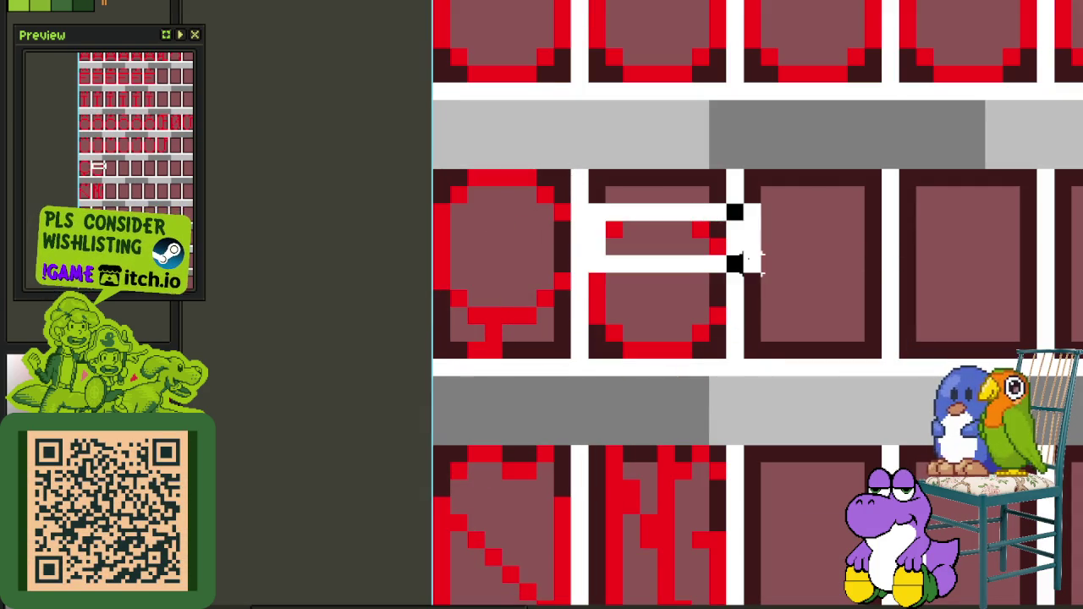
# Shift a strip of pixels down onto a tile's top edge and deselect
pyautogui.scroll(-1, 854, 261)
pyautogui.scroll(1, 762, 254)
pyautogui.hscroll(2, 881, 297)
pyautogui.moveTo(860, 348); pyautogui.dragTo(1004, 296)
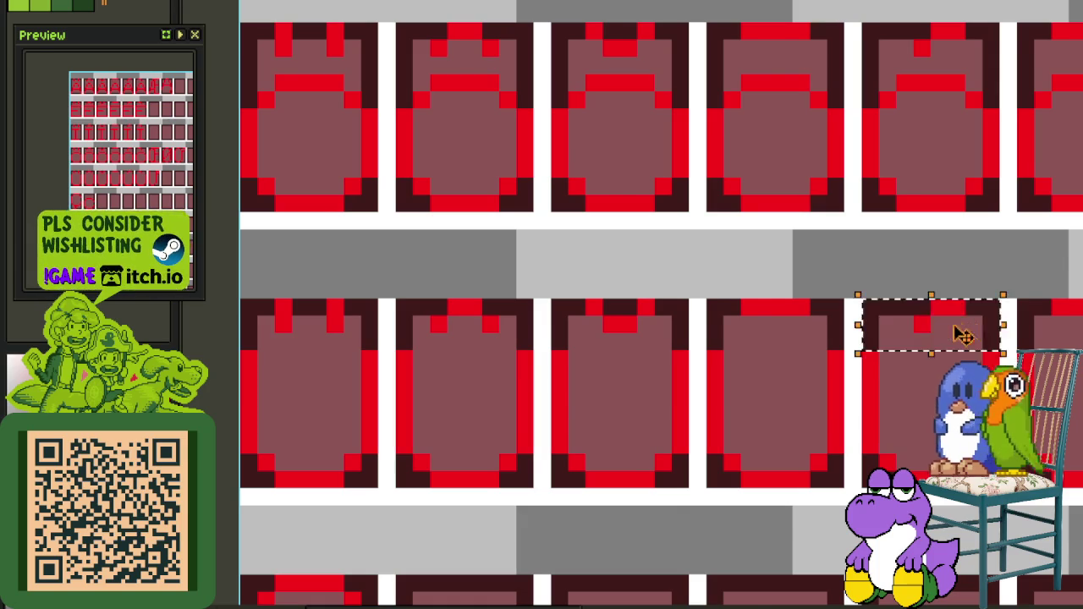
pyautogui.scroll(-1, 938, 322)
pyautogui.scroll(1, 690, 461)
pyautogui.scroll(1, 690, 461)
pyautogui.moveTo(690, 462); pyautogui.dragTo(723, 496)
pyautogui.hotkey('ctrl', 'd')
# Select the NG-shaped glyph and paste a copy over the G tile
pyautogui.scroll(-2, 858, 406)
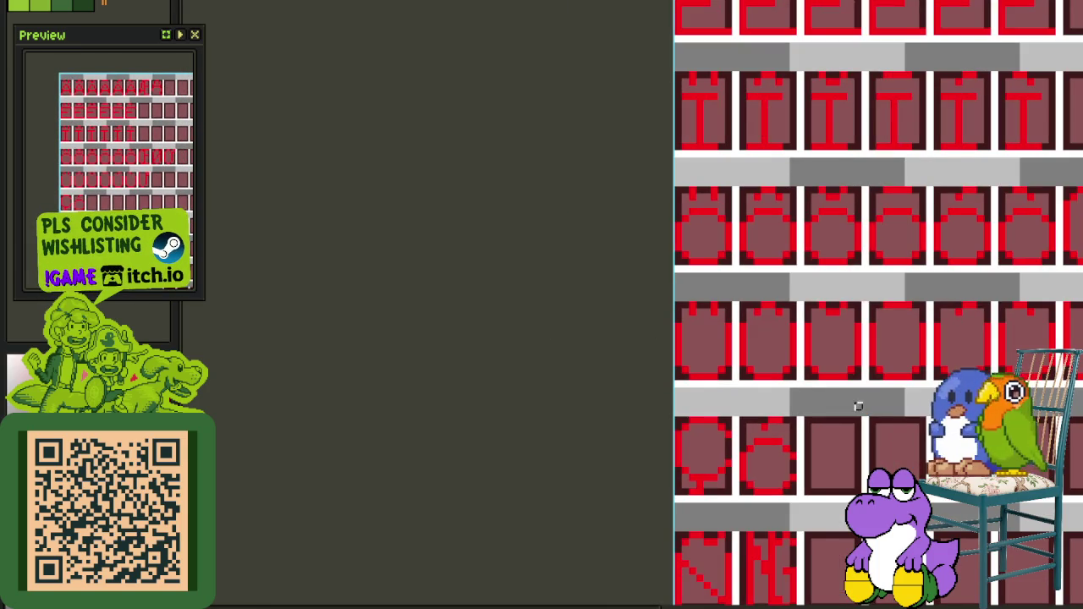
pyautogui.scroll(-2, 657, 348)
pyautogui.scroll(1, 657, 349)
pyautogui.scroll(1, 652, 265)
pyautogui.scroll(2, 614, 286)
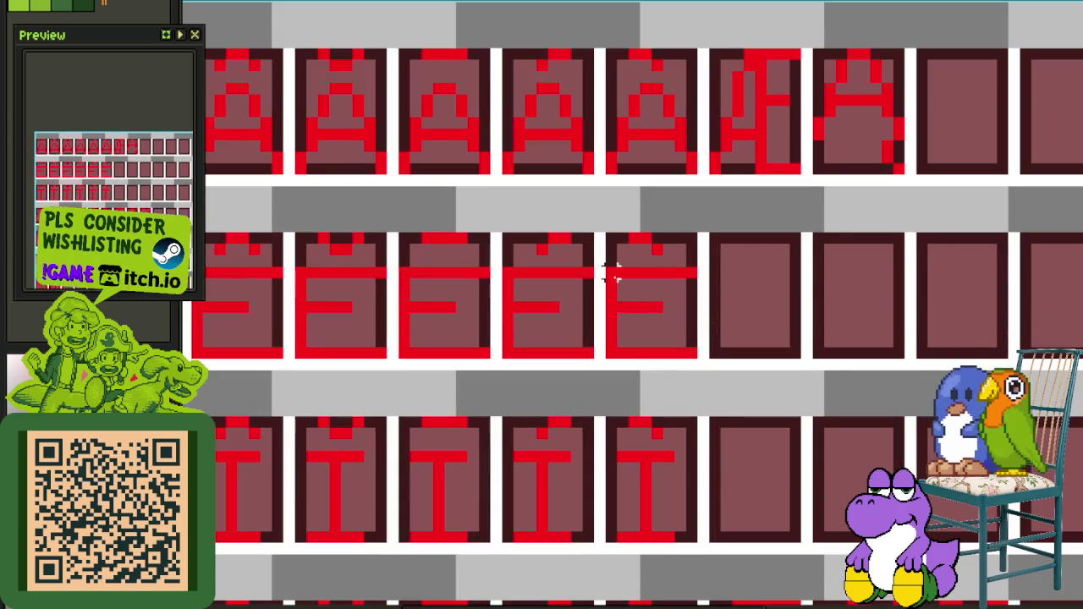
pyautogui.moveTo(615, 286); pyautogui.dragTo(700, 359)
pyautogui.scroll(-3, 658, 355)
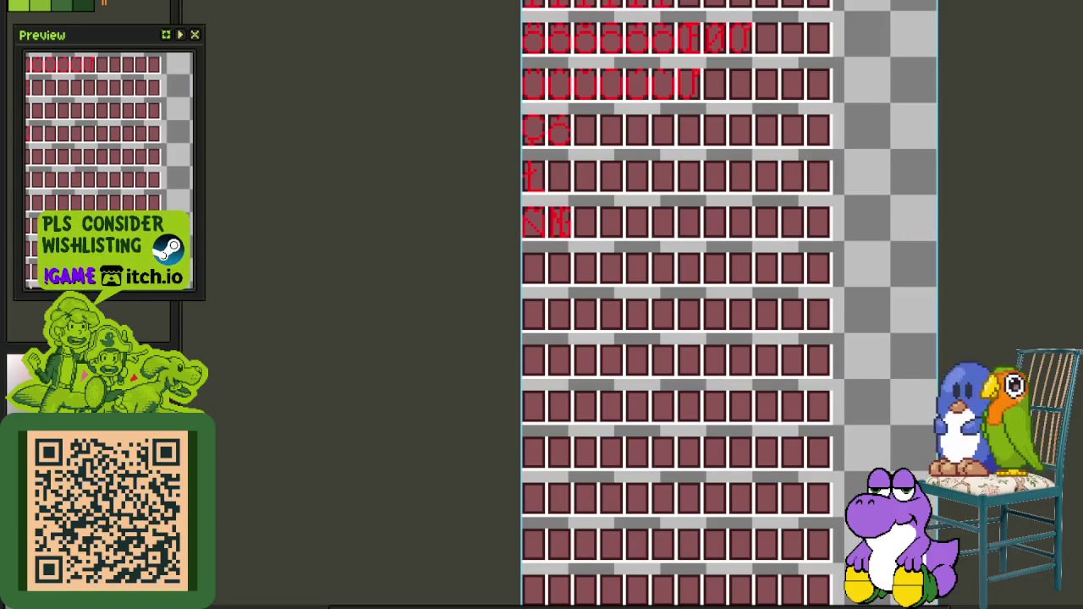
pyautogui.moveTo(684, 245); pyautogui.dragTo(697, 367)
pyautogui.scroll(2, 508, 372)
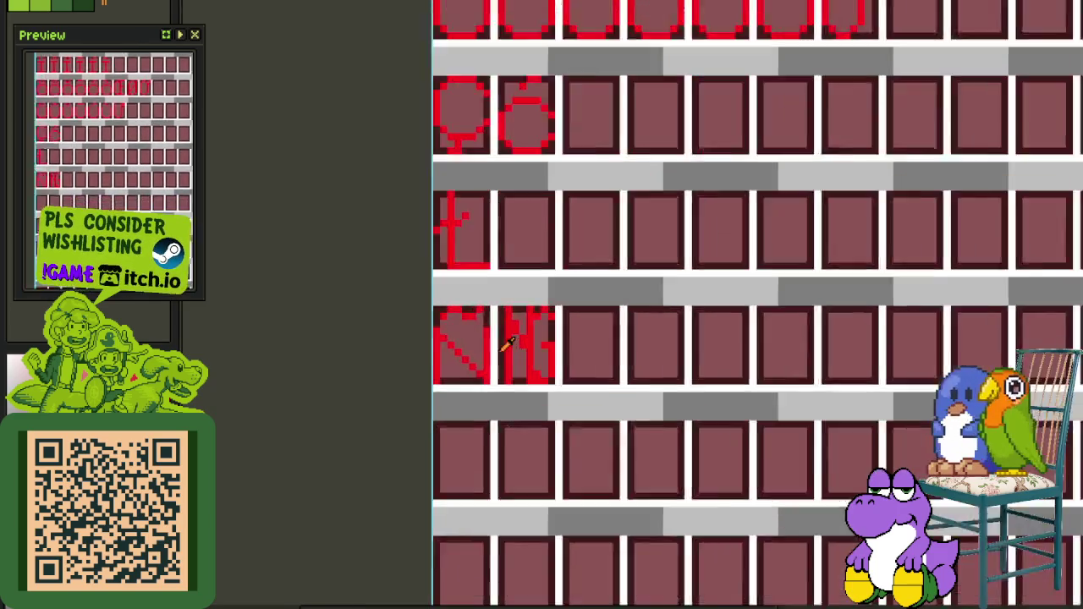
pyautogui.scroll(2, 506, 392)
pyautogui.moveTo(490, 391); pyautogui.dragTo(618, 219)
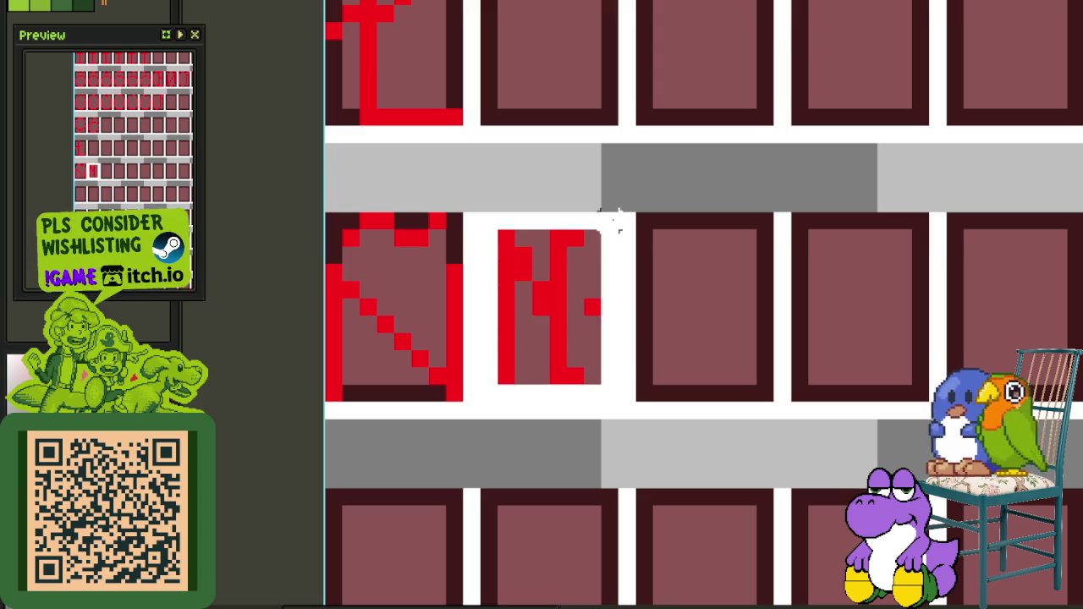
pyautogui.hotkey('ctrl', 'v')
pyautogui.moveTo(762, 288); pyautogui.dragTo(605, 271)
# Merge the pasted layer down and slide the NG glyph into the next tile
pyautogui.press('Tab')
pyautogui.rightClick(347, 555)
pyautogui.click(403, 595)
pyautogui.press('Tab')
pyautogui.moveTo(515, 351); pyautogui.dragTo(681, 354)
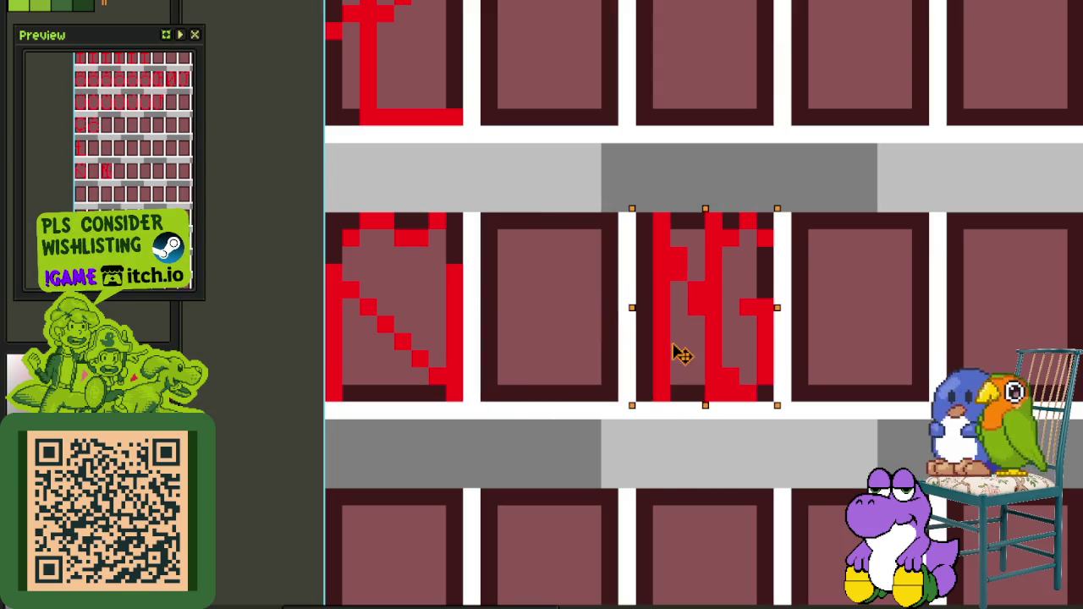
pyautogui.hotkey('ctrl', 'd')
# Copy the N glyph into the middle tile, giving N, N, NG
pyautogui.moveTo(428, 298); pyautogui.dragTo(329, 390)
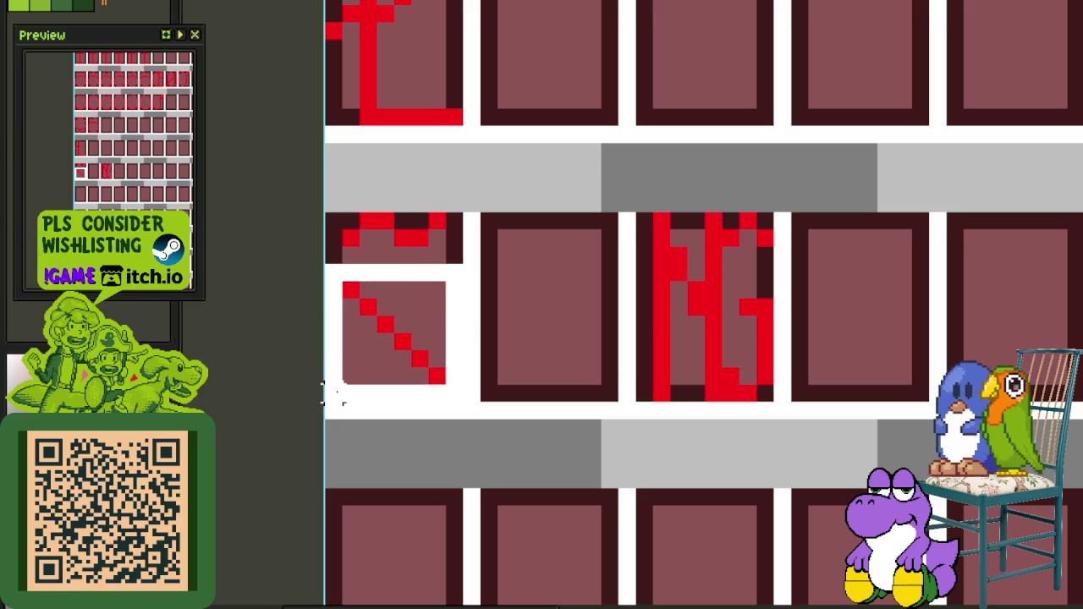
pyautogui.hotkey('ctrl', 'c')
pyautogui.hotkey('ctrl', 'v')
pyautogui.moveTo(414, 381); pyautogui.dragTo(568, 370)
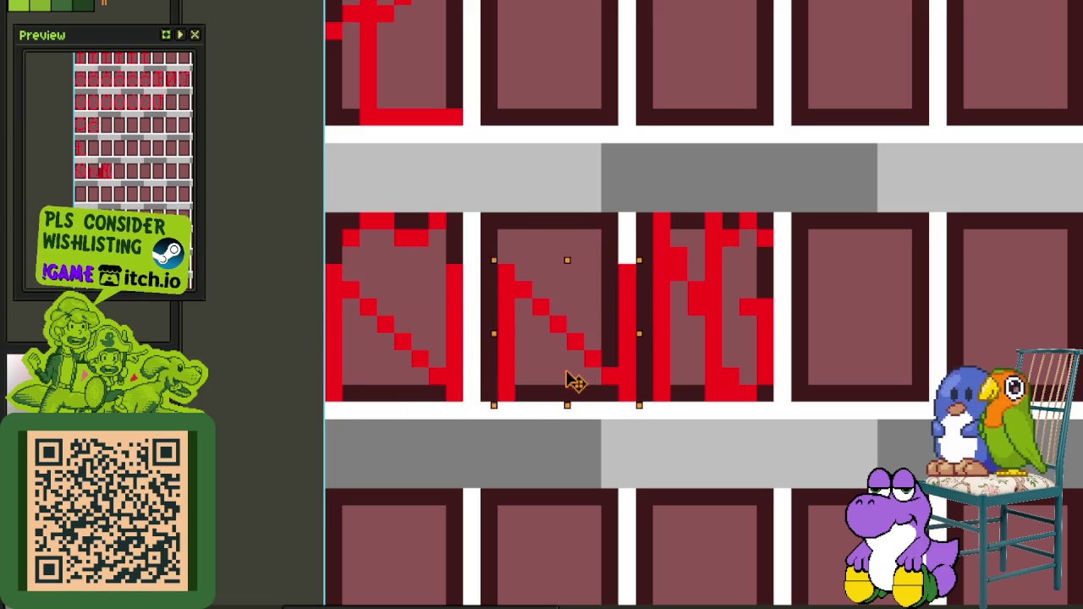
pyautogui.hotkey('ctrl', 'd')
# Raise the acute accent higher above the Ó glyph
pyautogui.scroll(-2, 786, 321)
pyautogui.scroll(-1, 644, 336)
pyautogui.scroll(1, 643, 336)
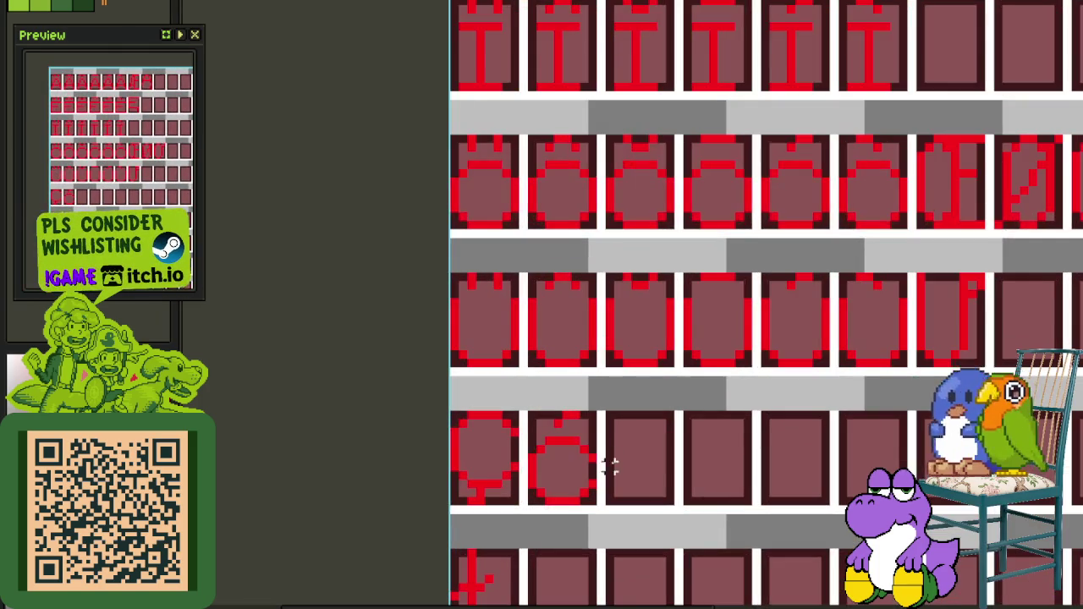
pyautogui.scroll(2, 506, 432)
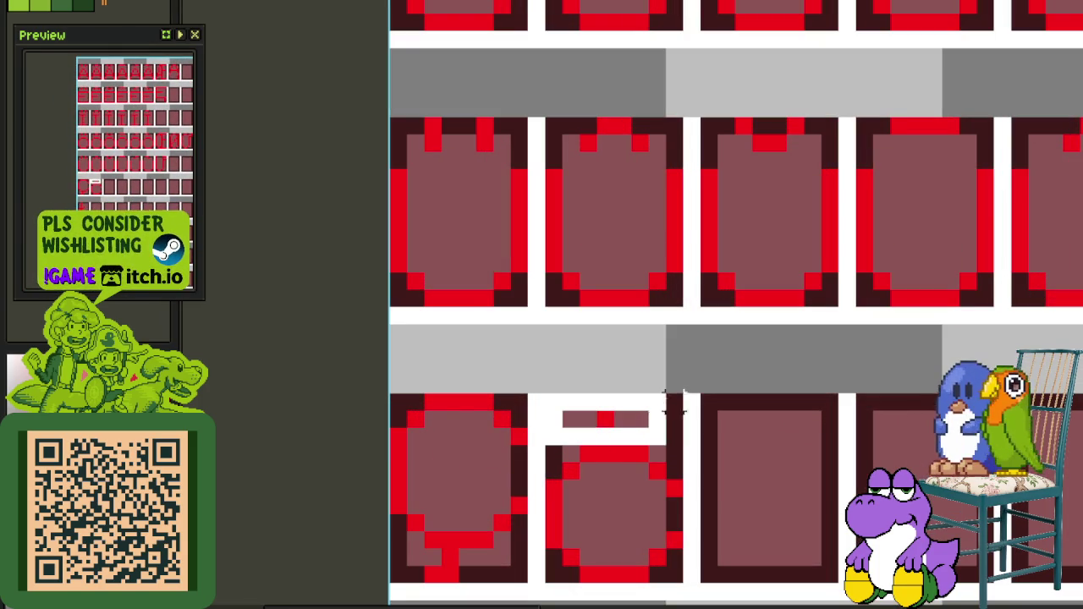
pyautogui.moveTo(542, 447); pyautogui.dragTo(687, 387)
pyautogui.scroll(-2, 655, 319)
pyautogui.moveTo(655, 319); pyautogui.dragTo(639, 270)
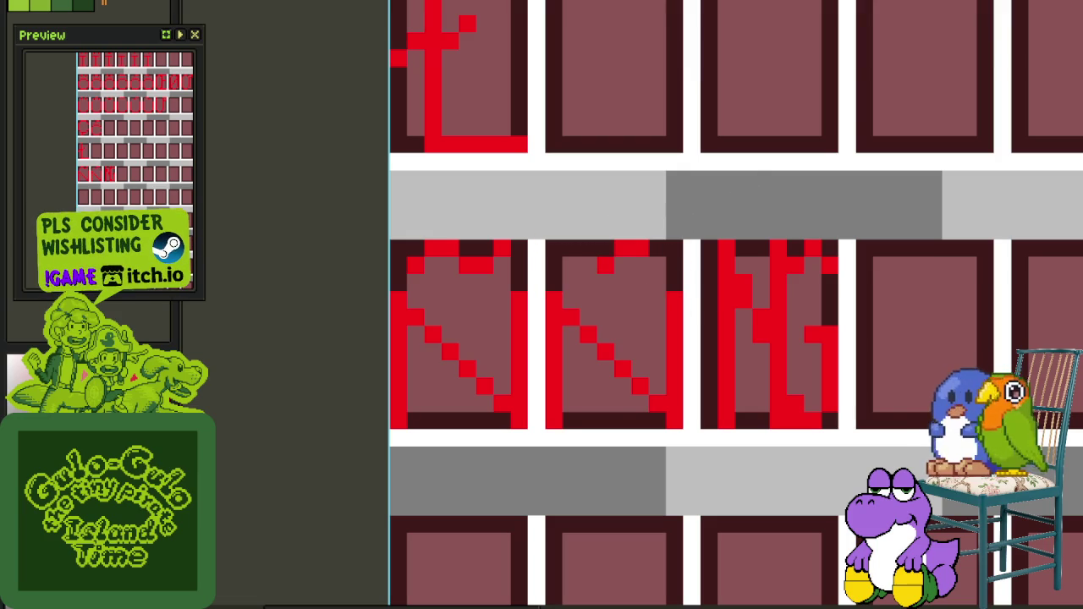
pyautogui.scroll(-3, 651, 289)
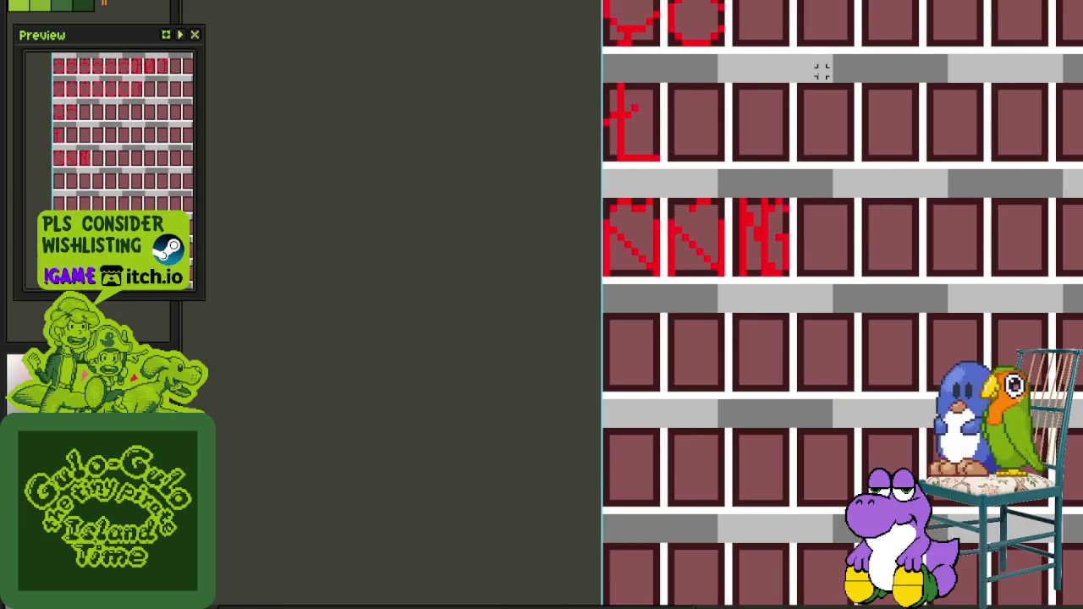
pyautogui.scroll(1, 651, 290)
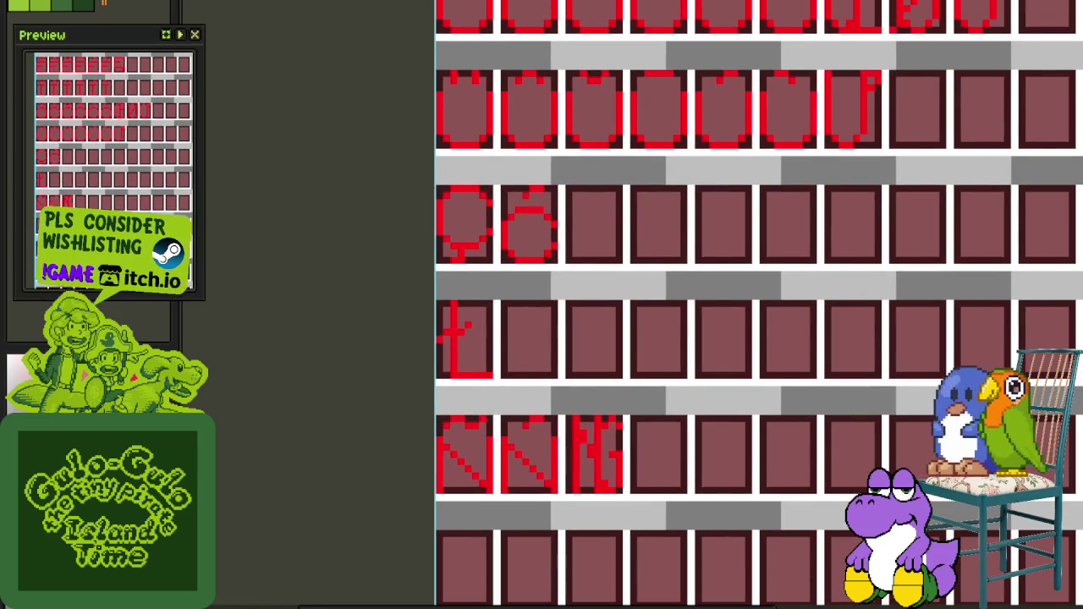
pyautogui.scroll(-2, 560, 401)
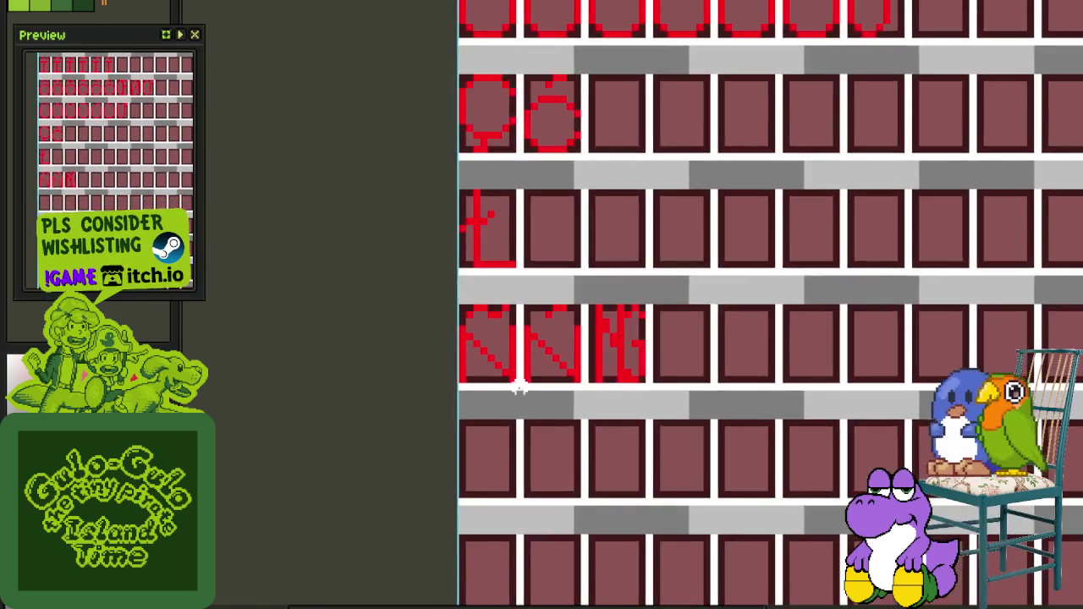
pyautogui.scroll(2, 515, 300)
pyautogui.scroll(-2, 615, 166)
pyautogui.scroll(1, 508, 421)
pyautogui.press('Tab')
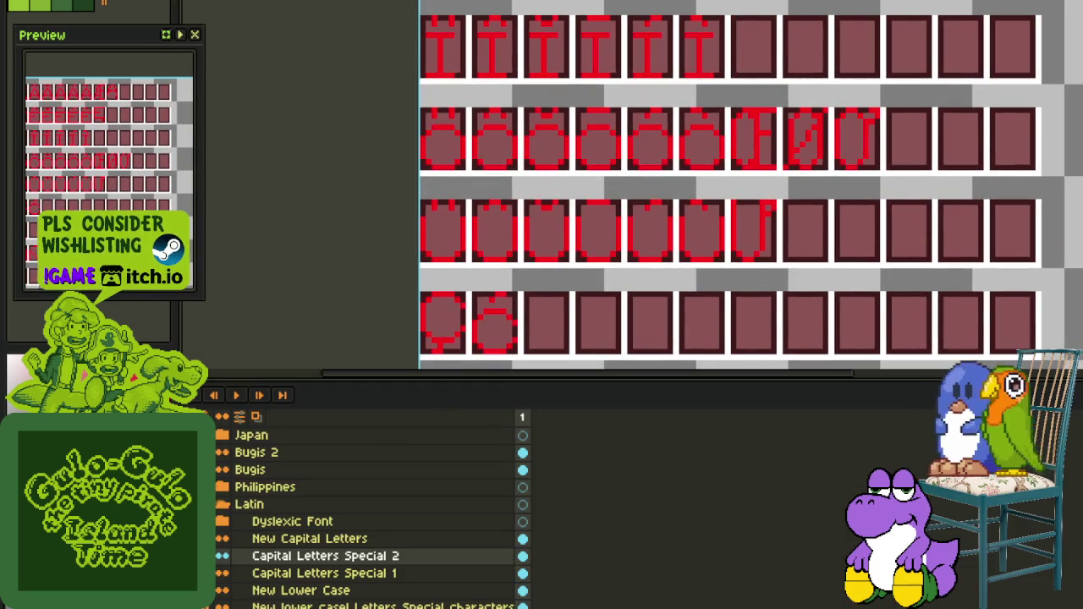
# Add a new layer and pencil a red S over the green guide letter
pyautogui.rightClick(288, 546)
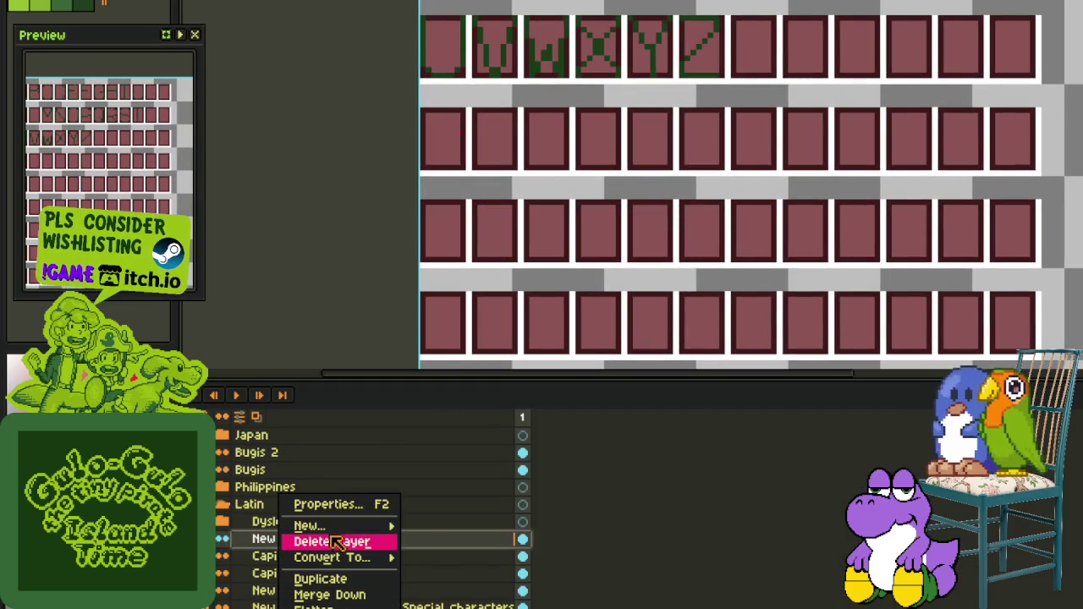
pyautogui.click(447, 522)
pyautogui.scroll(4, 388, 293)
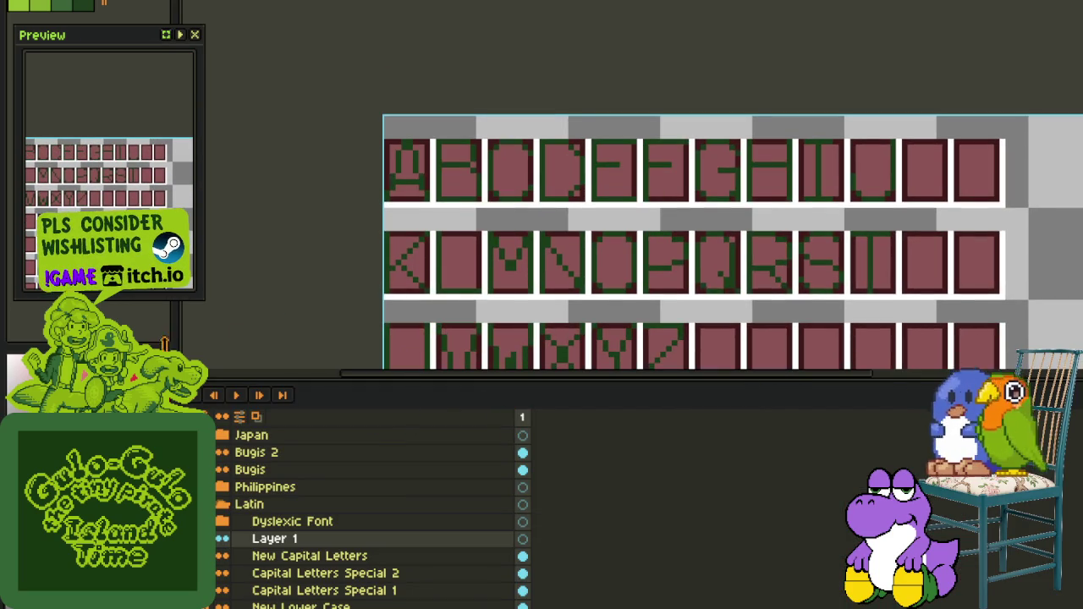
pyautogui.press('Tab')
pyautogui.scroll(2, 752, 249)
pyautogui.scroll(2, 837, 280)
pyautogui.moveTo(821, 234)
pyautogui.mouseDown()
pyautogui.moveTo(761, 216)
pyautogui.moveTo(733, 177)
pyautogui.moveTo(786, 116)
pyautogui.moveTo(864, 138)
pyautogui.mouseUp()
pyautogui.click(872, 255)
pyautogui.moveTo(878, 254)
pyautogui.mouseDown()
pyautogui.moveTo(871, 322)
pyautogui.moveTo(827, 347)
pyautogui.moveTo(742, 321)
pyautogui.mouseUp()
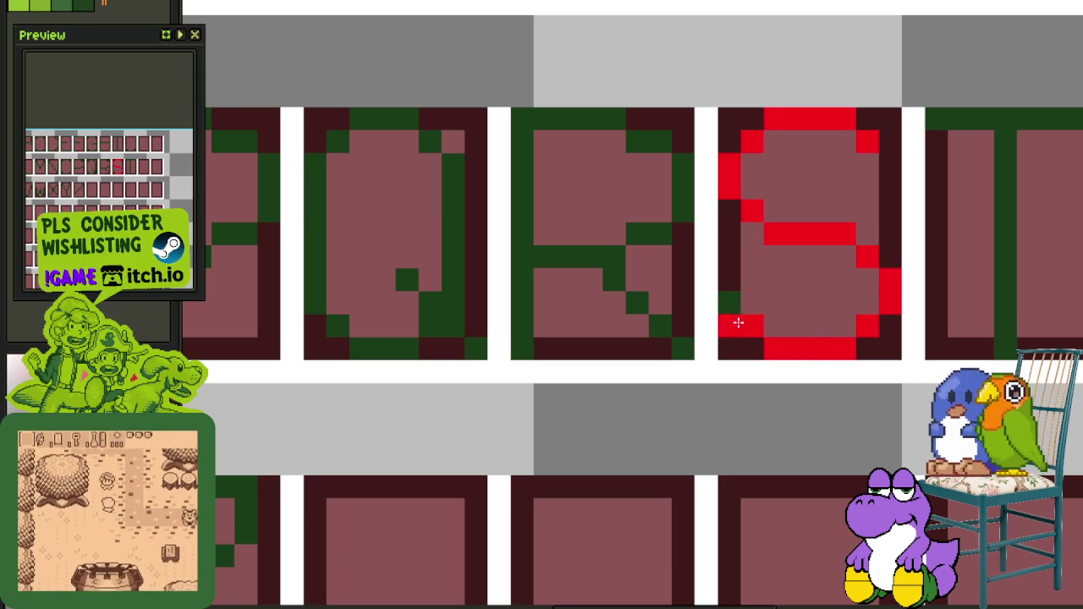
pyautogui.scroll(-2, 726, 292)
pyautogui.scroll(-1, 726, 262)
# Move the new S layer below New Capital Letters
pyautogui.press('Tab')
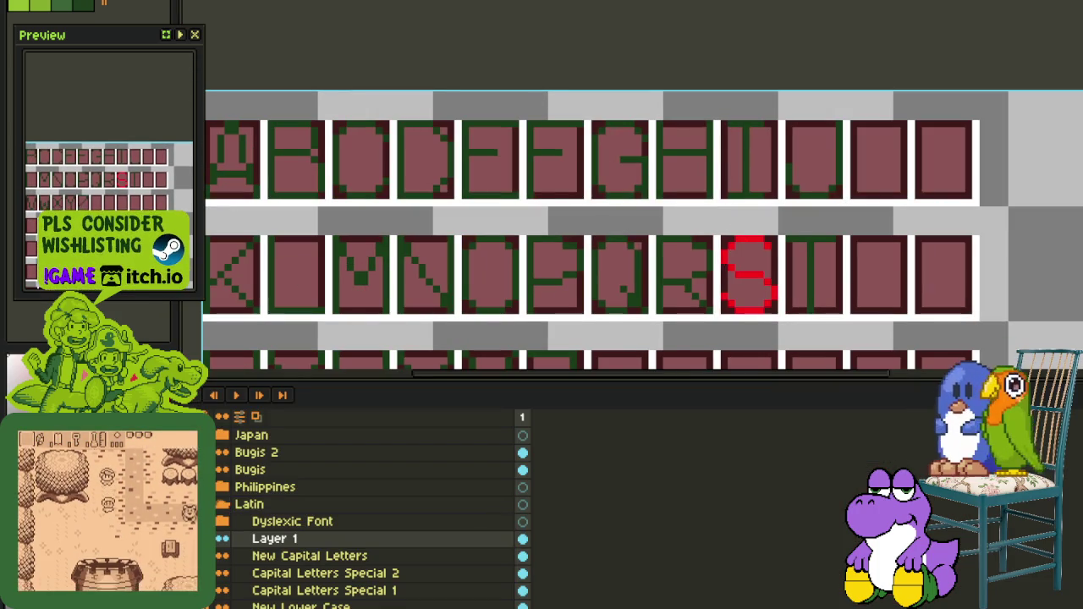
pyautogui.moveTo(262, 540)
pyautogui.mouseDown()
pyautogui.moveTo(263, 560)
pyautogui.moveTo(276, 555)
pyautogui.moveTo(267, 577)
pyautogui.mouseUp()
pyautogui.press('Tab')
# Move the S tile into a new row beneath N, N, G and switch to the Polish alphabet article
pyautogui.scroll(1, 738, 282)
pyautogui.scroll(1, 738, 282)
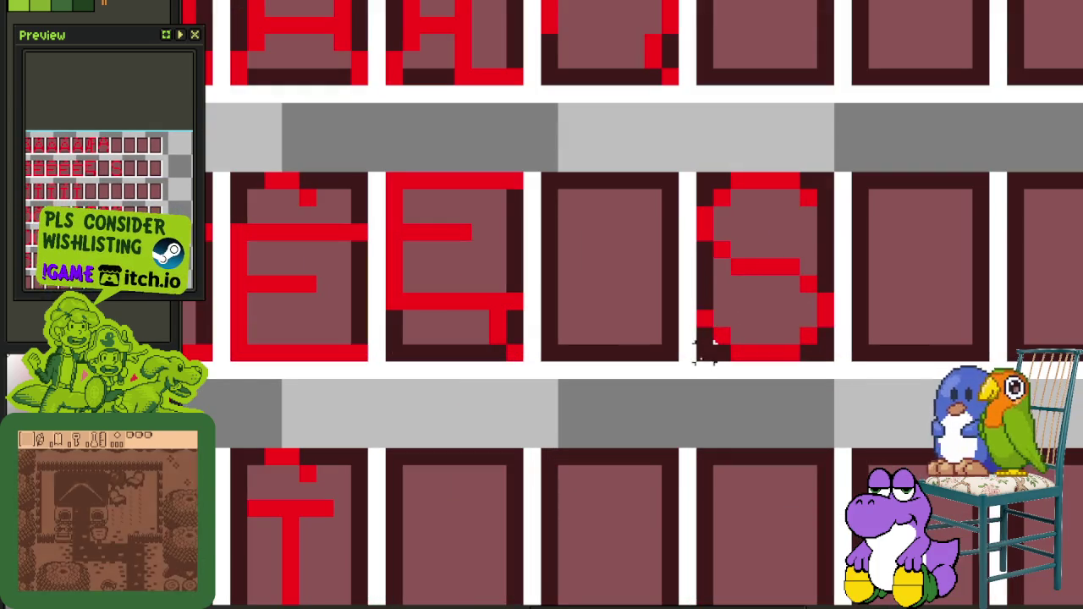
pyautogui.moveTo(696, 380)
pyautogui.mouseDown()
pyautogui.moveTo(842, 186)
pyautogui.moveTo(692, 365)
pyautogui.moveTo(362, 580)
pyautogui.moveTo(377, 371)
pyautogui.moveTo(320, 546)
pyautogui.mouseUp()
pyautogui.scroll(-2, 720, 354)
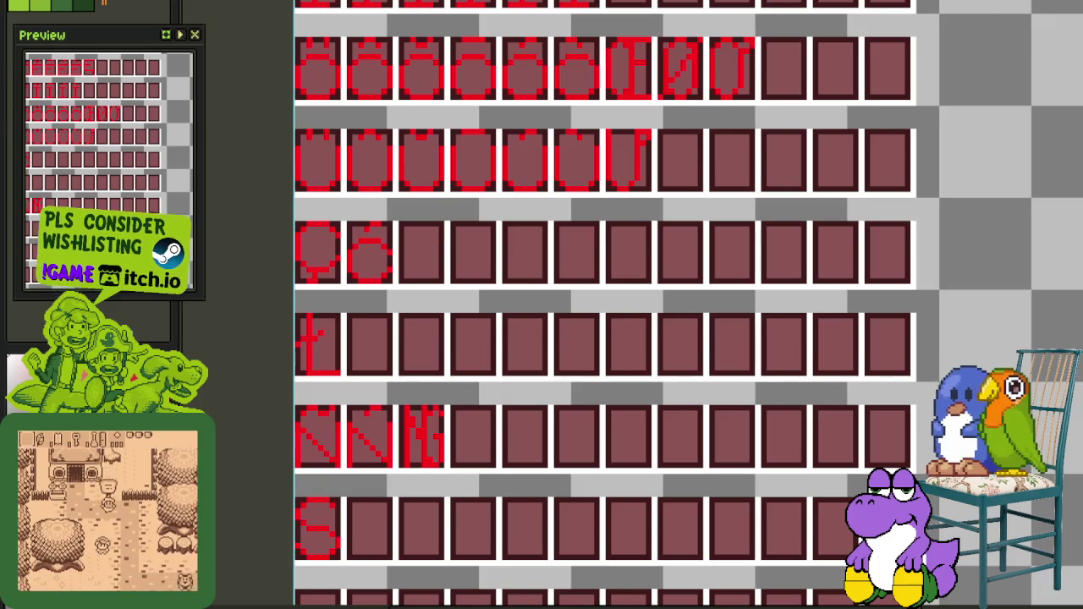
pyautogui.hotkey('alt', 'Tab')
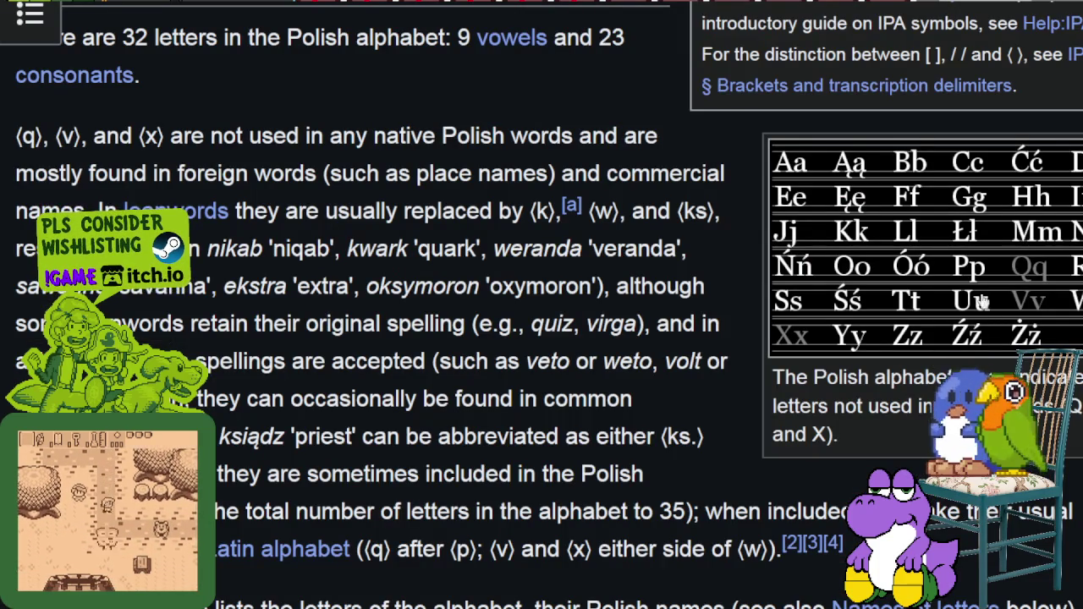
# Scroll the Polish alphabet article to view the enlarged alphabet image, then return to Aseprite
pyautogui.scroll(-2, 818, 405)
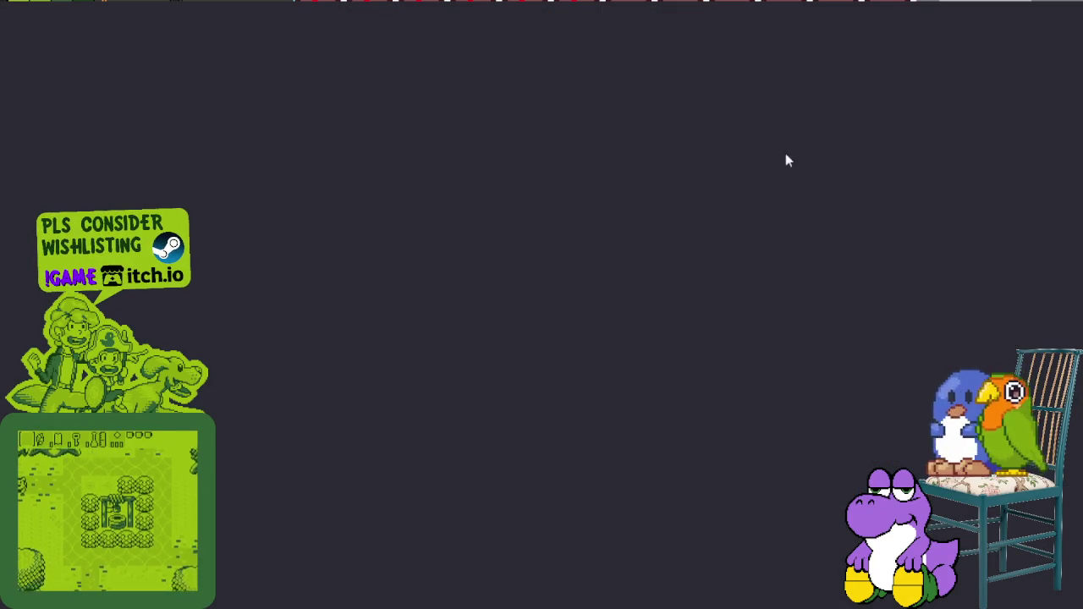
pyautogui.scroll(-2, 631, 315)
pyautogui.scroll(-2, 631, 315)
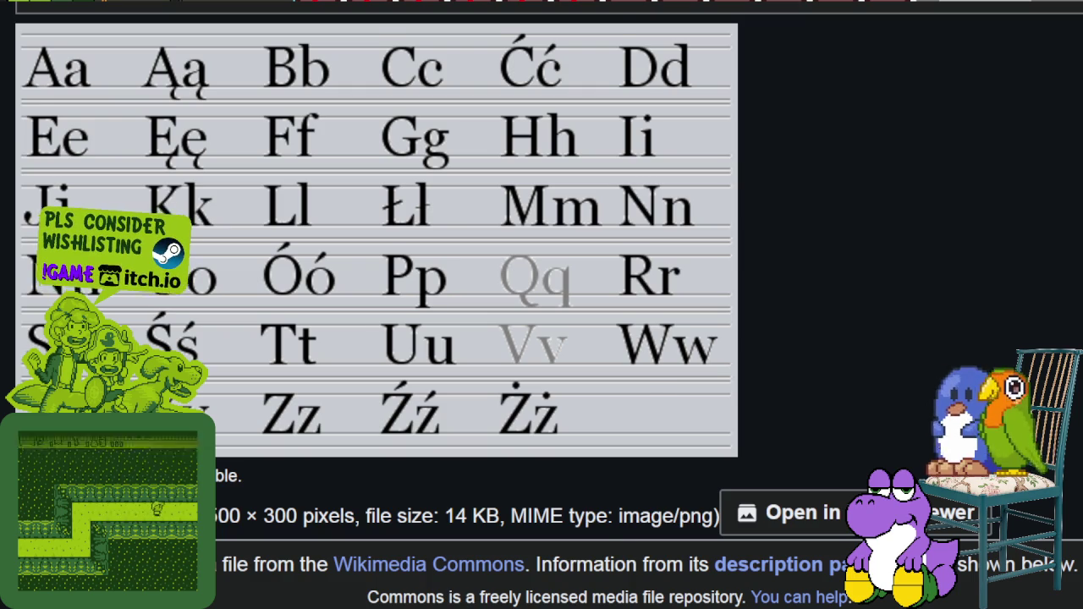
pyautogui.hotkey('alt', 'Tab')
pyautogui.scroll(-1, 375, 460)
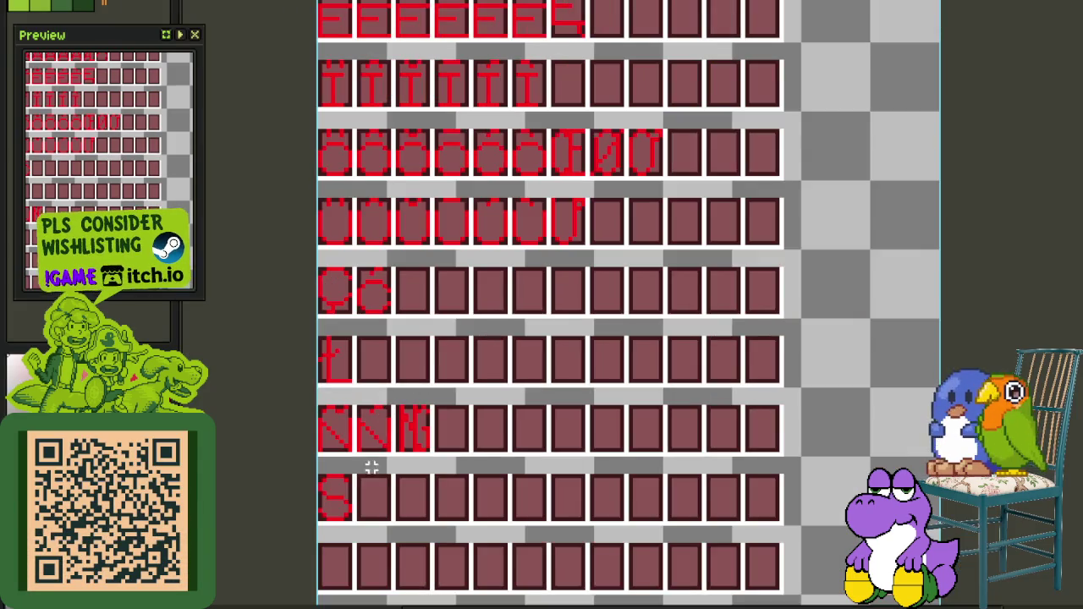
# Select the Ó accent and place a pasted copy in the cell after S
pyautogui.scroll(1, 320, 508)
pyautogui.scroll(1, 353, 369)
pyautogui.moveTo(386, 290); pyautogui.dragTo(383, 402)
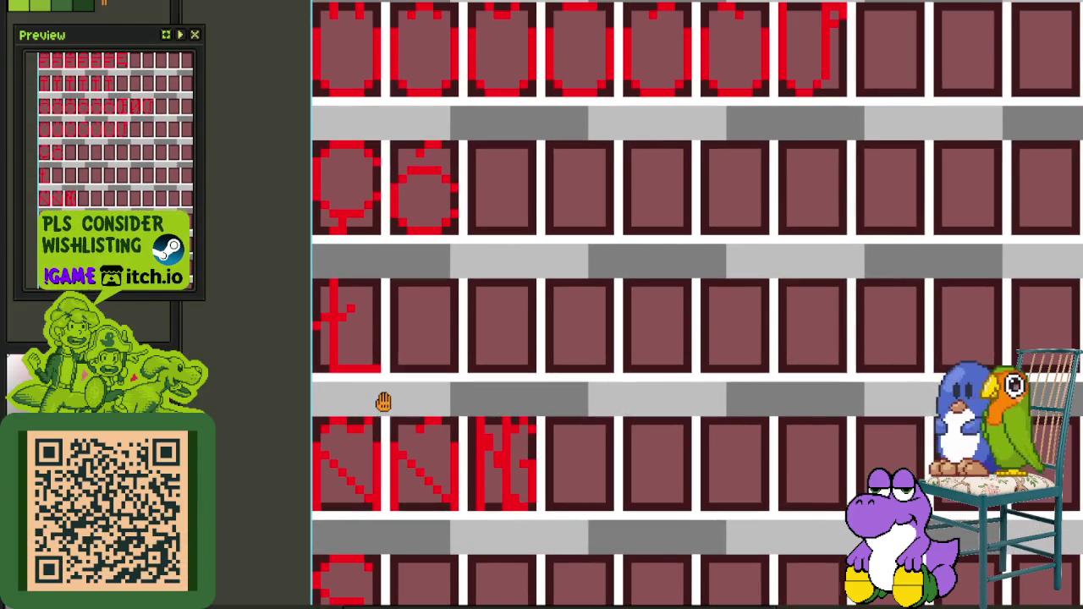
pyautogui.scroll(1, 403, 163)
pyautogui.moveTo(387, 160); pyautogui.dragTo(447, 142)
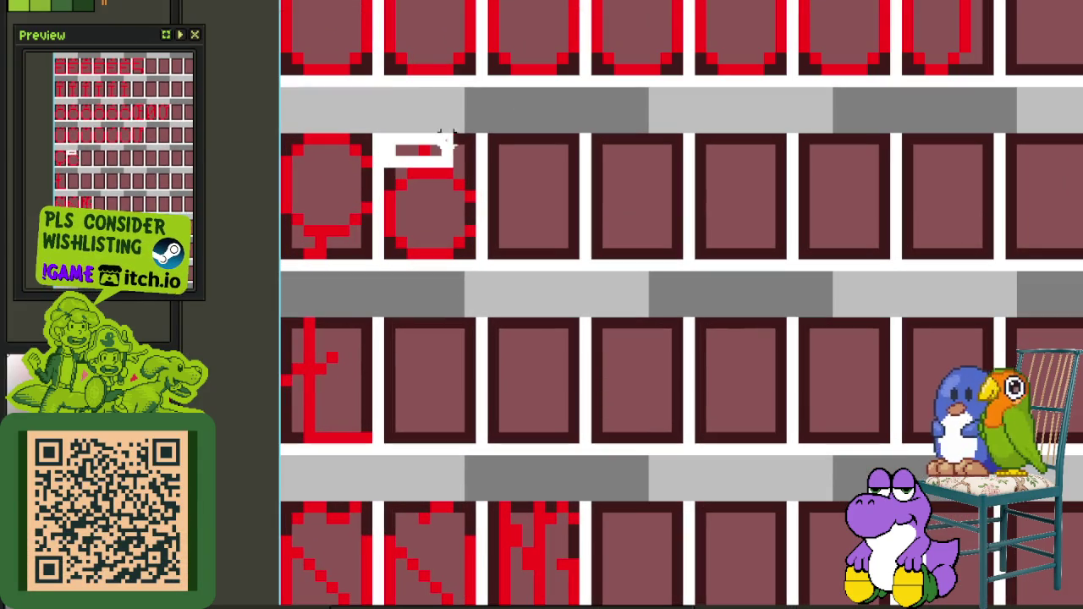
pyautogui.scroll(-1, 472, 142)
pyautogui.moveTo(407, 491); pyautogui.dragTo(463, 513)
pyautogui.scroll(2, 449, 516)
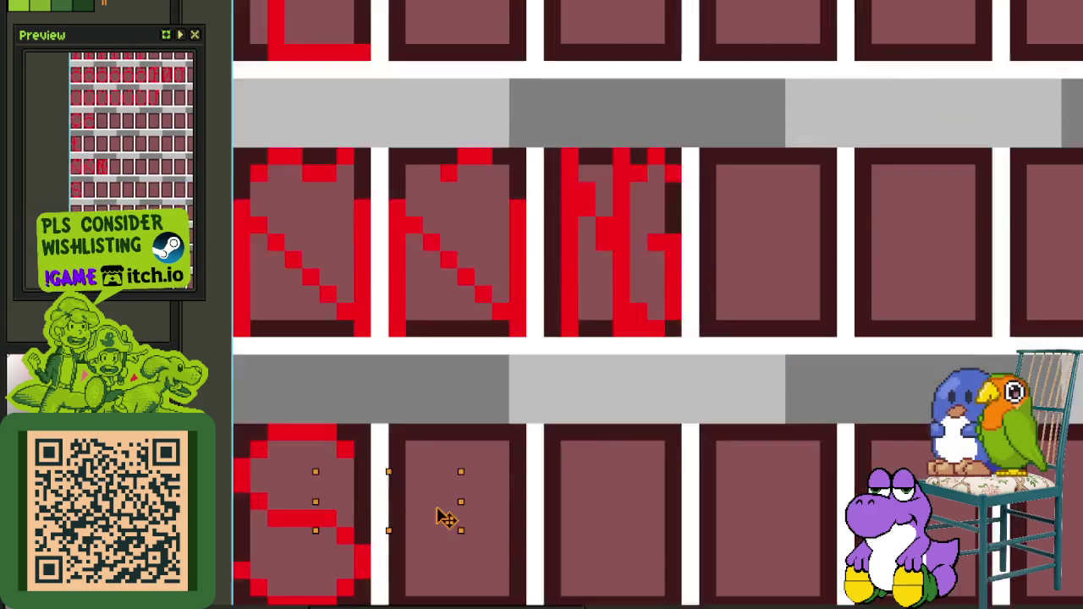
pyautogui.scroll(1, 470, 480)
pyautogui.scroll(-3, 470, 480)
# Merge the pasted layer down into Capital Letters Special 2
pyautogui.press('Tab')
pyautogui.rightClick(287, 555)
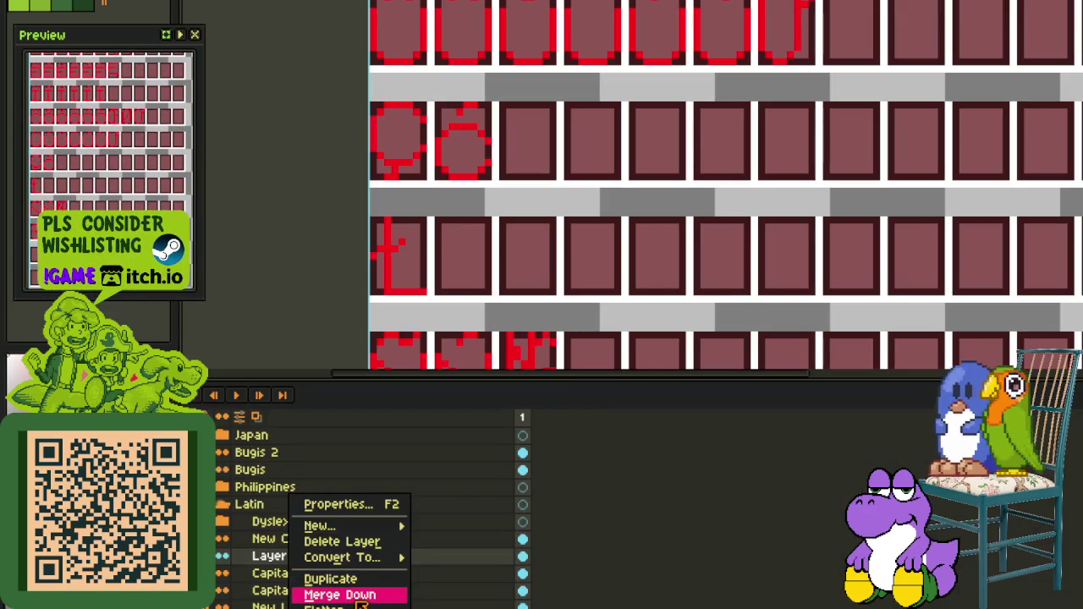
pyautogui.click(326, 596)
pyautogui.press('Tab')
pyautogui.scroll(2, 440, 144)
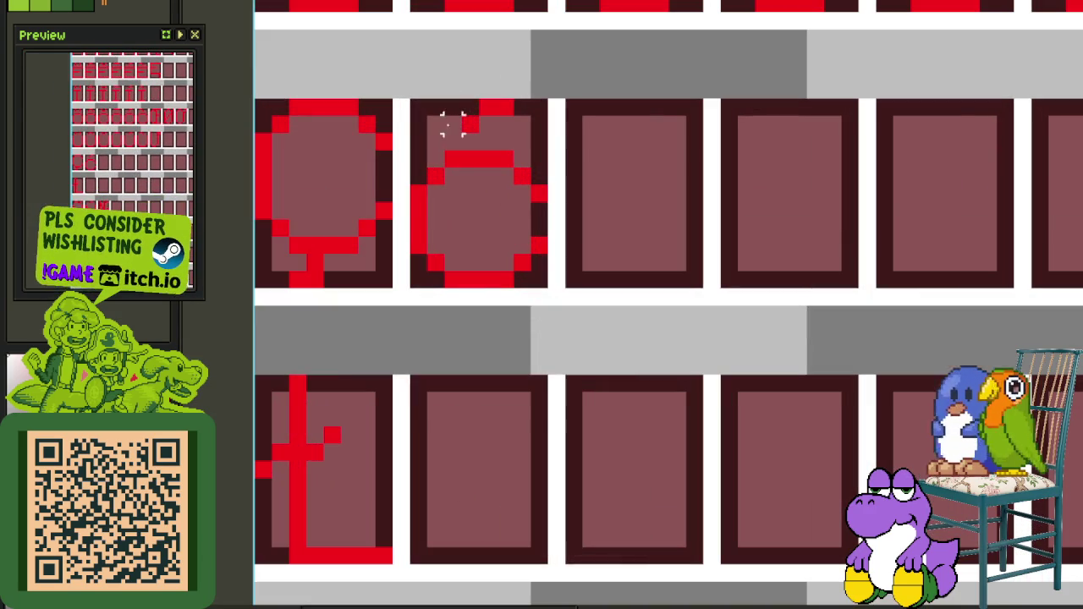
# Move the accent pixels to the top of the cell beside S and deselect
pyautogui.moveTo(421, 143); pyautogui.dragTo(548, 95)
pyautogui.scroll(-2, 542, 97)
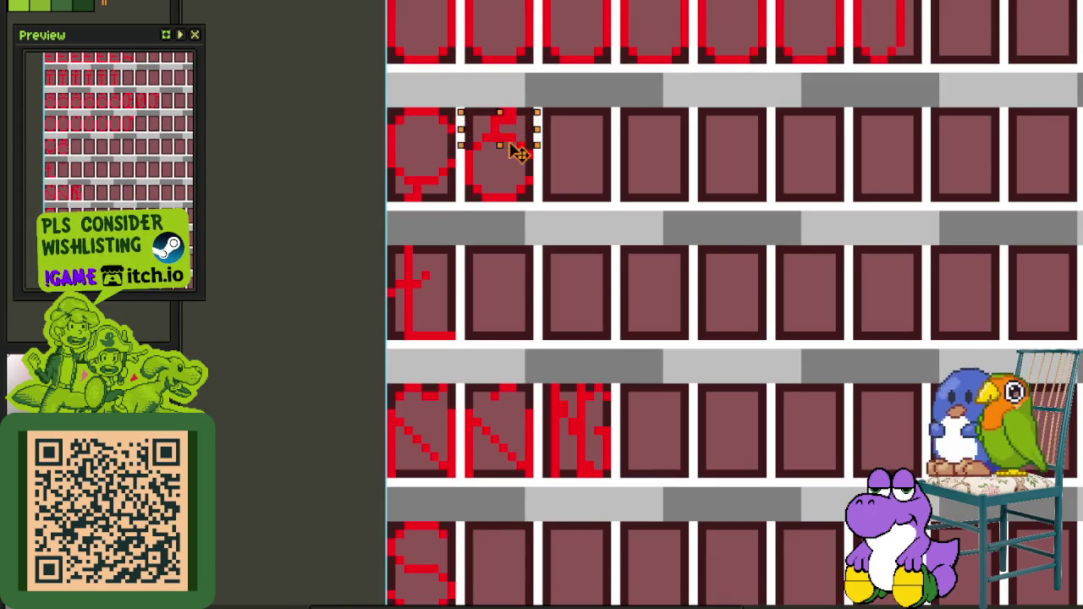
pyautogui.moveTo(521, 129); pyautogui.dragTo(440, 584)
pyautogui.scroll(-2, 440, 584)
pyautogui.scroll(3, 561, 394)
pyautogui.moveTo(561, 395)
pyautogui.mouseDown()
pyautogui.moveTo(581, 356)
pyautogui.moveTo(575, 337)
pyautogui.mouseUp()
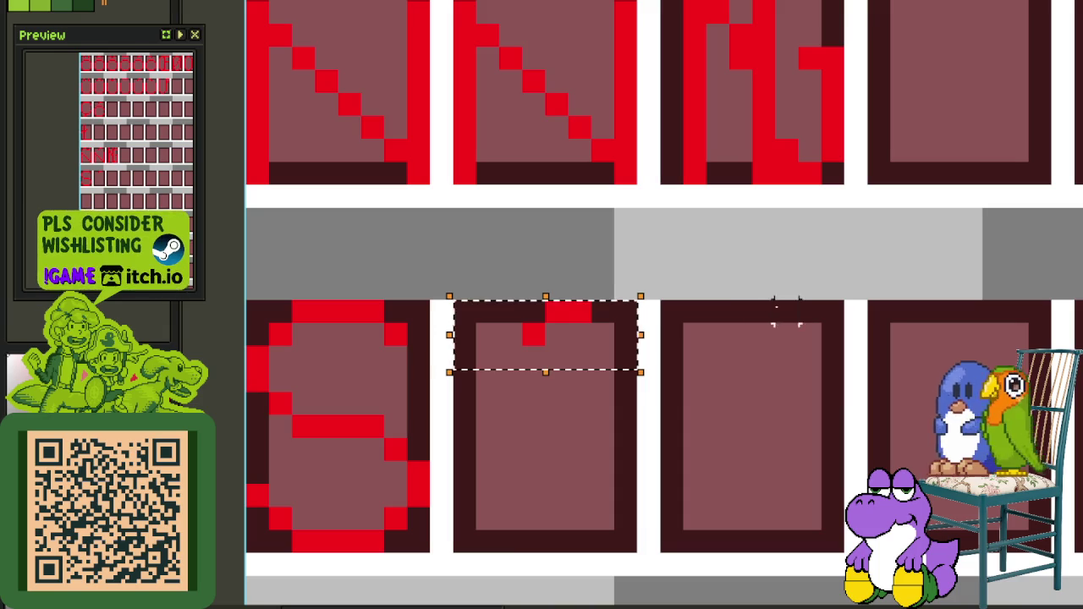
pyautogui.scroll(-2, 762, 314)
pyautogui.scroll(2, 525, 254)
pyautogui.hotkey('ctrl', 'd')
pyautogui.moveTo(520, 245); pyautogui.dragTo(452, 279)
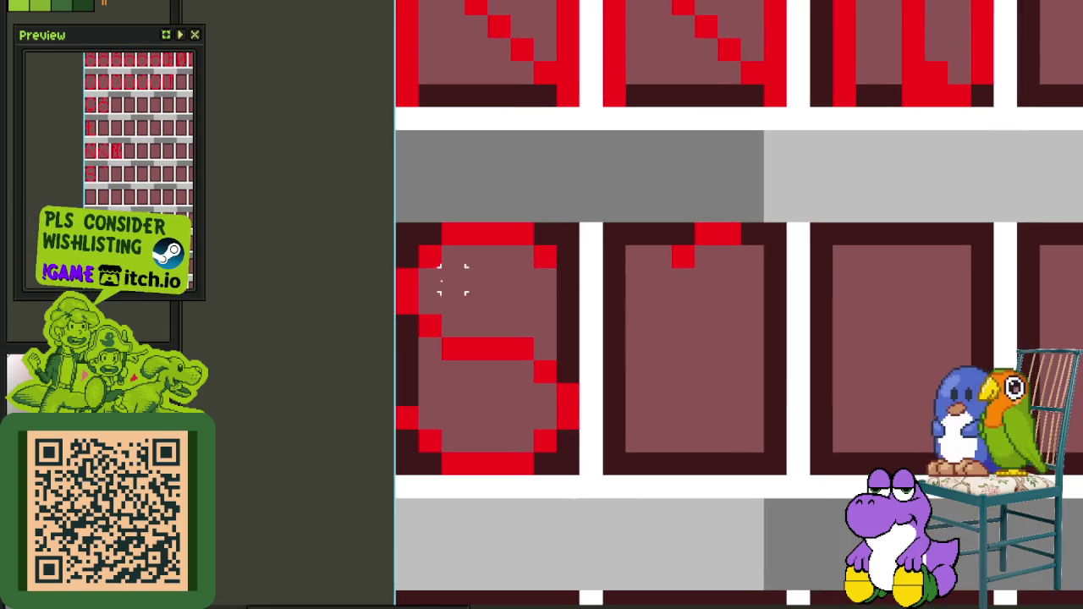
pyautogui.scroll(-2, 397, 230)
pyautogui.scroll(-2, 457, 254)
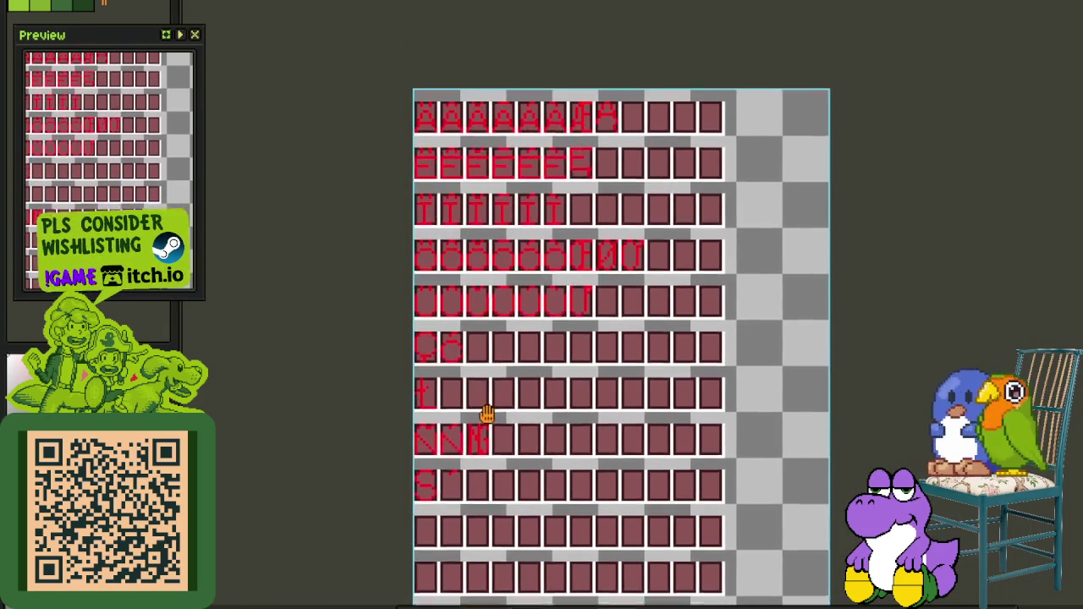
pyautogui.scroll(2, 483, 435)
pyautogui.press('Tab')
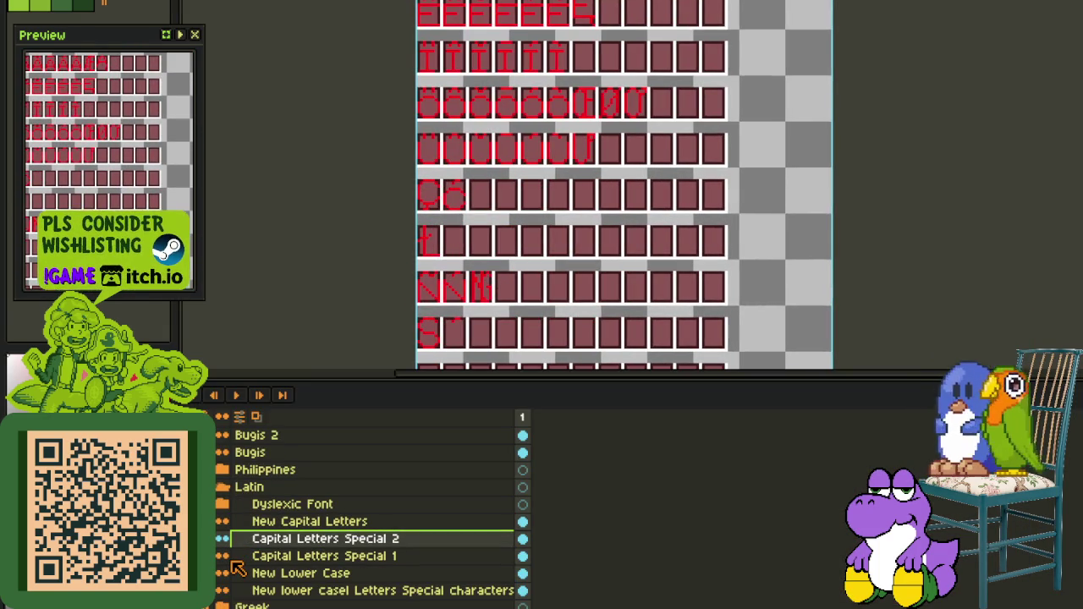
# Erase the S glyph's pixels, then undo back to the earlier S shape
pyautogui.scroll(-1, 238, 570)
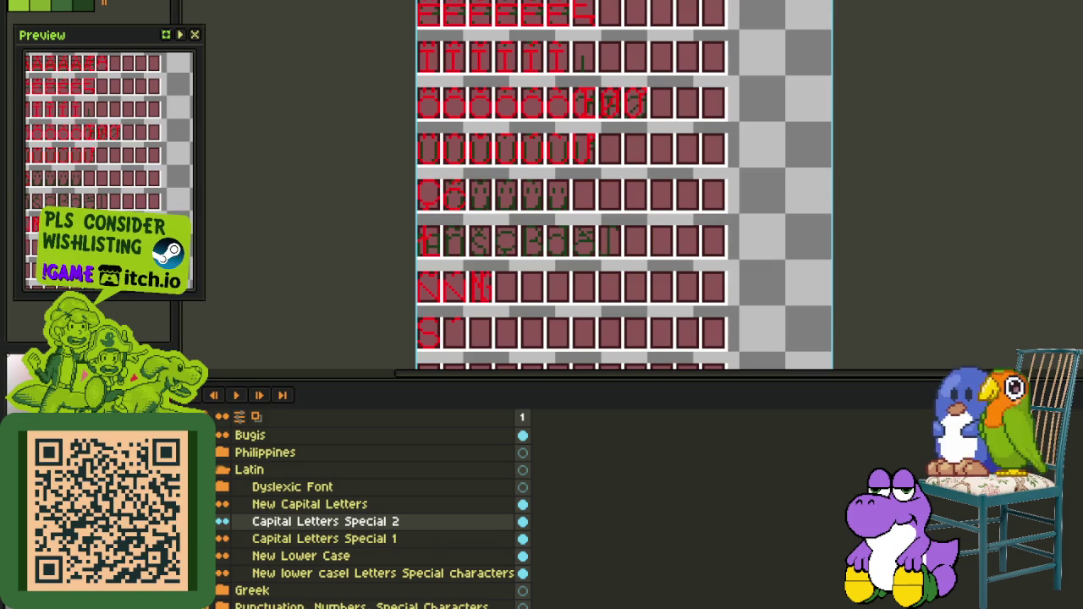
pyautogui.press('Tab')
pyautogui.scroll(1, 436, 200)
pyautogui.scroll(3, 436, 201)
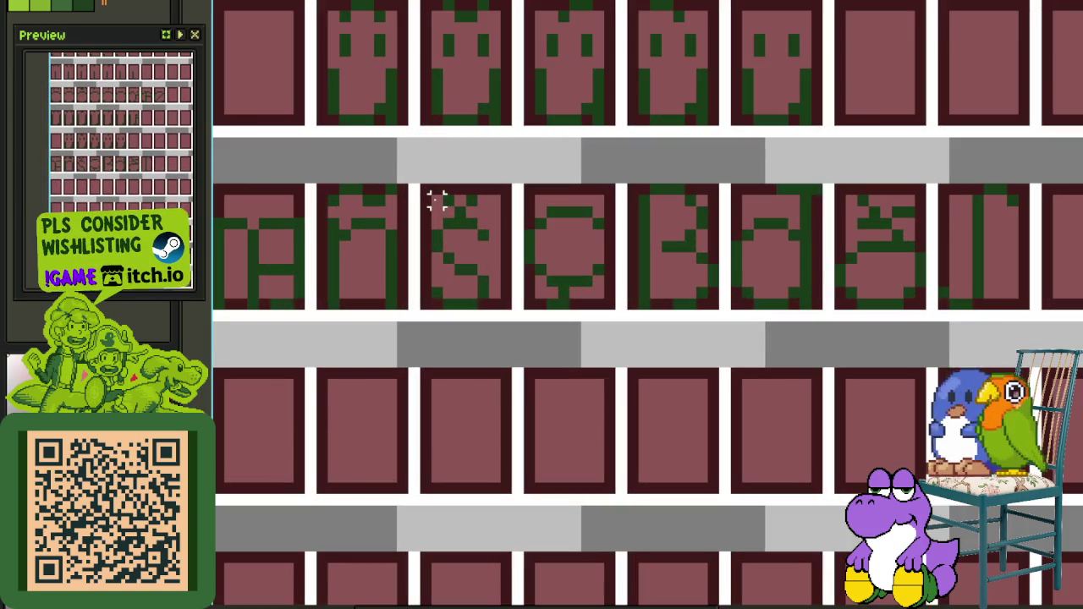
pyautogui.scroll(-3, 436, 200)
pyautogui.press('Tab')
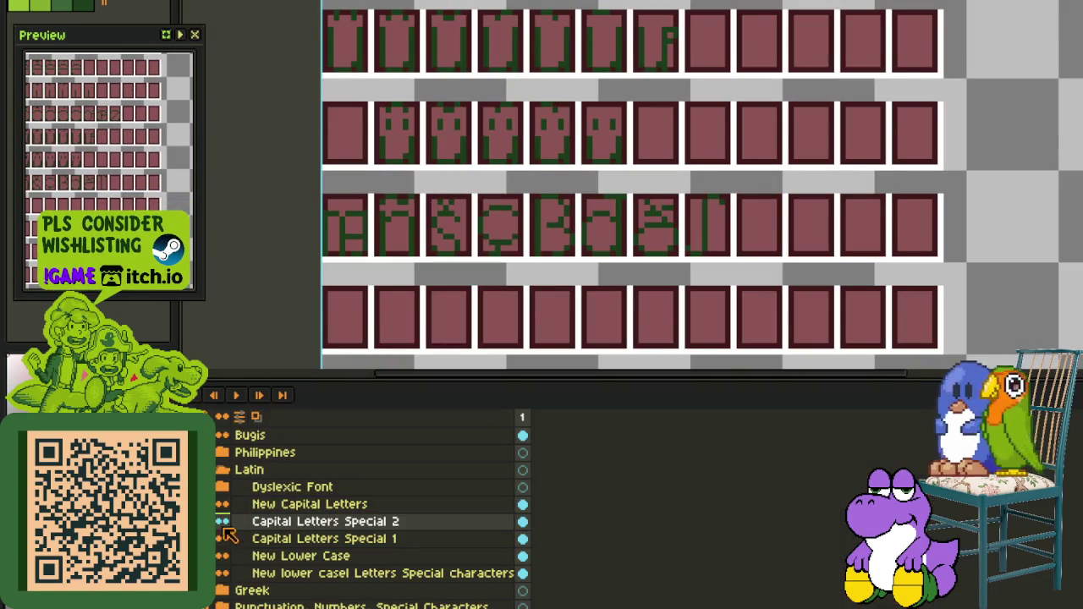
pyautogui.press('Tab')
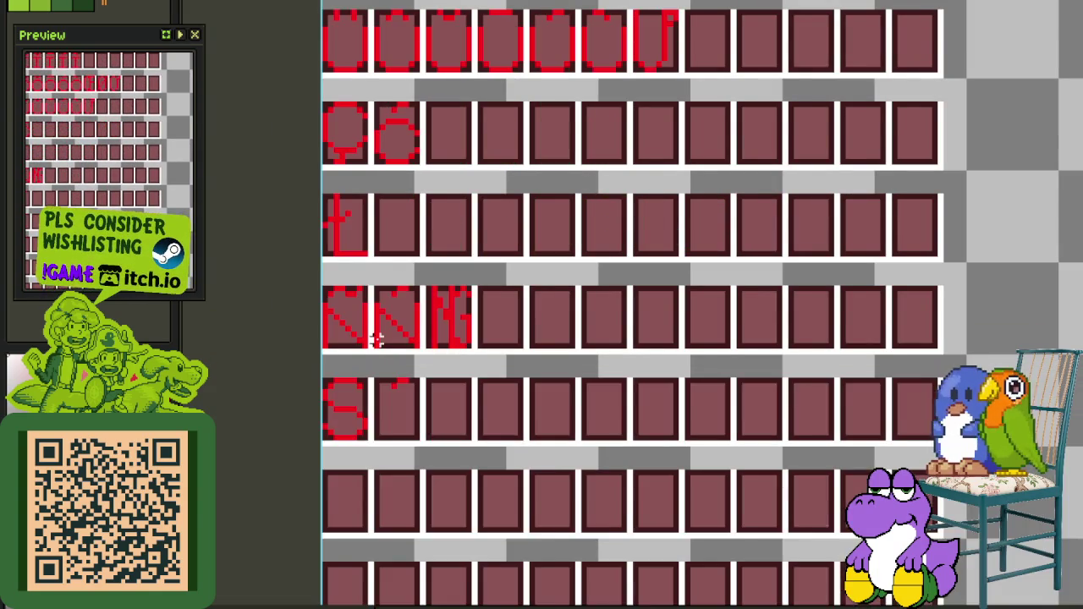
pyautogui.scroll(-2, 385, 296)
pyautogui.scroll(2, 386, 296)
pyautogui.scroll(2, 385, 296)
pyautogui.moveTo(314, 271); pyautogui.dragTo(453, 499)
pyautogui.hotkey('ctrl', 'z')
pyautogui.hotkey('ctrl', 'z')
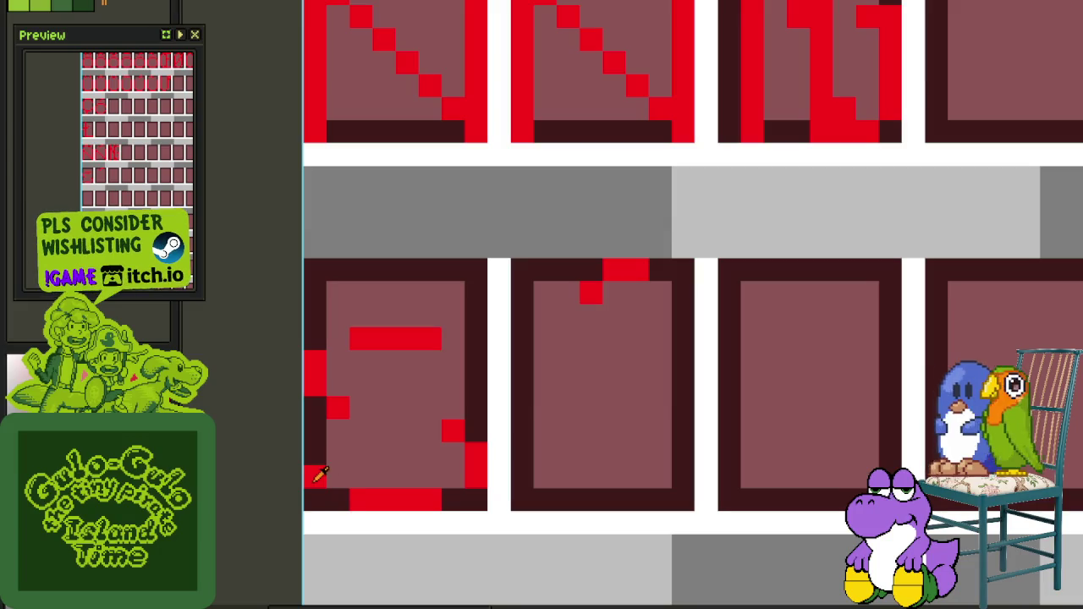
# Reshape the red S by adding and clearing pixels and painting a horizontal middle stroke
pyautogui.click(338, 478)
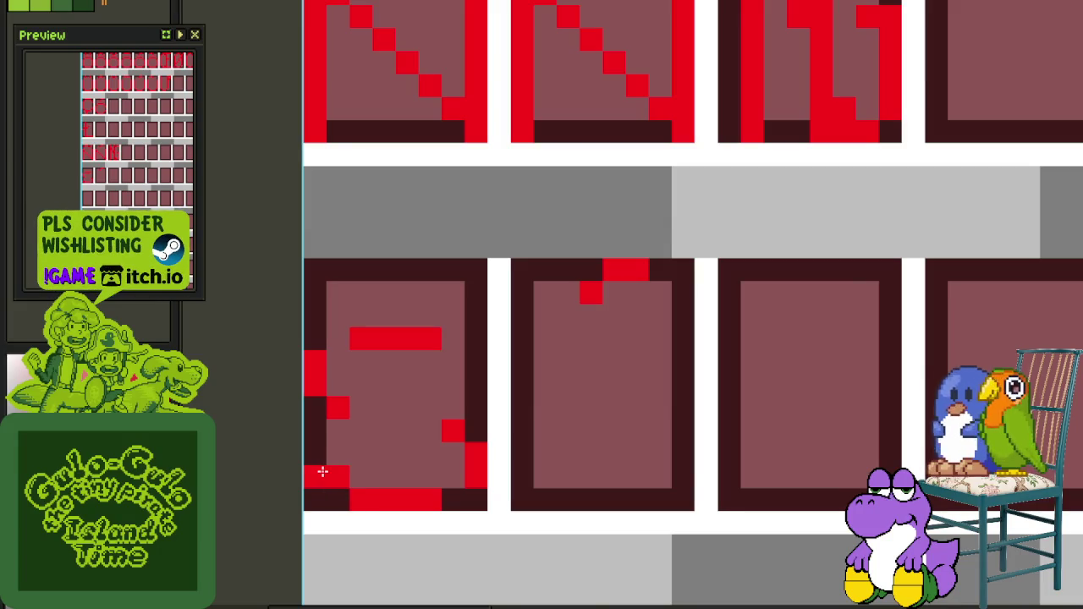
pyautogui.rightClick(315, 474)
pyautogui.click(315, 455)
pyautogui.rightClick(476, 478)
pyautogui.click(453, 477)
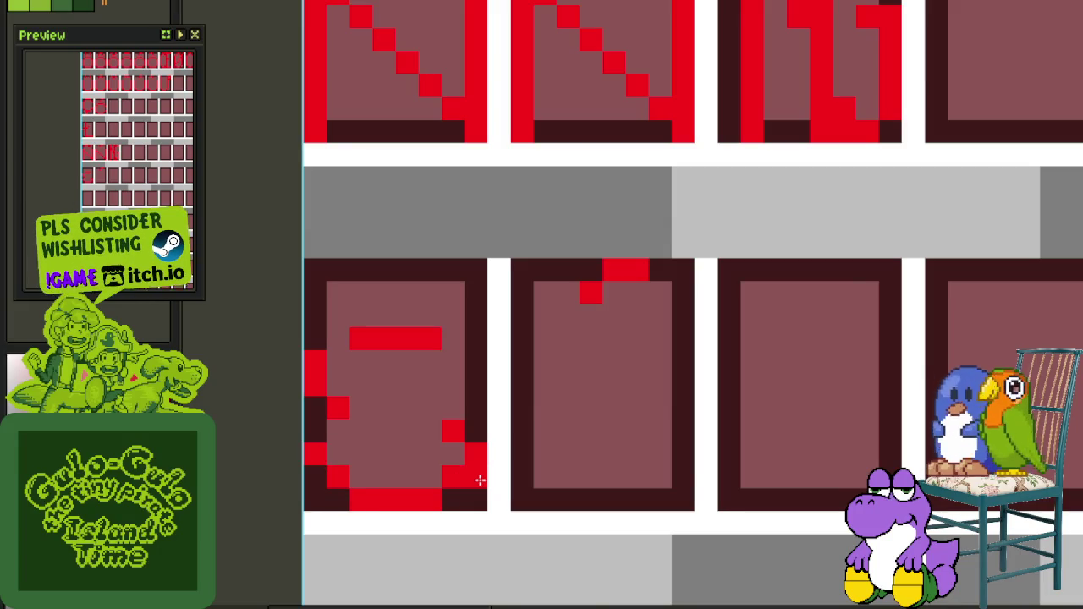
pyautogui.click(476, 431)
pyautogui.click(453, 410)
pyautogui.moveTo(441, 408); pyautogui.dragTo(365, 407)
pyautogui.click(340, 359)
pyautogui.click(448, 342)
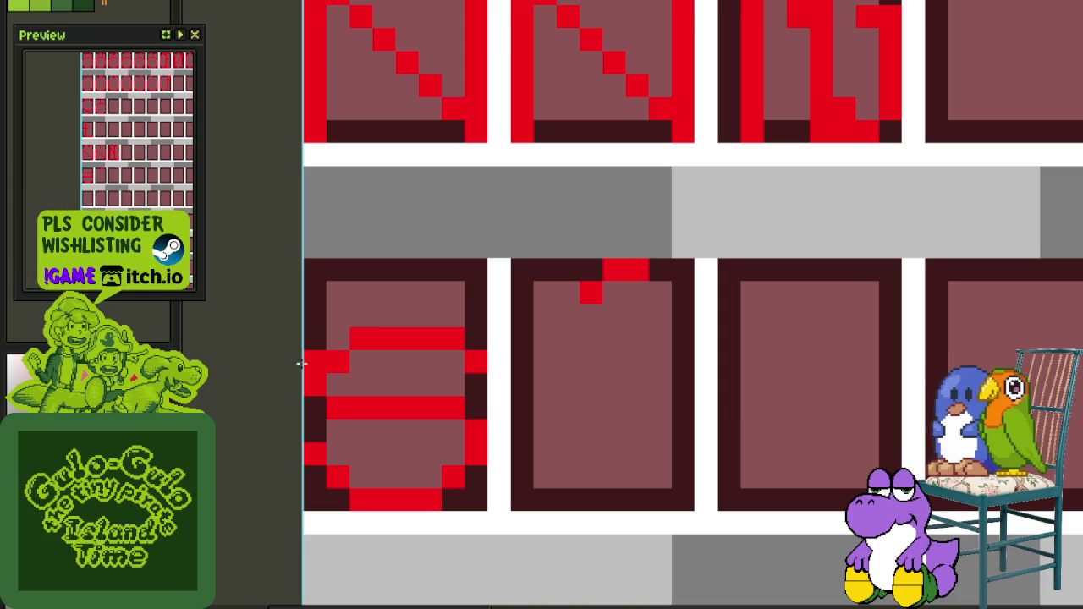
# Select the redrawn S body and move it to a new spot in its cell
pyautogui.scroll(-3, 314, 368)
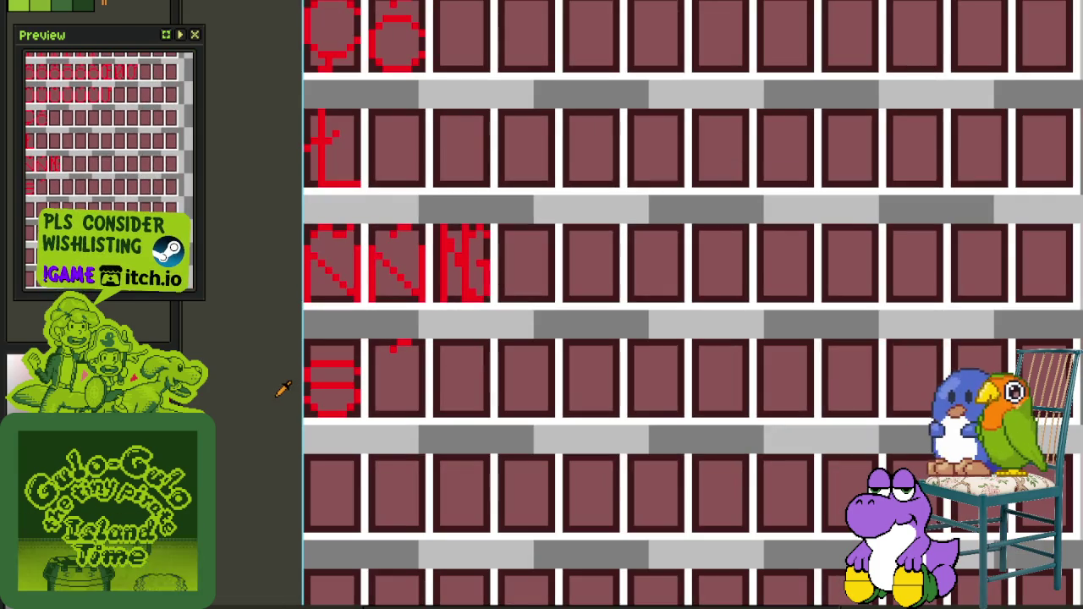
pyautogui.scroll(2, 310, 375)
pyautogui.scroll(1, 308, 358)
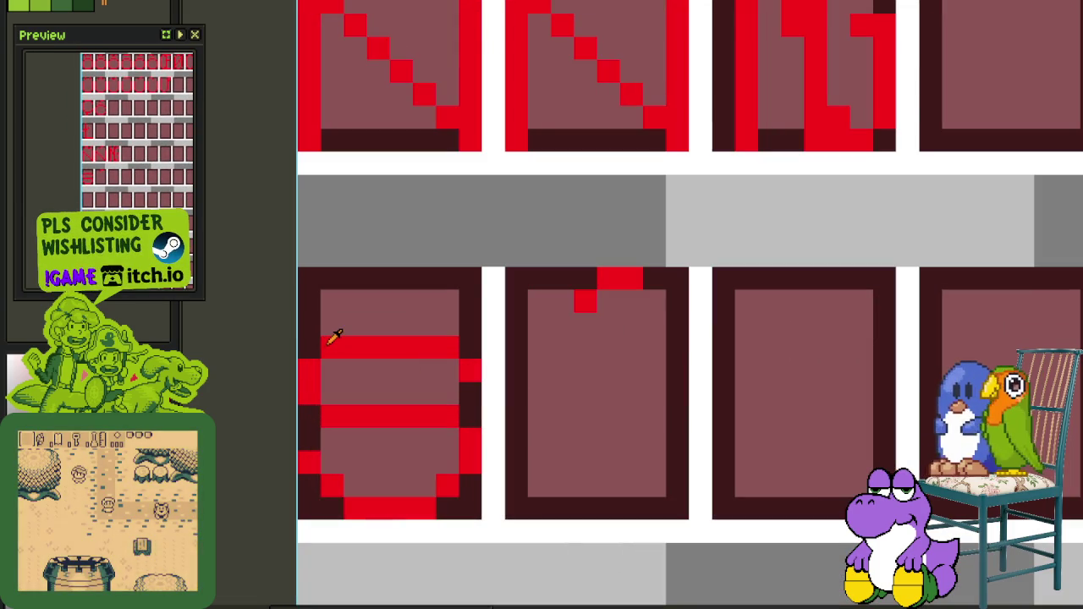
pyautogui.moveTo(322, 347); pyautogui.dragTo(484, 518)
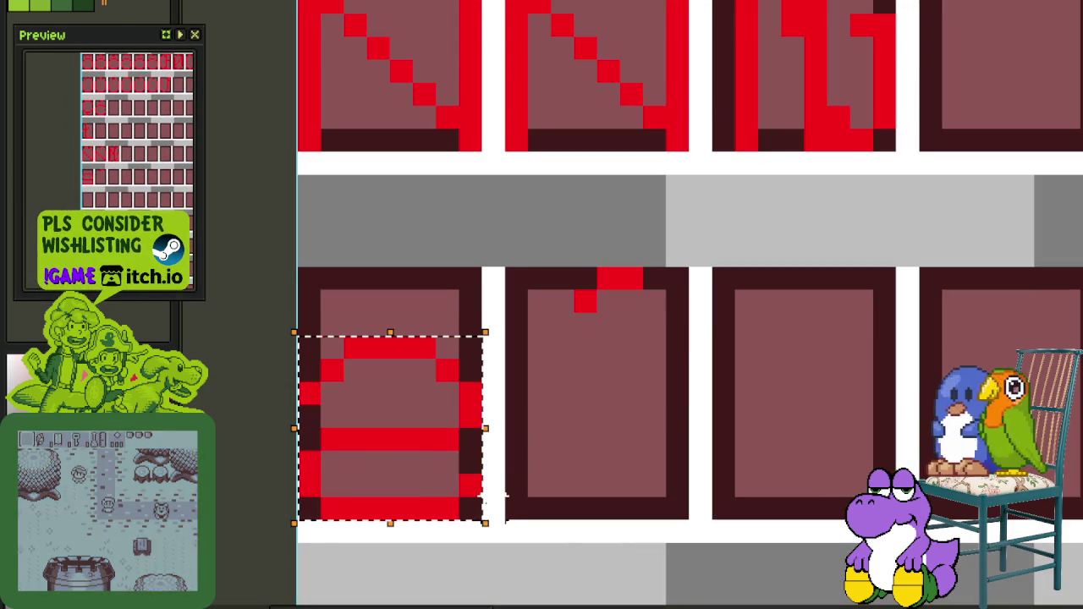
pyautogui.click(448, 460)
# Nudge the S glyph's red pixels one pixel left into its cell
pyautogui.scroll(-2, 448, 452)
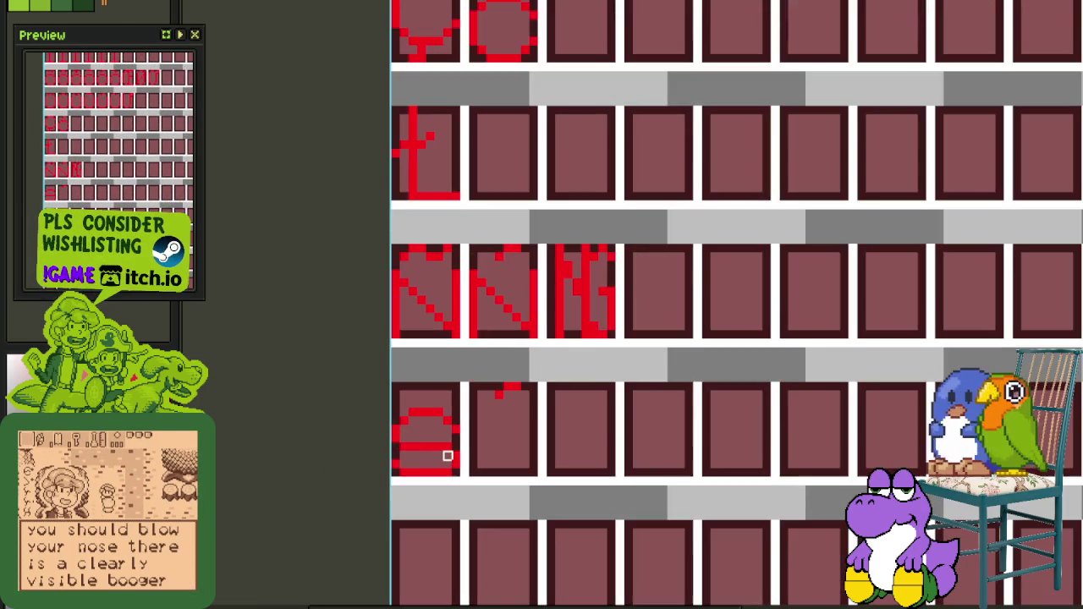
pyautogui.scroll(1, 400, 446)
pyautogui.scroll(1, 400, 446)
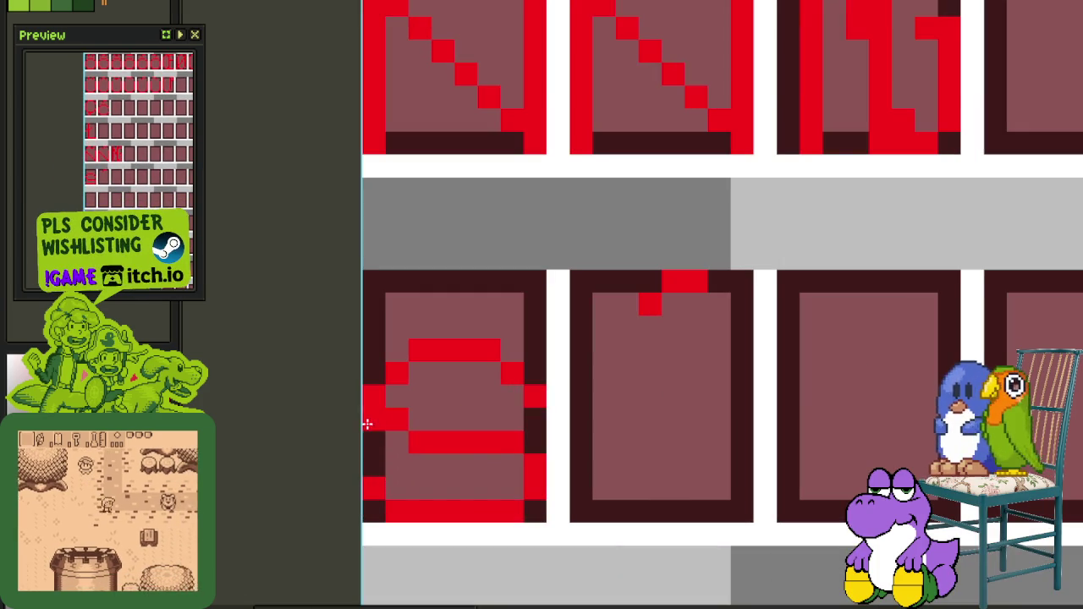
pyautogui.scroll(-2, 520, 465)
pyautogui.scroll(2, 491, 460)
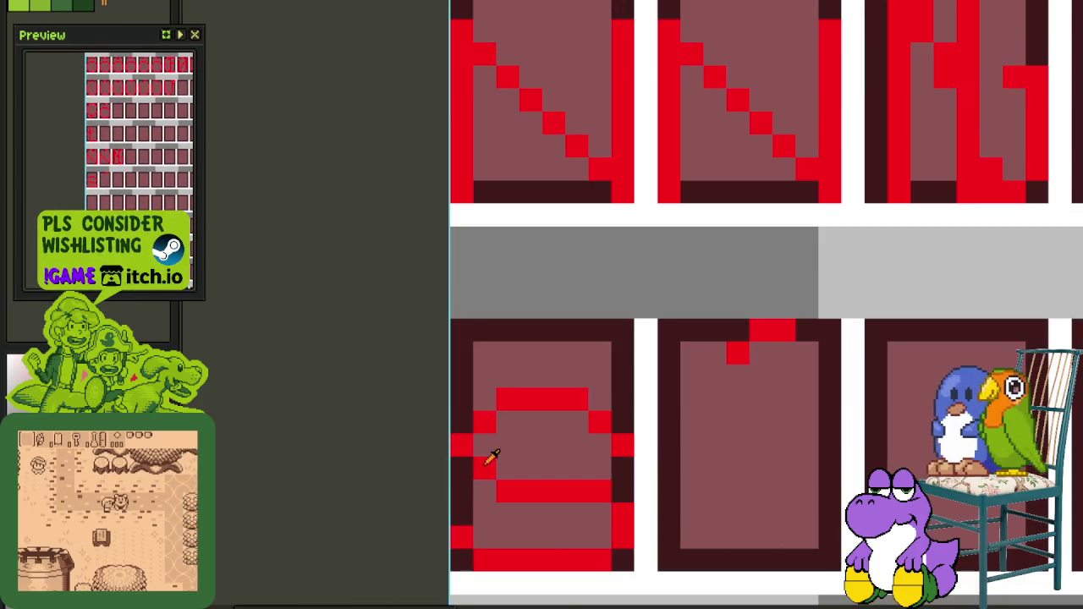
pyautogui.scroll(-1, 513, 446)
pyautogui.scroll(1, 533, 391)
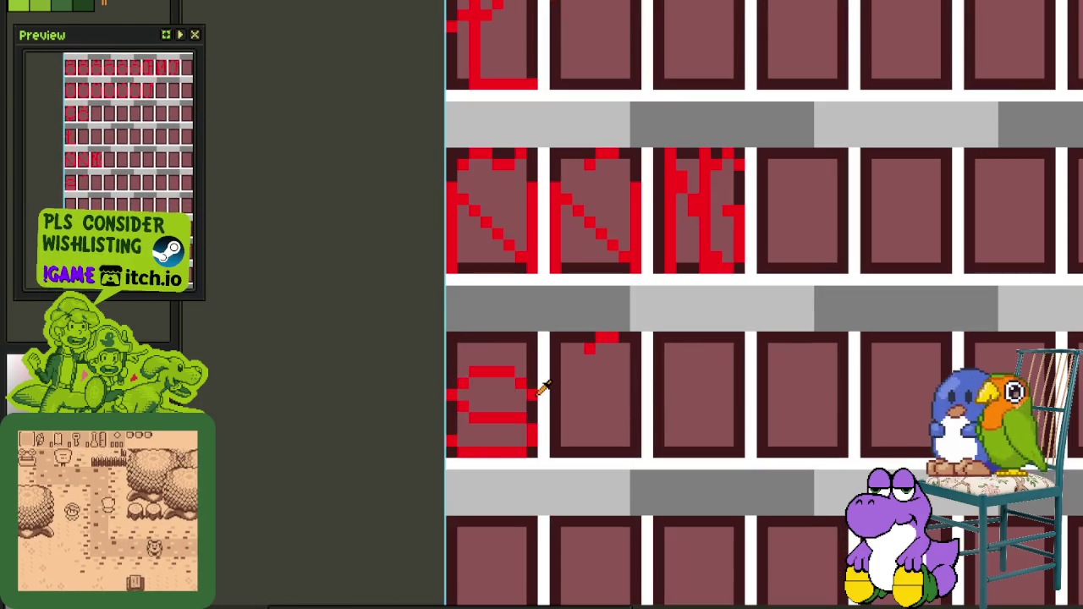
pyautogui.scroll(-2, 532, 395)
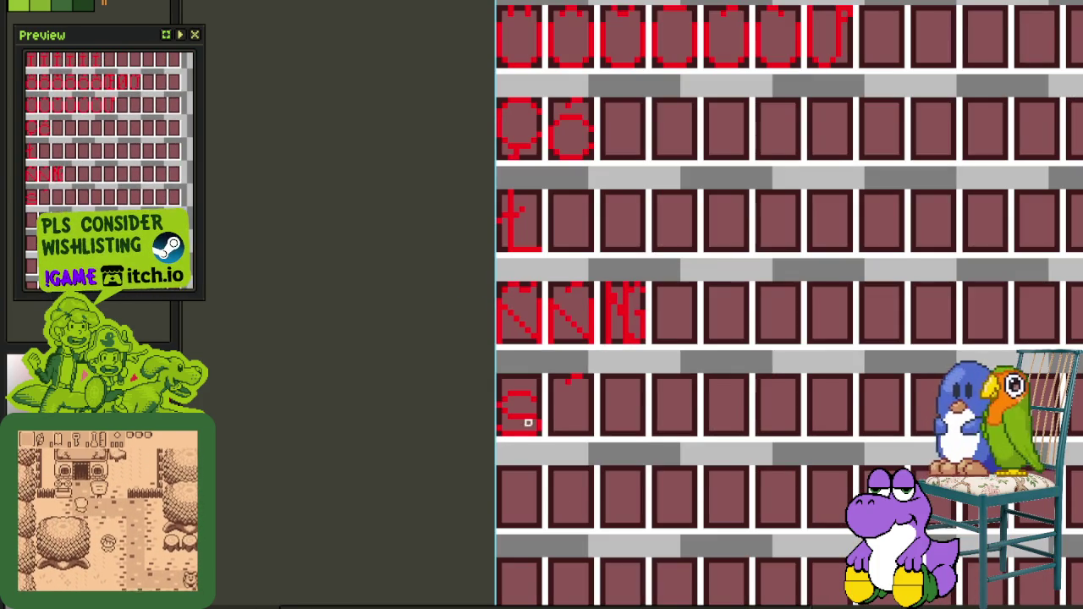
pyautogui.scroll(2, 527, 421)
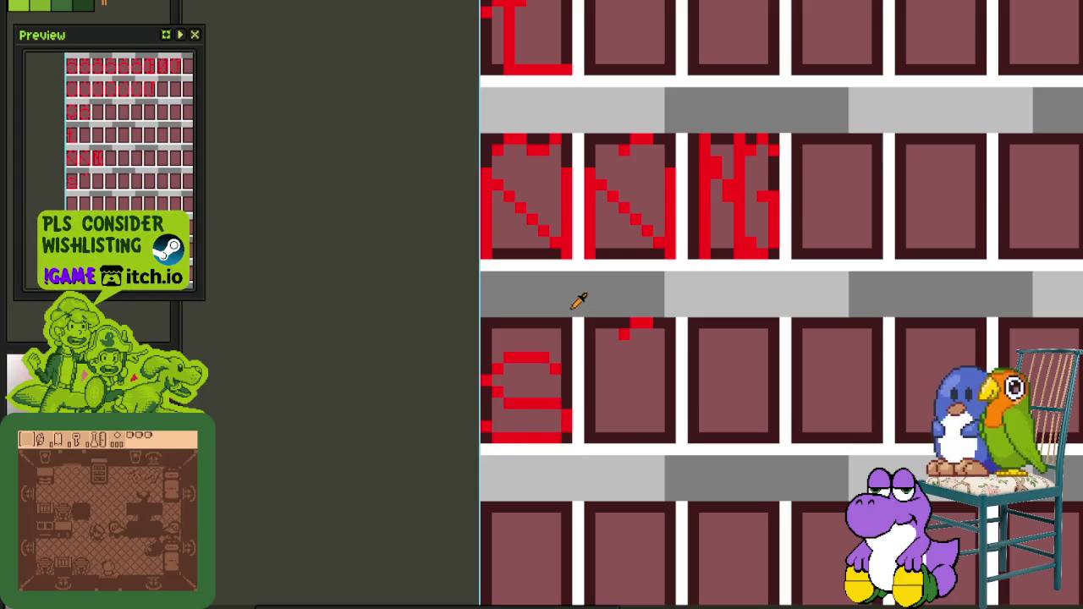
pyautogui.moveTo(582, 354); pyautogui.dragTo(679, 315)
pyautogui.press('Left')
pyautogui.press('Left')
pyautogui.press('Left')
pyautogui.press('Left')
pyautogui.press('Left')
pyautogui.press('Left')
pyautogui.hotkey('ctrl', 'd')
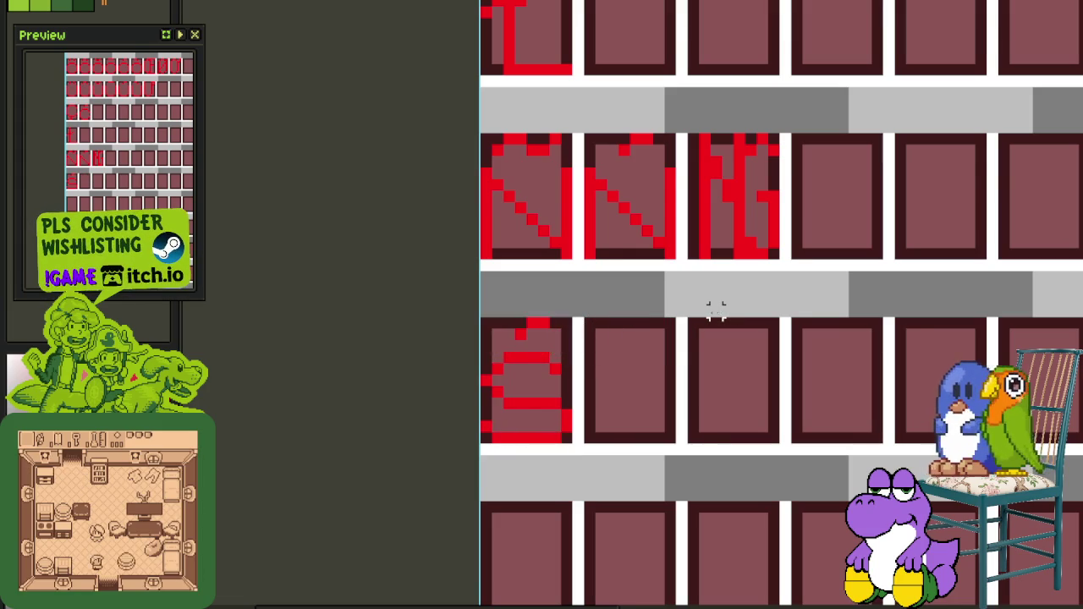
# Shift the S body up within its cell
pyautogui.scroll(-2, 694, 334)
pyautogui.scroll(1, 592, 362)
pyautogui.scroll(1, 600, 358)
pyautogui.scroll(-2, 607, 352)
pyautogui.scroll(1, 575, 375)
pyautogui.scroll(1, 605, 356)
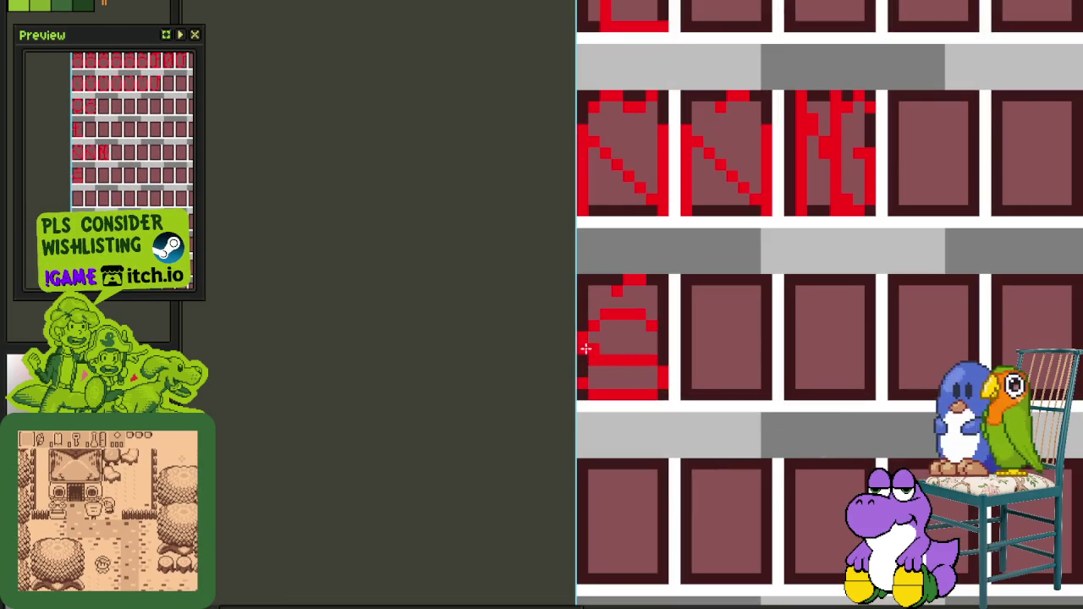
pyautogui.scroll(-1, 598, 359)
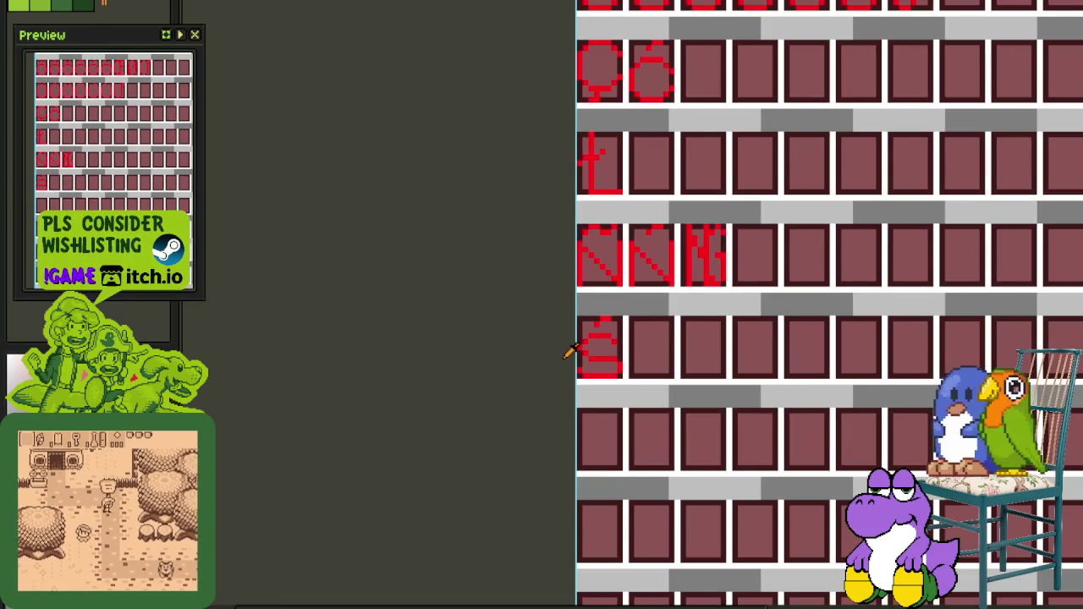
pyautogui.scroll(1, 590, 359)
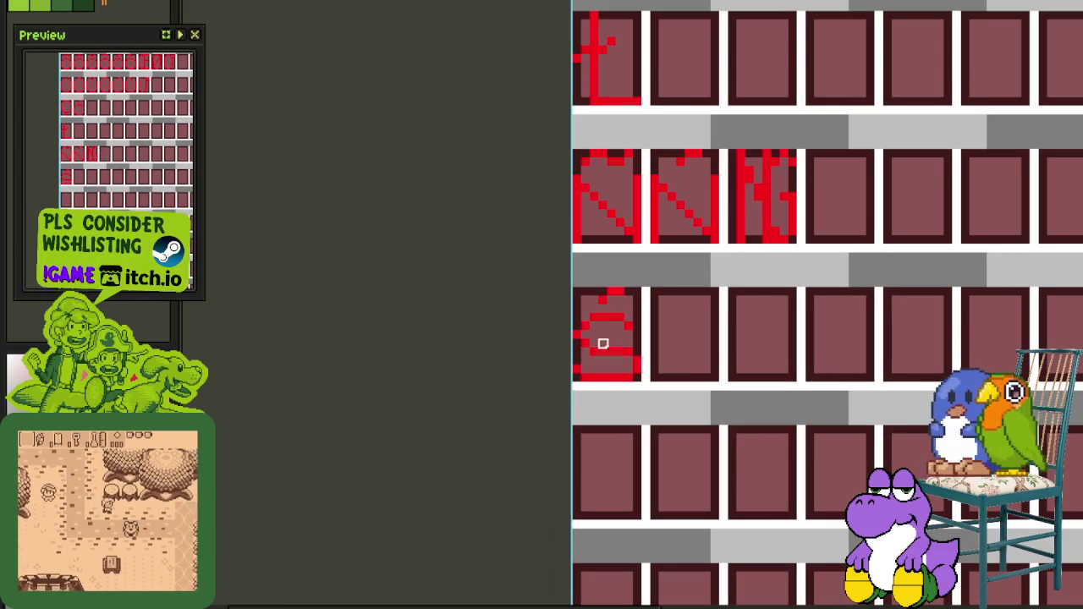
pyautogui.scroll(1, 609, 351)
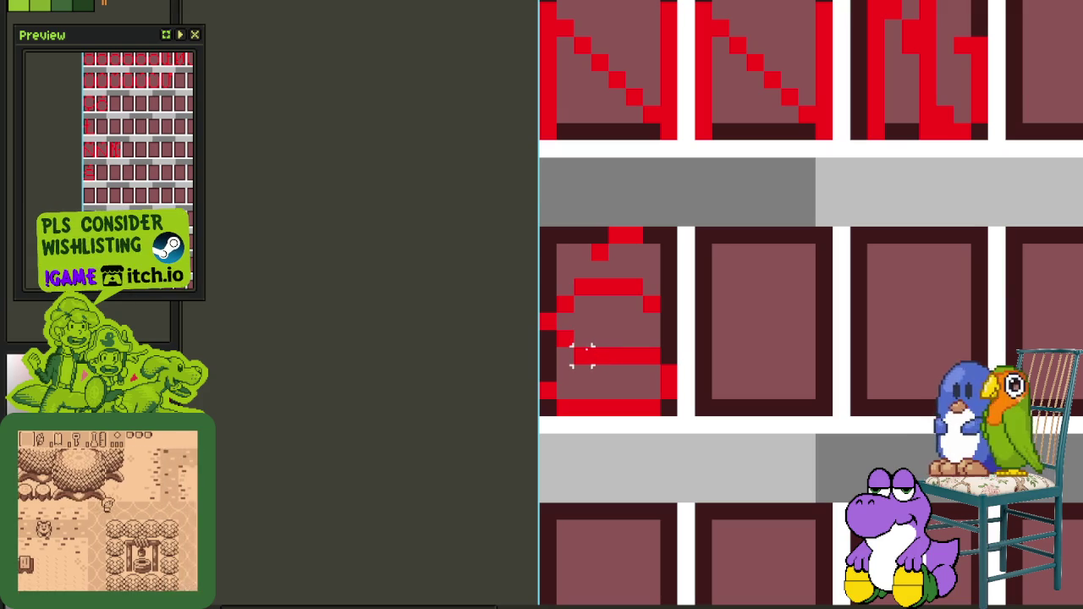
pyautogui.moveTo(581, 339); pyautogui.dragTo(627, 366)
pyautogui.click(668, 355)
# Clear the selection and stamp the S tile pattern into the next cell
pyautogui.scroll(-2, 660, 359)
pyautogui.scroll(2, 644, 348)
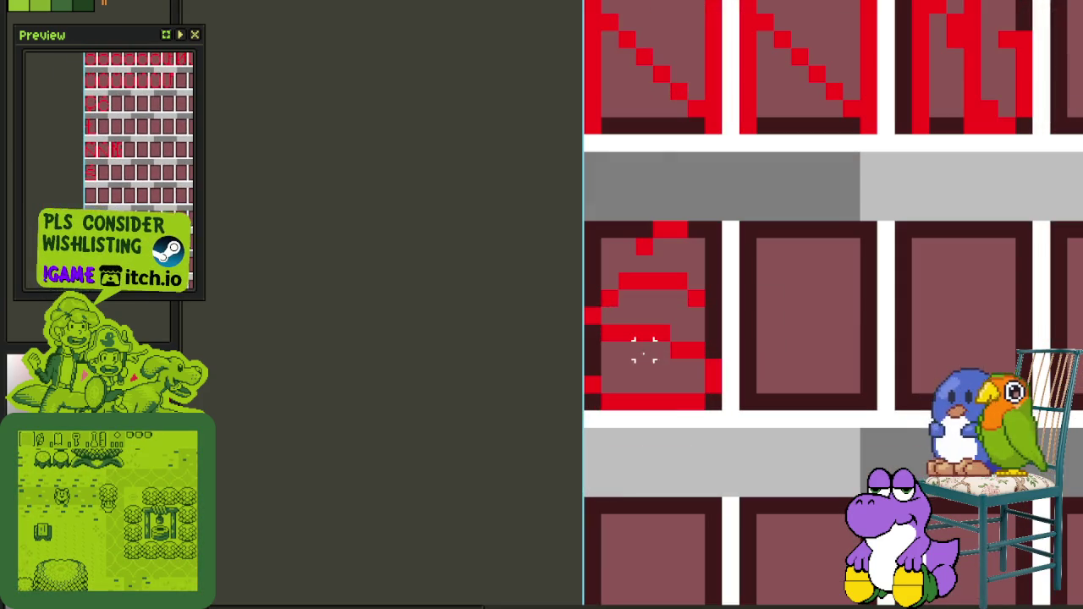
pyautogui.scroll(-2, 732, 334)
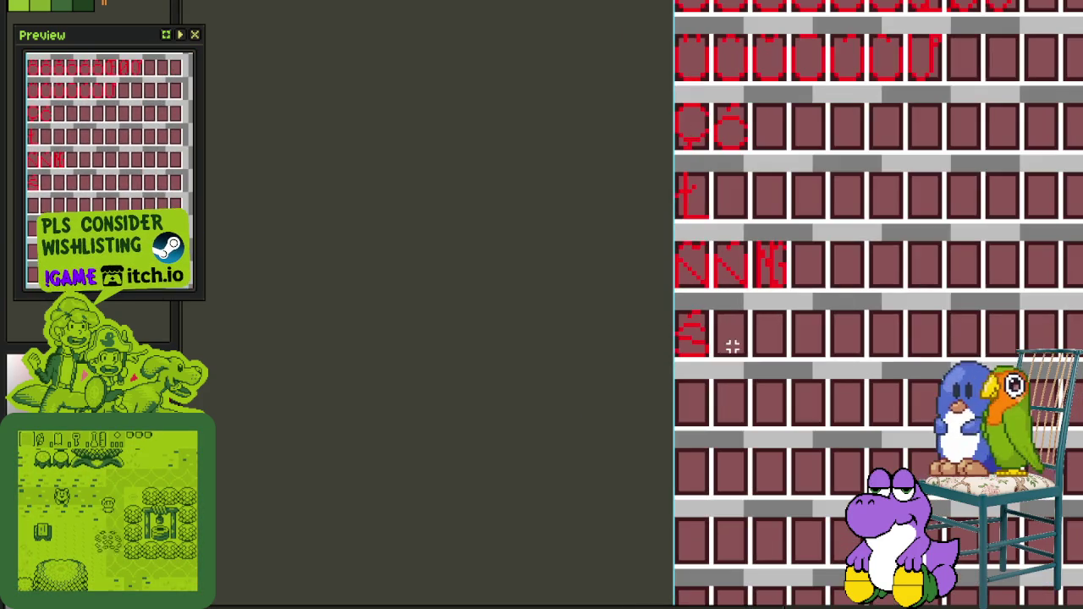
pyautogui.scroll(1, 652, 347)
pyautogui.scroll(1, 645, 346)
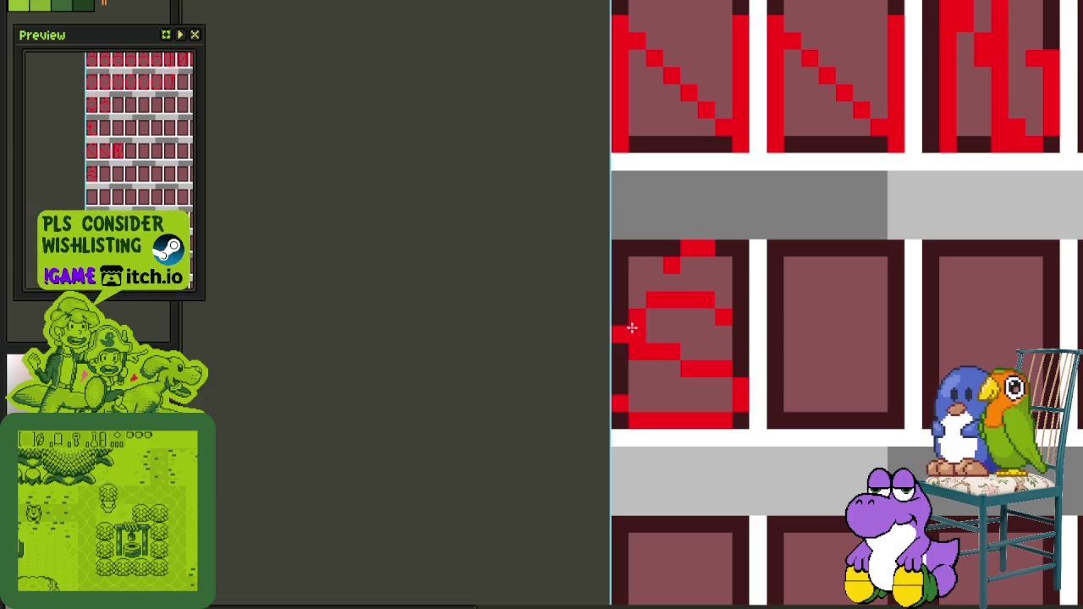
pyautogui.scroll(-2, 646, 346)
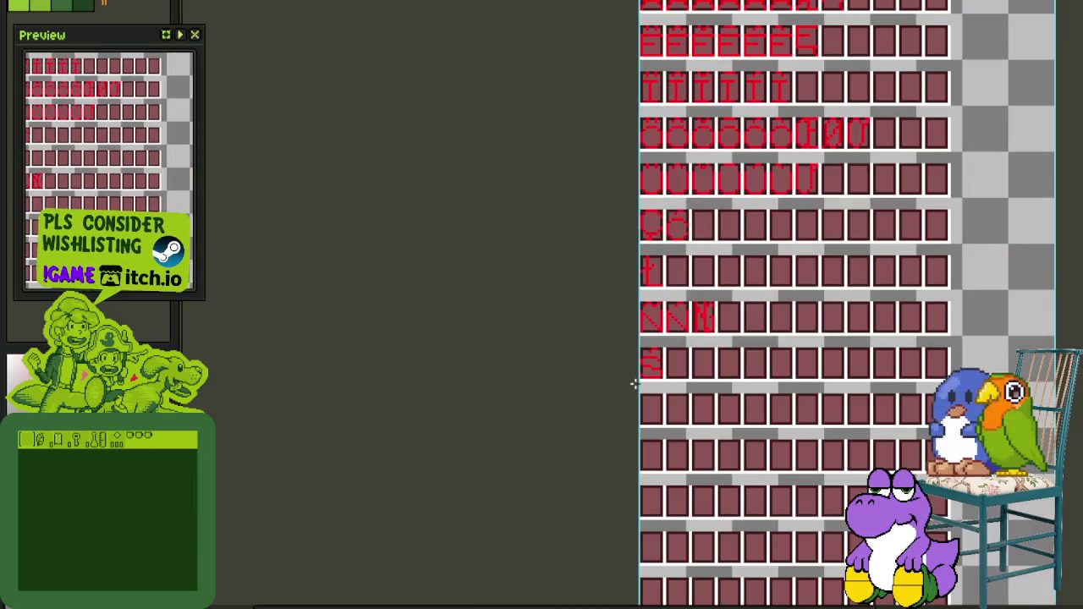
pyautogui.scroll(1, 682, 382)
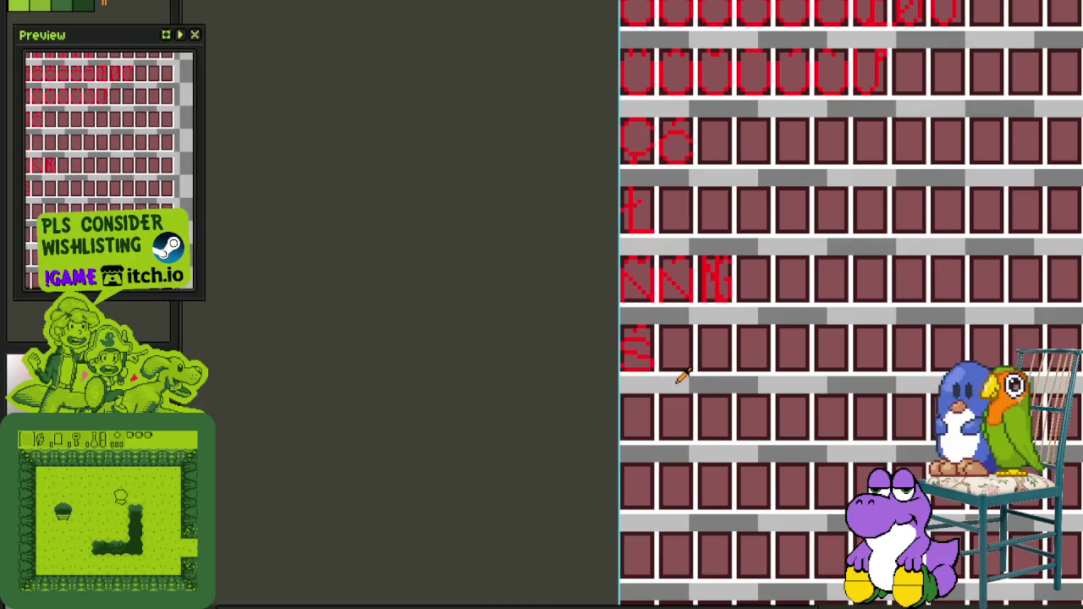
pyautogui.scroll(1, 643, 386)
pyautogui.scroll(1, 626, 385)
pyautogui.scroll(1, 620, 382)
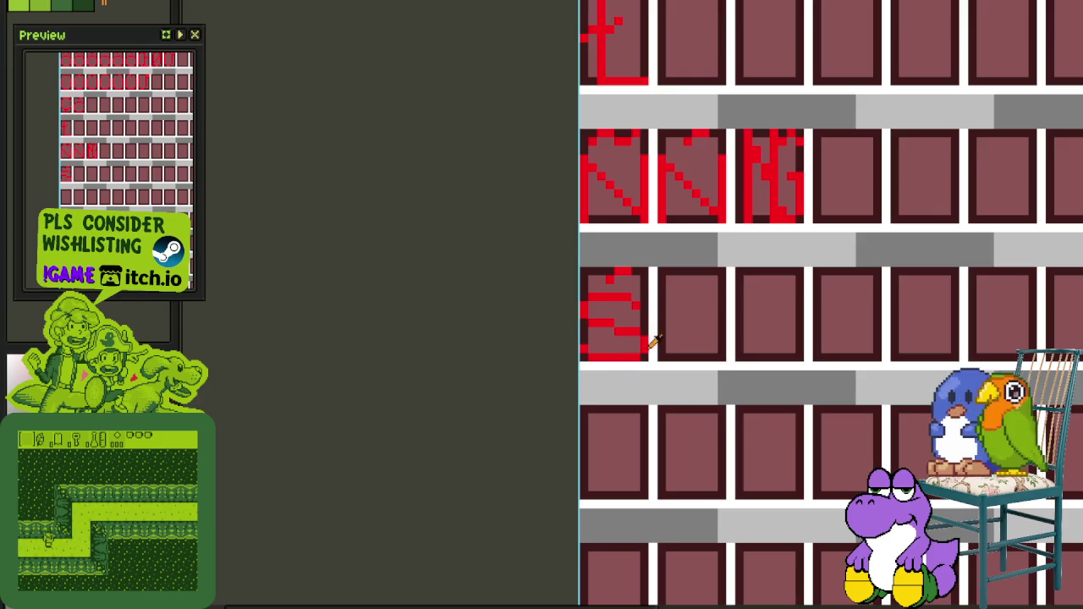
pyautogui.scroll(-1, 654, 339)
pyautogui.scroll(-1, 652, 339)
pyautogui.scroll(1, 433, 386)
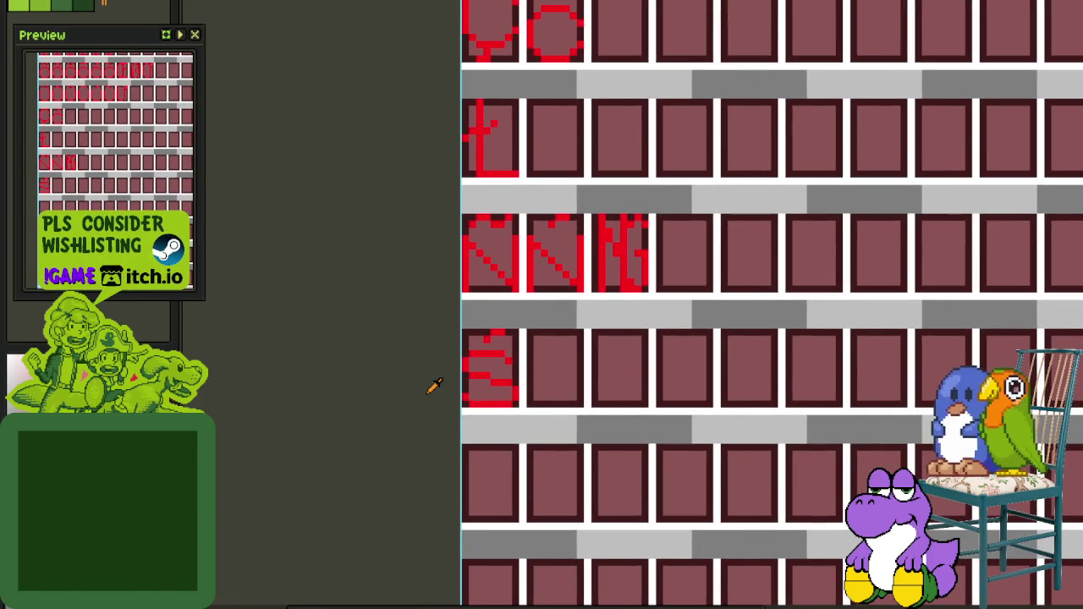
pyautogui.scroll(1, 478, 356)
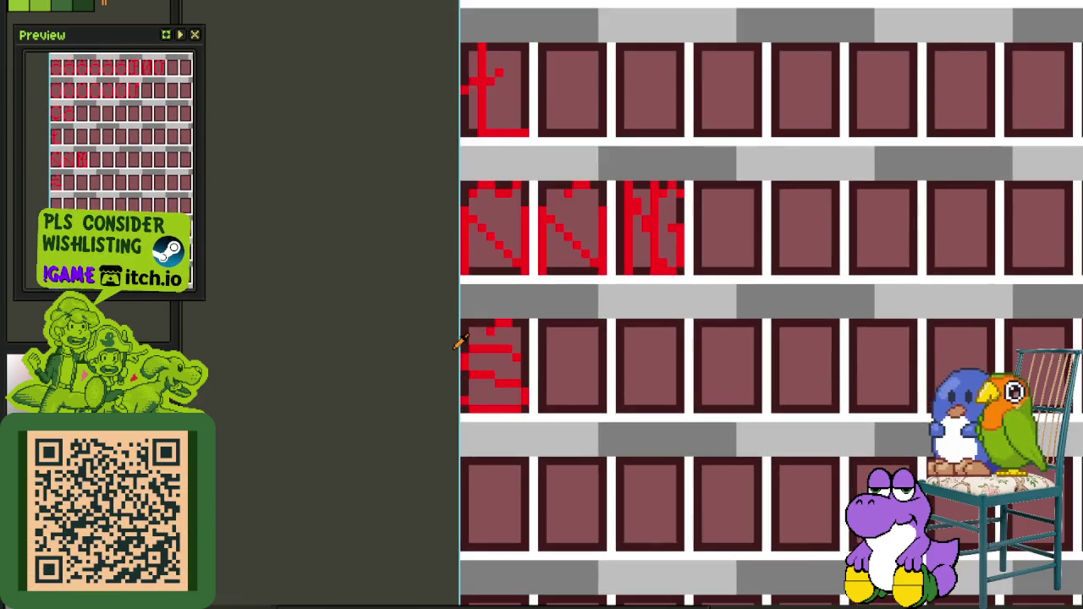
pyautogui.scroll(1, 459, 341)
pyautogui.scroll(1, 460, 338)
pyautogui.hotkey('ctrl', 'd')
pyautogui.scroll(-3, 653, 387)
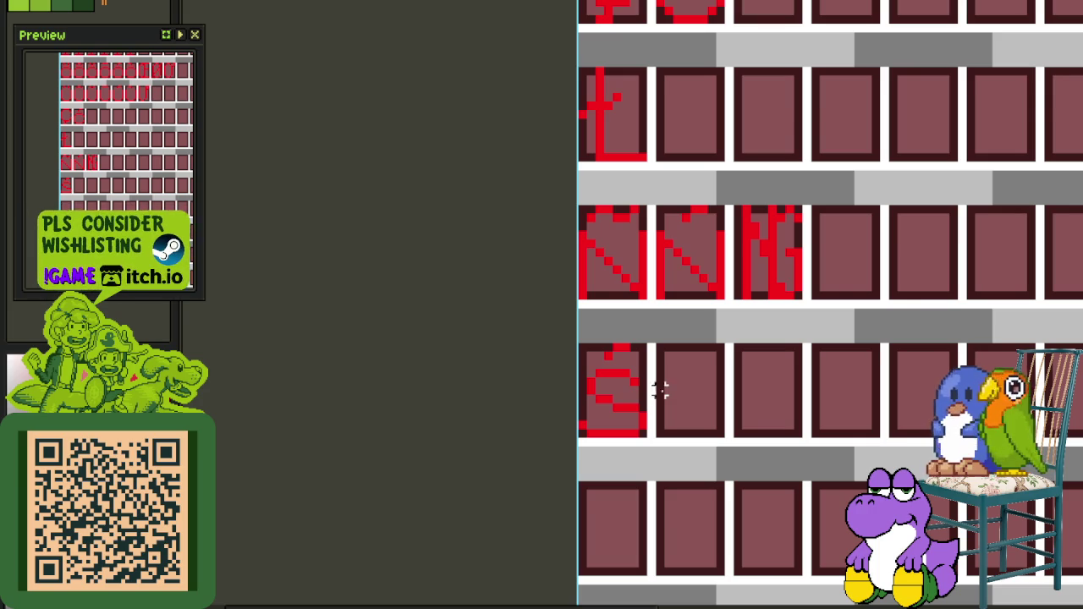
pyautogui.scroll(-3, 669, 389)
pyautogui.scroll(2, 668, 394)
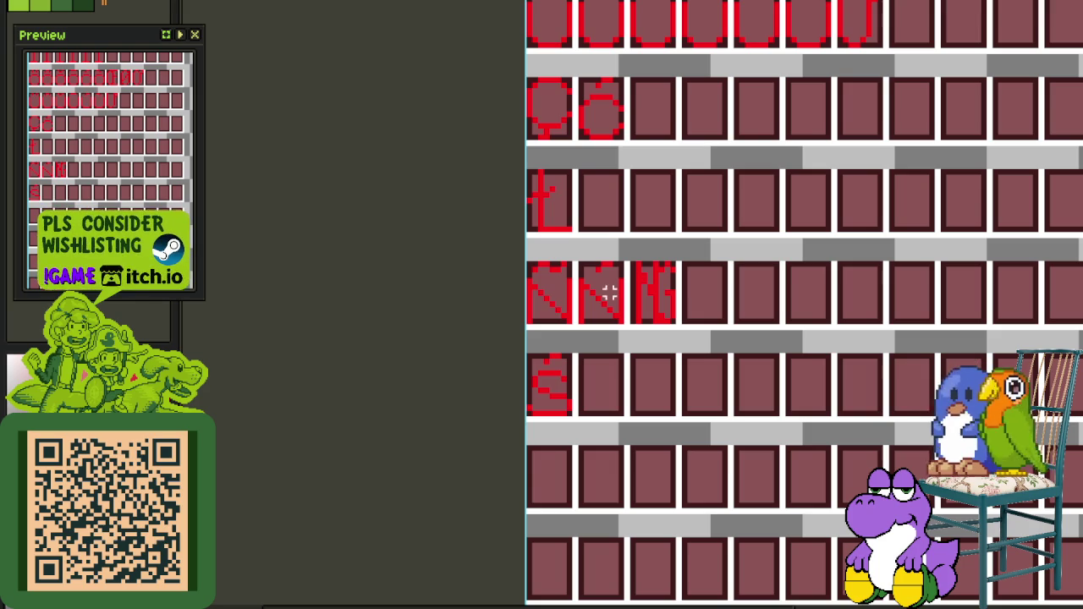
pyautogui.scroll(3, 552, 357)
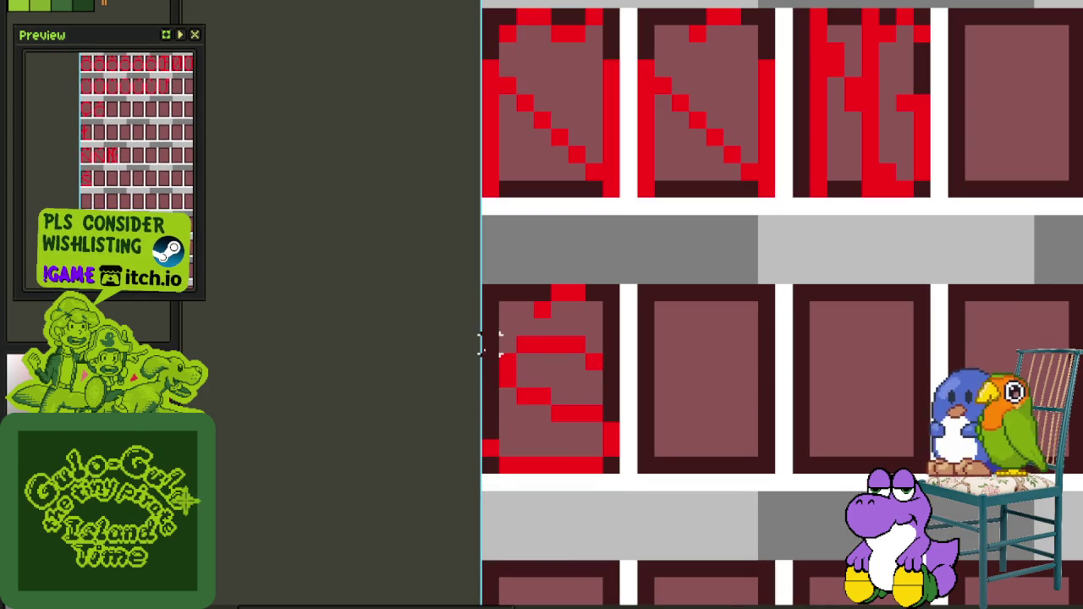
pyautogui.click(592, 449)
# Draw a black Z with top bar, bottom bar and diagonal in the neighbouring tile
pyautogui.click(718, 466)
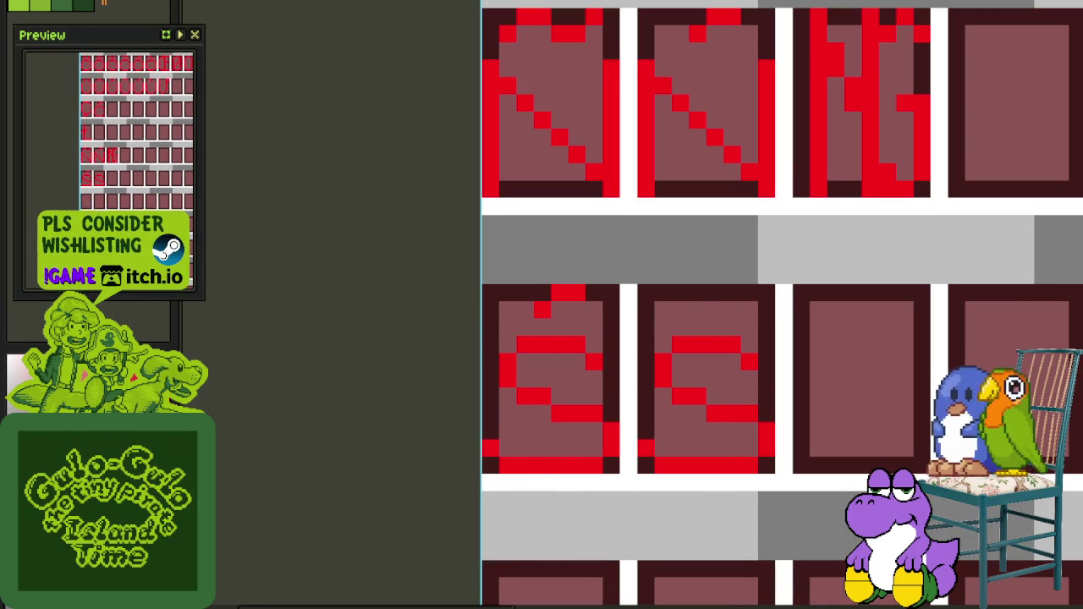
pyautogui.moveTo(641, 344); pyautogui.dragTo(764, 341)
pyautogui.moveTo(647, 464); pyautogui.dragTo(759, 464)
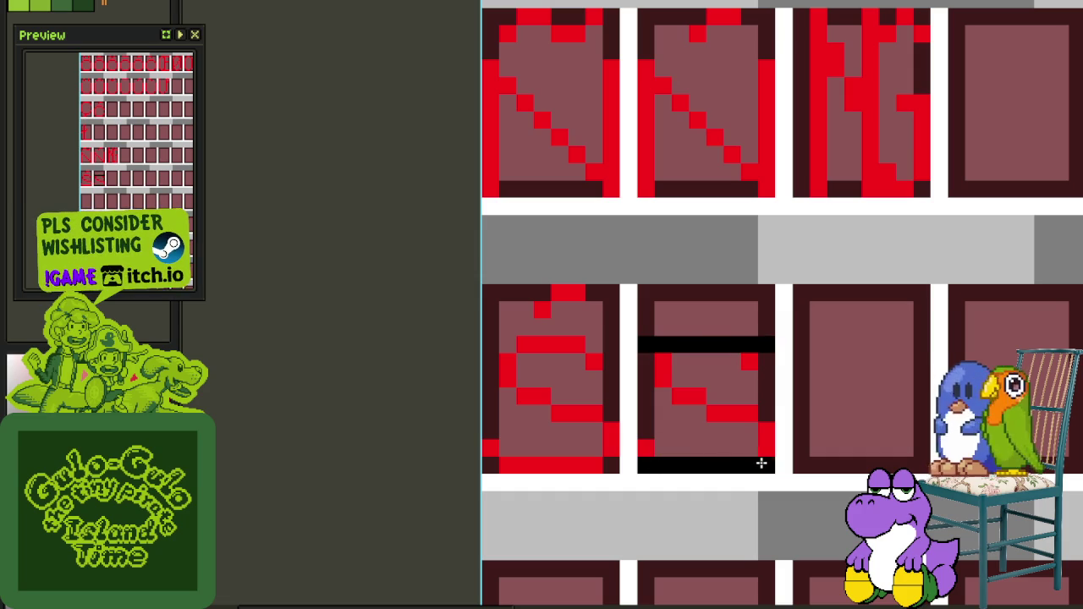
pyautogui.moveTo(750, 359); pyautogui.dragTo(650, 461)
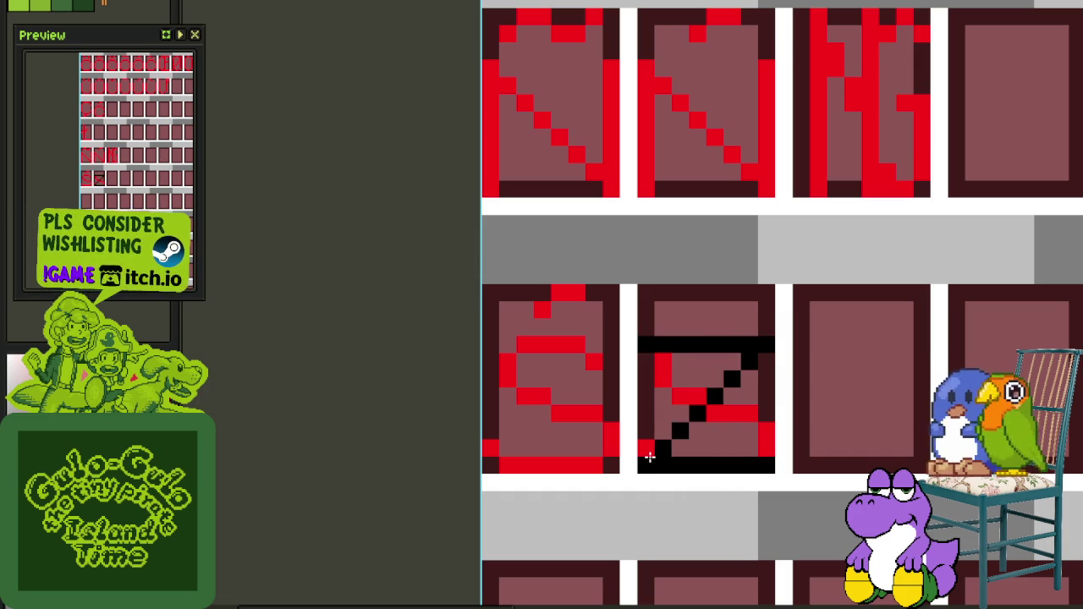
pyautogui.moveTo(682, 382)
pyautogui.mouseDown()
pyautogui.moveTo(669, 411)
pyautogui.moveTo(737, 435)
pyautogui.mouseUp()
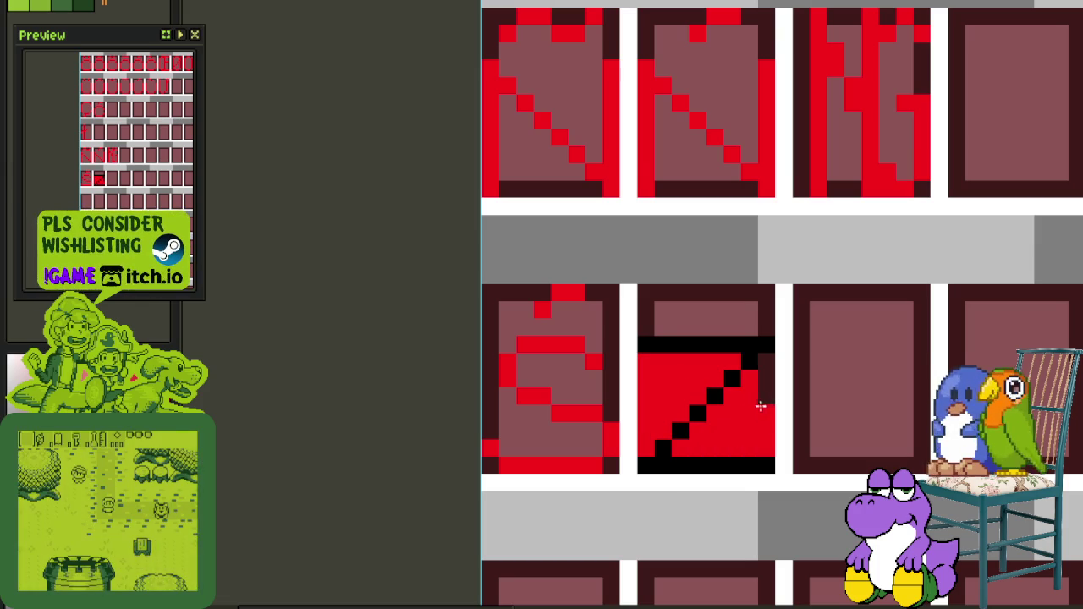
pyautogui.hotkey('ctrl', 'z')
# Copy the S glyph's accent onto the Z and recolour the Z red to form Ź
pyautogui.scroll(-1, 704, 401)
pyautogui.scroll(-1, 716, 317)
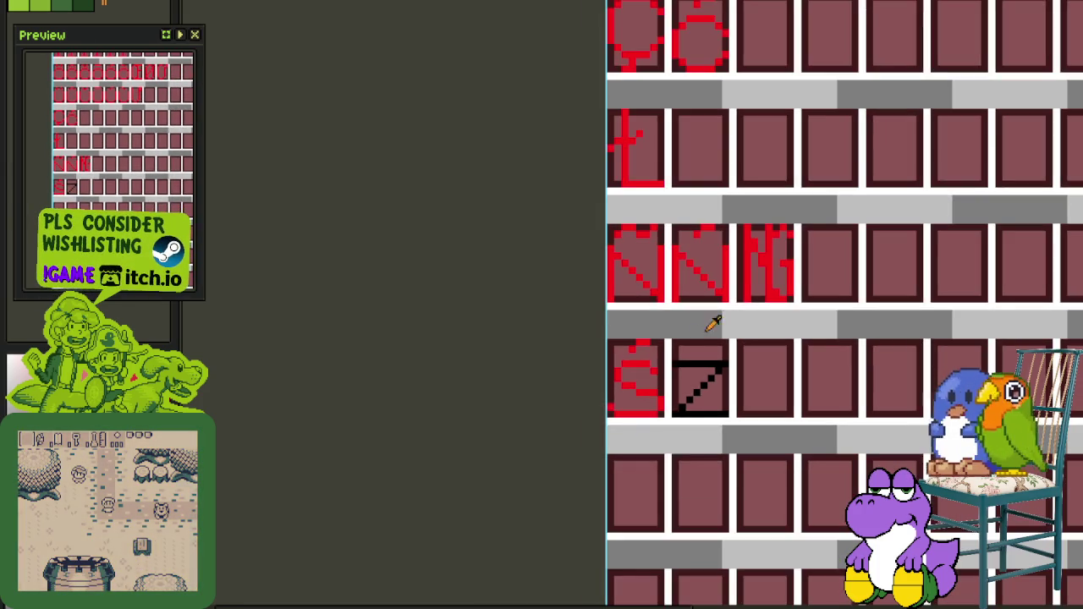
pyautogui.scroll(1, 657, 358)
pyautogui.moveTo(591, 329)
pyautogui.mouseDown()
pyautogui.moveTo(689, 368)
pyautogui.moveTo(777, 335)
pyautogui.mouseUp()
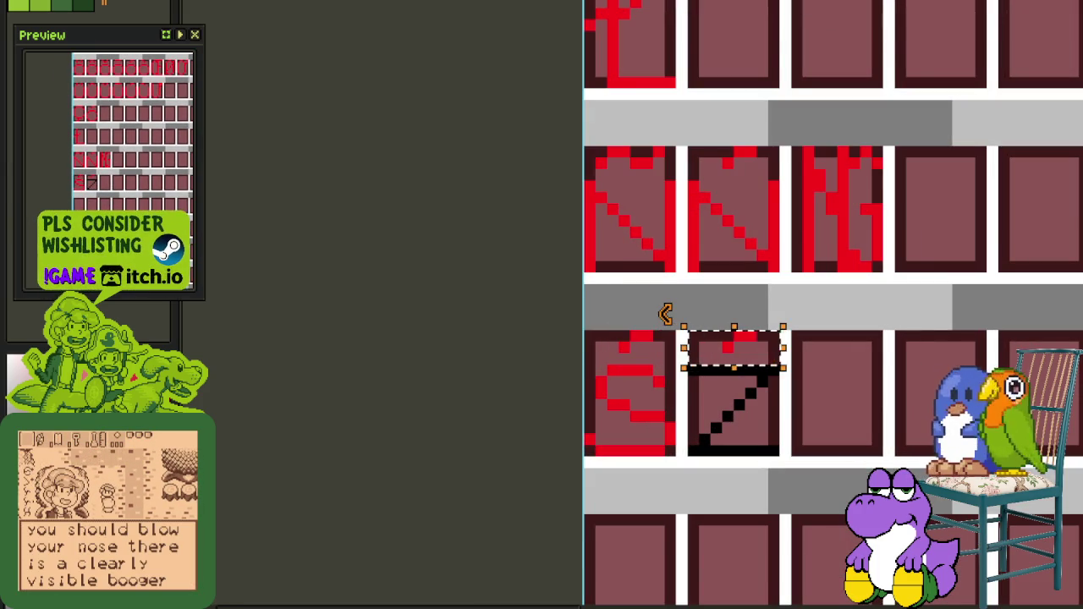
pyautogui.scroll(1, 842, 305)
pyautogui.hotkey('ctrl', 'd')
pyautogui.scroll(1, 701, 351)
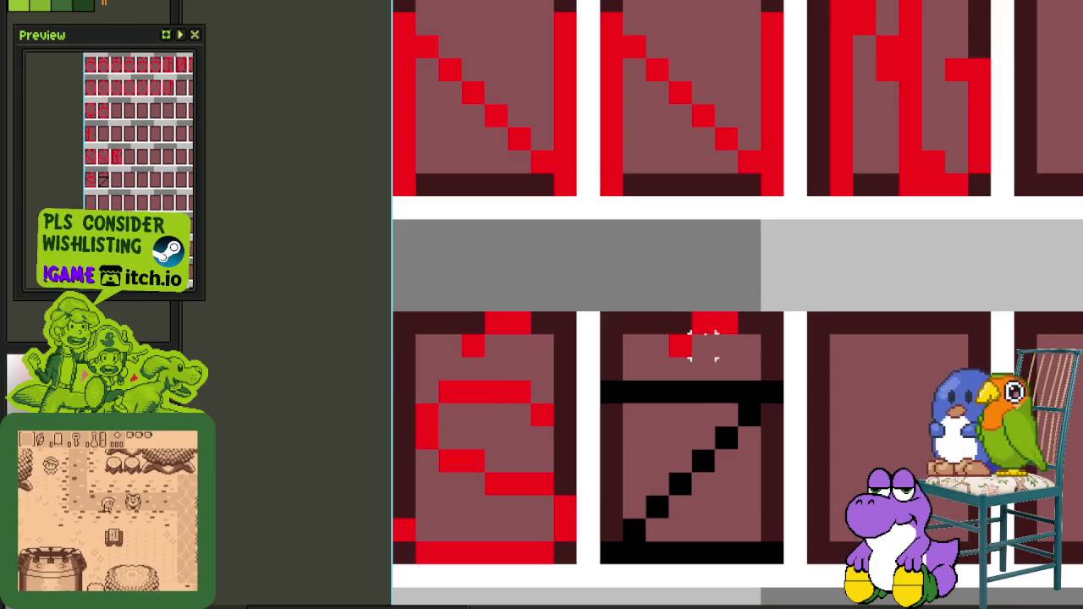
pyautogui.moveTo(703, 379)
pyautogui.mouseDown()
pyautogui.moveTo(736, 412)
pyautogui.moveTo(686, 484)
pyautogui.mouseUp()
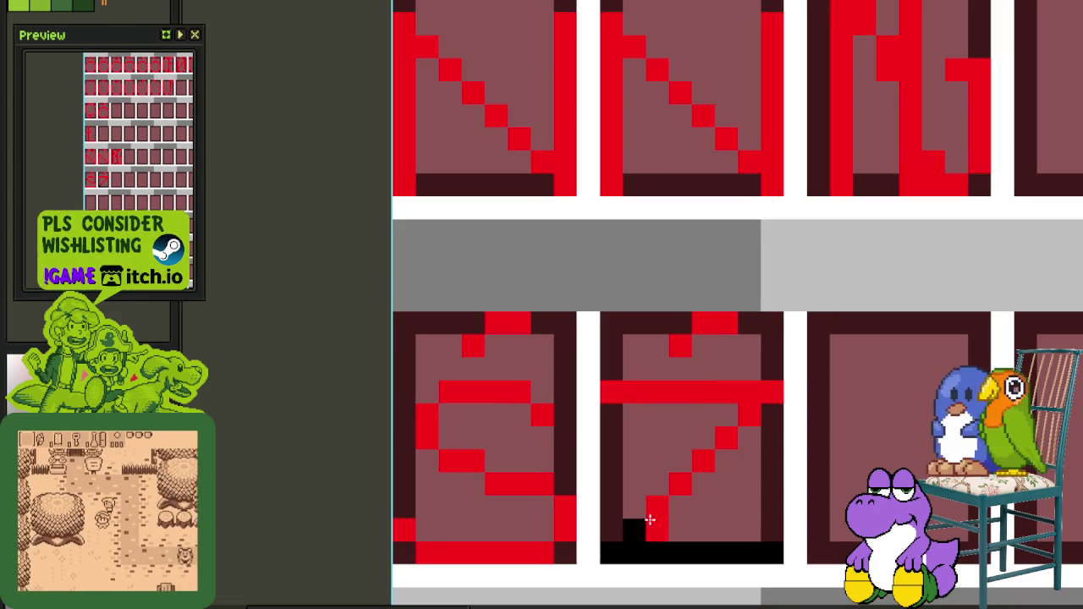
pyautogui.click(656, 507)
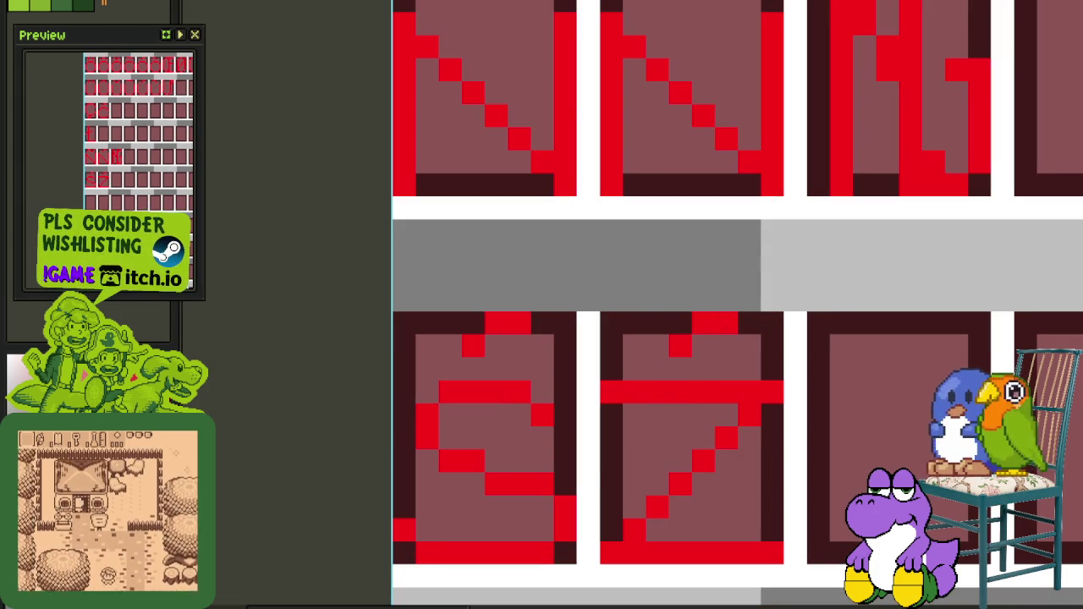
# Duplicate the accented Z into the third tile for Ż and save the sheet
pyautogui.scroll(-1, 692, 273)
pyautogui.scroll(-2, 725, 254)
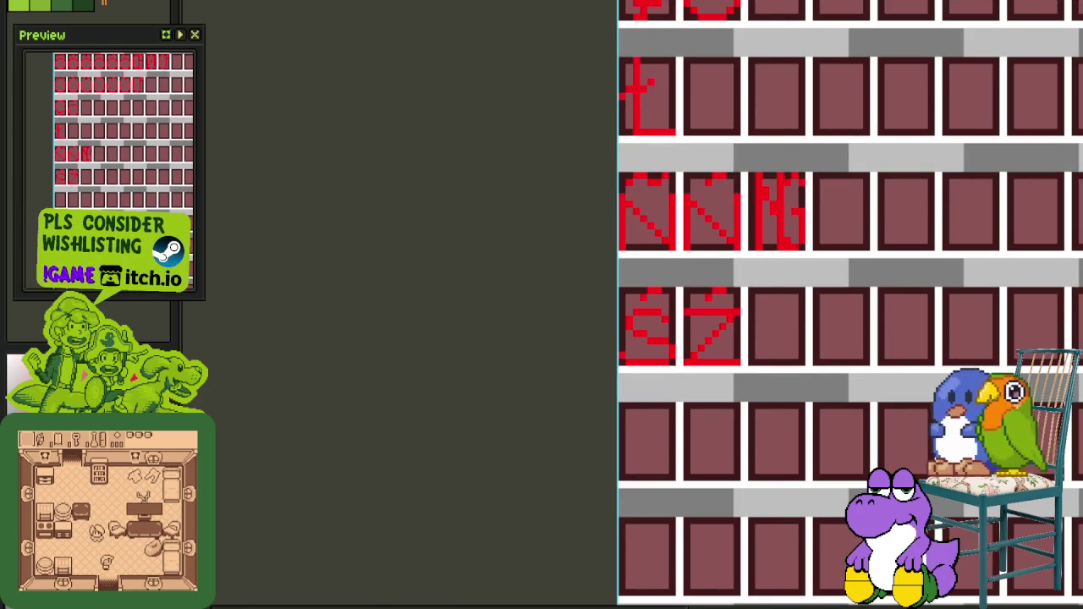
pyautogui.scroll(2, 703, 292)
pyautogui.moveTo(666, 298)
pyautogui.mouseDown()
pyautogui.moveTo(793, 405)
pyautogui.moveTo(807, 440)
pyautogui.moveTo(853, 429)
pyautogui.moveTo(887, 440)
pyautogui.mouseUp()
pyautogui.click(897, 254)
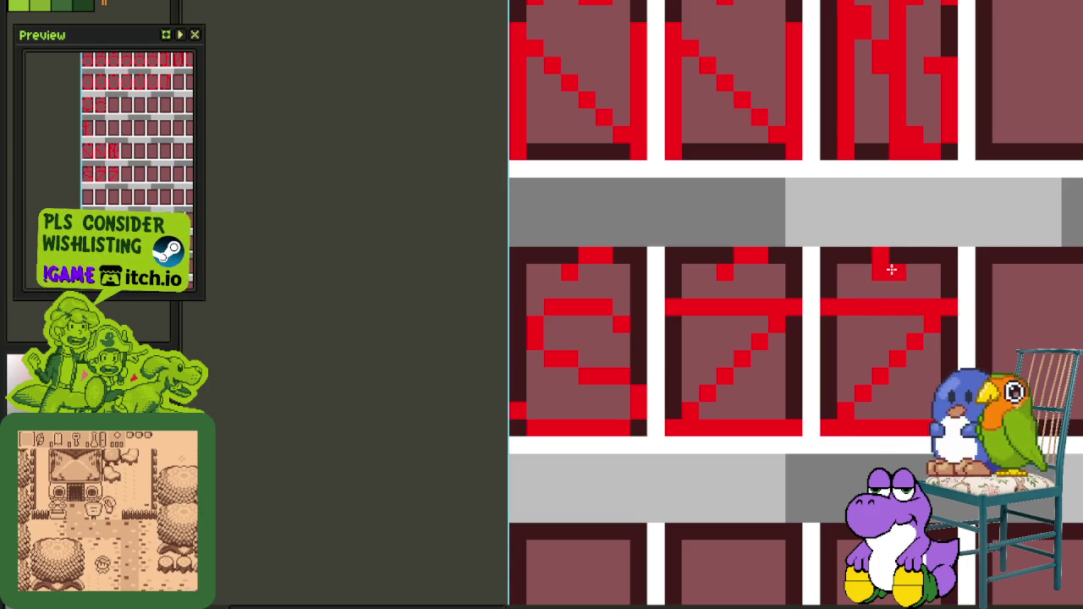
pyautogui.scroll(-2, 892, 237)
pyautogui.scroll(-1, 889, 215)
pyautogui.hotkey('ctrl', 's')
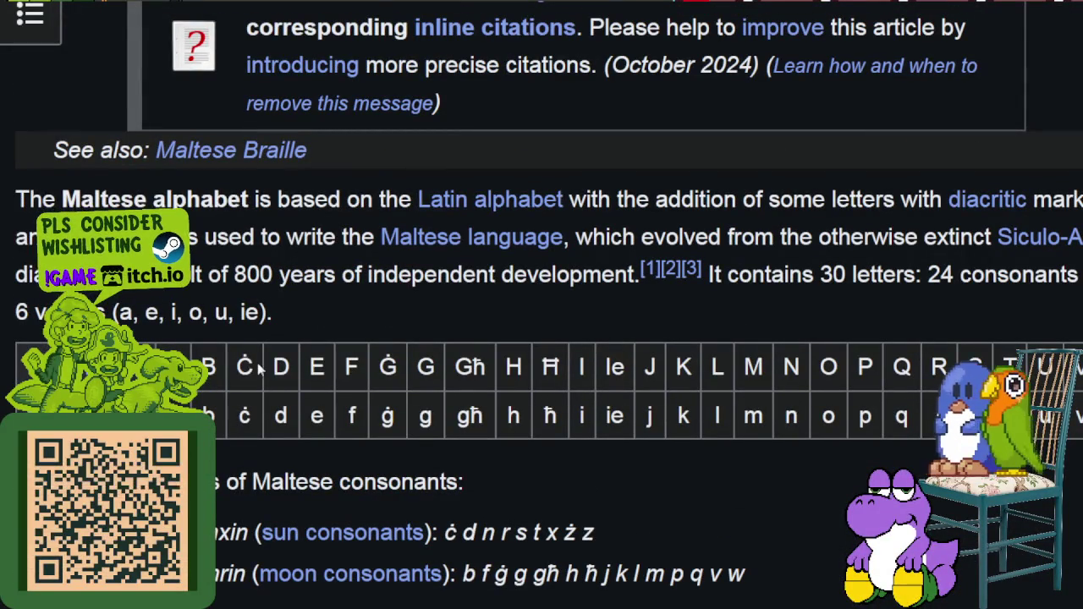
# Select the Ġ, Ħ and Għ letters in the Maltese alphabet table
pyautogui.doubleClick(382, 366)
pyautogui.doubleClick(550, 366)
pyautogui.doubleClick(472, 366)
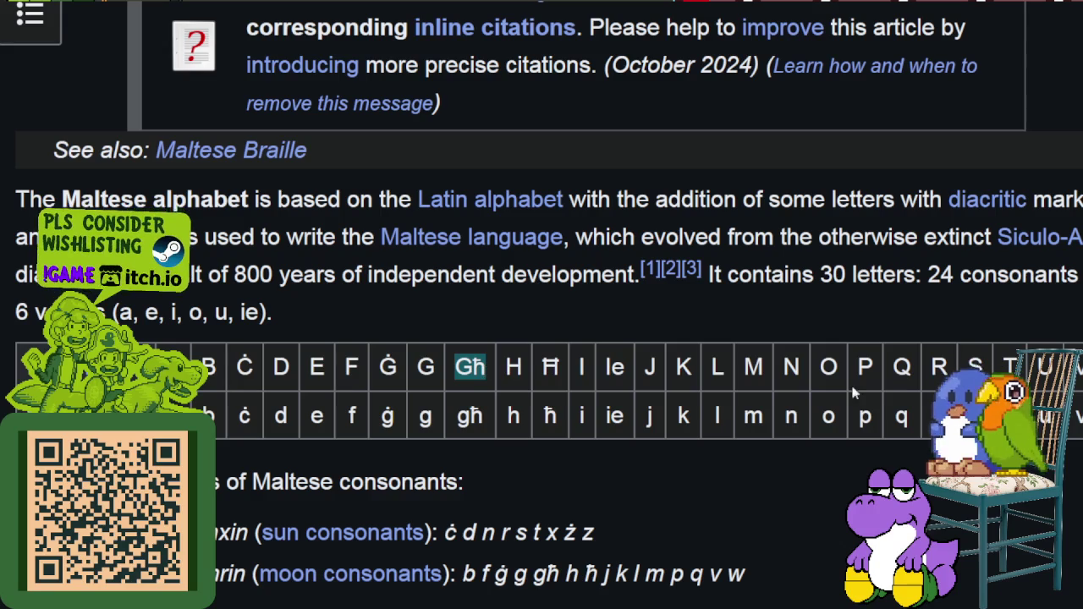
pyautogui.click(473, 373)
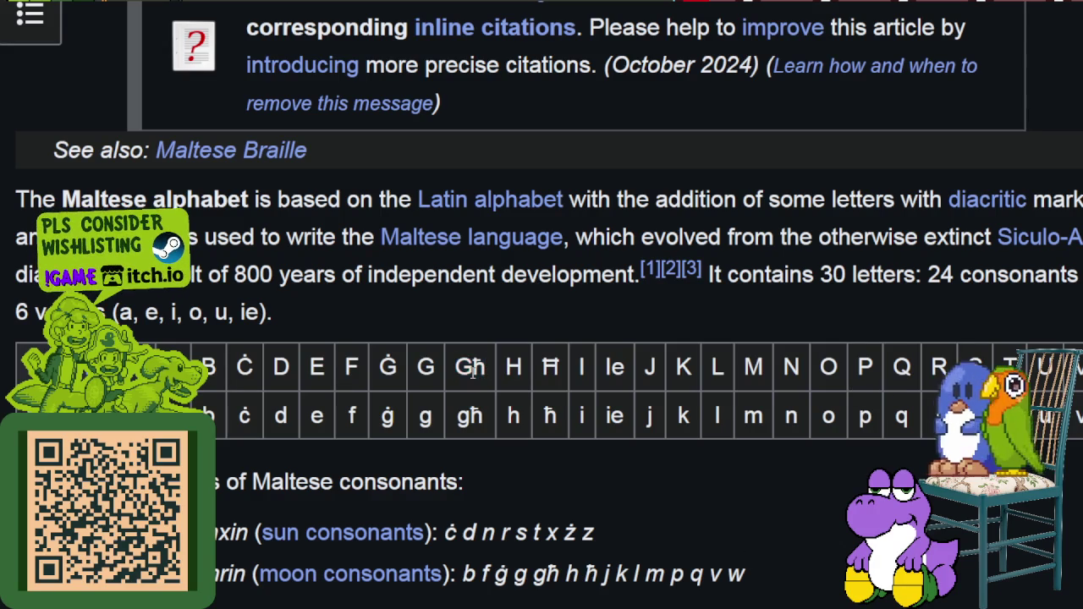
pyautogui.doubleClick(471, 366)
pyautogui.hscroll(2, 542, 339)
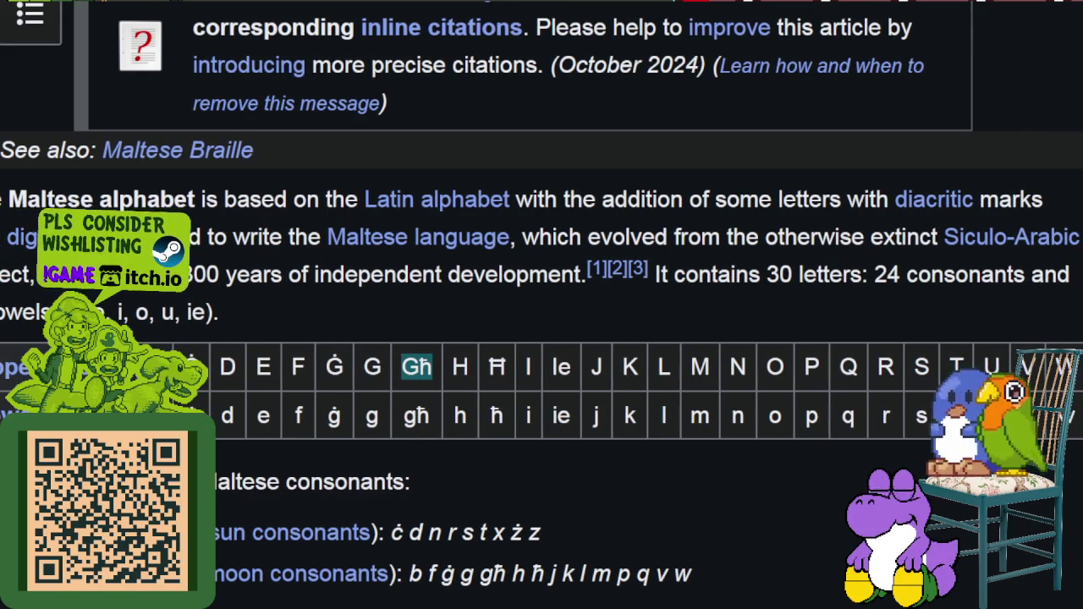
pyautogui.hscroll(-2, 508, 472)
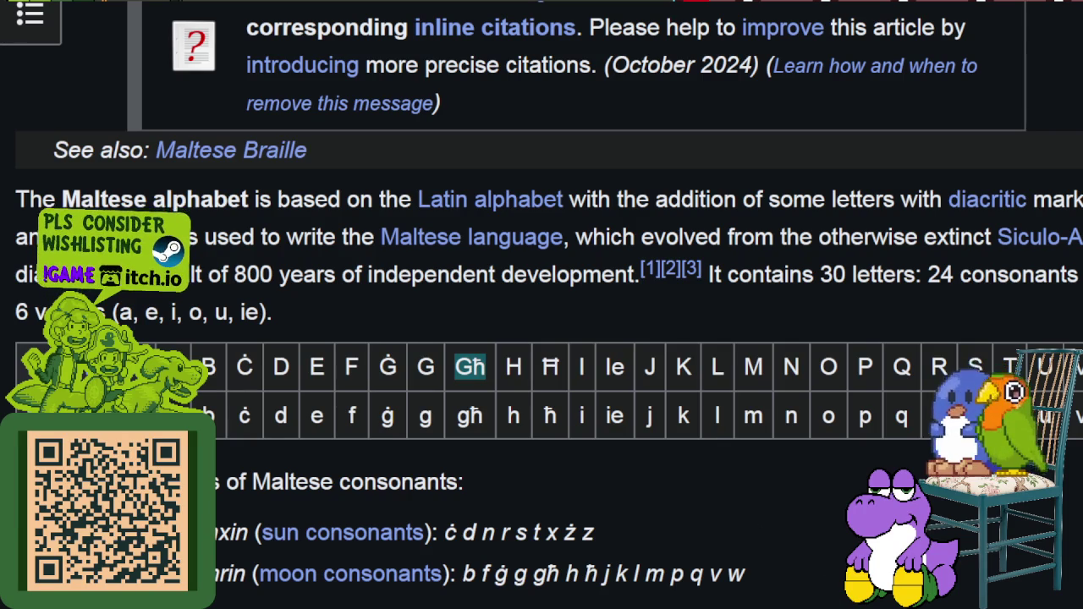
pyautogui.hscroll(2, 542, 297)
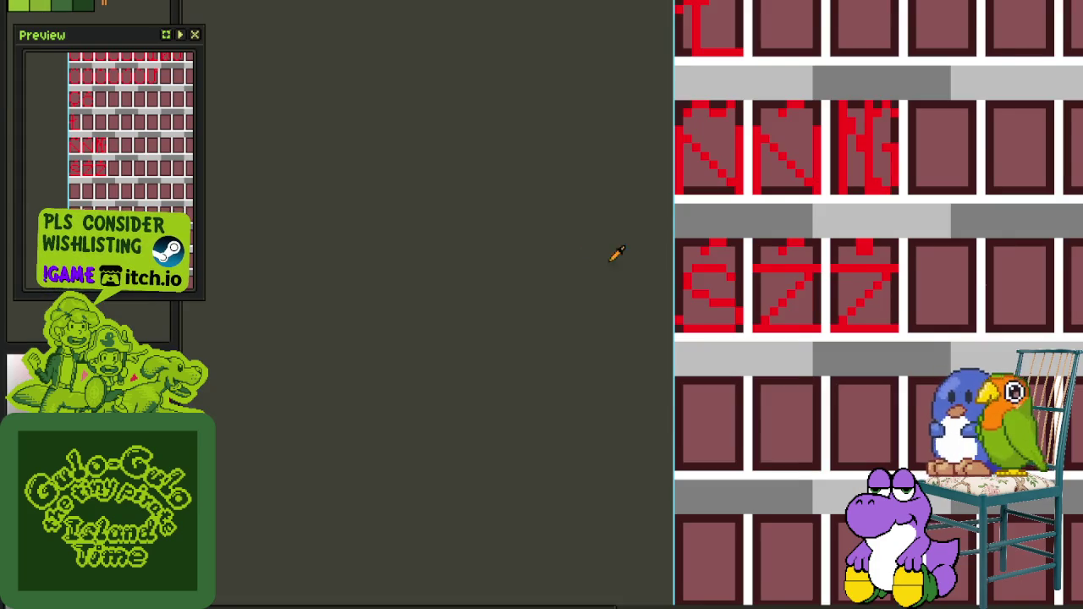
# Select the Ł, N and Ś–Ż glyph block and drag it down one tile row
pyautogui.scroll(-1, 588, 245)
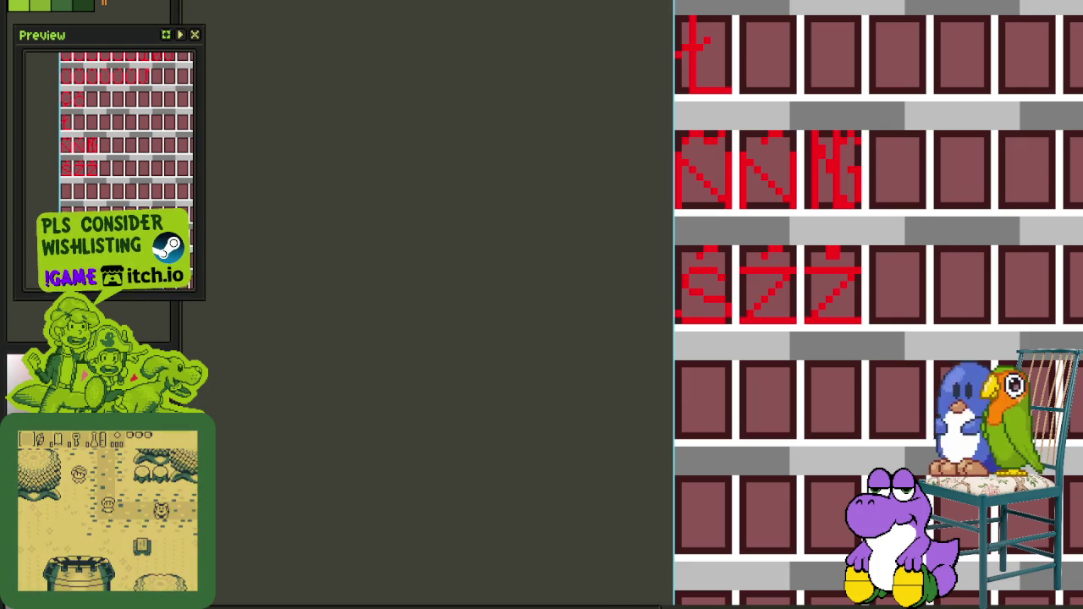
pyautogui.moveTo(787, 107)
pyautogui.mouseDown()
pyautogui.moveTo(795, 131)
pyautogui.moveTo(452, 321)
pyautogui.mouseUp()
pyautogui.scroll(-1, 795, 131)
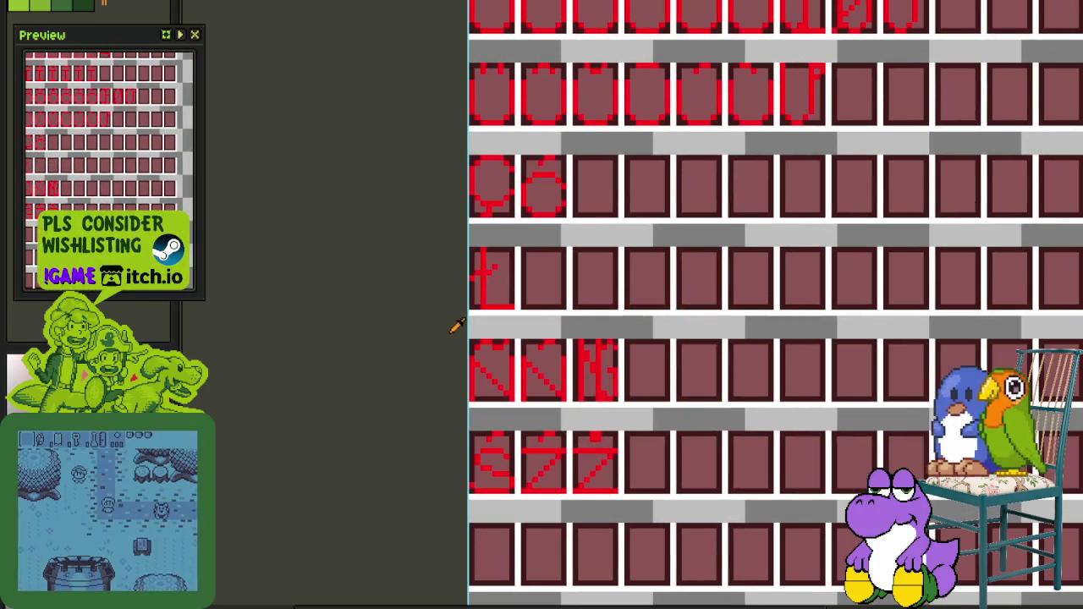
pyautogui.moveTo(472, 248)
pyautogui.mouseDown()
pyautogui.moveTo(593, 489)
pyautogui.moveTo(622, 499)
pyautogui.mouseUp()
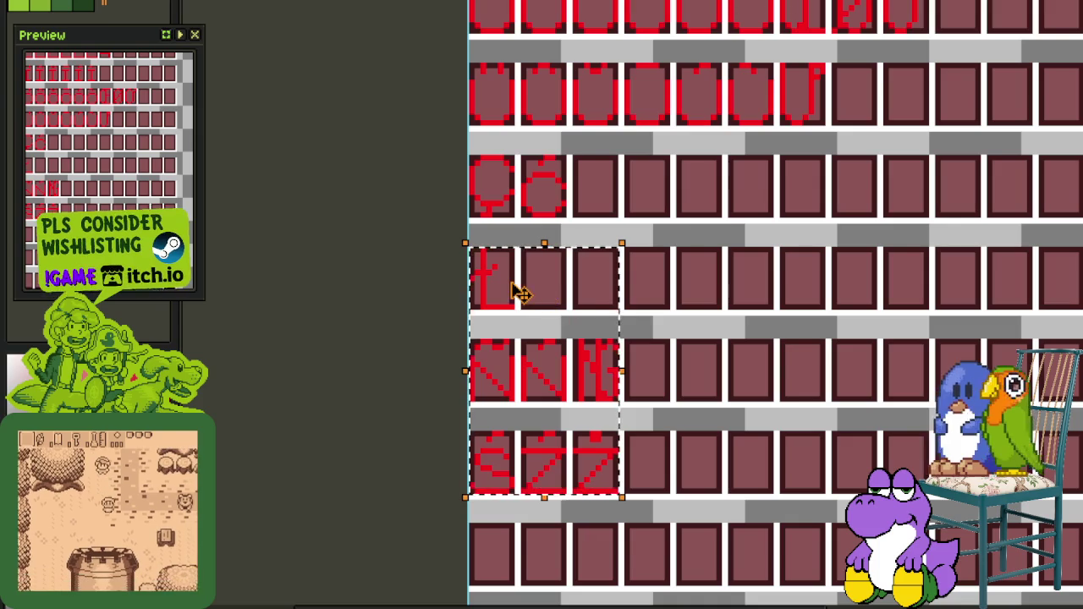
pyautogui.moveTo(486, 285); pyautogui.dragTo(496, 383)
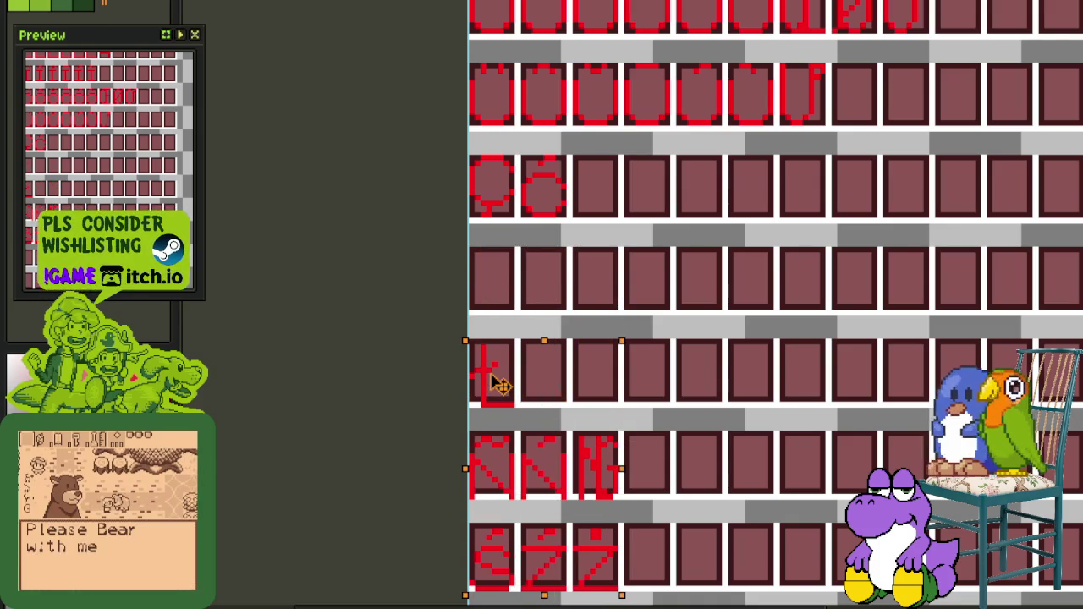
pyautogui.scroll(2, 478, 334)
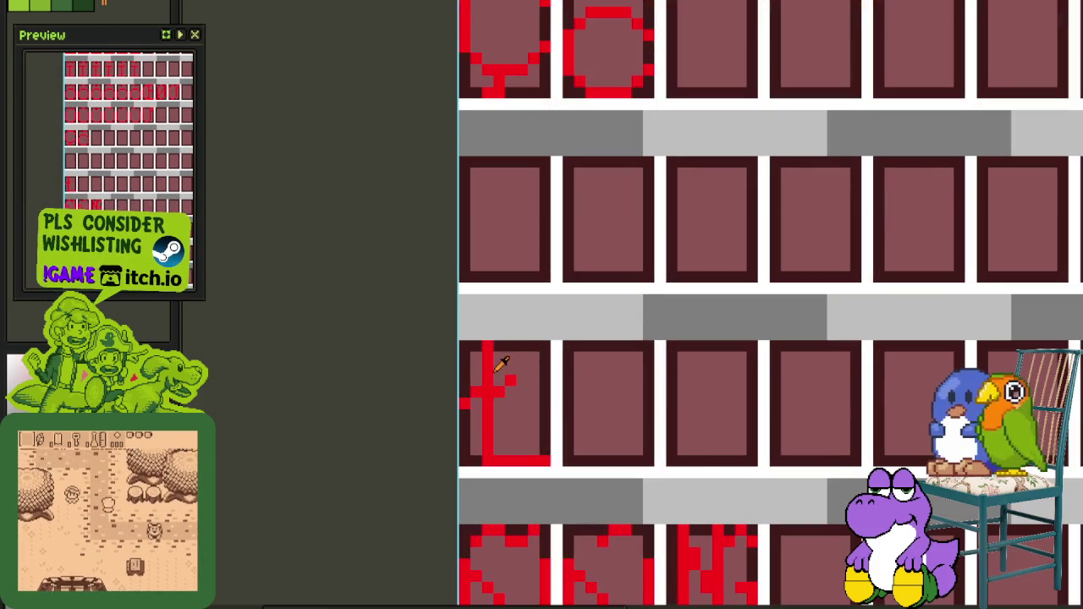
pyautogui.scroll(2, 479, 193)
pyautogui.scroll(2, 474, 203)
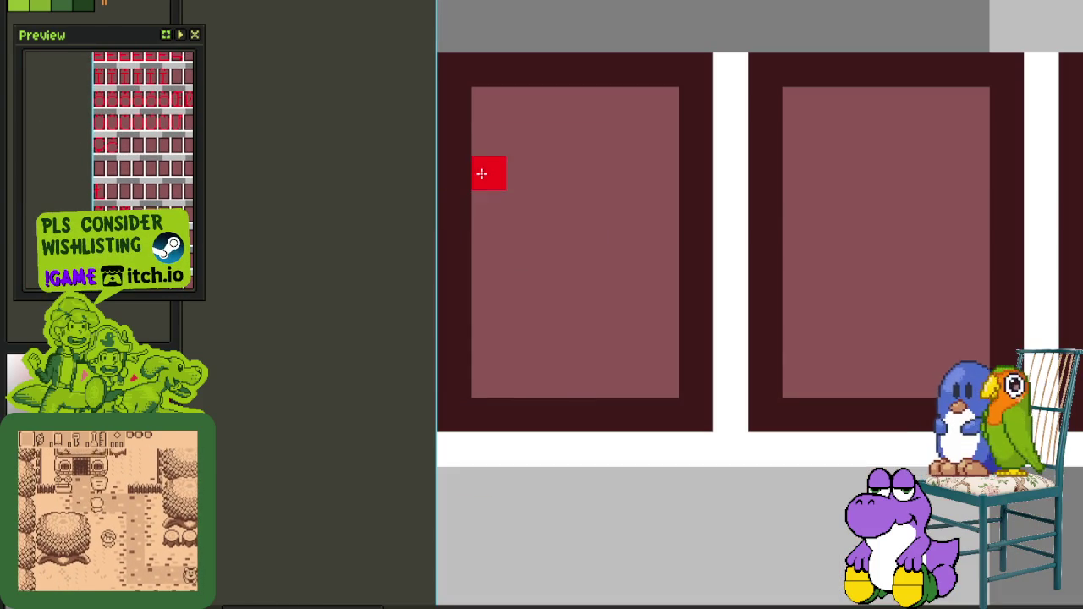
# Paint Ħ from two red uprights, a crossbar and an extra top bar
pyautogui.moveTo(487, 72); pyautogui.dragTo(478, 414)
pyautogui.moveTo(670, 72)
pyautogui.mouseDown()
pyautogui.moveTo(652, 326)
pyautogui.moveTo(662, 416)
pyautogui.mouseUp()
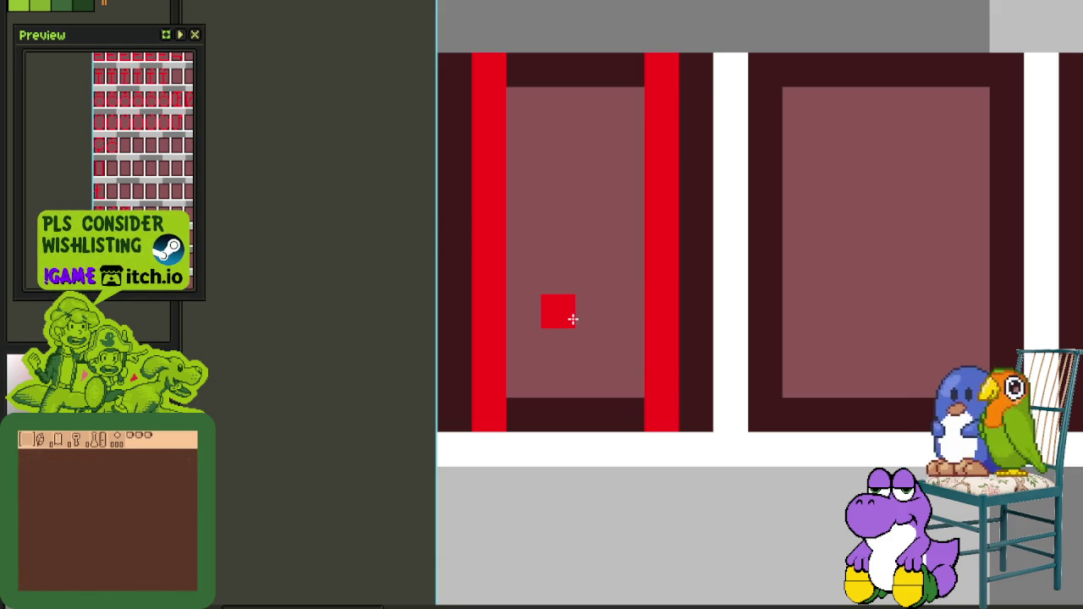
pyautogui.moveTo(524, 243); pyautogui.dragTo(627, 243)
pyautogui.moveTo(452, 145); pyautogui.dragTo(682, 149)
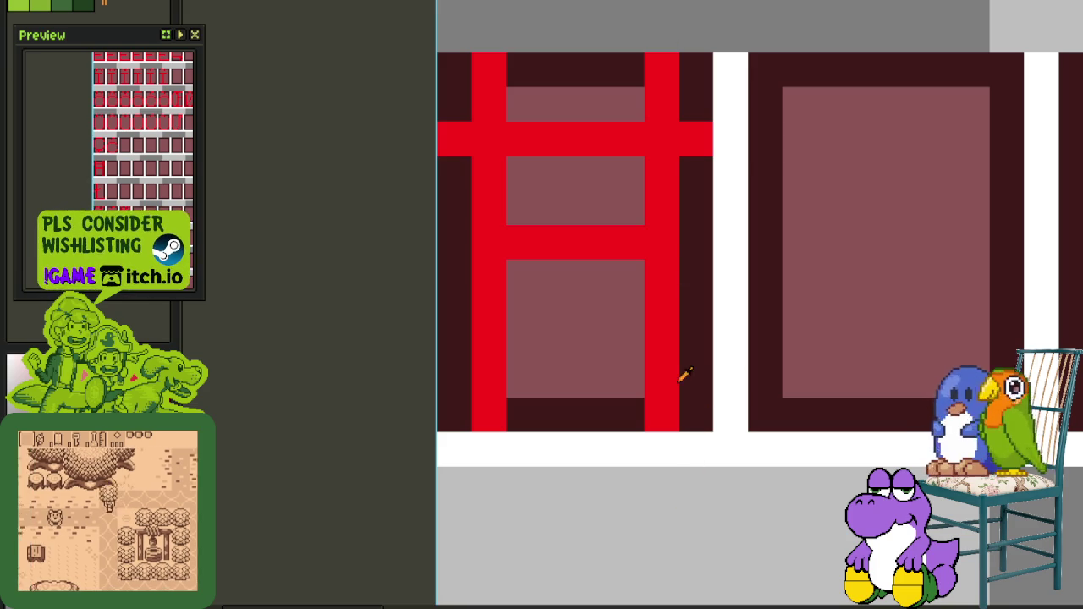
pyautogui.scroll(-3, 673, 407)
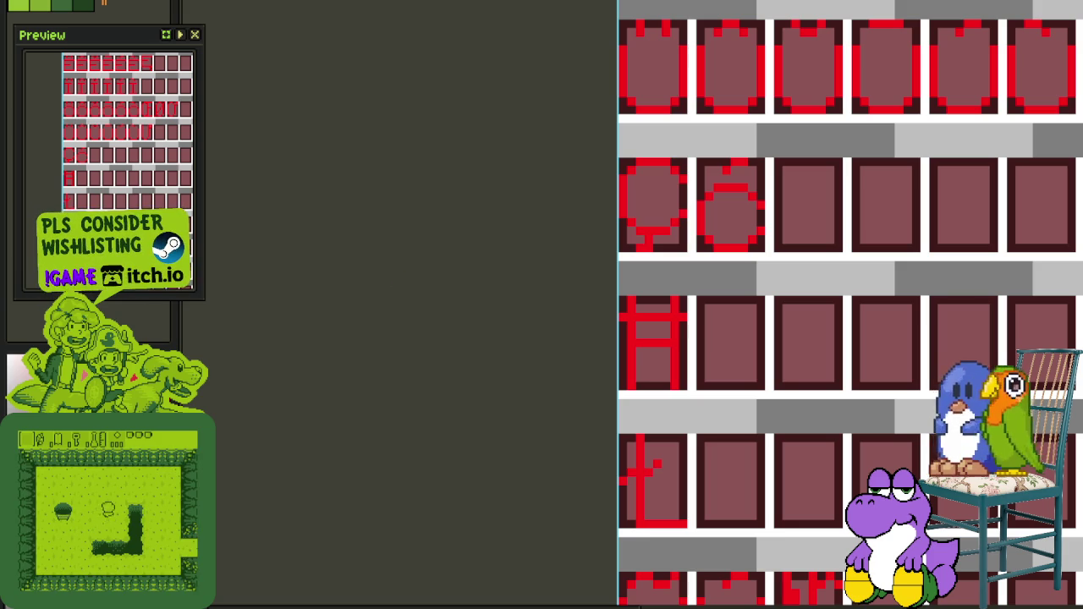
# Select the glyph rows from Ħ downward and drag them down one row
pyautogui.scroll(-2, 515, 297)
pyautogui.scroll(2, 551, 310)
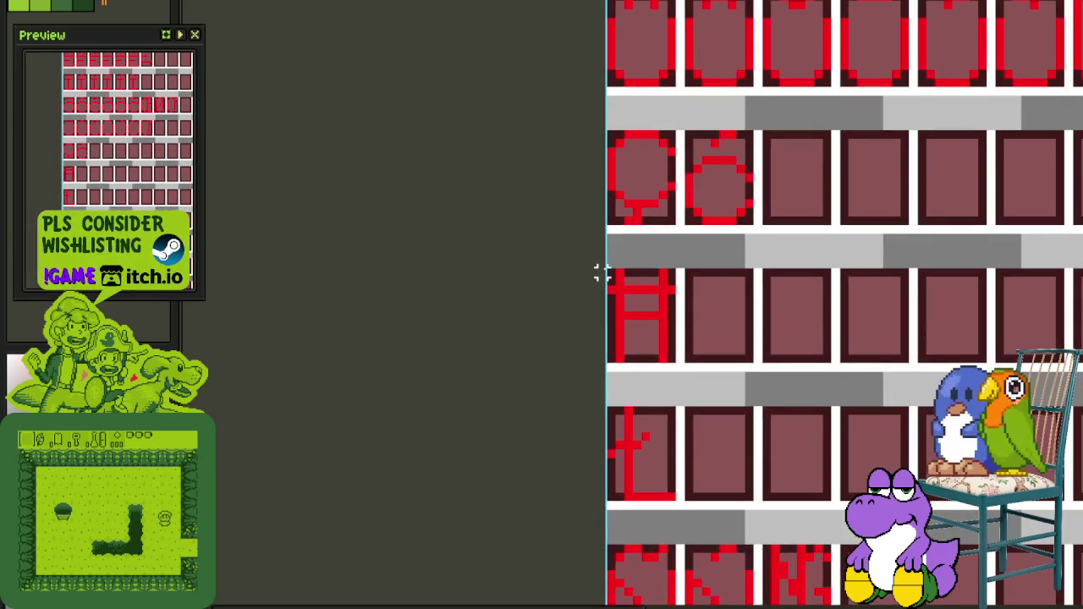
pyautogui.moveTo(611, 273); pyautogui.dragTo(833, 489)
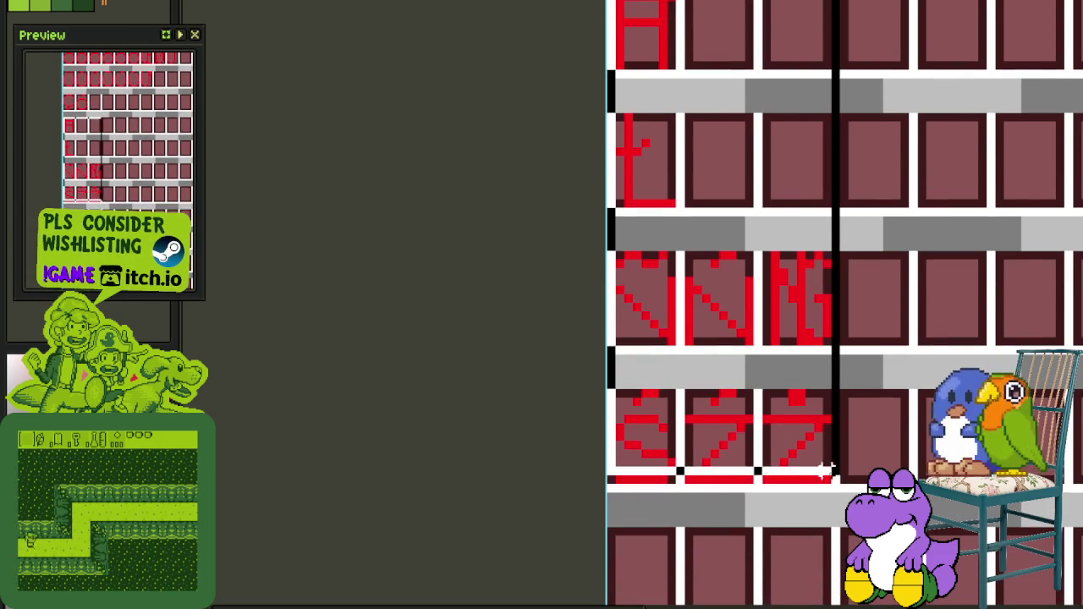
pyautogui.scroll(2, 641, 150)
pyautogui.moveTo(665, 217)
pyautogui.mouseDown()
pyautogui.moveTo(689, 587)
pyautogui.moveTo(673, 508)
pyautogui.moveTo(682, 347)
pyautogui.mouseUp()
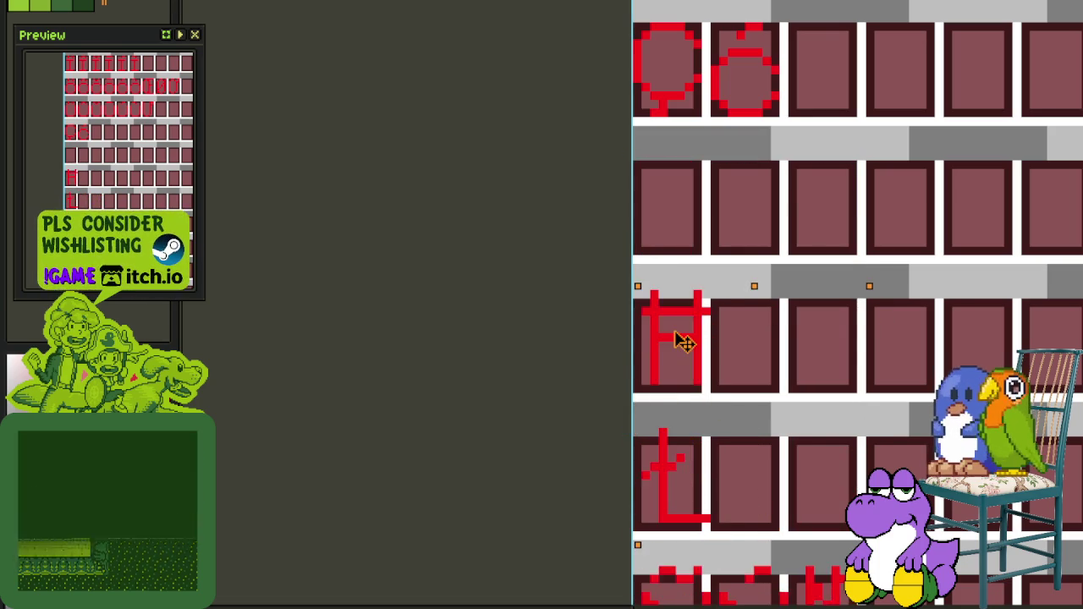
# Save the font sheet and bring up the New Capital Letters layer's options
pyautogui.scroll(-2, 670, 346)
pyautogui.hotkey('ctrl', 's')
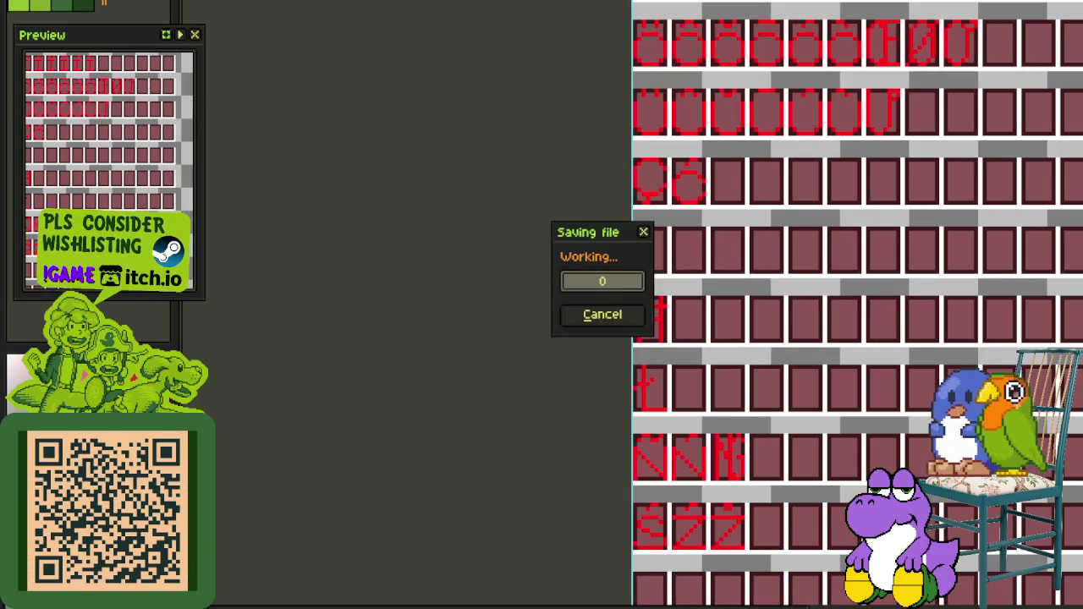
pyautogui.press('Tab')
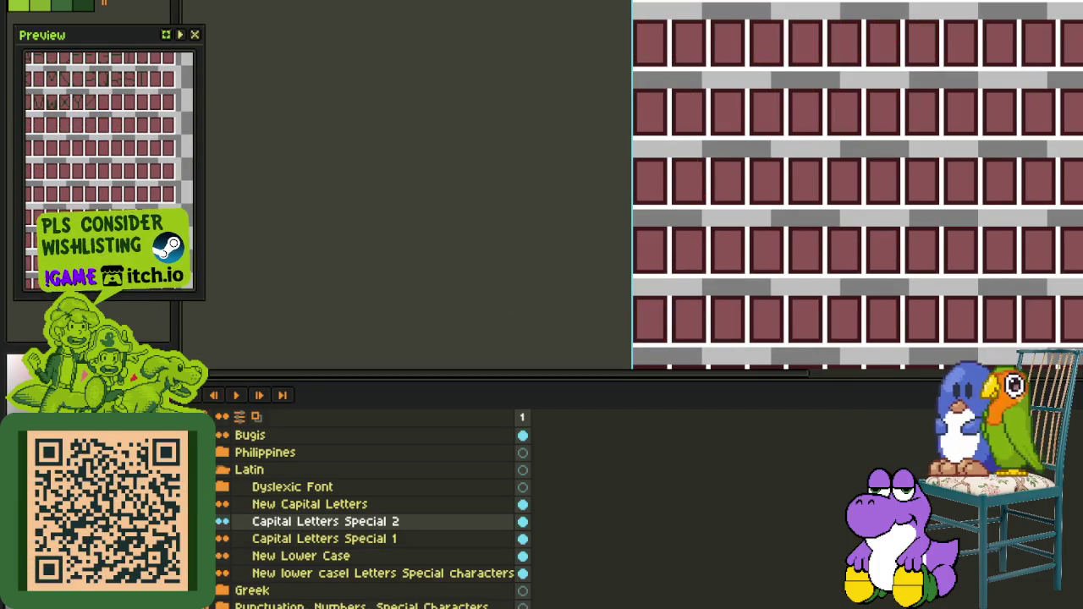
pyautogui.rightClick(254, 505)
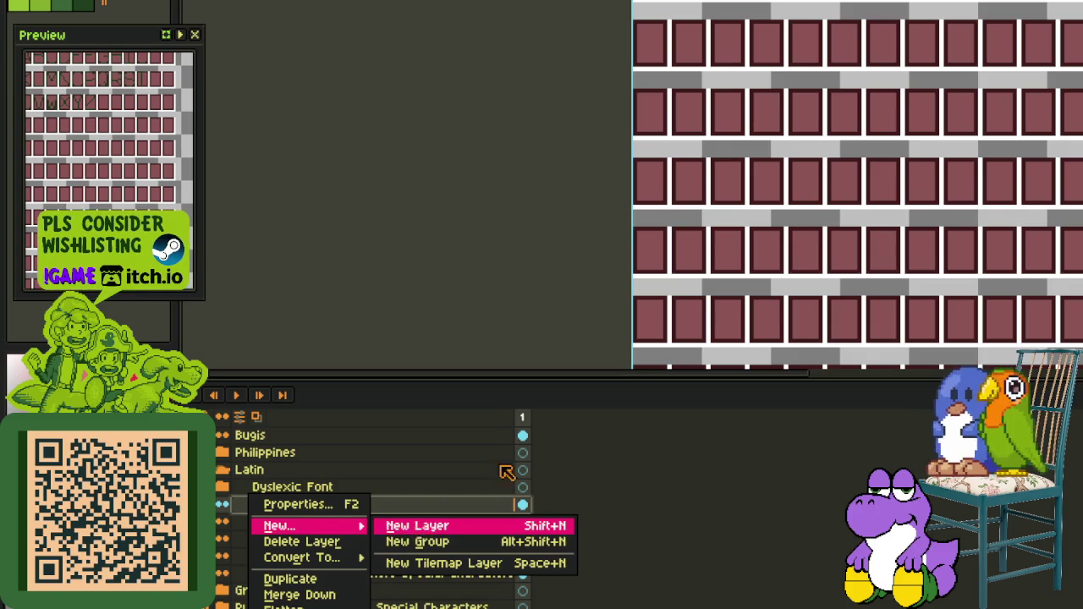
# Add a new empty Layer 1 in the Latin group and zoom in on the template G
pyautogui.moveTo(287, 525)
pyautogui.click(440, 514)
pyautogui.scroll(3, 604, 378)
pyautogui.scroll(3, 575, 322)
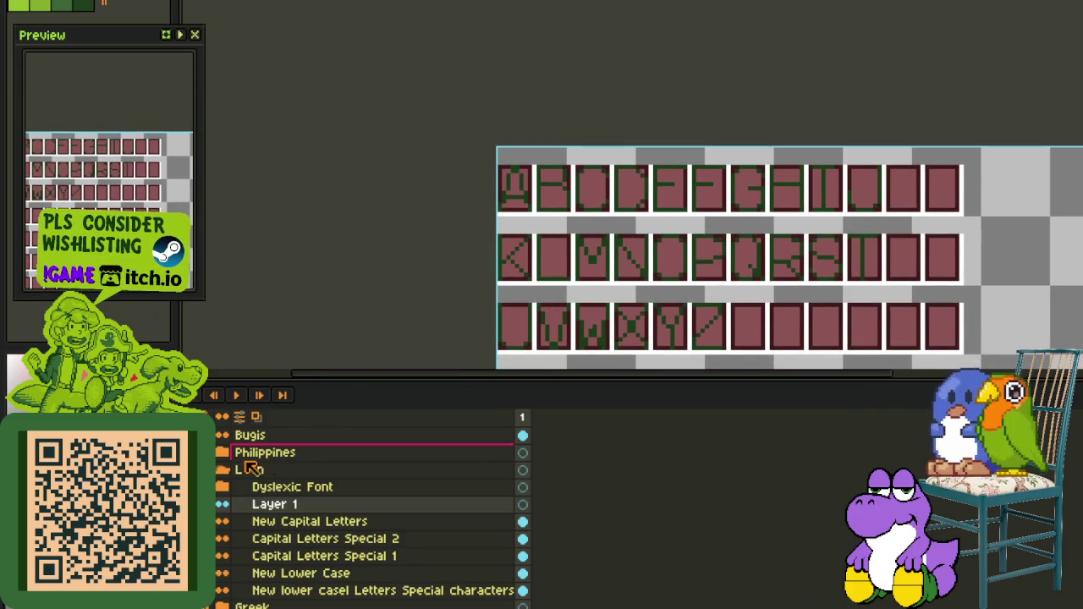
pyautogui.scroll(3, 665, 334)
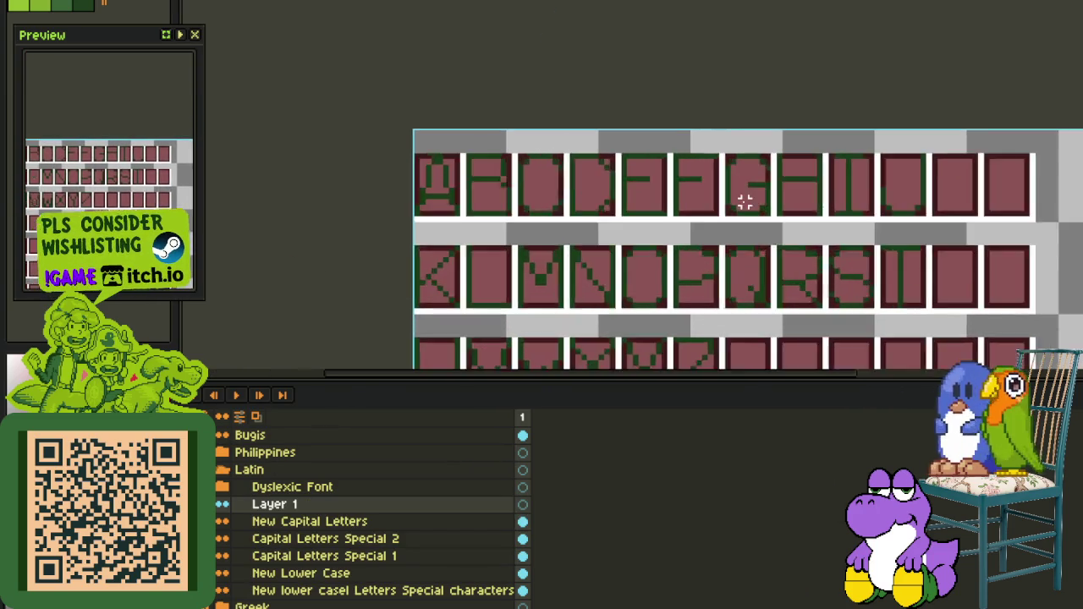
pyautogui.scroll(5, 745, 195)
# Trace the G outline in red over the green template, undoing a stray pixel and an accidental fill
pyautogui.moveTo(728, 224); pyautogui.dragTo(693, 225)
pyautogui.press('Tab')
pyautogui.scroll(-1, 693, 226)
pyautogui.moveTo(682, 392)
pyautogui.mouseDown()
pyautogui.moveTo(636, 416)
pyautogui.moveTo(481, 346)
pyautogui.moveTo(475, 152)
pyautogui.mouseUp()
pyautogui.click(564, 74)
pyautogui.hotkey('ctrl', 'z')
pyautogui.press('g')
pyautogui.click(529, 104)
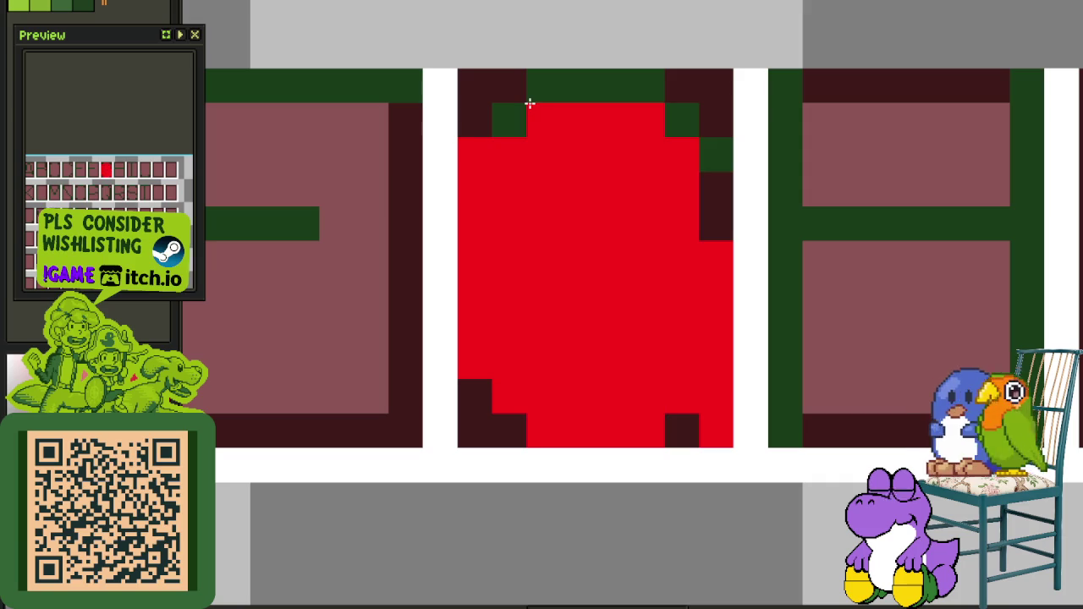
pyautogui.hotkey('ctrl', 'z')
pyautogui.press('b')
pyautogui.moveTo(542, 85)
pyautogui.mouseDown()
pyautogui.moveTo(682, 109)
pyautogui.moveTo(712, 141)
pyautogui.mouseUp()
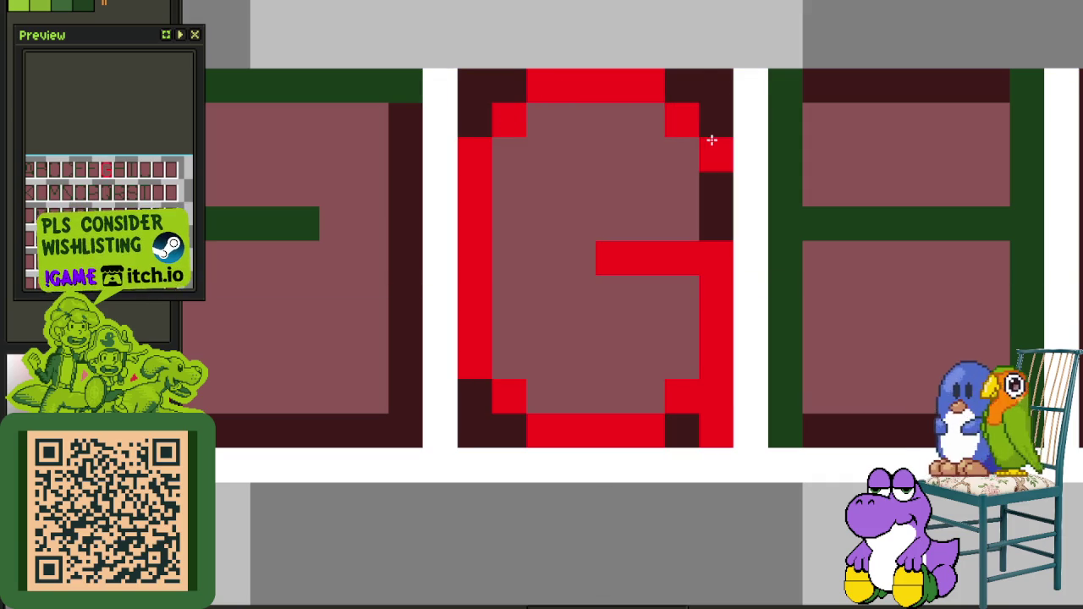
pyautogui.scroll(-2, 656, 47)
pyautogui.press('Tab')
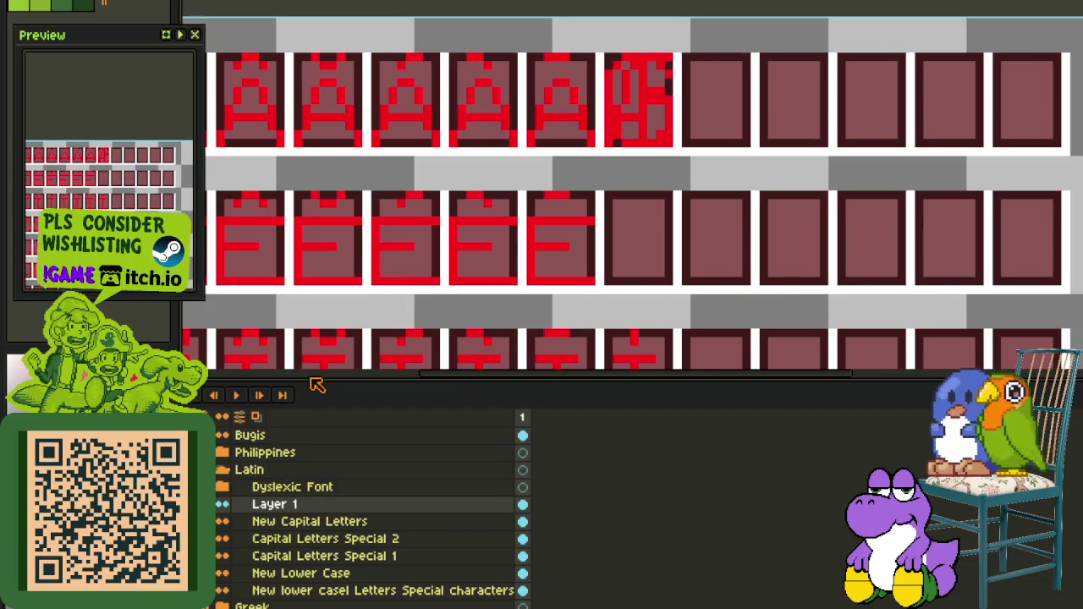
# Move the red G into the first cell of the empty row above Ħ
pyautogui.scroll(-1, 508, 210)
pyautogui.scroll(1, 538, 144)
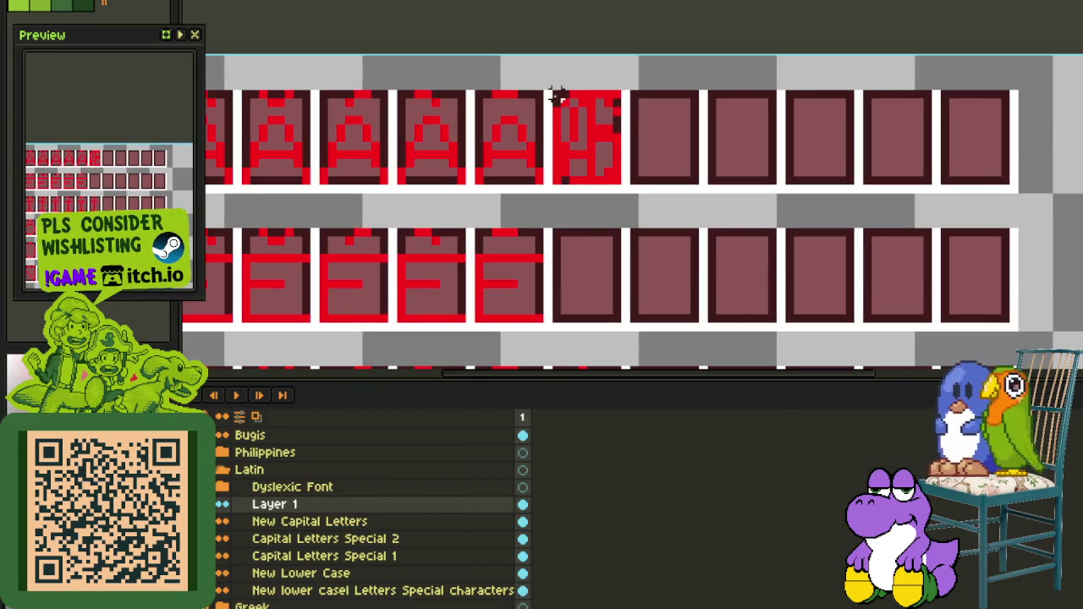
pyautogui.moveTo(558, 96)
pyautogui.mouseDown()
pyautogui.moveTo(622, 183)
pyautogui.moveTo(370, 363)
pyautogui.moveTo(435, 12)
pyautogui.moveTo(368, 164)
pyautogui.moveTo(461, 265)
pyautogui.moveTo(575, 203)
pyautogui.mouseUp()
pyautogui.scroll(-2, 622, 184)
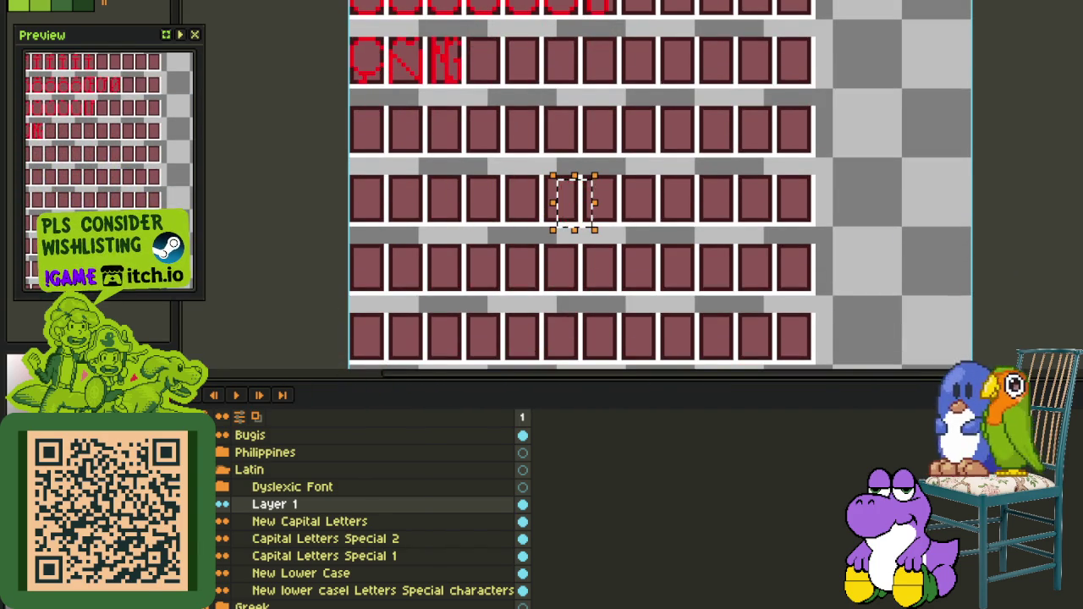
pyautogui.scroll(1, 477, 198)
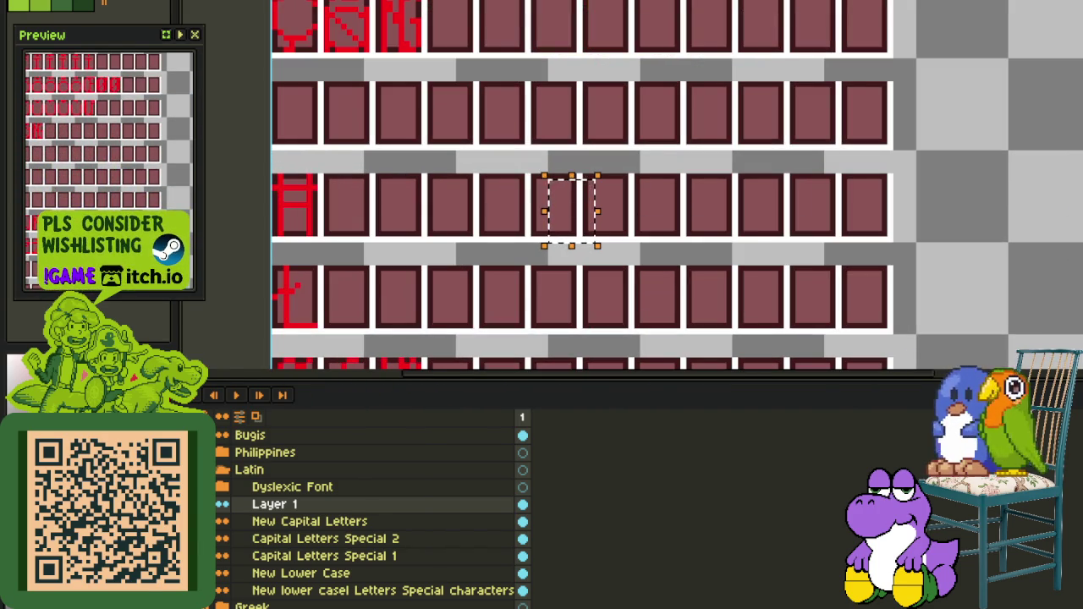
pyautogui.press('Tab')
pyautogui.scroll(3, 514, 234)
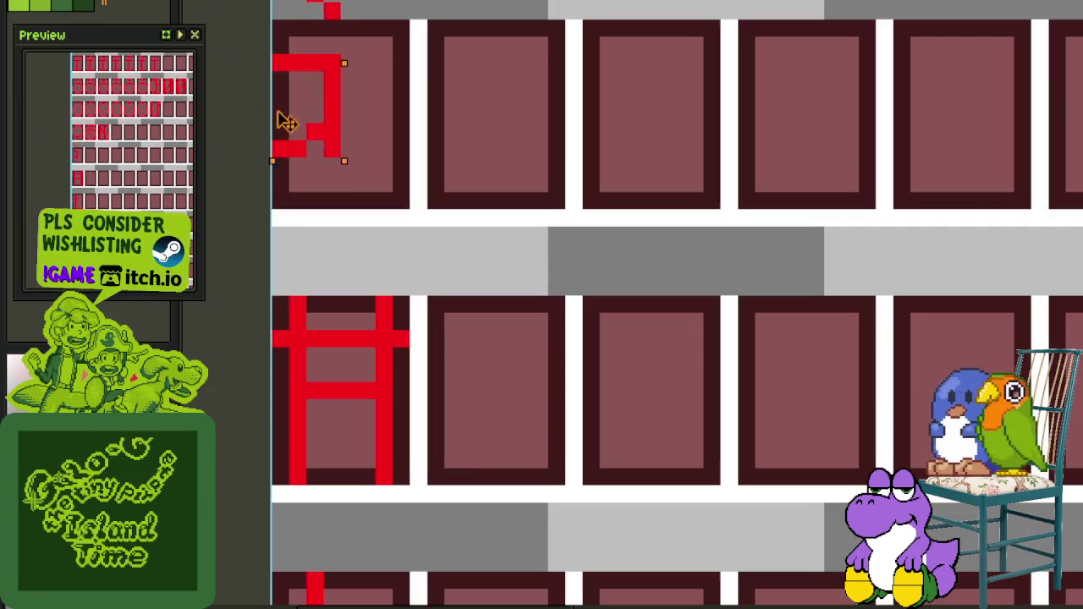
pyautogui.scroll(-2, 509, 82)
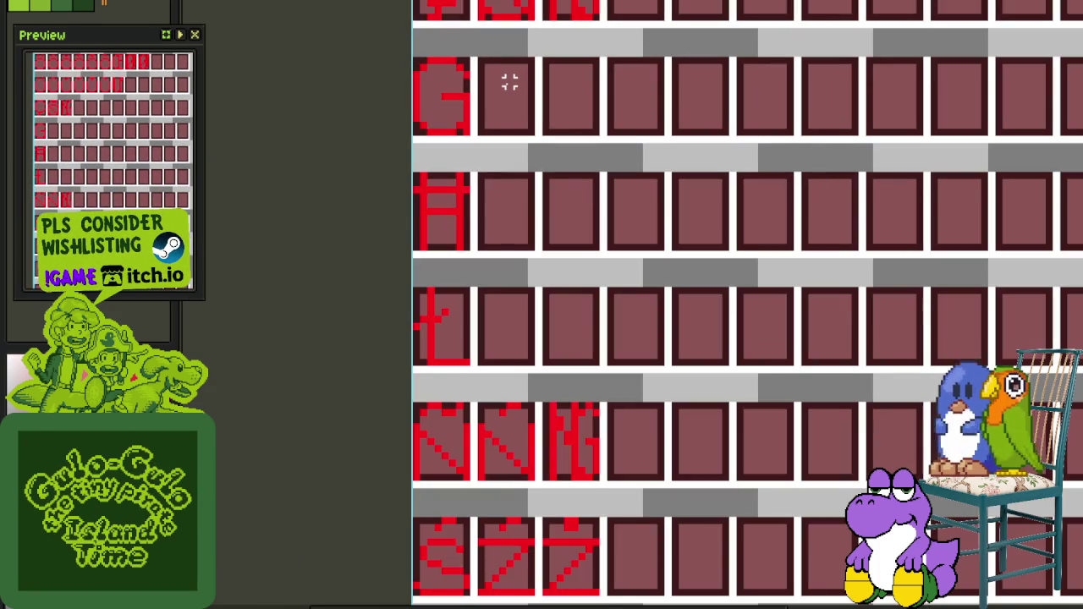
pyautogui.scroll(2, 423, 47)
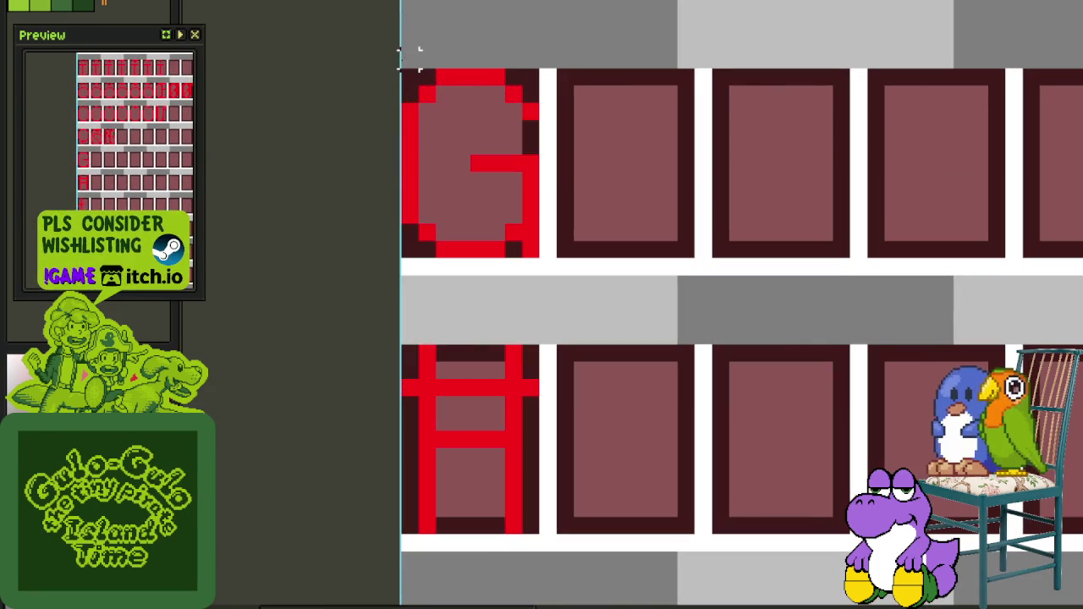
# Lower the G's upper part by one pixel, then select Layer 1 in the layer list
pyautogui.moveTo(385, 81); pyautogui.dragTo(551, 121)
pyautogui.press('Down')
pyautogui.hotkey('ctrl', 'd')
pyautogui.scroll(-2, 616, 111)
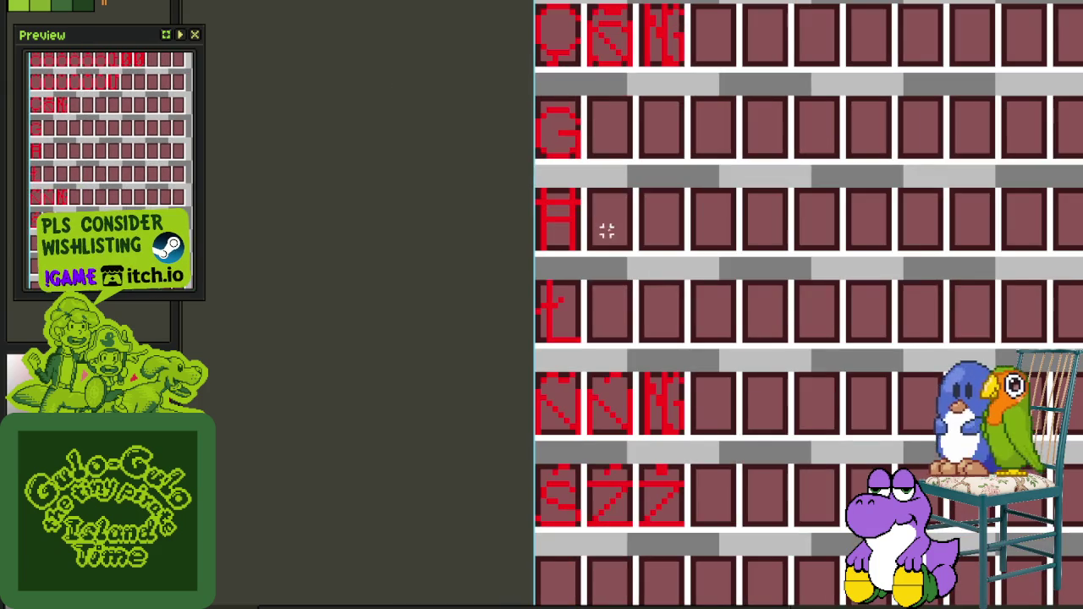
pyautogui.scroll(2, 692, 495)
pyautogui.moveTo(631, 481); pyautogui.dragTo(728, 449)
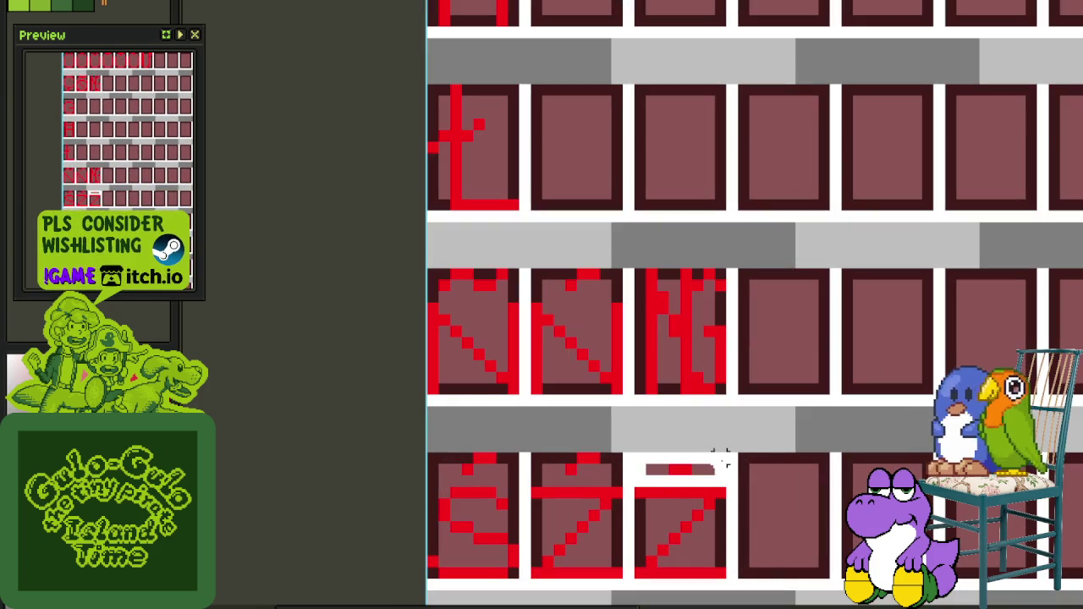
pyautogui.hotkey('ctrl', 'd')
pyautogui.press('Tab')
pyautogui.click(313, 506)
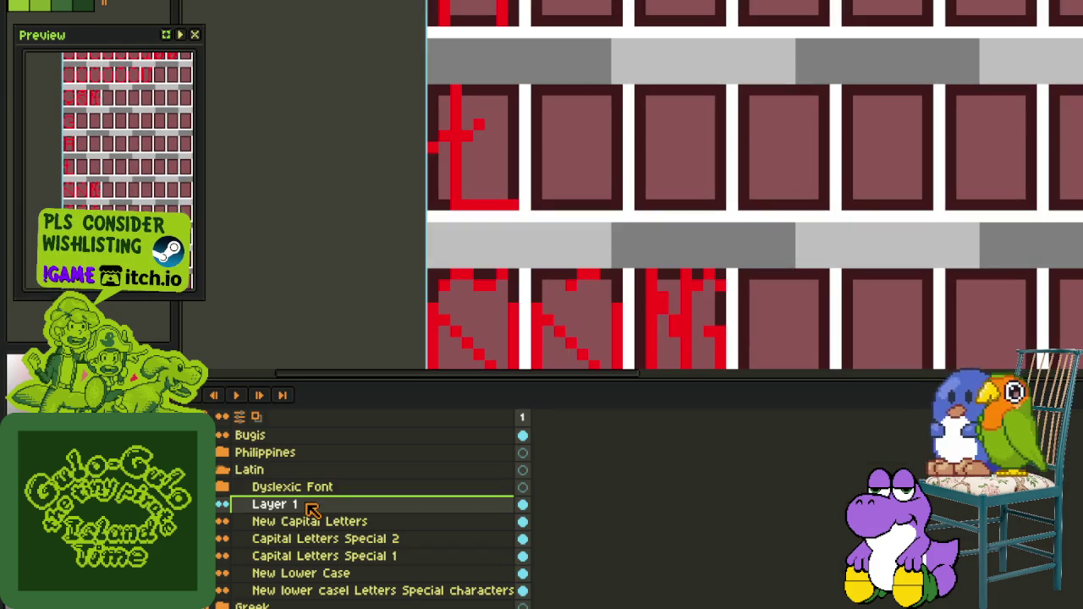
# Move Layer 1 below New Capital Letters and Merge Down into Capital Letters Special 2
pyautogui.moveTo(313, 521); pyautogui.dragTo(315, 539)
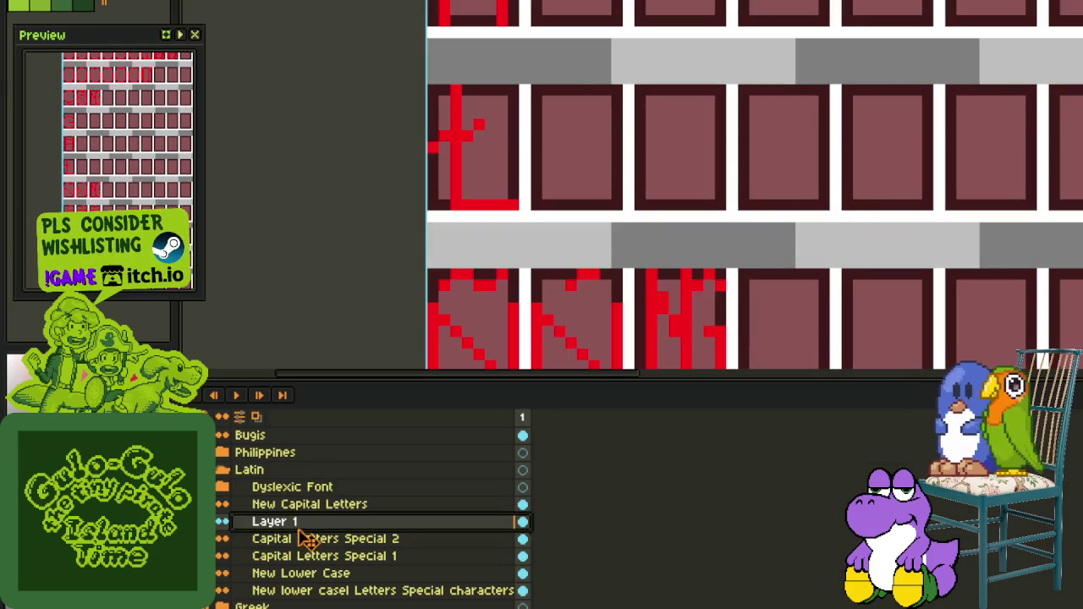
pyautogui.scroll(-2, 430, 351)
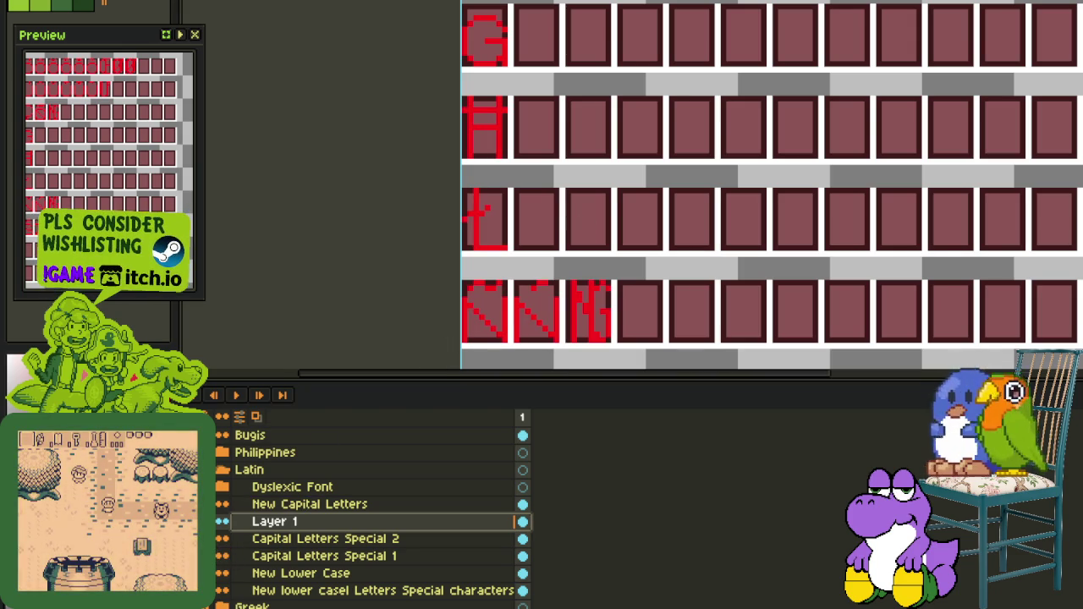
pyautogui.scroll(-2, 590, 213)
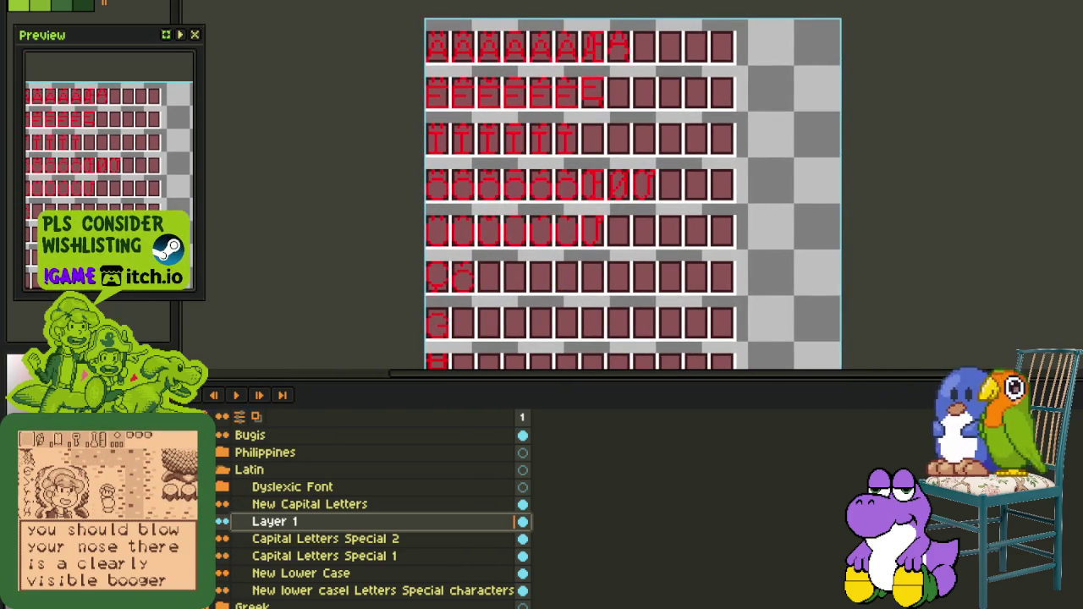
pyautogui.scroll(-2, 495, 274)
pyautogui.rightClick(262, 503)
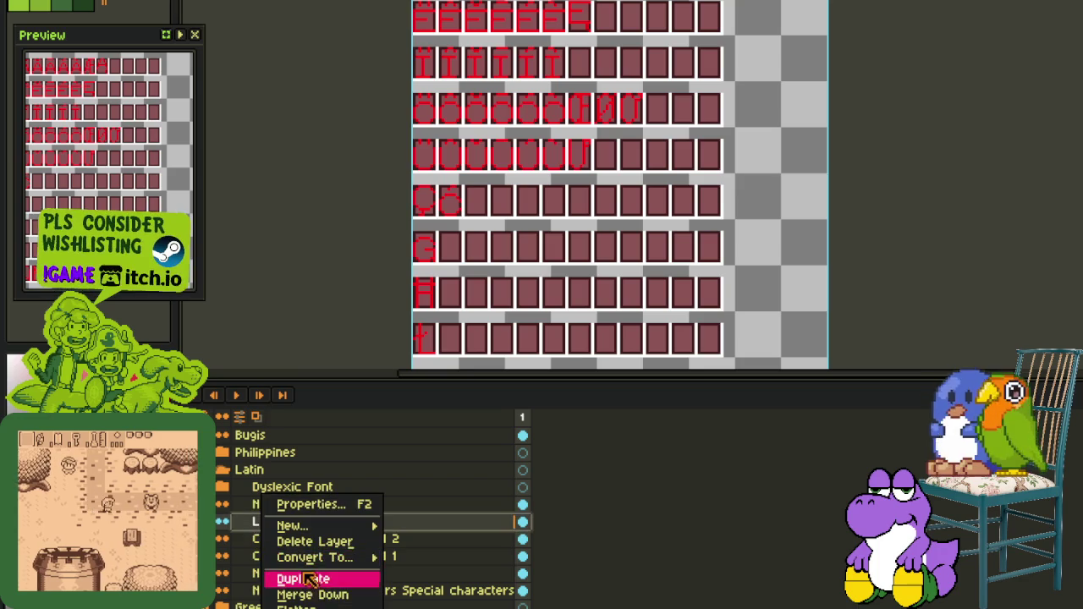
pyautogui.click(312, 595)
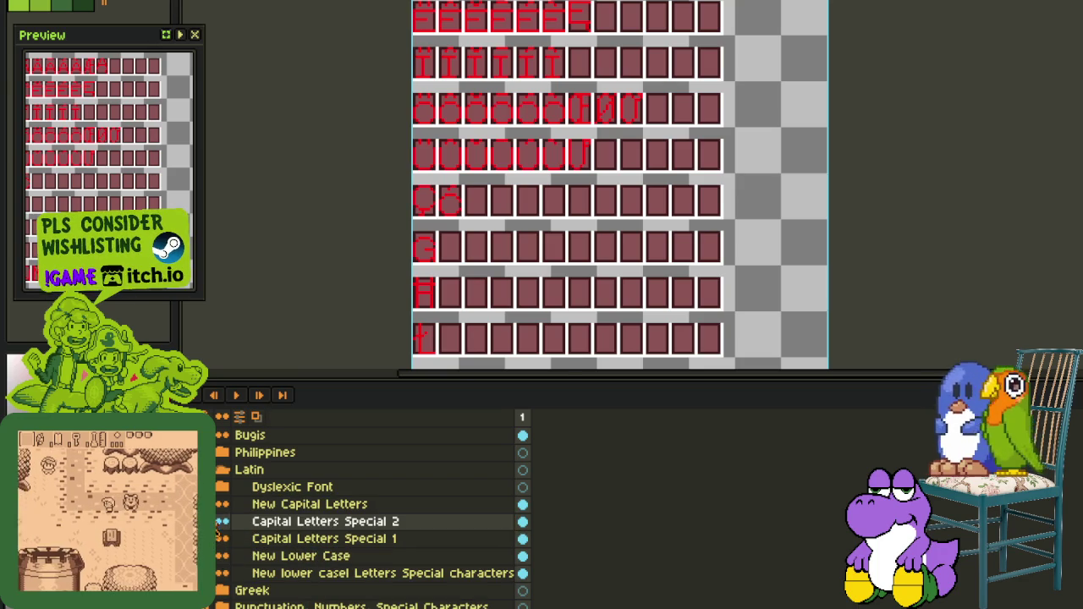
pyautogui.press('Tab')
pyautogui.scroll(3, 496, 416)
pyautogui.moveTo(450, 279); pyautogui.dragTo(475, 347)
# Drop the dot accent onto the top of the G cell and nudge the whole Ġ down one pixel
pyautogui.scroll(2, 500, 465)
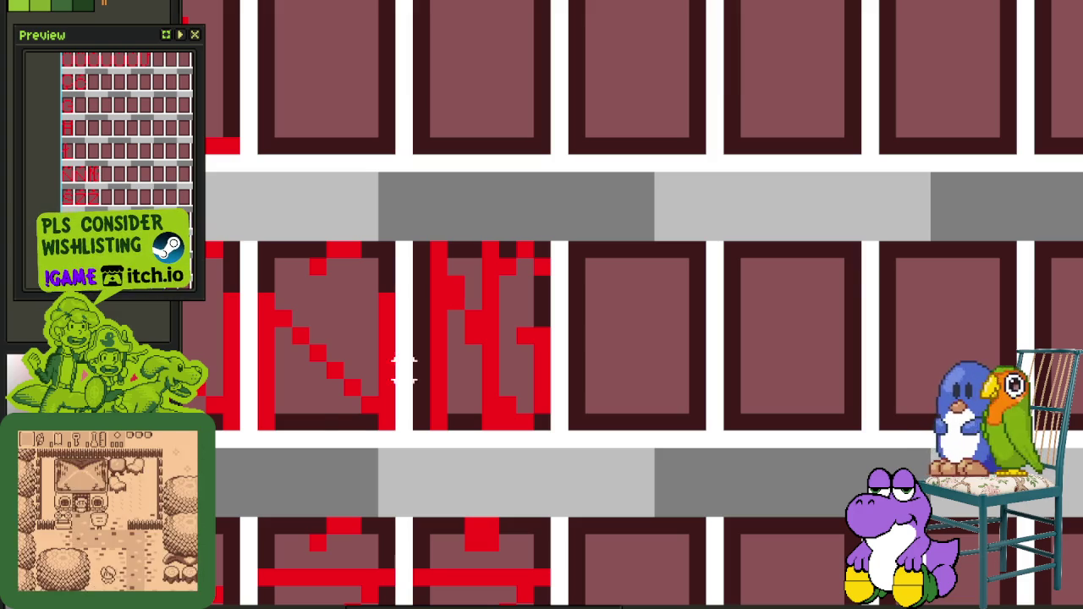
pyautogui.moveTo(404, 555)
pyautogui.mouseDown()
pyautogui.moveTo(558, 513)
pyautogui.moveTo(385, 4)
pyautogui.mouseUp()
pyautogui.scroll(-1, 594, 446)
pyautogui.scroll(2, 385, 5)
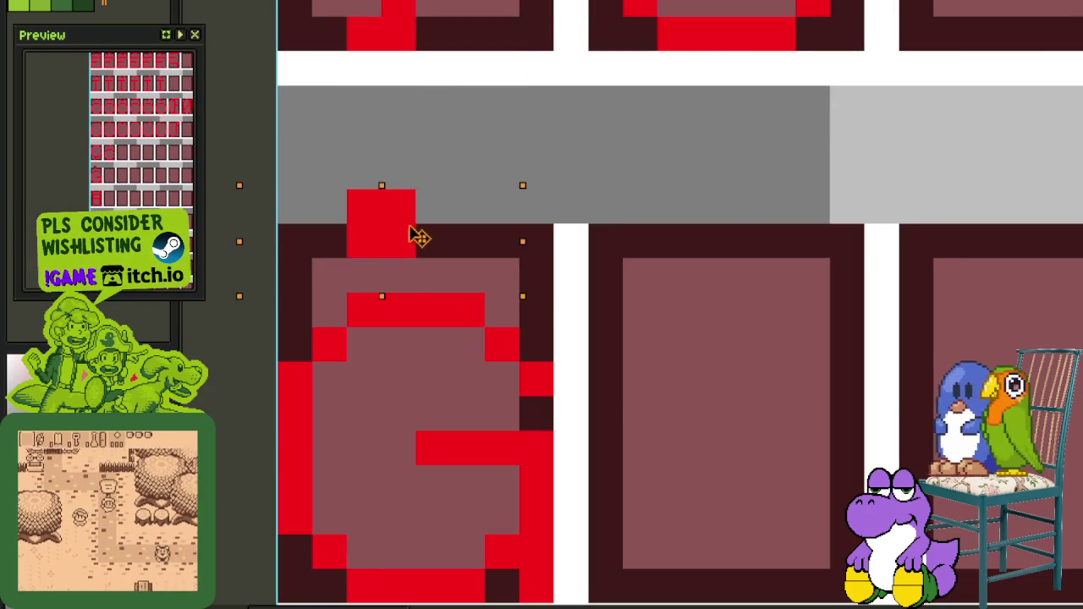
pyautogui.moveTo(387, 73); pyautogui.dragTo(431, 242)
pyautogui.hotkey('ctrl', 'd')
pyautogui.scroll(-1, 593, 194)
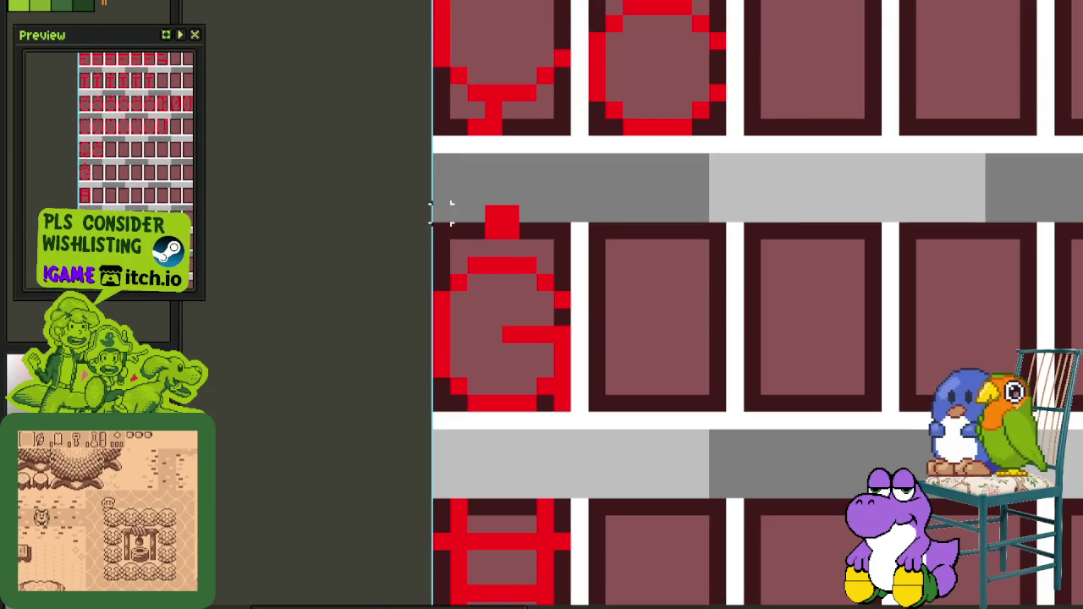
pyautogui.moveTo(433, 207); pyautogui.dragTo(585, 347)
pyautogui.press('Down')
pyautogui.hotkey('ctrl', 'd')
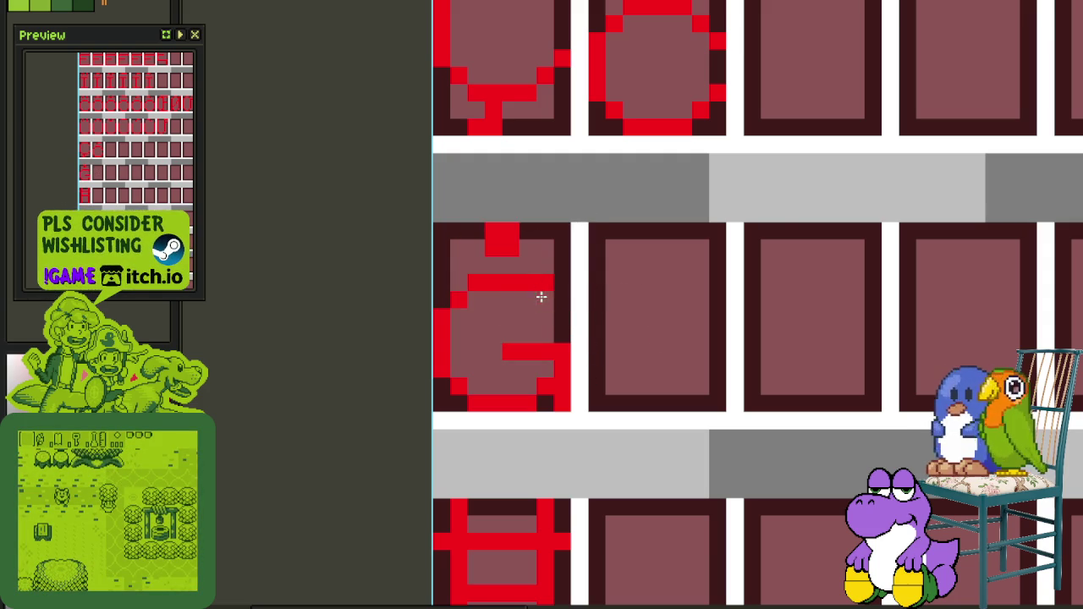
pyautogui.scroll(-2, 562, 301)
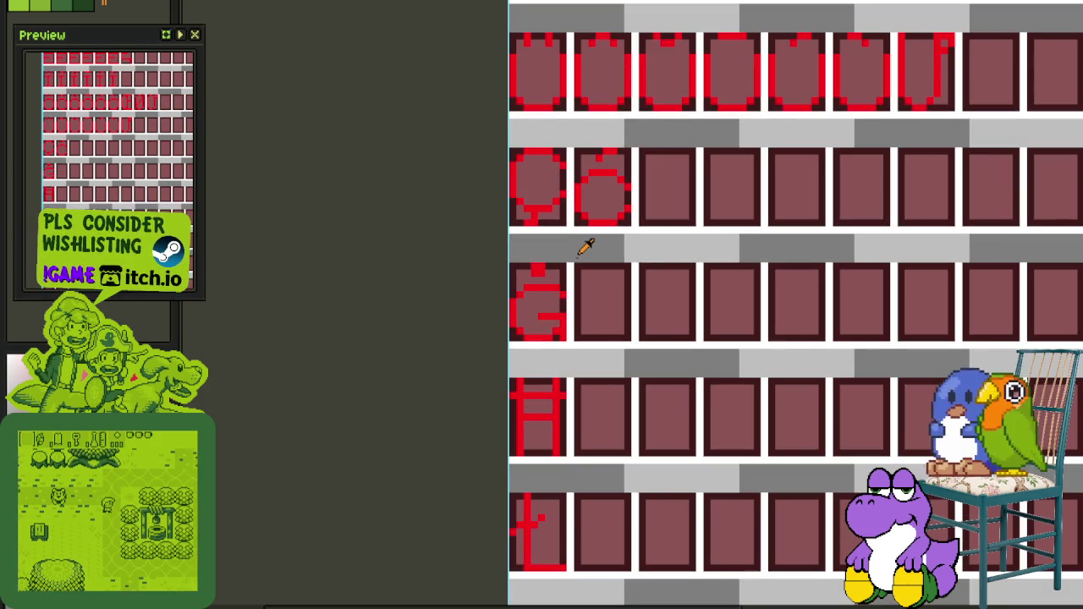
# Copy the C shape into the third cell of the C row
pyautogui.scroll(-1, 584, 245)
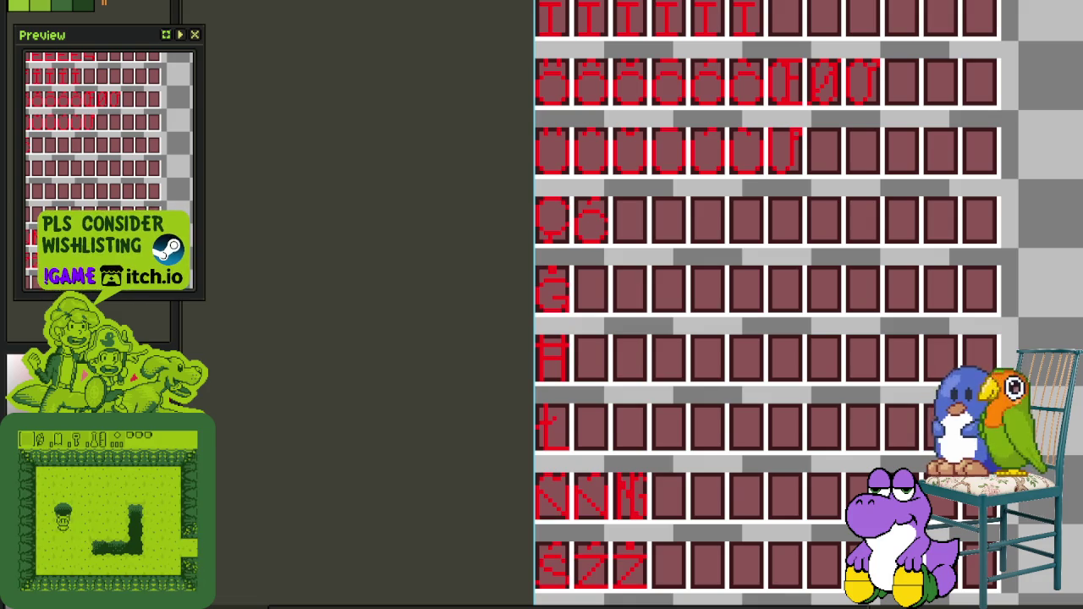
pyautogui.scroll(1, 593, 196)
pyautogui.scroll(1, 563, 262)
pyautogui.scroll(1, 575, 300)
pyautogui.scroll(1, 550, 253)
pyautogui.moveTo(507, 174)
pyautogui.mouseDown()
pyautogui.moveTo(618, 287)
pyautogui.moveTo(736, 283)
pyautogui.mouseUp()
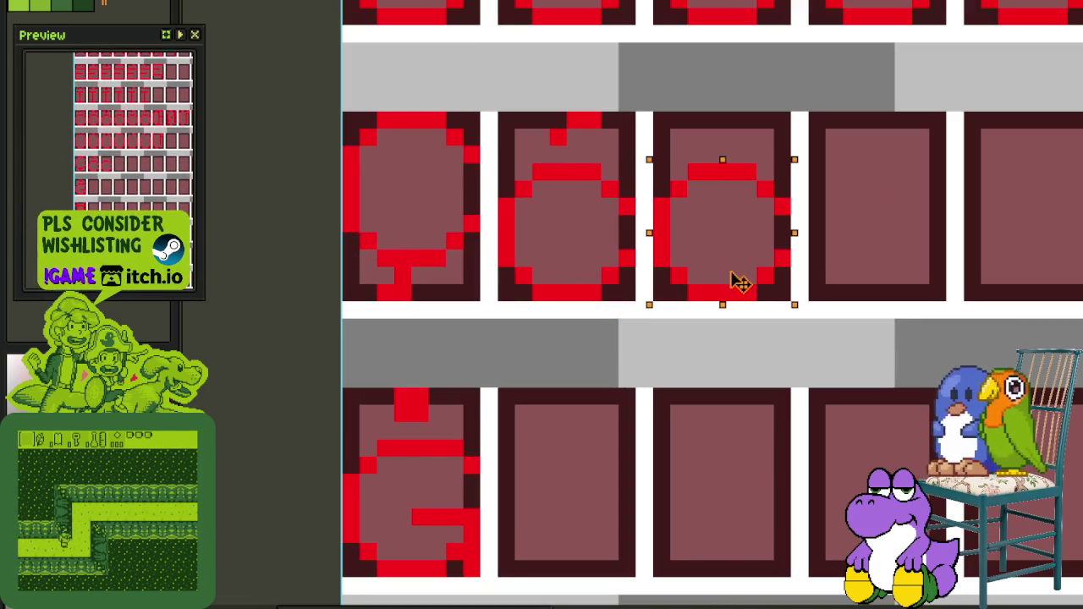
pyautogui.hotkey('ctrl', 'd')
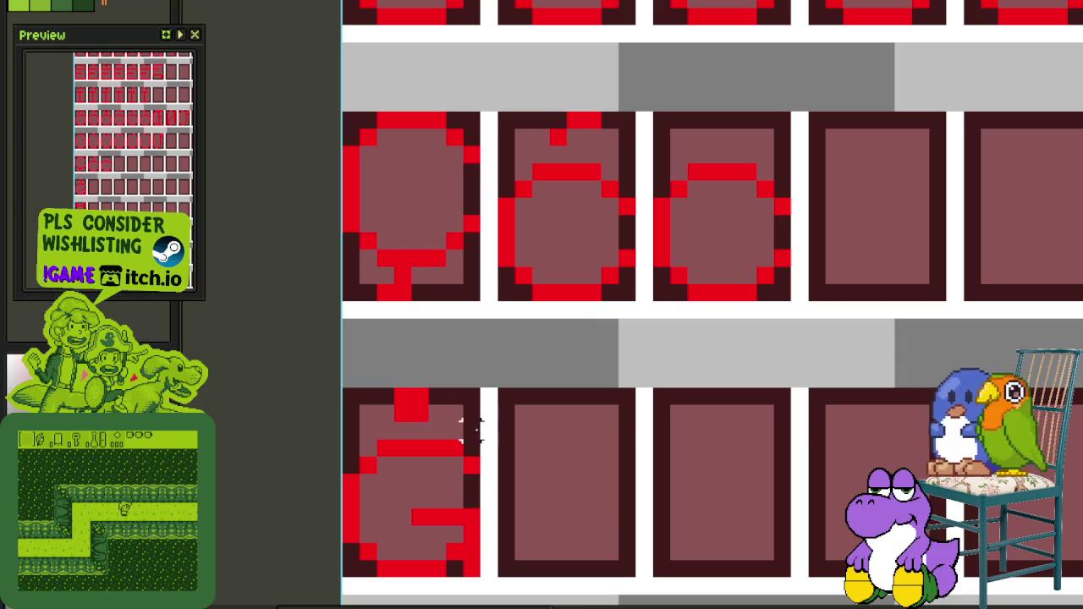
# Copy the dot from above the Ġ onto the top of the new C
pyautogui.moveTo(483, 442); pyautogui.dragTo(339, 385)
pyautogui.moveTo(432, 419); pyautogui.dragTo(728, 141)
pyautogui.hotkey('ctrl', 'd')
pyautogui.moveTo(813, 239); pyautogui.dragTo(720, 301)
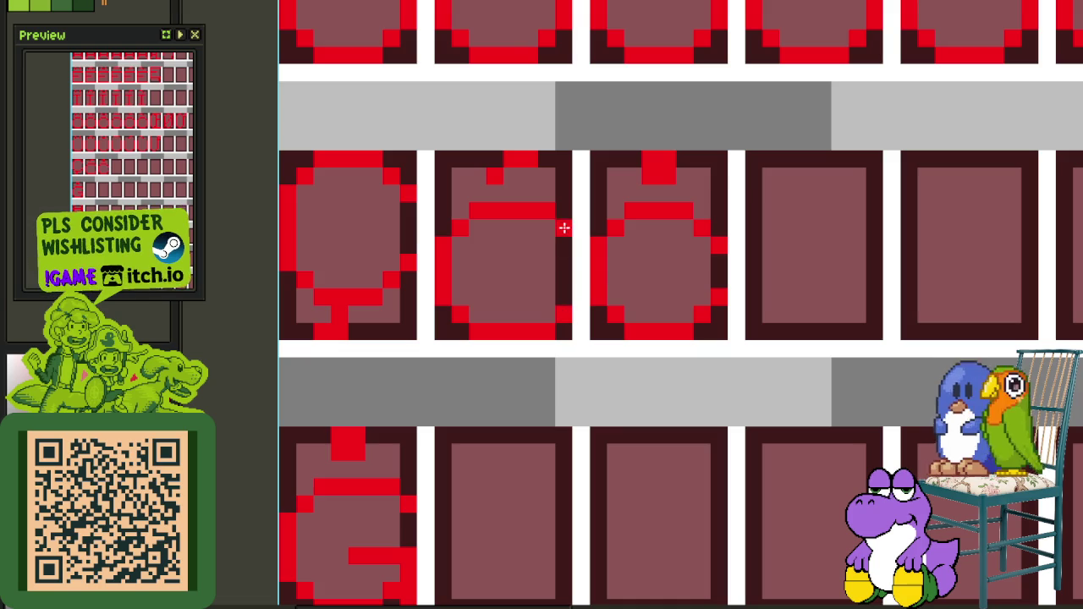
pyautogui.scroll(-2, 720, 282)
pyautogui.scroll(-1, 725, 286)
pyautogui.scroll(1, 724, 286)
pyautogui.scroll(2, 719, 283)
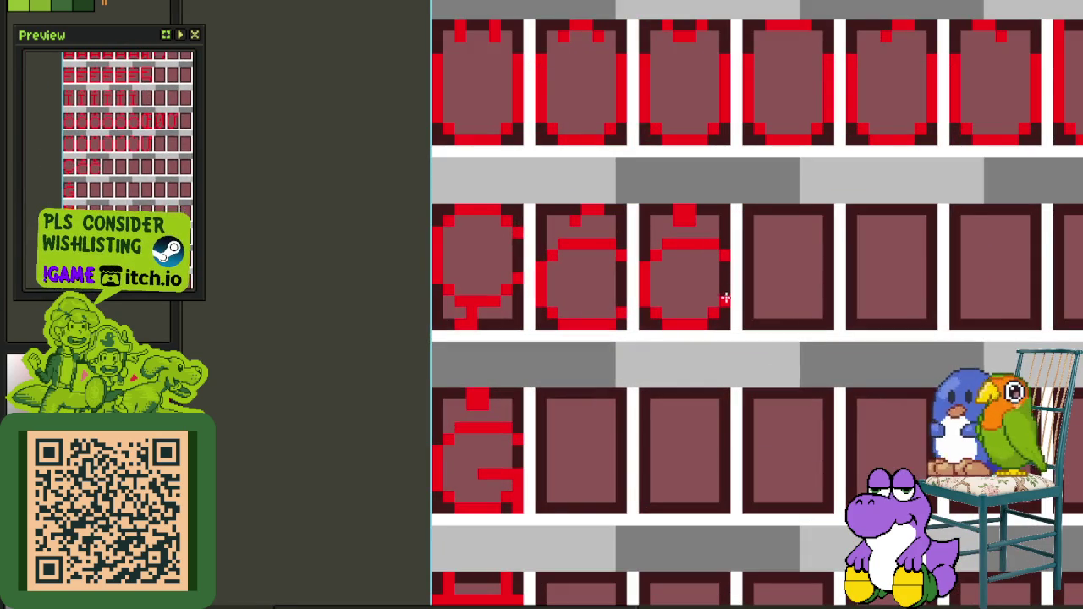
pyautogui.scroll(-2, 727, 315)
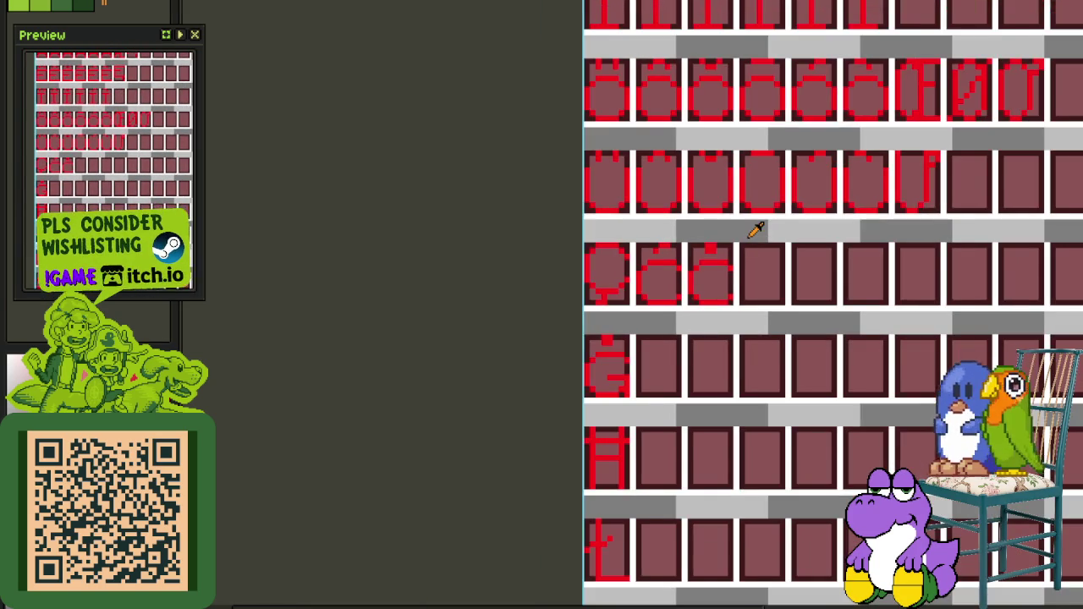
# Save the font sheet with Ctrl+S and pan across the zoomed-out glyph rows
pyautogui.scroll(-1, 756, 230)
pyautogui.moveTo(766, 247); pyautogui.dragTo(607, 249)
pyautogui.hotkey('ctrl', 's')
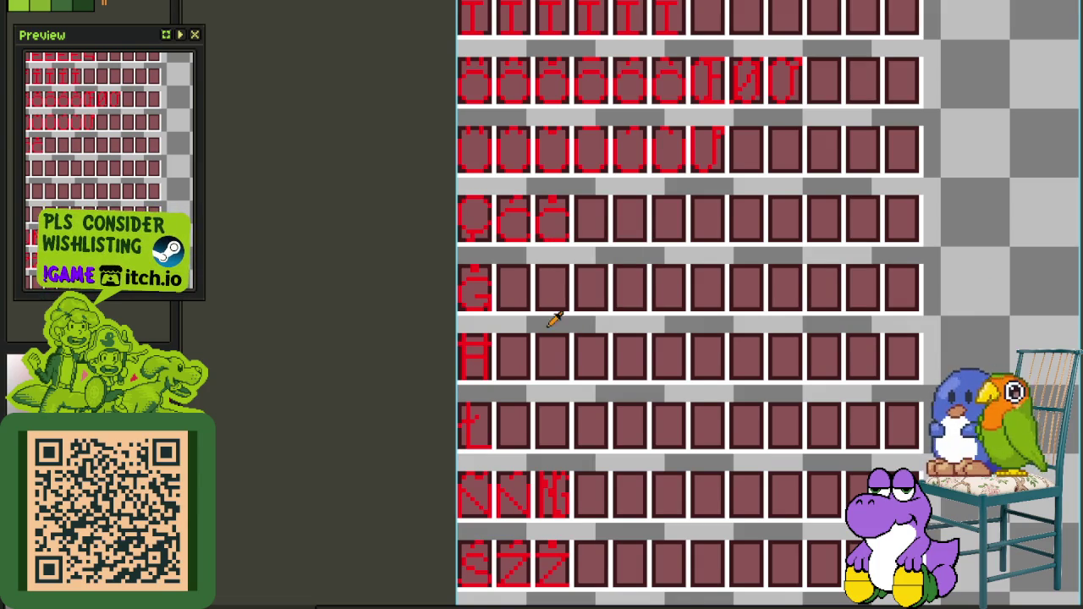
pyautogui.scroll(-2, 554, 322)
pyautogui.moveTo(726, 153)
pyautogui.mouseDown()
pyautogui.moveTo(667, 315)
pyautogui.moveTo(645, 323)
pyautogui.mouseUp()
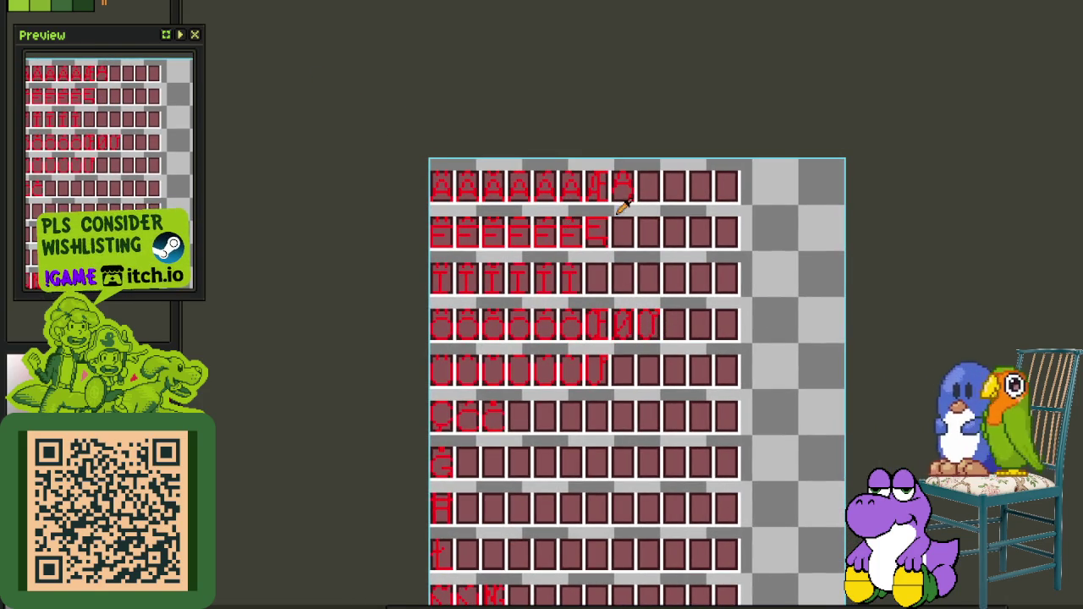
pyautogui.scroll(2, 616, 209)
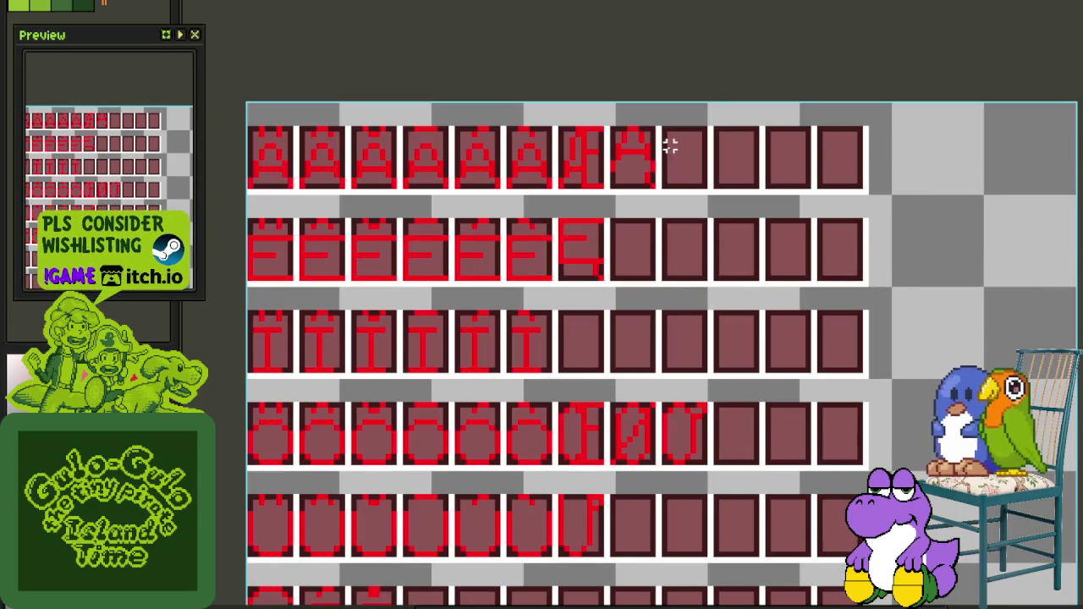
# Bring the O and U rows into view, selecting and then deselecting the Ø glyph cell
pyautogui.scroll(-2, 688, 330)
pyautogui.scroll(-2, 678, 415)
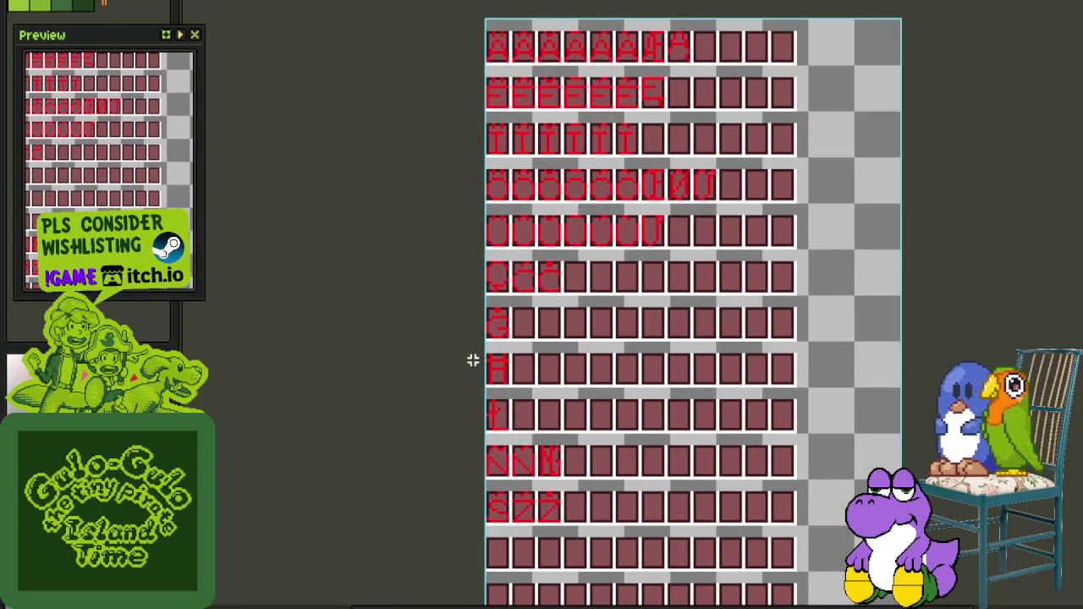
pyautogui.scroll(1, 677, 161)
pyautogui.moveTo(678, 155); pyautogui.dragTo(661, 263)
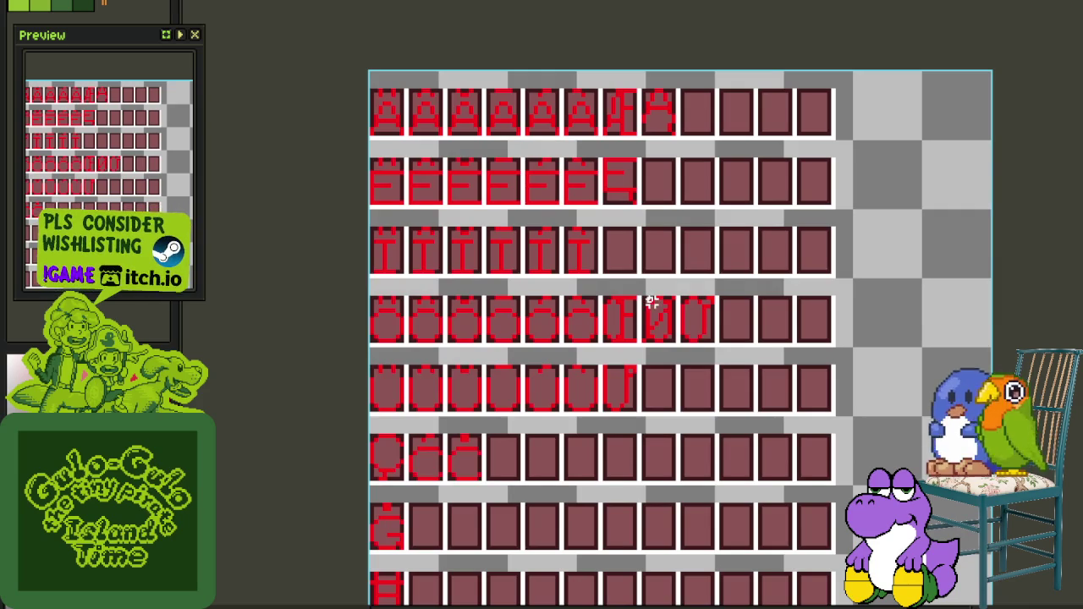
pyautogui.scroll(2, 653, 303)
pyautogui.scroll(2, 630, 297)
pyautogui.moveTo(606, 277); pyautogui.dragTo(728, 473)
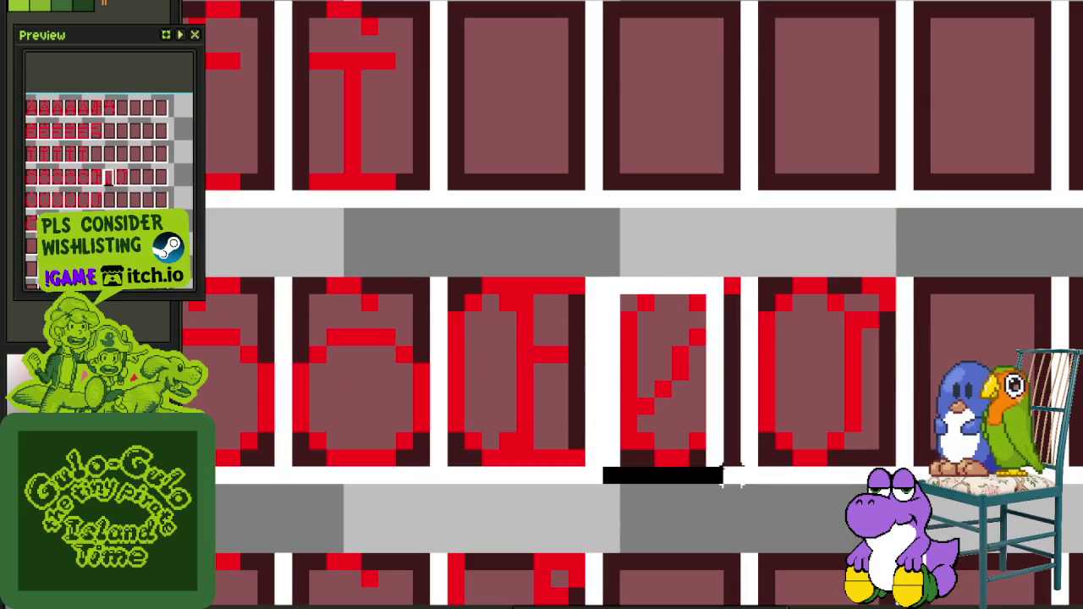
pyautogui.scroll(-2, 732, 440)
pyautogui.click(774, 385)
# Try moving the U glyph off the end of the O row, then return it there
pyautogui.moveTo(733, 386)
pyautogui.mouseDown()
pyautogui.moveTo(789, 457)
pyautogui.moveTo(708, 536)
pyautogui.mouseUp()
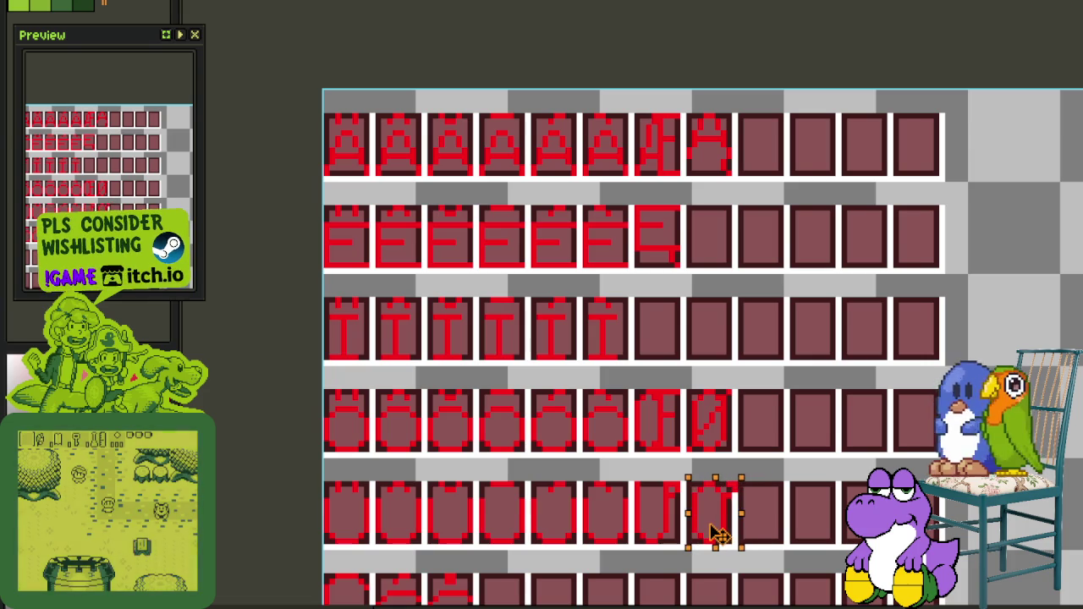
pyautogui.click(808, 478)
pyautogui.scroll(-2, 728, 448)
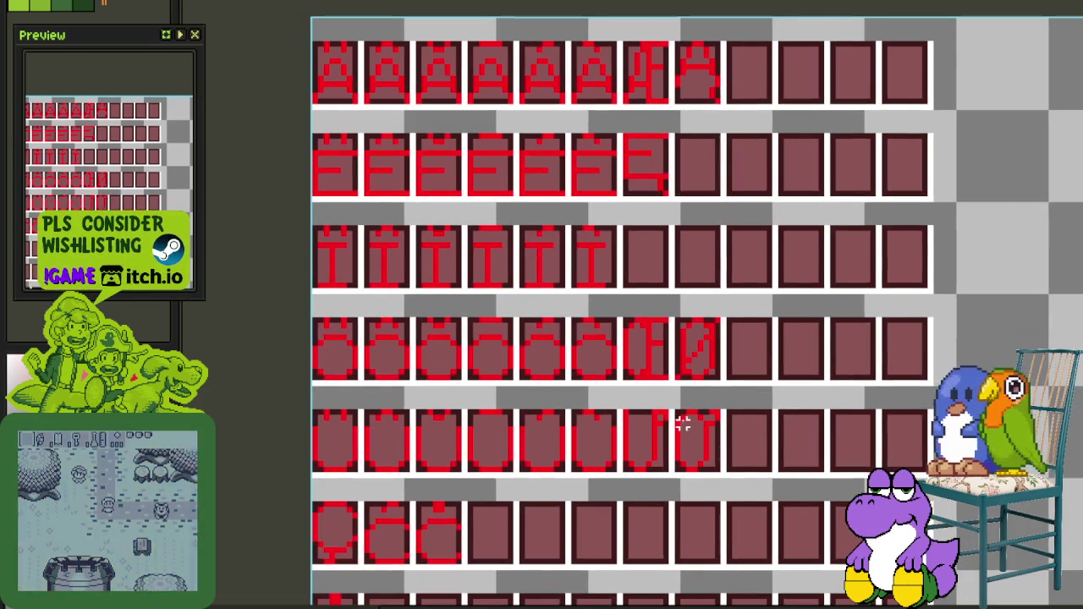
pyautogui.moveTo(671, 408); pyautogui.dragTo(725, 479)
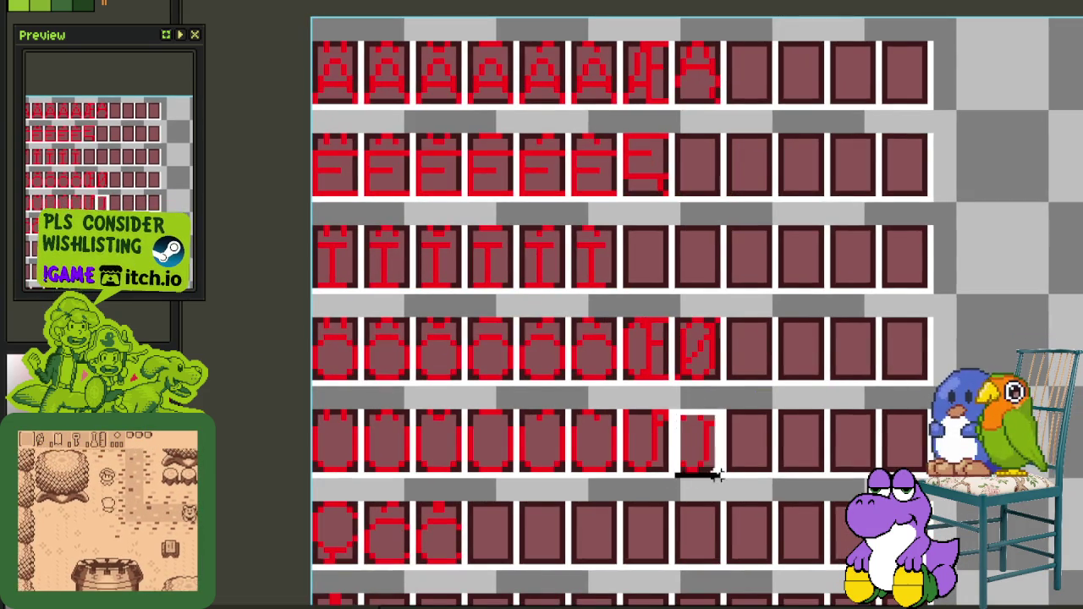
pyautogui.moveTo(698, 445); pyautogui.dragTo(750, 354)
pyautogui.click(797, 406)
# Shift the U row glyphs one cell right and place the stray U in the row's first slot
pyautogui.scroll(1, 665, 412)
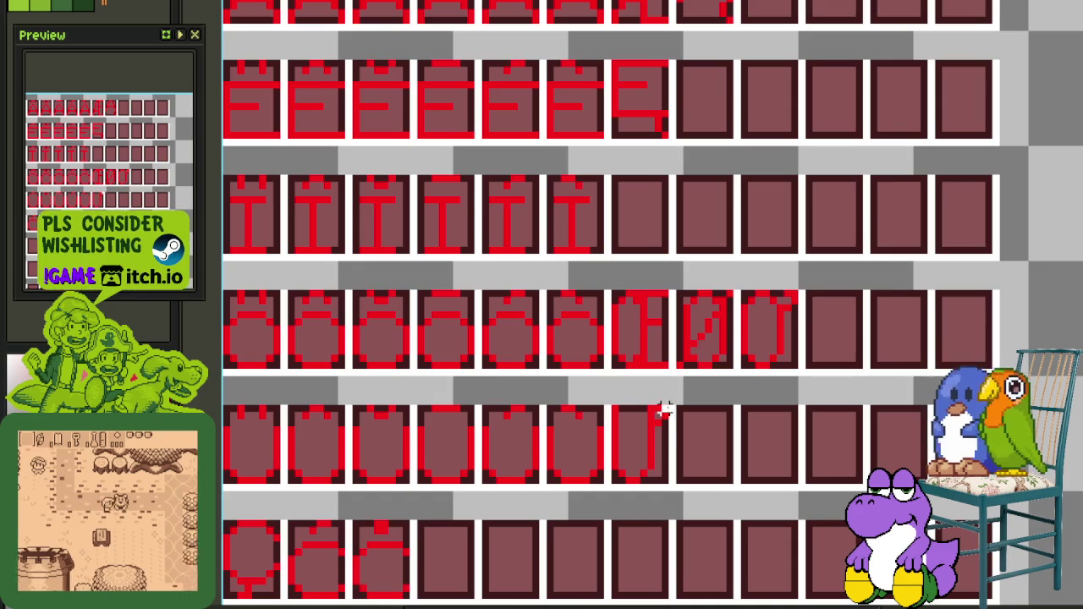
pyautogui.moveTo(662, 409); pyautogui.dragTo(224, 479)
pyautogui.moveTo(283, 460)
pyautogui.mouseDown()
pyautogui.moveTo(367, 460)
pyautogui.moveTo(347, 462)
pyautogui.mouseUp()
pyautogui.click(759, 310)
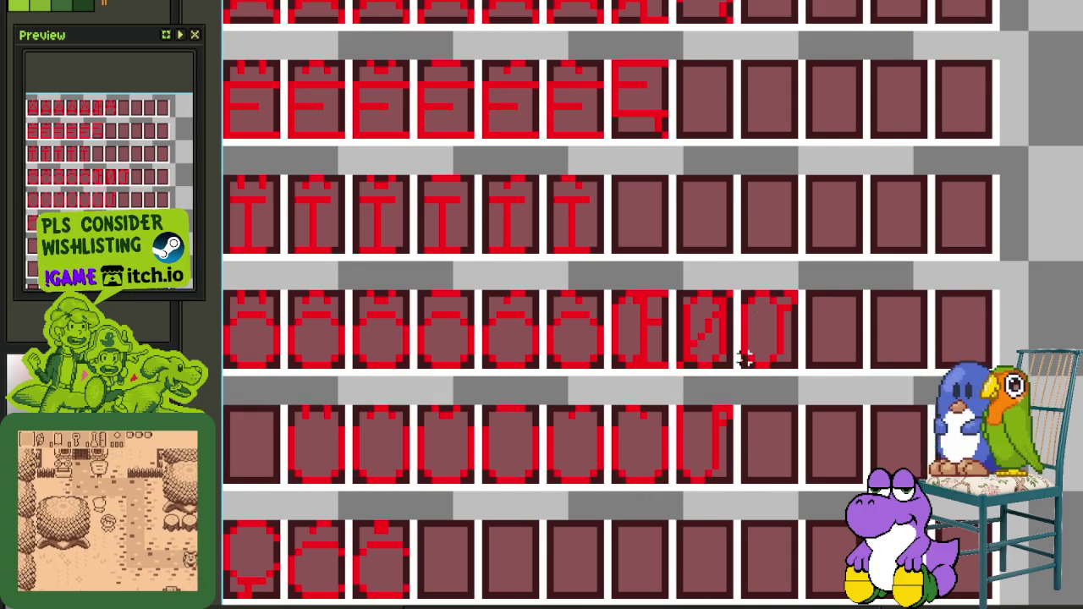
pyautogui.moveTo(743, 364)
pyautogui.mouseDown()
pyautogui.moveTo(796, 287)
pyautogui.moveTo(290, 459)
pyautogui.moveTo(261, 443)
pyautogui.moveTo(278, 443)
pyautogui.mouseUp()
pyautogui.click(410, 353)
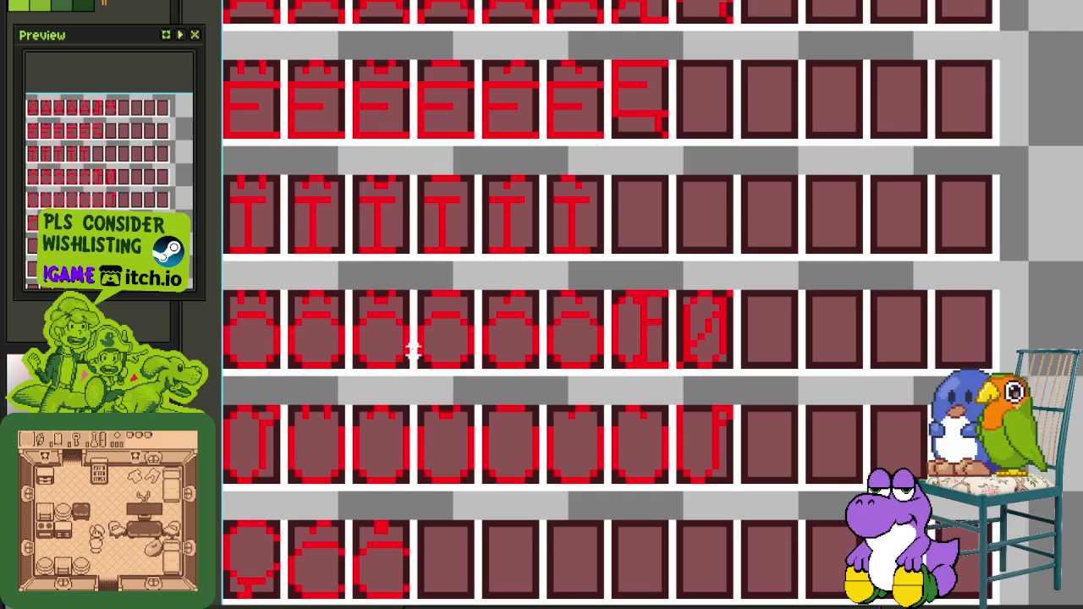
pyautogui.scroll(-2, 546, 354)
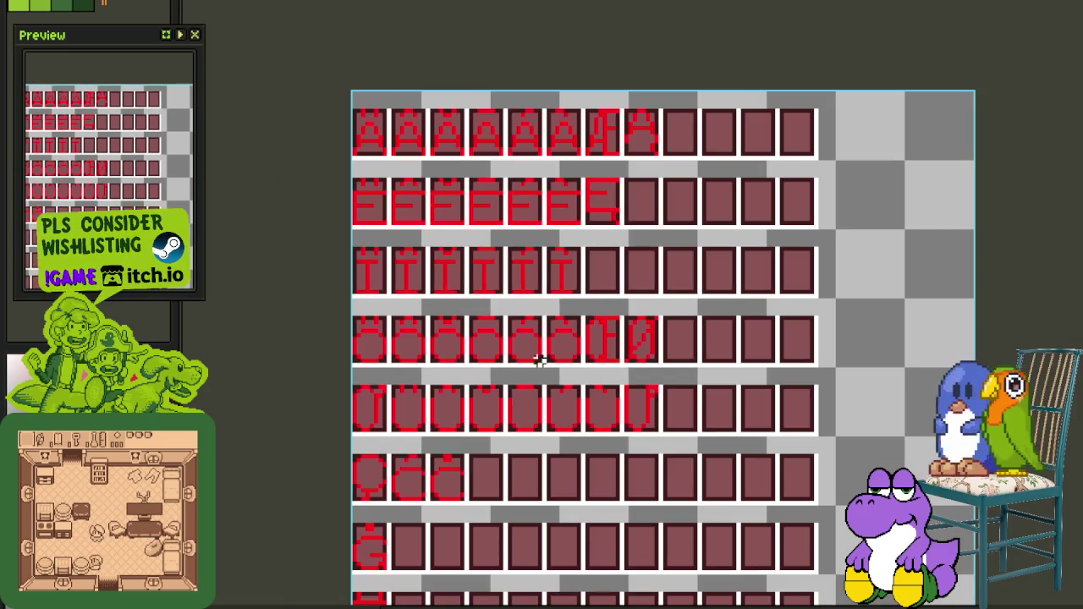
pyautogui.moveTo(461, 465); pyautogui.dragTo(454, 338)
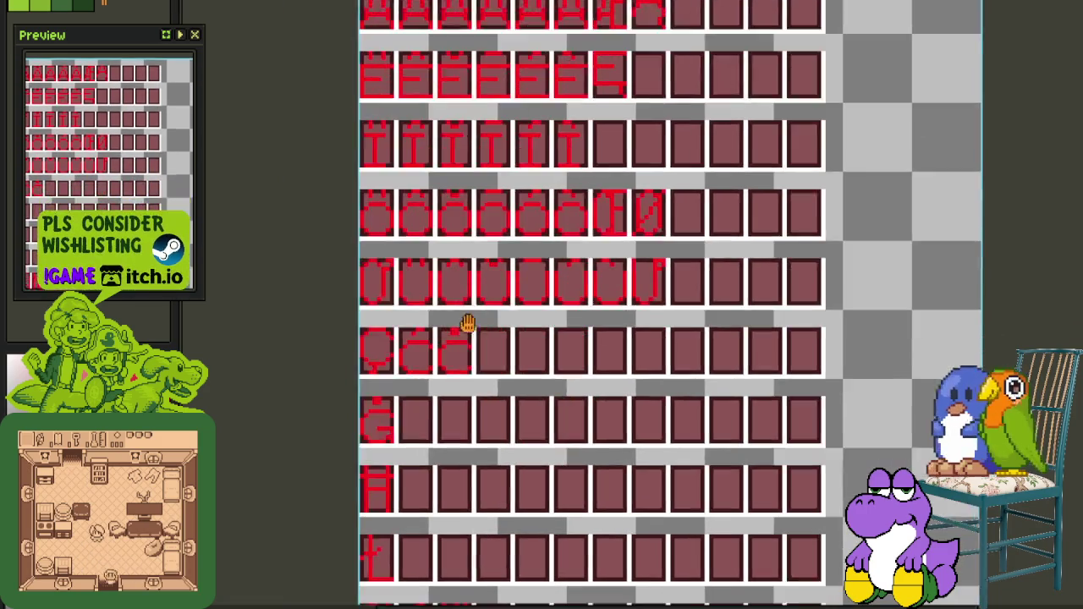
pyautogui.moveTo(447, 440); pyautogui.dragTo(450, 351)
pyautogui.moveTo(449, 265); pyautogui.dragTo(452, 461)
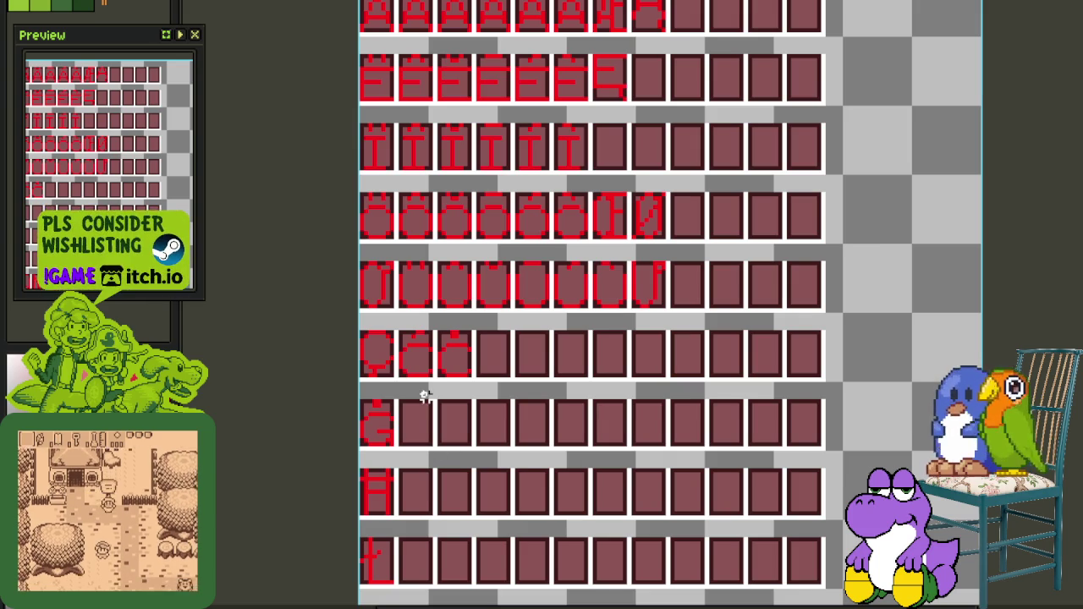
pyautogui.moveTo(473, 360); pyautogui.dragTo(479, 375)
# Move the stray G glyph into the next empty Q-row slot, with H right after it
pyautogui.scroll(2, 424, 503)
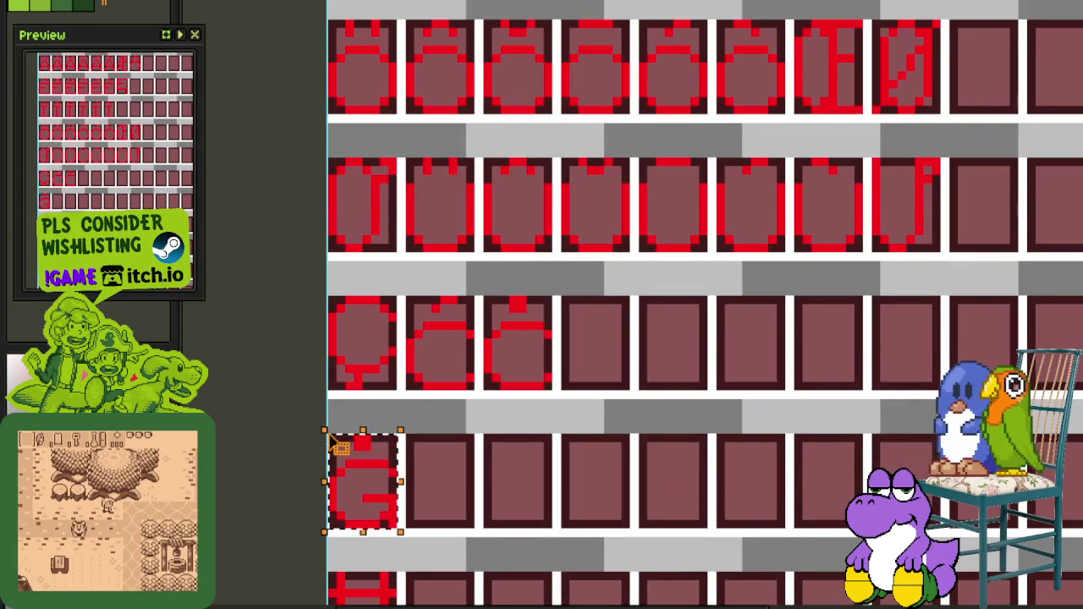
pyautogui.scroll(-1, 330, 444)
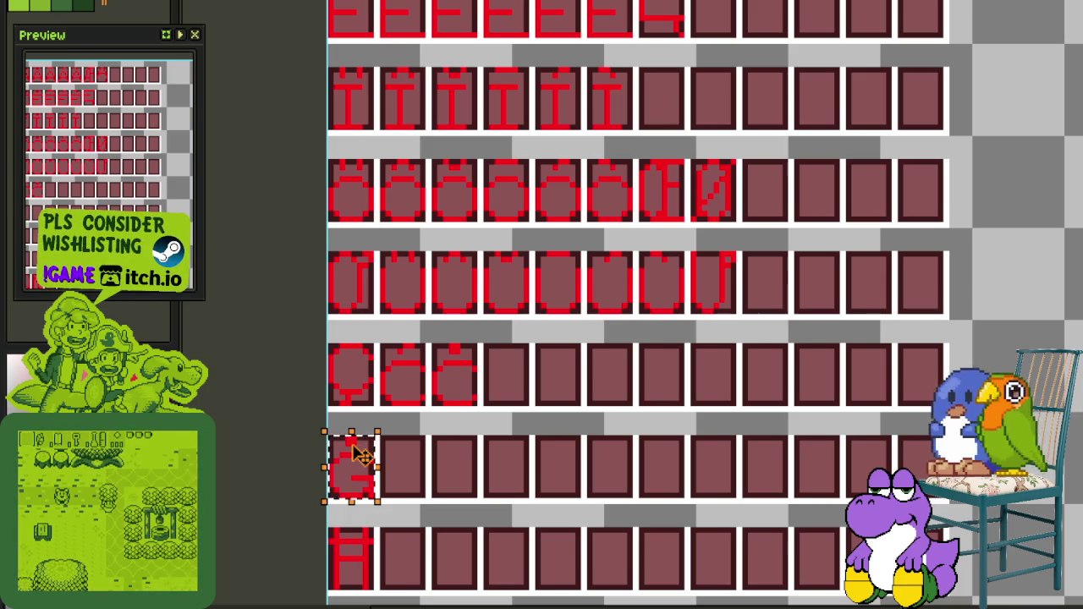
pyautogui.moveTo(702, 235); pyautogui.dragTo(692, 279)
pyautogui.scroll(-1, 646, 322)
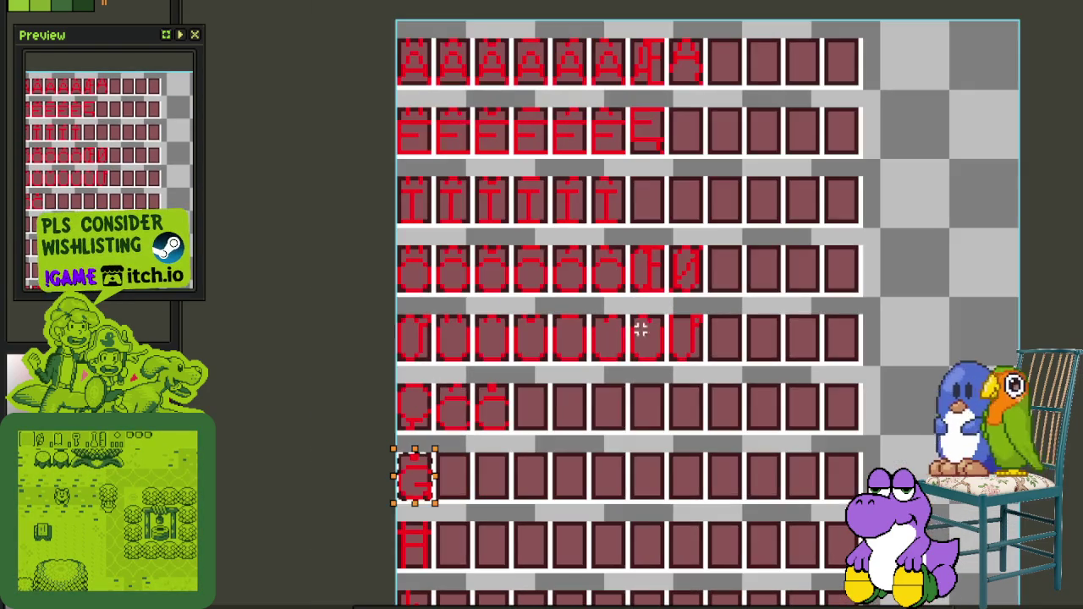
pyautogui.scroll(1, 561, 454)
pyautogui.moveTo(515, 446); pyautogui.dragTo(520, 409)
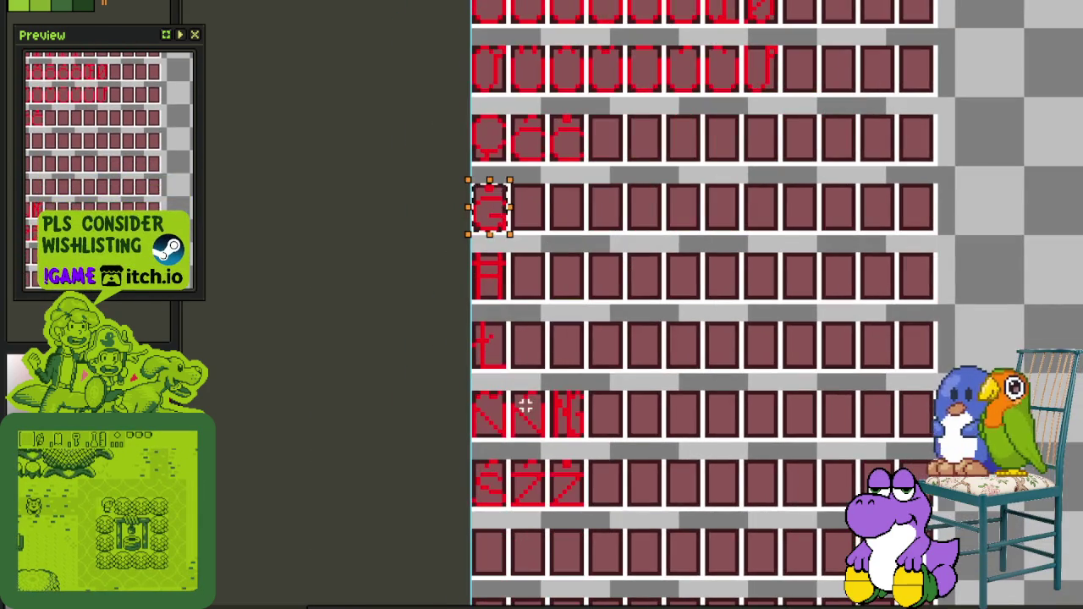
pyautogui.moveTo(604, 280)
pyautogui.mouseDown()
pyautogui.moveTo(549, 531)
pyautogui.moveTo(525, 515)
pyautogui.moveTo(536, 291)
pyautogui.moveTo(532, 408)
pyautogui.mouseUp()
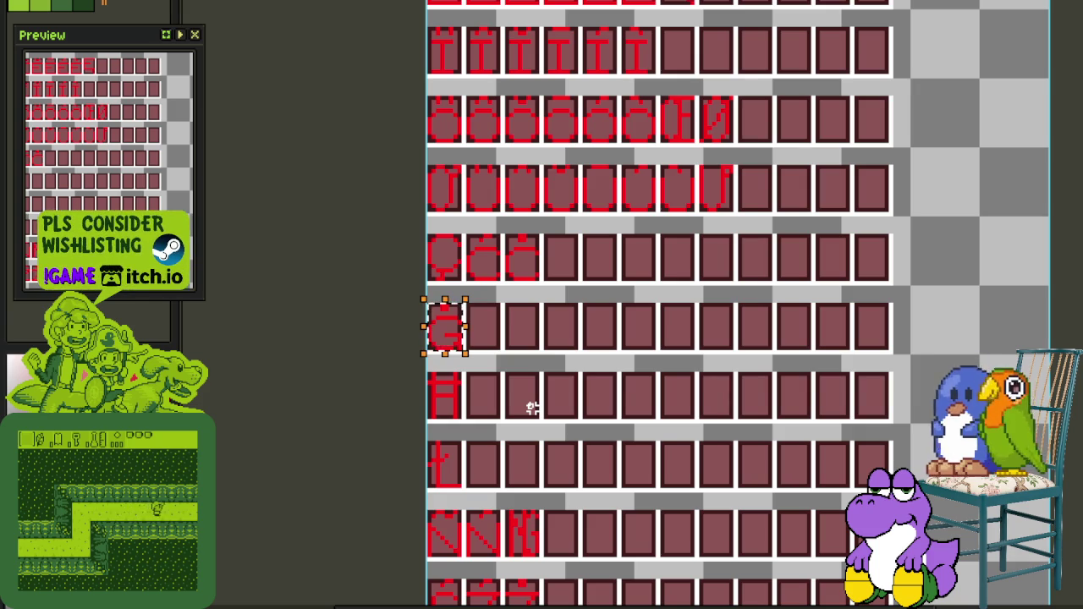
pyautogui.moveTo(536, 435); pyautogui.dragTo(557, 345)
pyautogui.scroll(1, 483, 375)
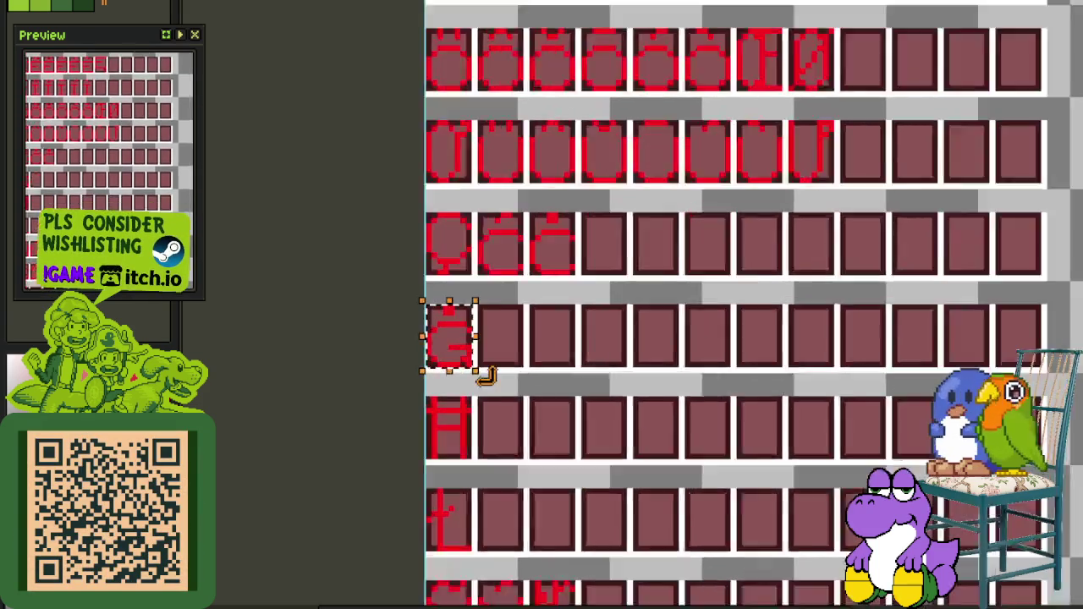
pyautogui.scroll(1, 465, 362)
pyautogui.moveTo(465, 361); pyautogui.dragTo(702, 223)
pyautogui.hotkey('ctrl', 'd')
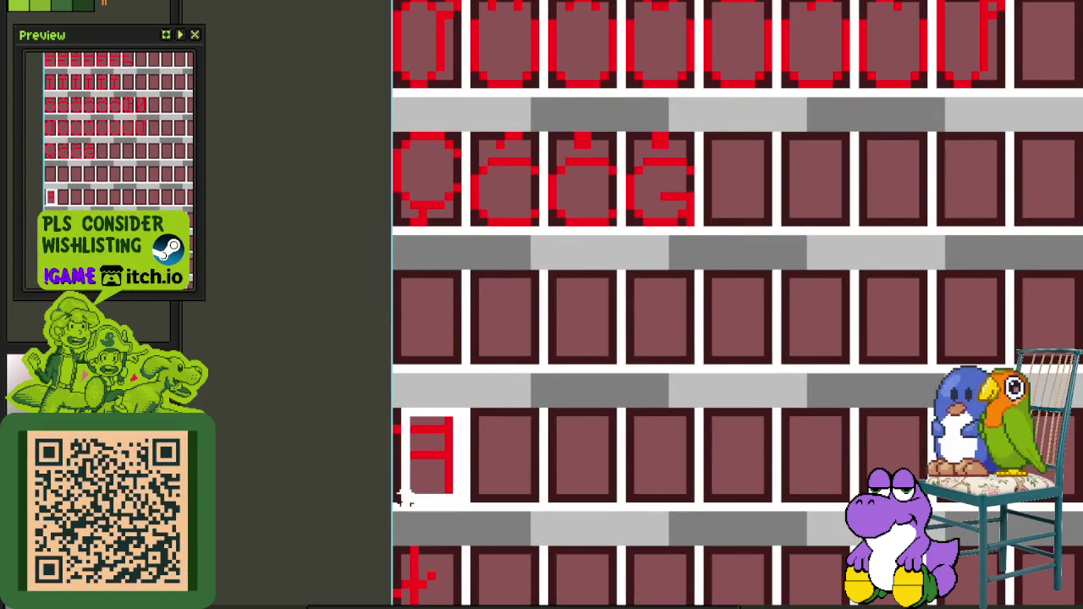
pyautogui.moveTo(444, 469); pyautogui.dragTo(770, 216)
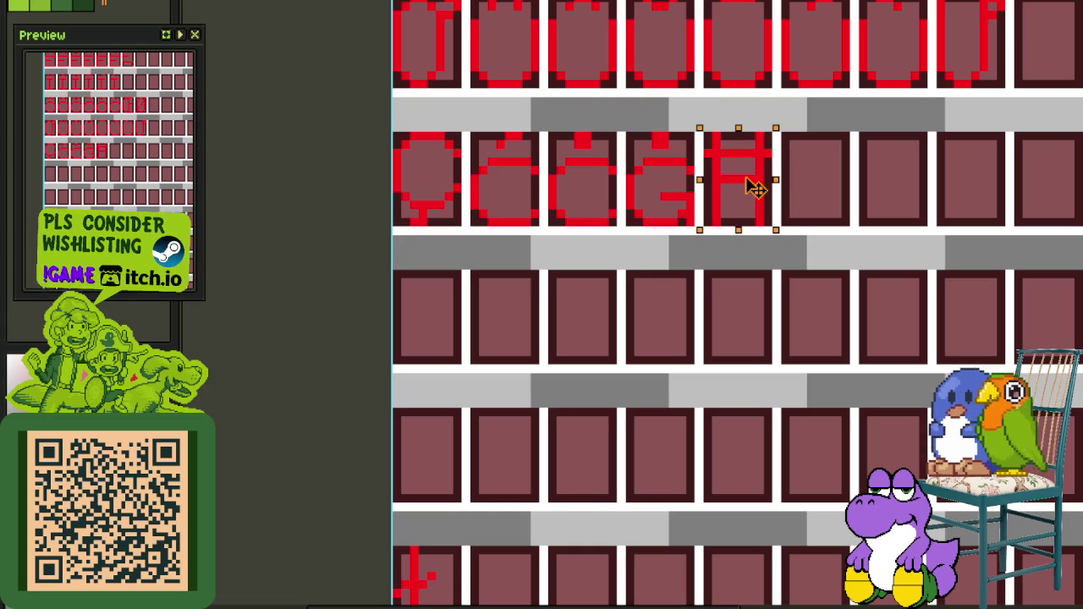
pyautogui.hotkey('ctrl', 'd')
# Carry the t-shaped glyph tile up into the free slot of the E row
pyautogui.scroll(-1, 755, 183)
pyautogui.moveTo(483, 237); pyautogui.dragTo(736, 362)
pyautogui.scroll(1, 506, 483)
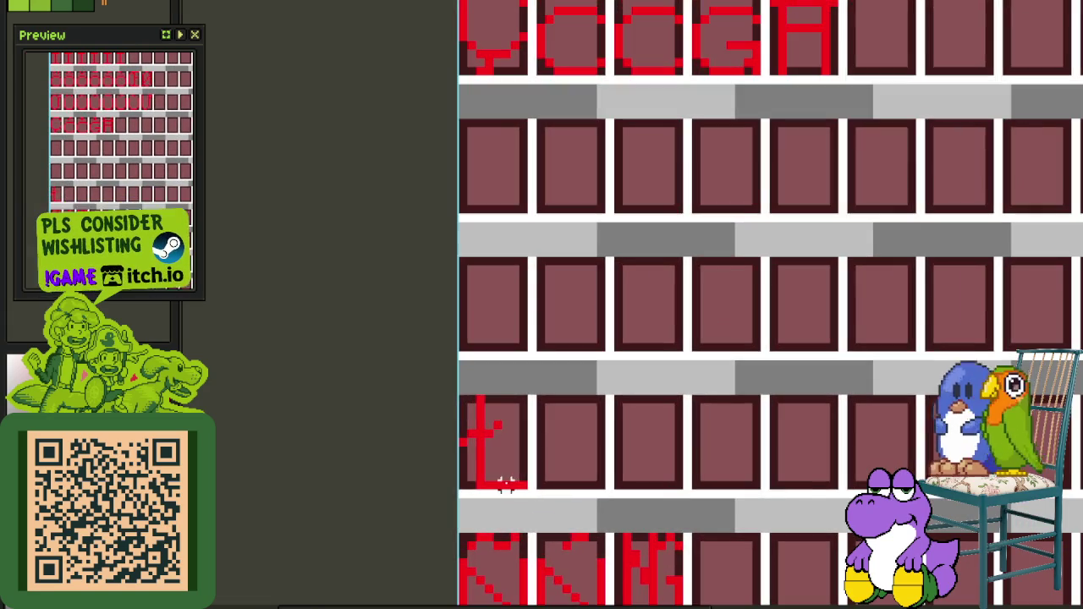
pyautogui.moveTo(522, 487); pyautogui.dragTo(461, 395)
pyautogui.scroll(-1, 623, 382)
pyautogui.scroll(-1, 623, 383)
pyautogui.scroll(-1, 623, 383)
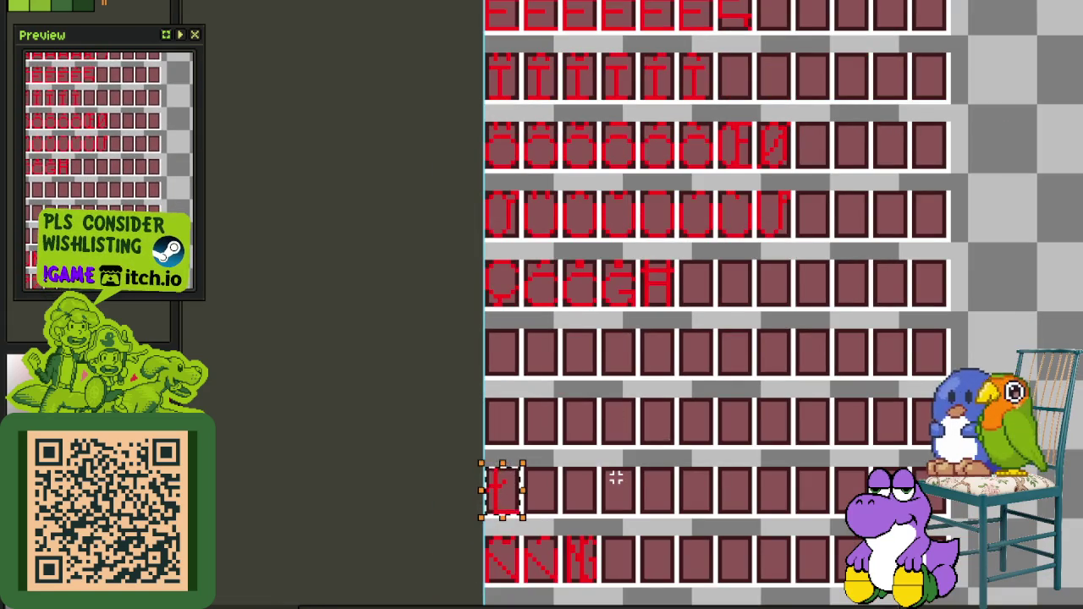
pyautogui.moveTo(616, 474)
pyautogui.mouseDown()
pyautogui.moveTo(595, 576)
pyautogui.moveTo(581, 338)
pyautogui.moveTo(589, 425)
pyautogui.mouseUp()
pyautogui.moveTo(489, 453)
pyautogui.mouseDown()
pyautogui.moveTo(773, 23)
pyautogui.moveTo(764, 212)
pyautogui.mouseUp()
pyautogui.scroll(1, 773, 23)
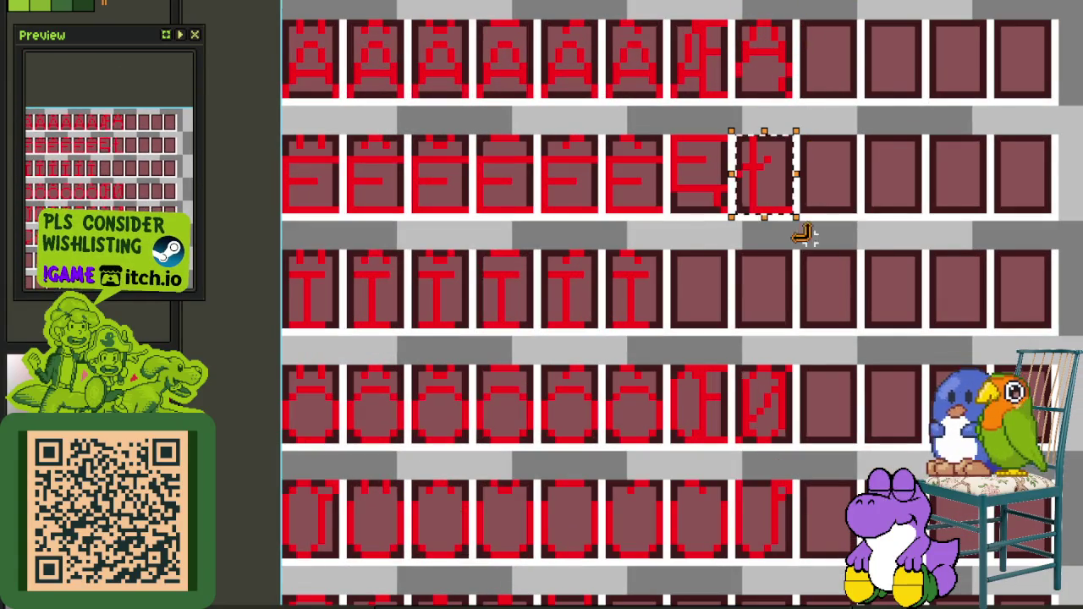
pyautogui.scroll(-1, 815, 332)
# Select the row of Z glyphs, move them into free slots and commit
pyautogui.moveTo(815, 332); pyautogui.dragTo(751, 197)
pyautogui.scroll(2, 624, 416)
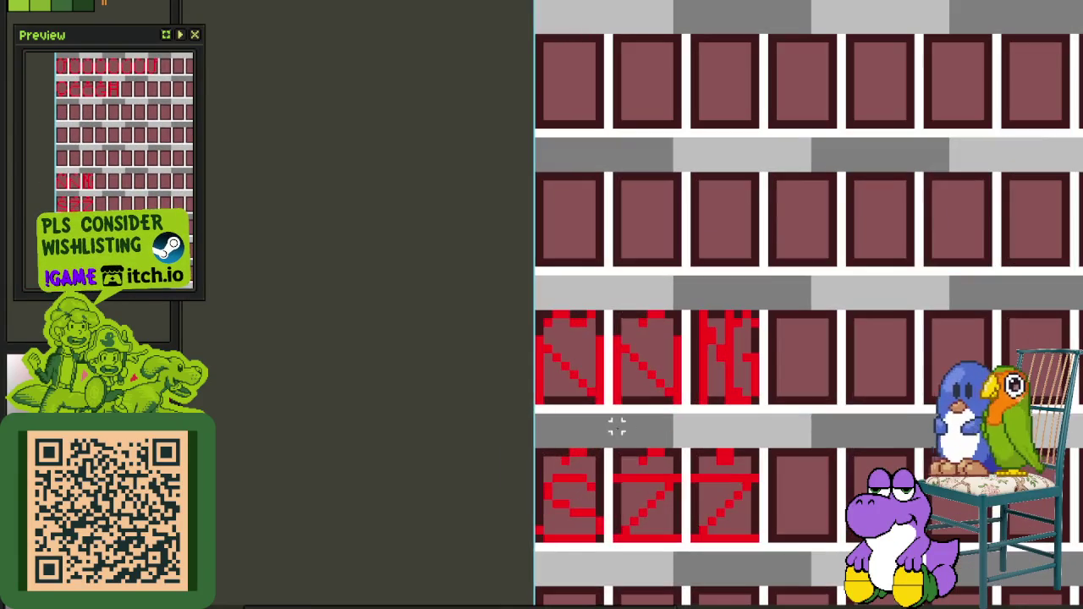
pyautogui.moveTo(618, 455)
pyautogui.mouseDown()
pyautogui.moveTo(756, 542)
pyautogui.moveTo(886, 440)
pyautogui.mouseUp()
pyautogui.scroll(-2, 755, 542)
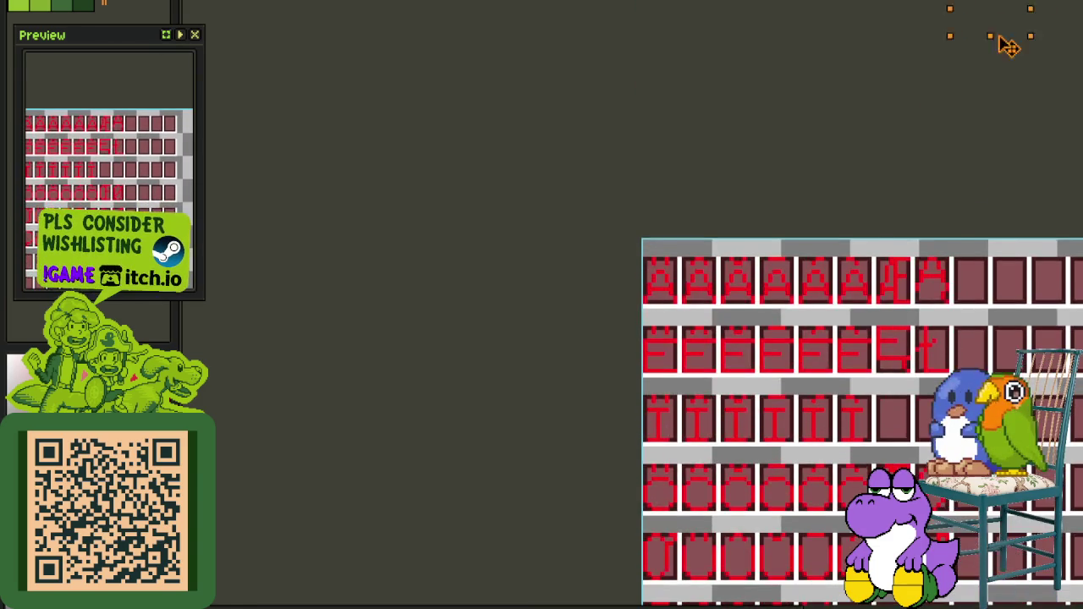
pyautogui.scroll(3, 886, 440)
pyautogui.hotkey('ctrl', 'd')
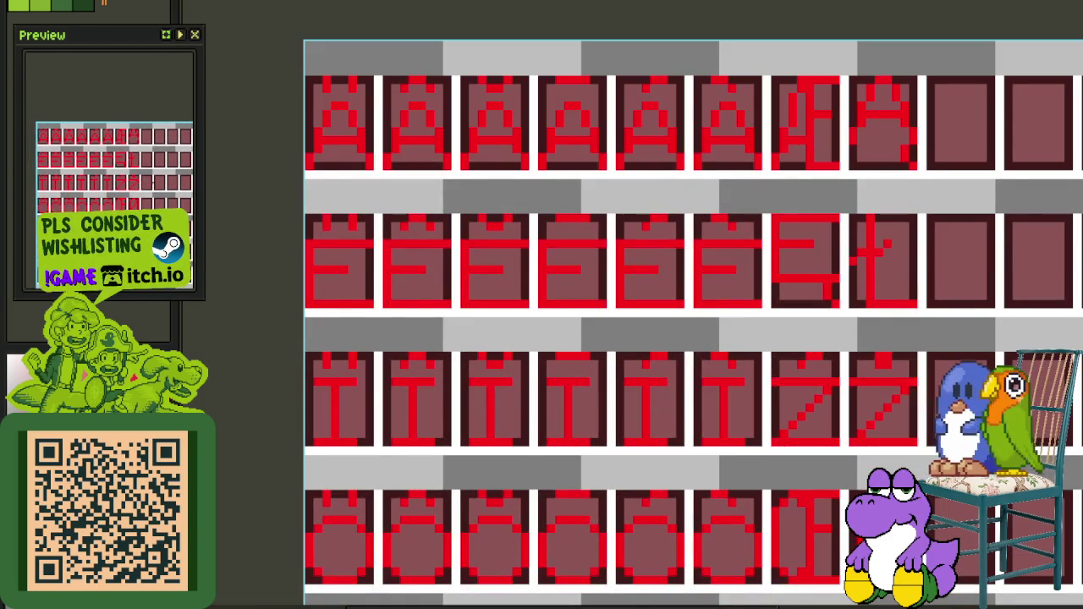
# Place the three N glyphs right after the H glyph in the upper row
pyautogui.scroll(-1, 1016, 424)
pyautogui.scroll(-3, 799, 341)
pyautogui.scroll(-3, 640, 441)
pyautogui.scroll(-3, 644, 406)
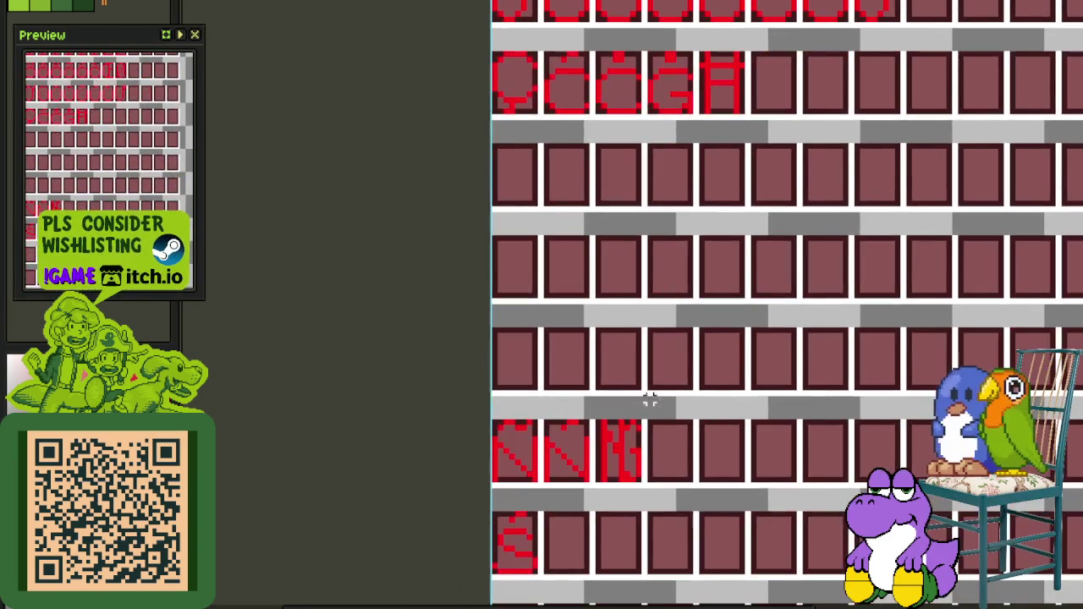
pyautogui.scroll(1, 644, 414)
pyautogui.moveTo(637, 419)
pyautogui.mouseDown()
pyautogui.moveTo(462, 488)
pyautogui.moveTo(817, 224)
pyautogui.mouseUp()
pyautogui.scroll(2, 483, 483)
pyautogui.scroll(-1, 827, 286)
pyautogui.scroll(-2, 812, 288)
pyautogui.scroll(-2, 798, 291)
pyautogui.scroll(2, 810, 249)
pyautogui.scroll(1, 764, 143)
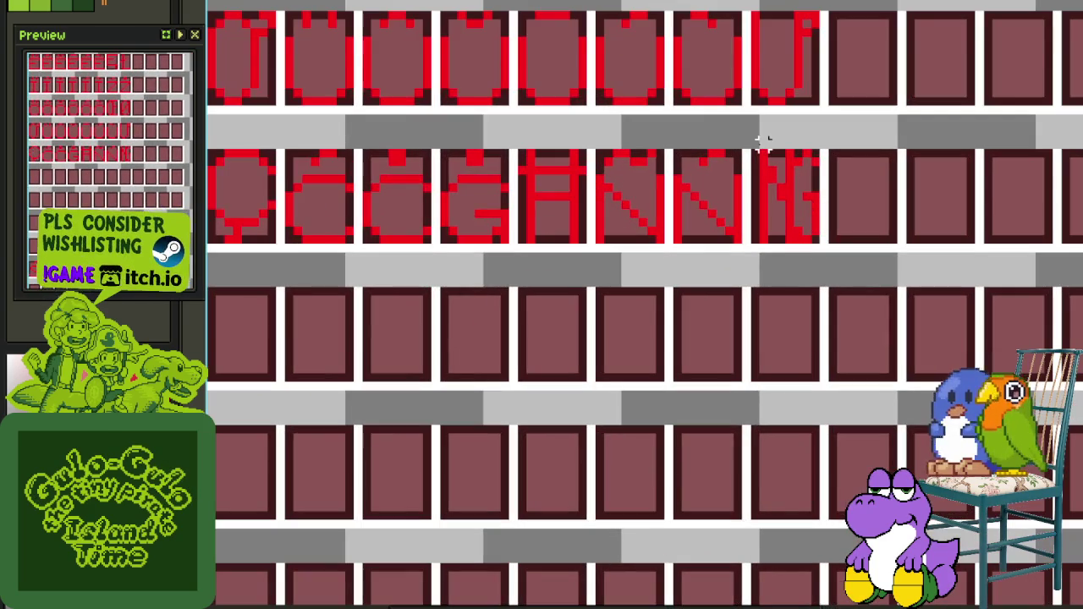
pyautogui.click(765, 163)
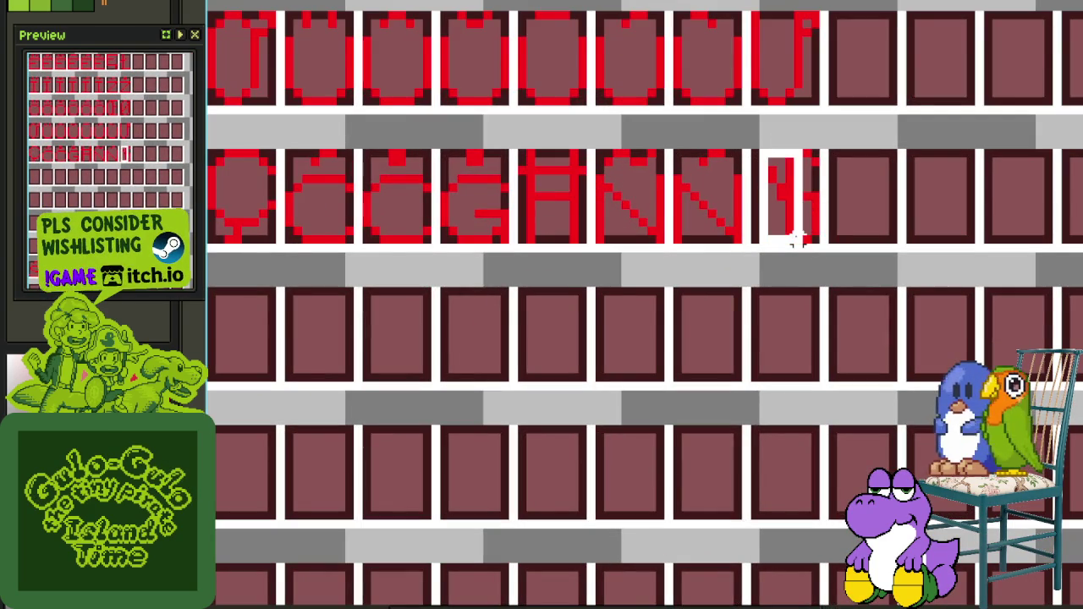
# Save the packed font sheet with Ctrl+S
pyautogui.scroll(1, 805, 213)
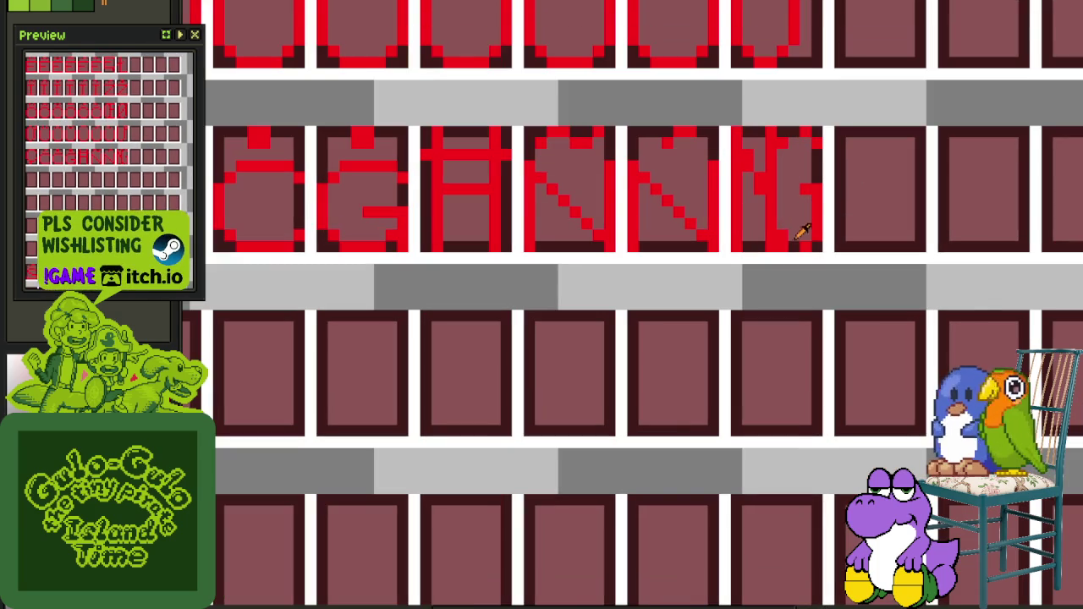
pyautogui.scroll(-1, 834, 119)
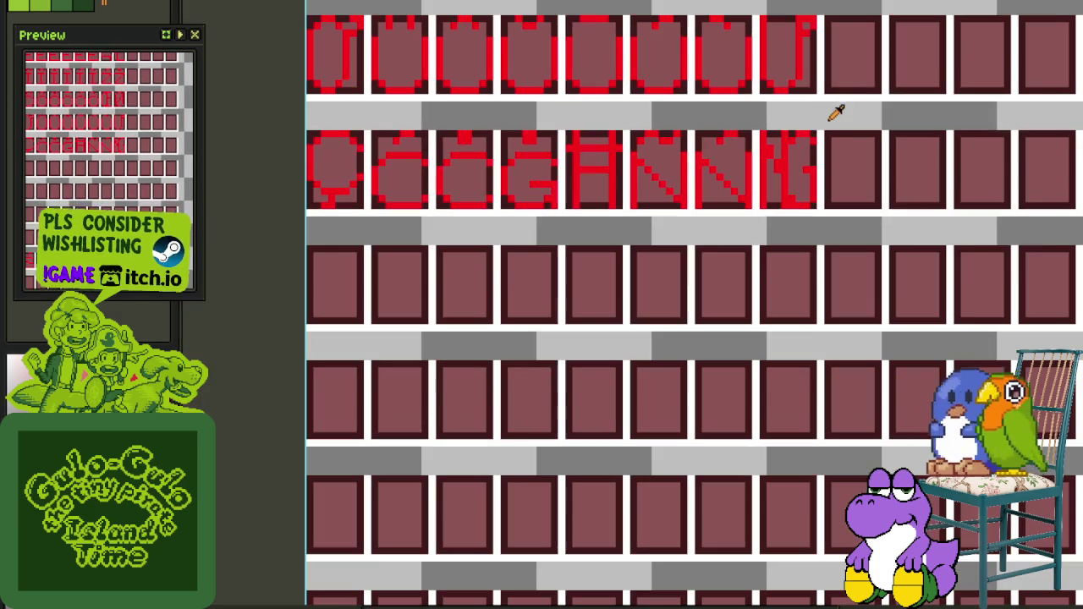
pyautogui.scroll(-2, 837, 111)
pyautogui.hotkey('ctrl', 's')
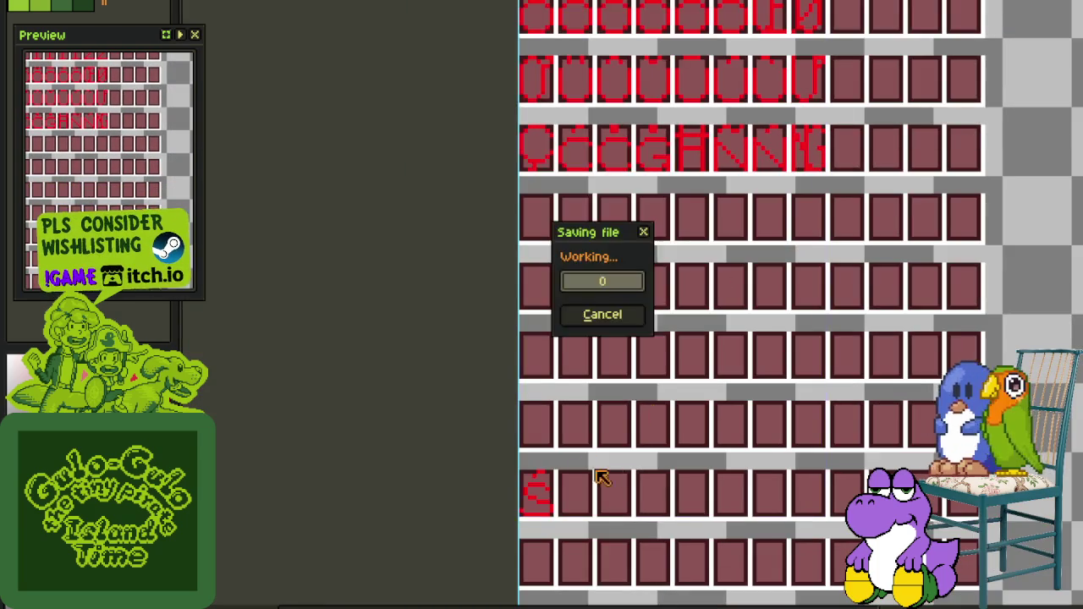
# Move the leftover accented glyph tile up into the row under the Q glyphs, then deselect
pyautogui.scroll(3, 554, 510)
pyautogui.moveTo(554, 523); pyautogui.dragTo(460, 412)
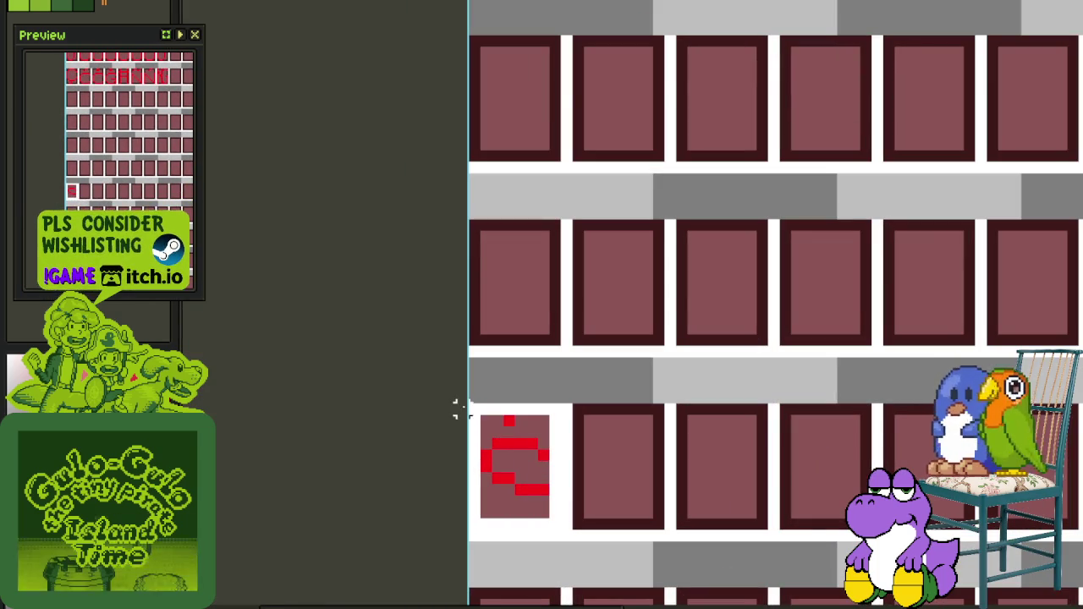
pyautogui.moveTo(525, 460)
pyautogui.mouseDown()
pyautogui.moveTo(810, 4)
pyautogui.moveTo(537, 423)
pyautogui.mouseUp()
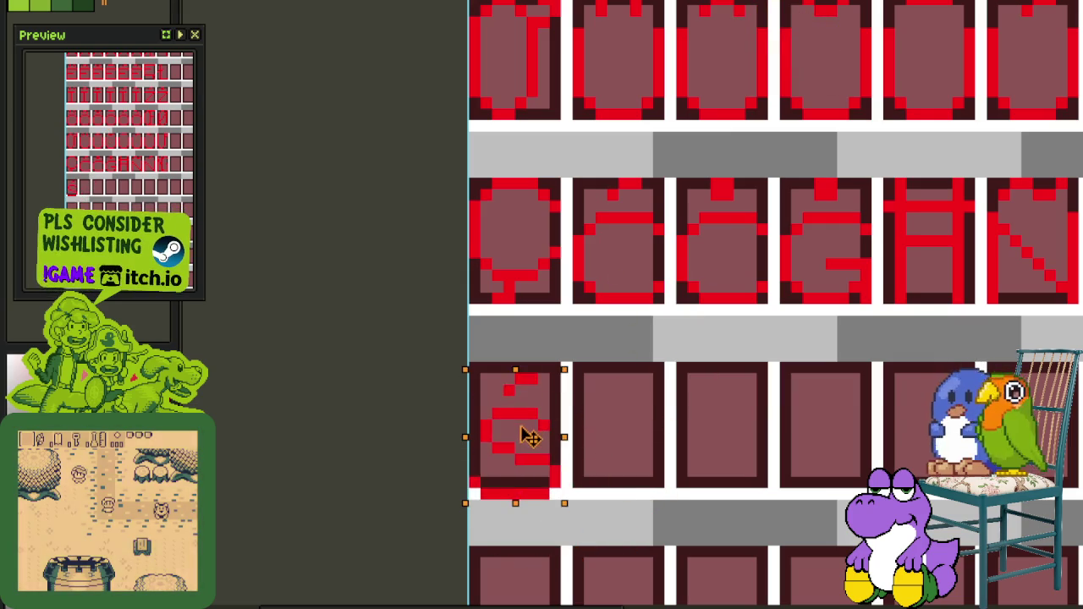
pyautogui.click(682, 424)
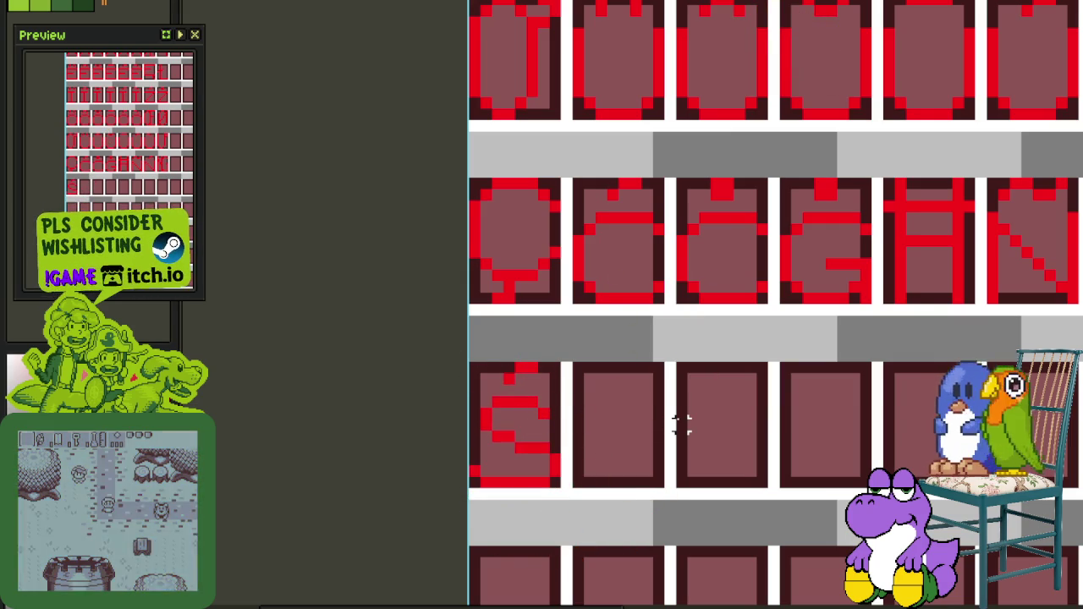
pyautogui.scroll(-4, 682, 424)
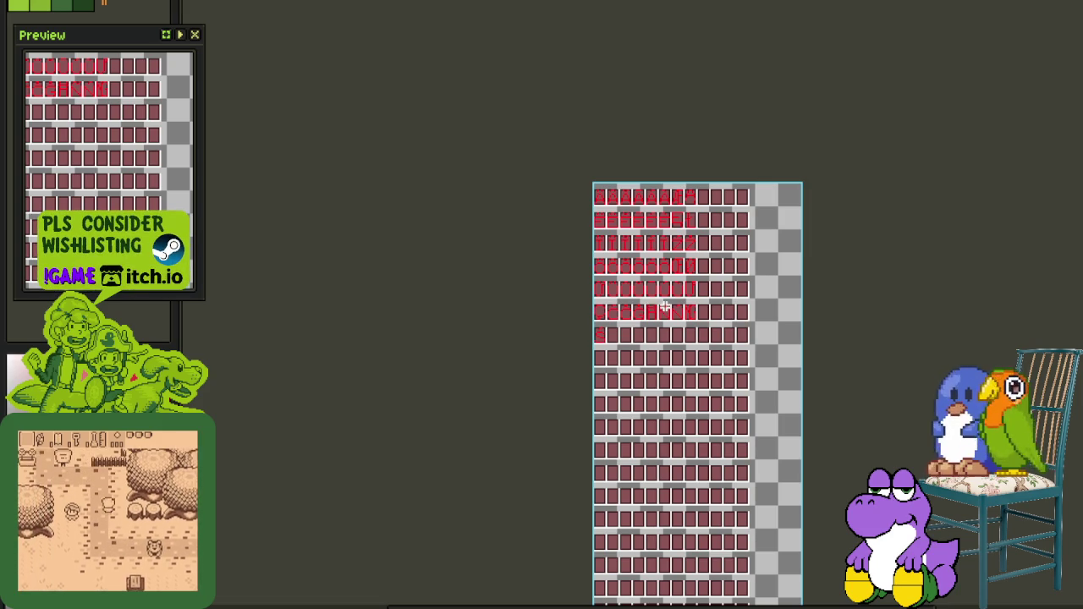
pyautogui.scroll(1, 683, 312)
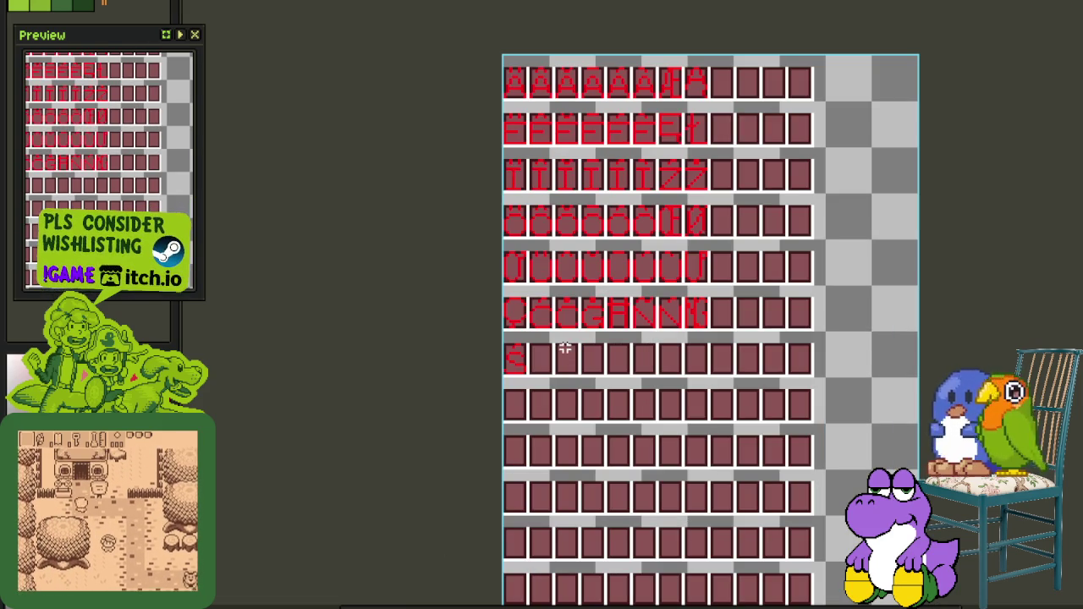
pyautogui.scroll(-1, 559, 341)
pyautogui.press('Tab')
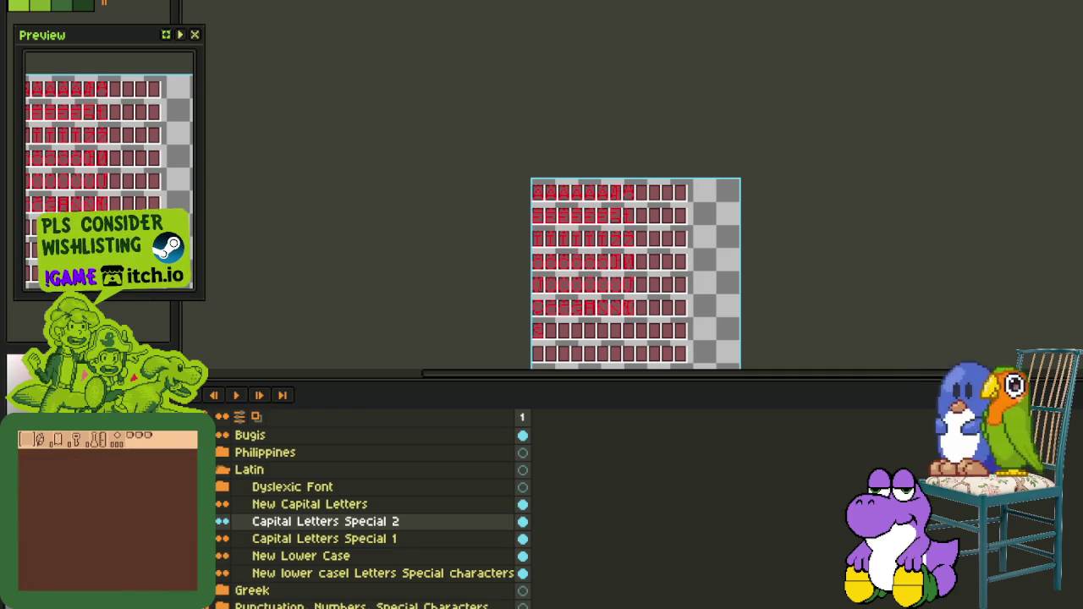
# Duplicate the Capital Letters Special 2 layer from its layer context menu
pyautogui.rightClick(279, 525)
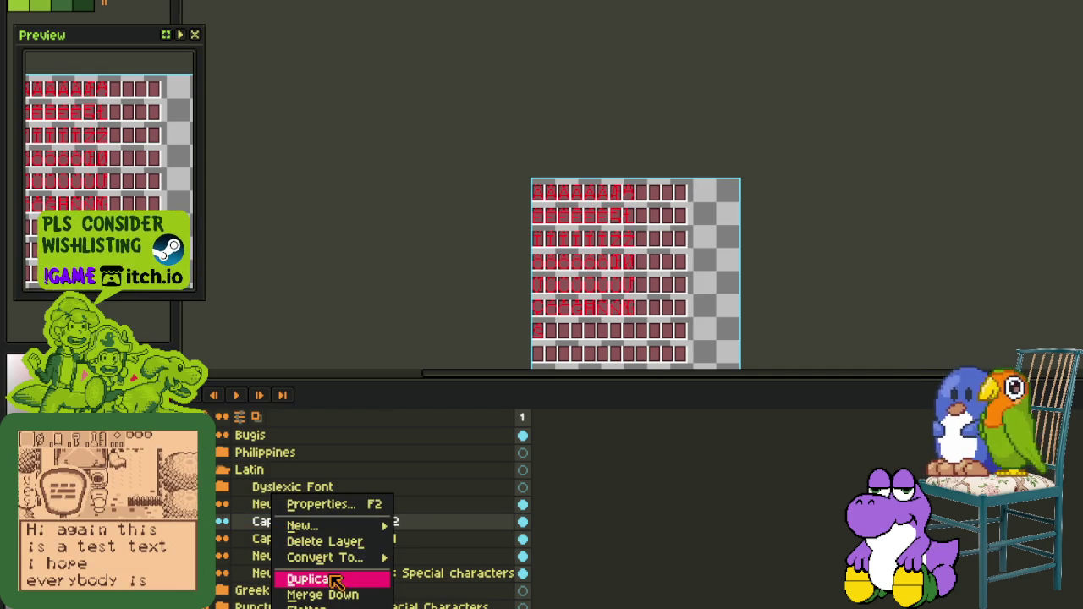
pyautogui.click(318, 577)
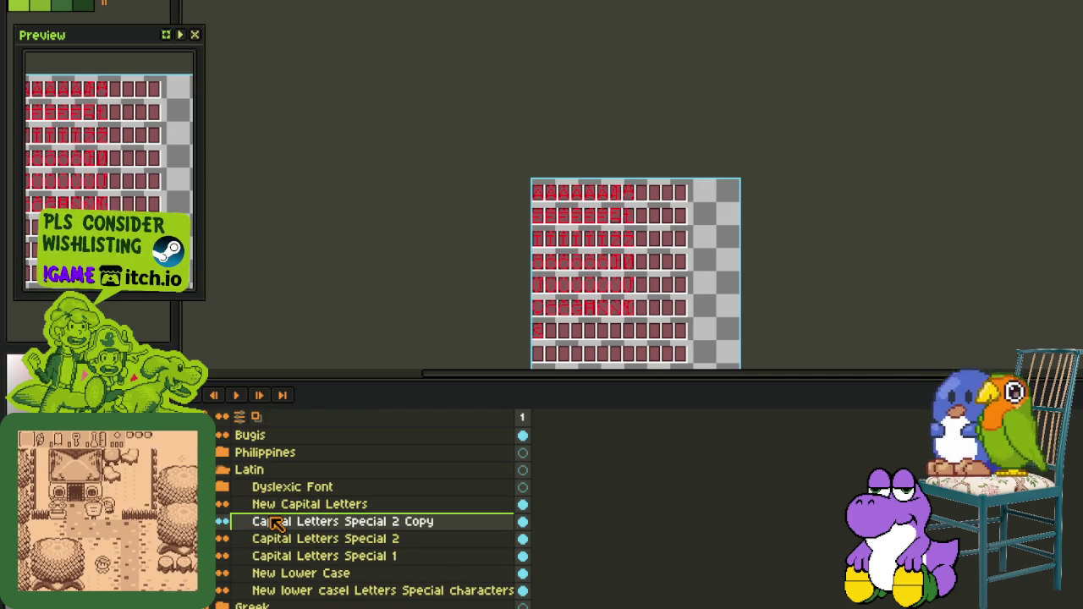
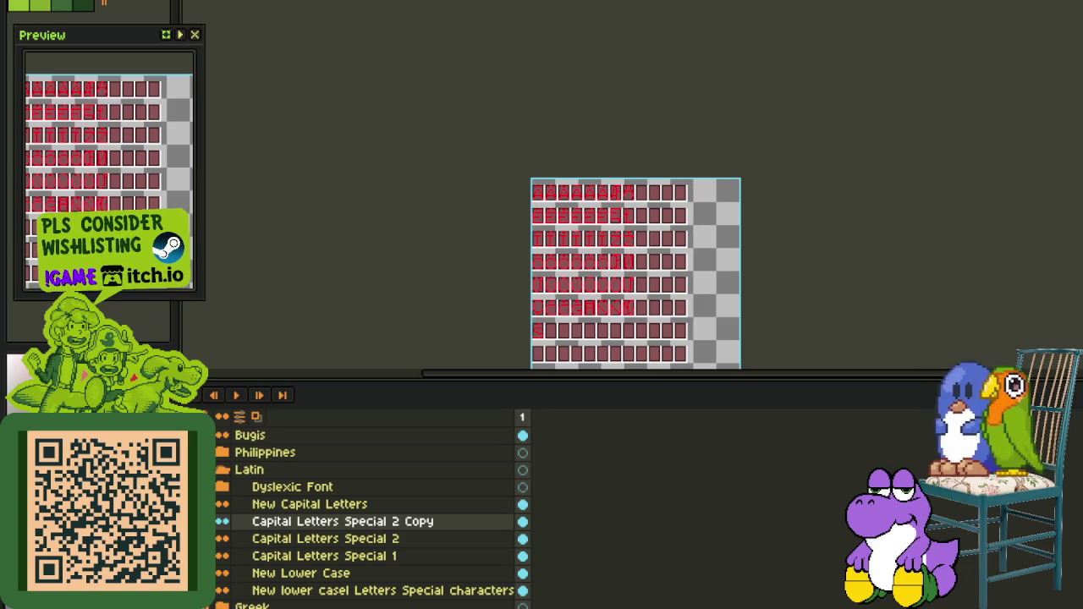
# Append '2 Dyslexic' to the copied layer, naming it 'Capital Letters Special 2 Dyslexic'
pyautogui.press('Tab')
pyautogui.scroll(1, 606, 315)
pyautogui.moveTo(614, 254); pyautogui.dragTo(610, 359)
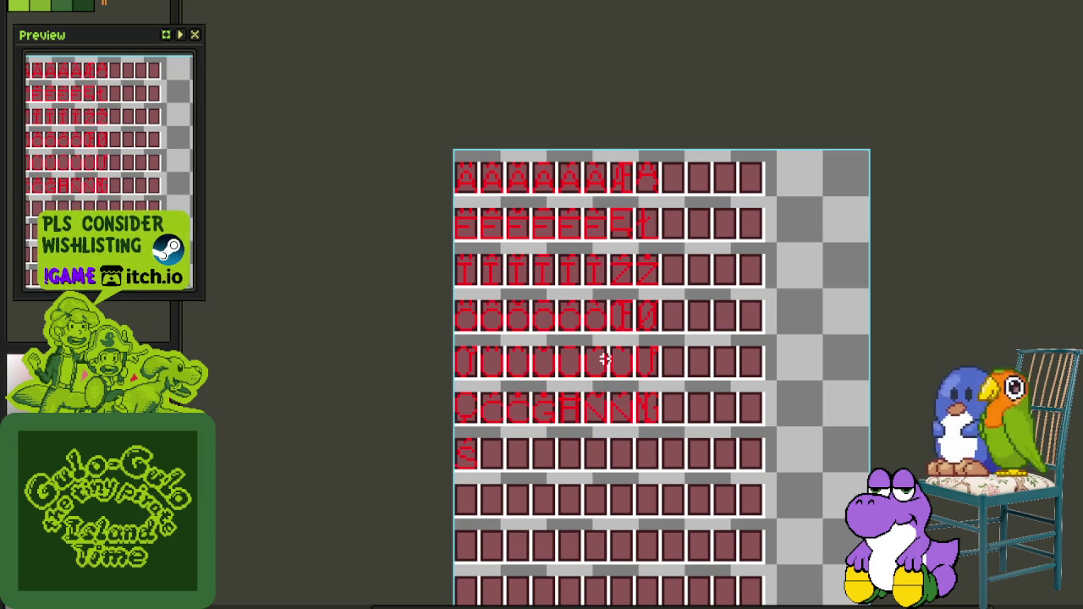
pyautogui.scroll(-3, 634, 340)
pyautogui.scroll(3, 593, 355)
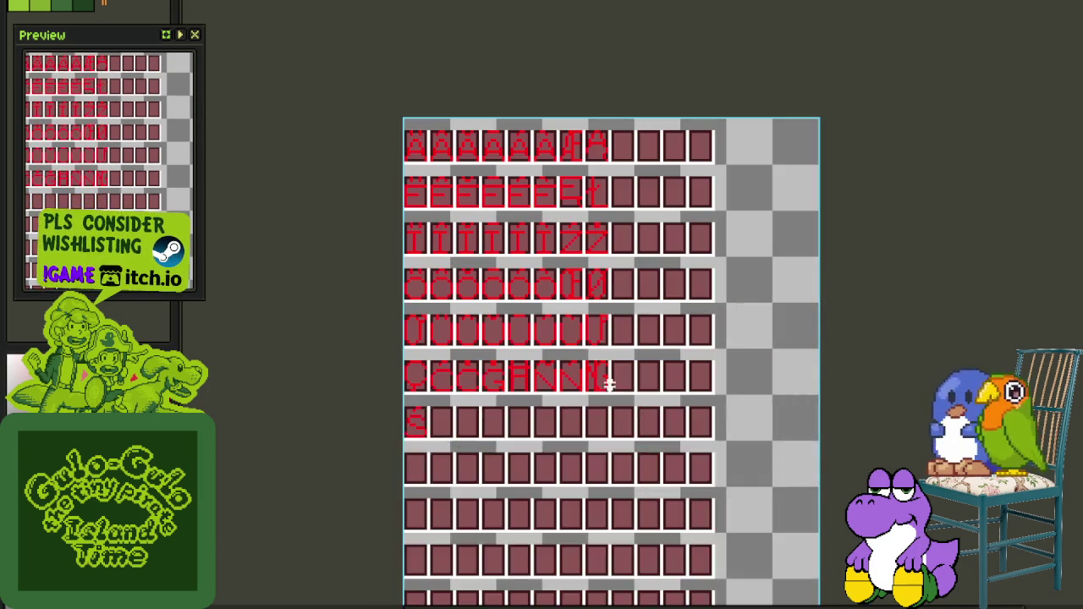
pyautogui.press('Tab')
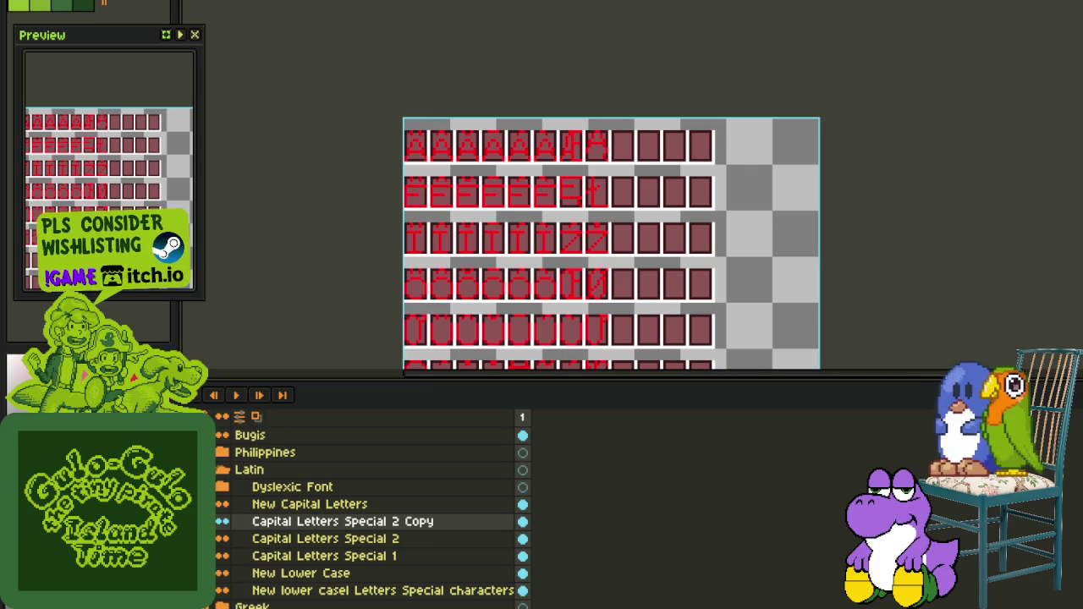
pyautogui.doubleClick(273, 523)
pyautogui.press('End')
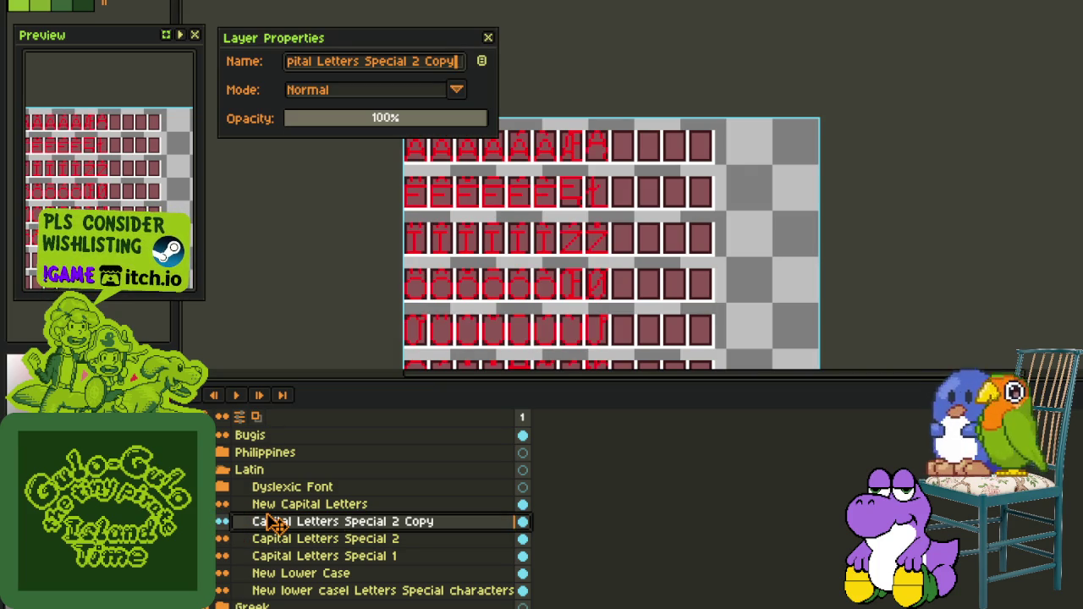
pyautogui.write('2 ')
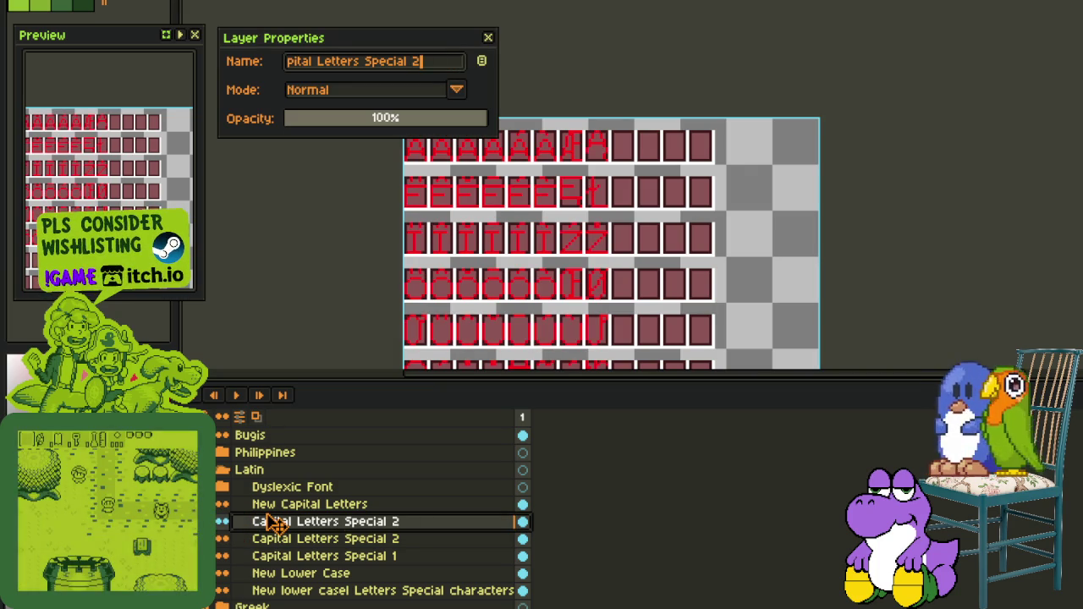
pyautogui.write('Dyslexic')
pyautogui.press('Return')
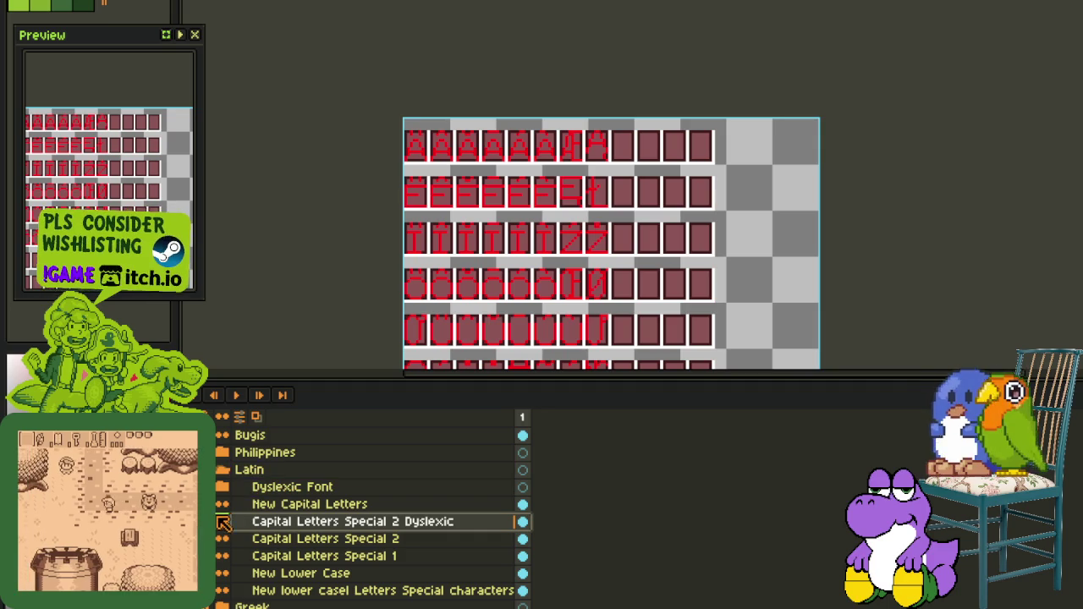
pyautogui.press('Tab')
pyautogui.scroll(1, 416, 181)
# Move the block of red accented capitals down into the empty lower rows, aligned to the glyph cells
pyautogui.scroll(1, 406, 164)
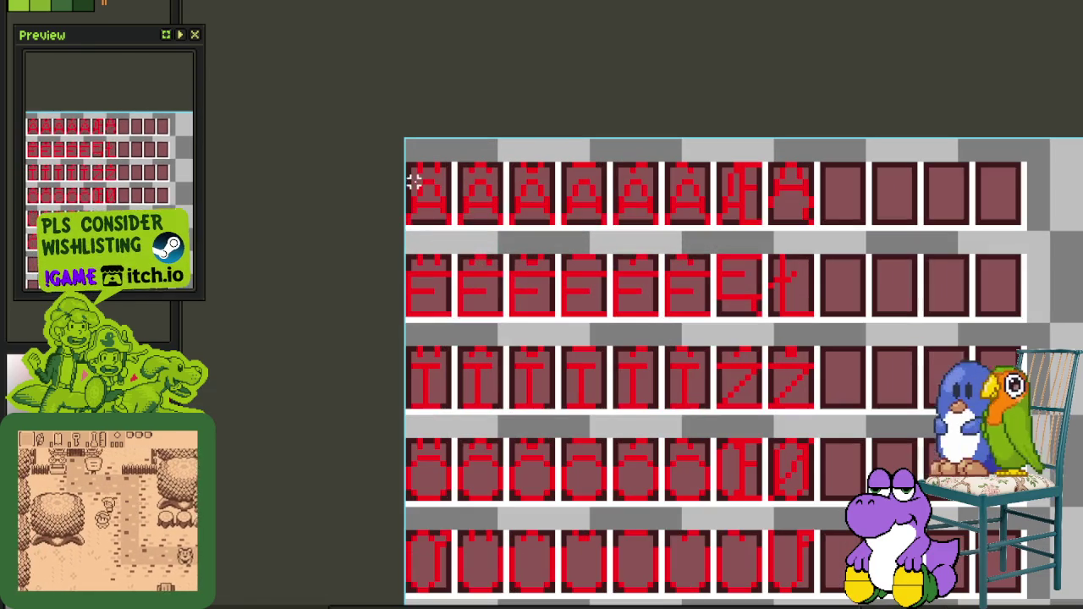
pyautogui.moveTo(406, 164)
pyautogui.mouseDown()
pyautogui.moveTo(650, 584)
pyautogui.moveTo(816, 421)
pyautogui.mouseUp()
pyautogui.scroll(-3, 815, 420)
pyautogui.press('Tab')
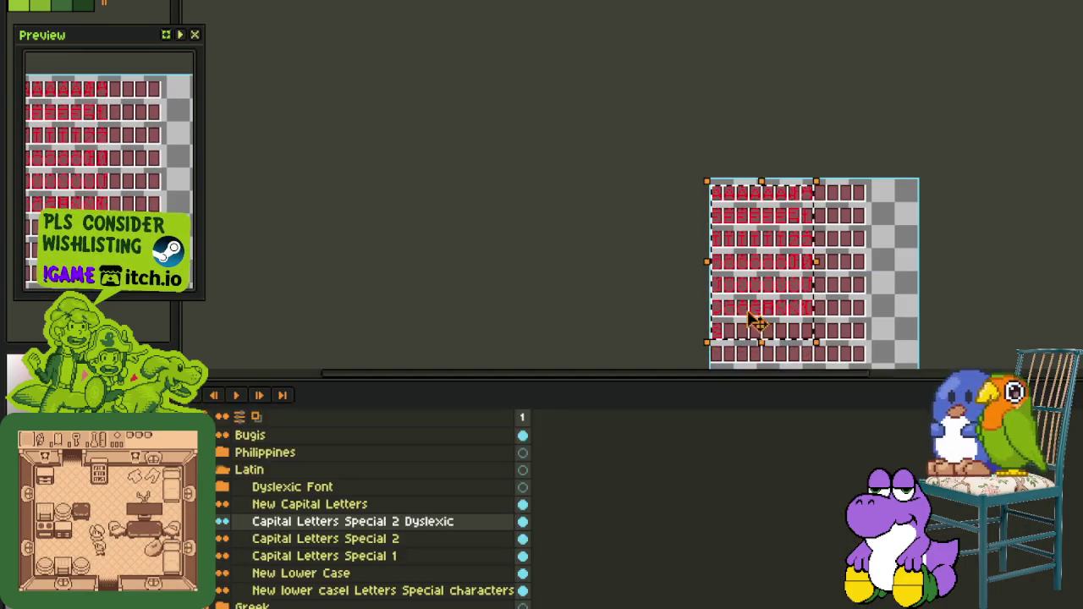
pyautogui.press('Tab')
pyautogui.moveTo(738, 218); pyautogui.dragTo(779, 394)
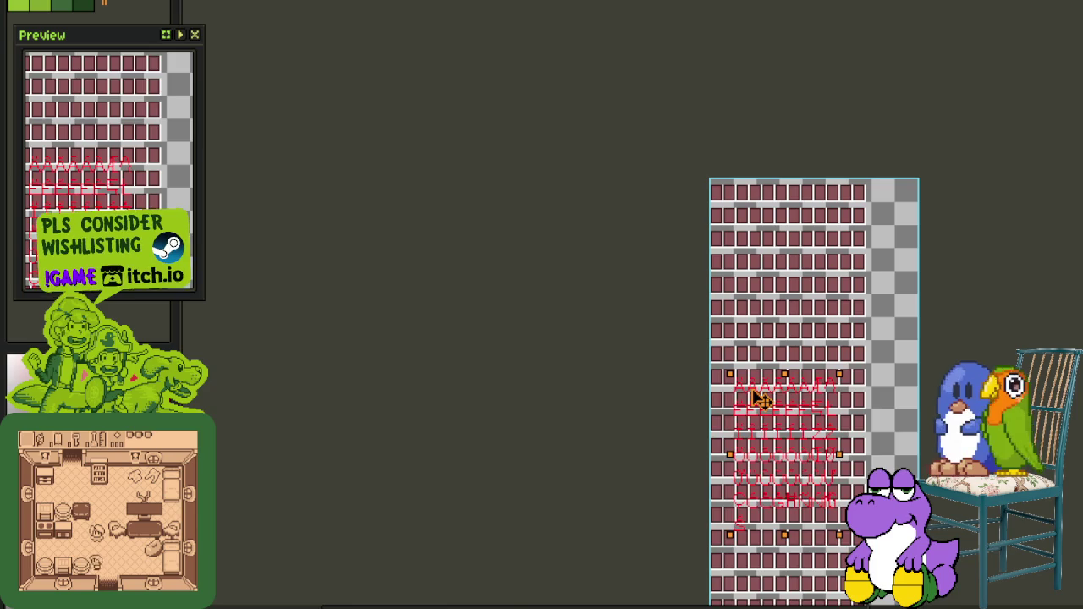
pyautogui.press('Tab')
pyautogui.press('Tab')
pyautogui.scroll(4, 787, 416)
pyautogui.moveTo(687, 343)
pyautogui.mouseDown()
pyautogui.moveTo(599, 300)
pyautogui.moveTo(567, 301)
pyautogui.mouseUp()
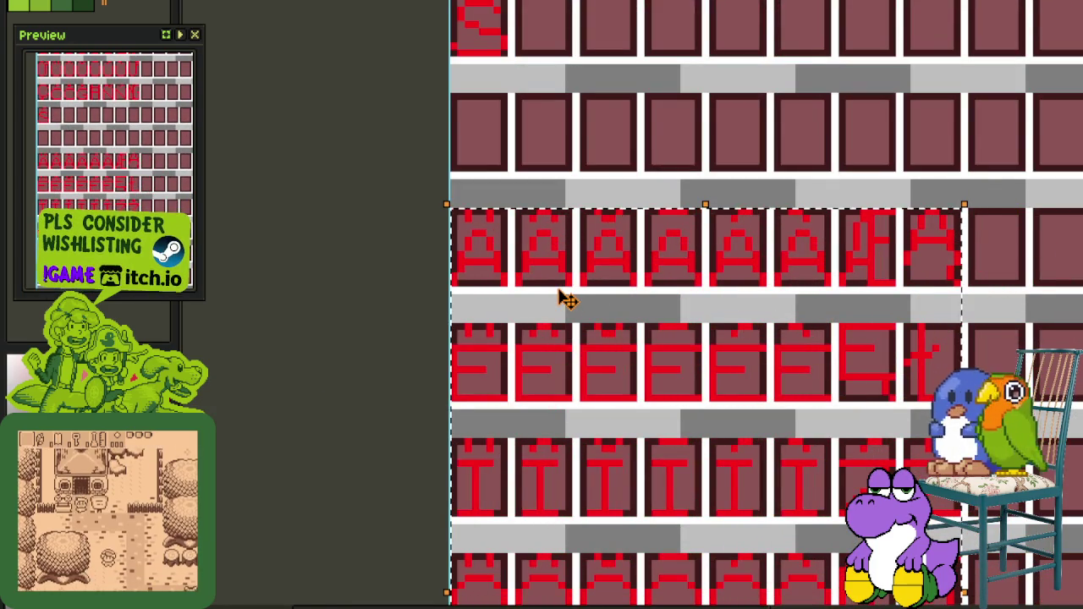
pyautogui.hotkey('ctrl', 'd')
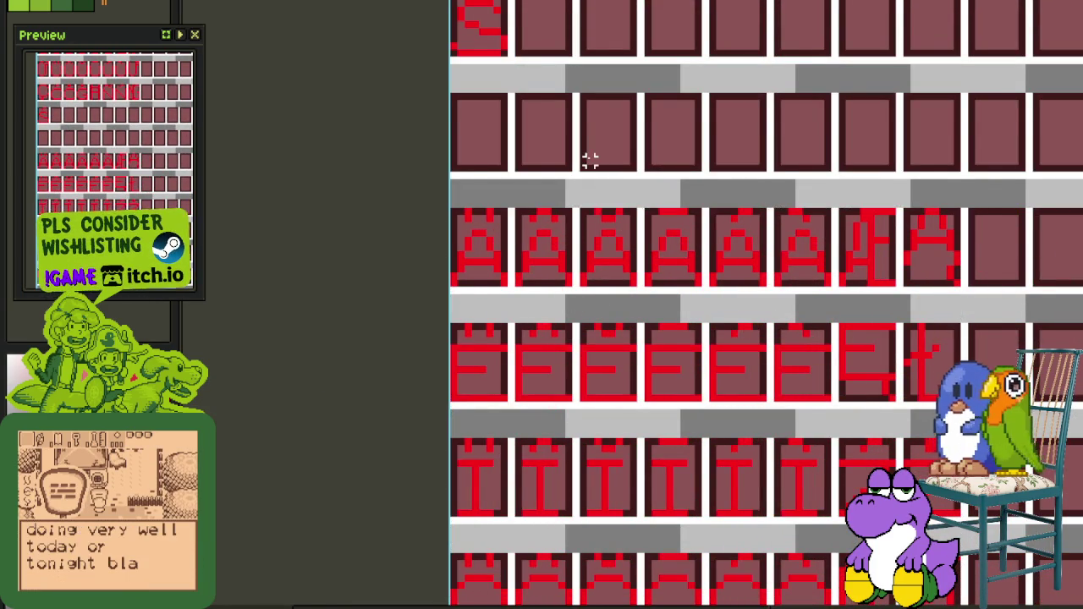
# Save the sprite and hide one of the other letter layers
pyautogui.scroll(-1, 590, 161)
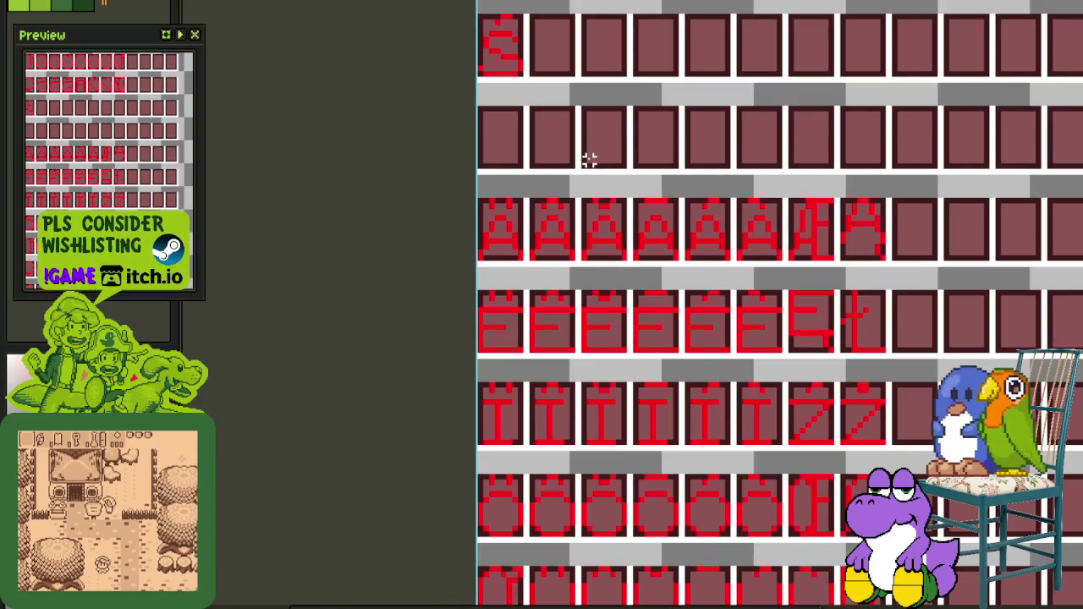
pyautogui.hotkey('ctrl', 's')
pyautogui.scroll(-2, 448, 399)
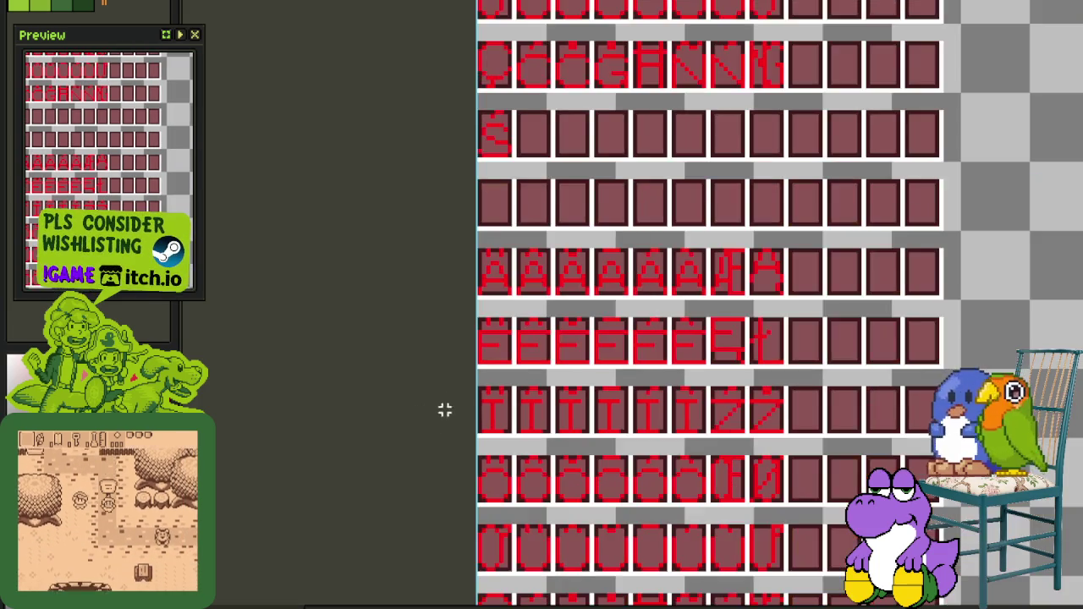
pyautogui.press('Tab')
pyautogui.click(221, 522)
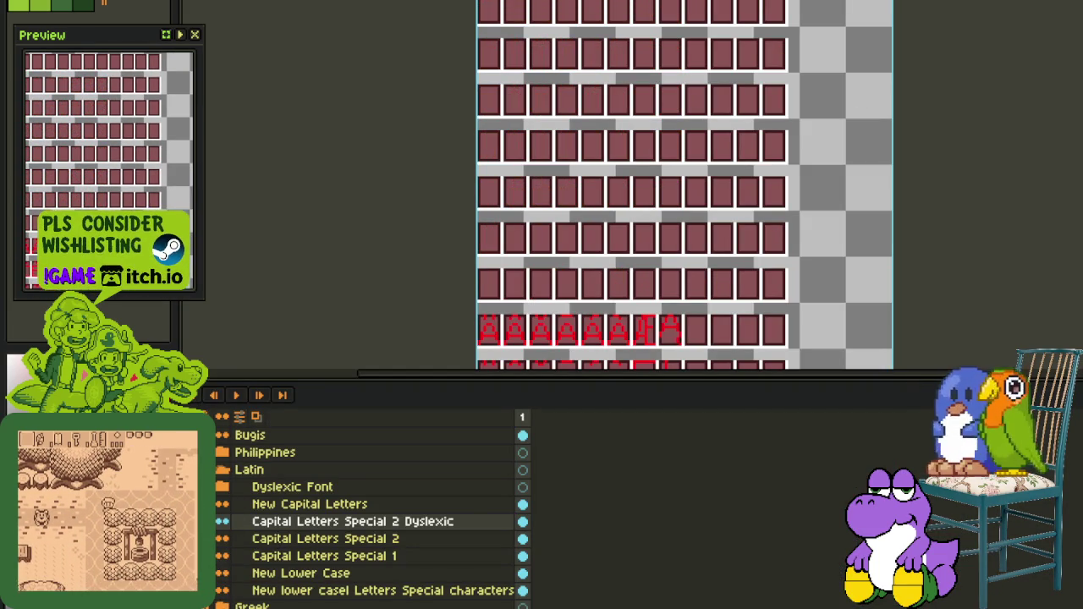
# Duplicate the dyslexic special-characters layer and place the copy below New Capital Letters in Latin
pyautogui.click(221, 487)
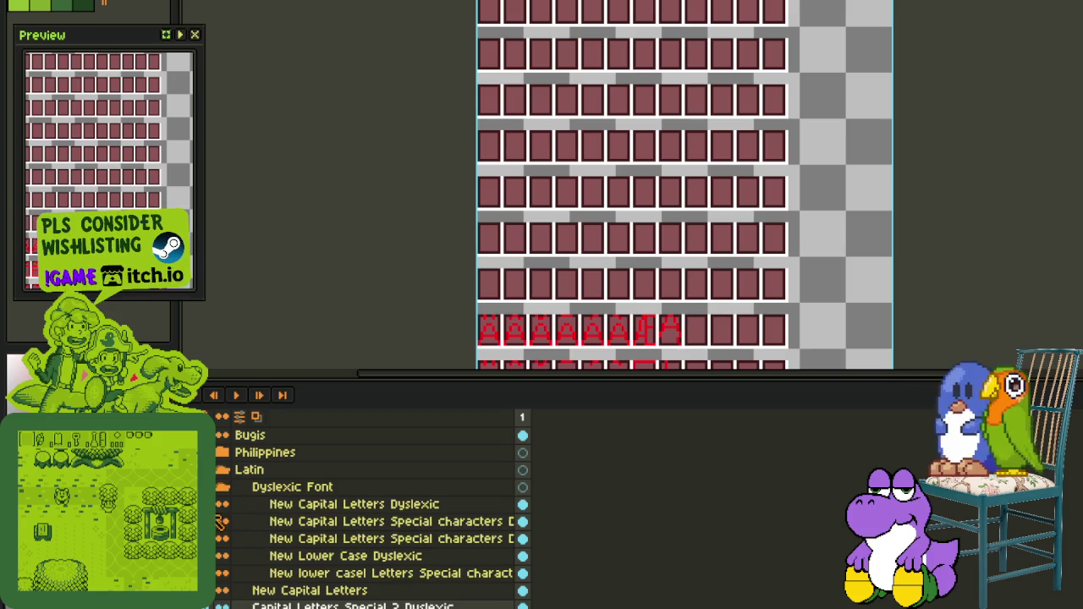
pyautogui.click(347, 474)
pyautogui.press('-')
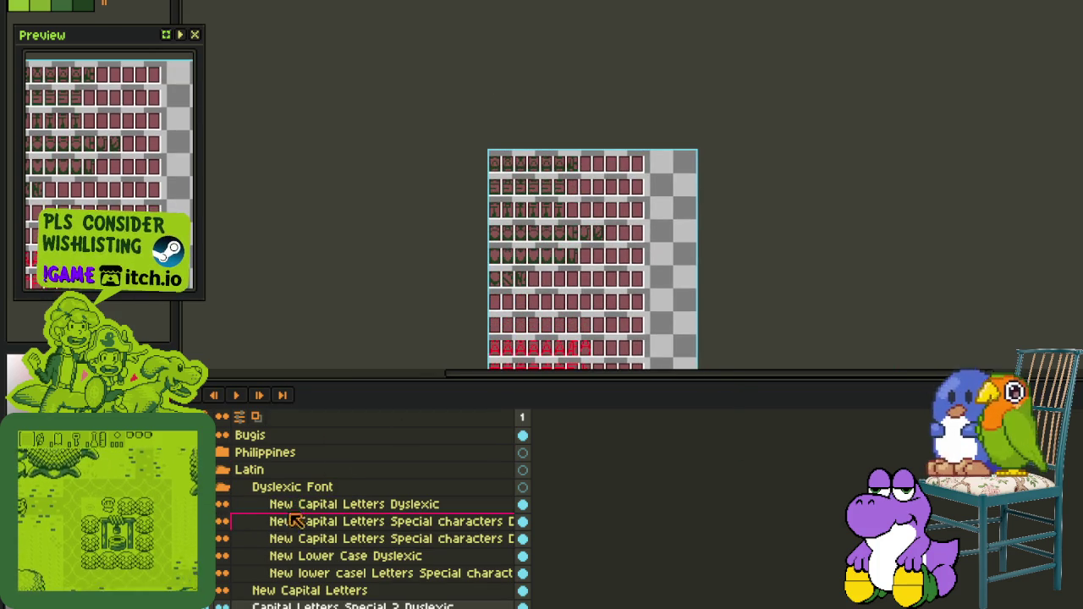
pyautogui.press('+')
pyautogui.click(289, 486)
pyautogui.click(261, 539)
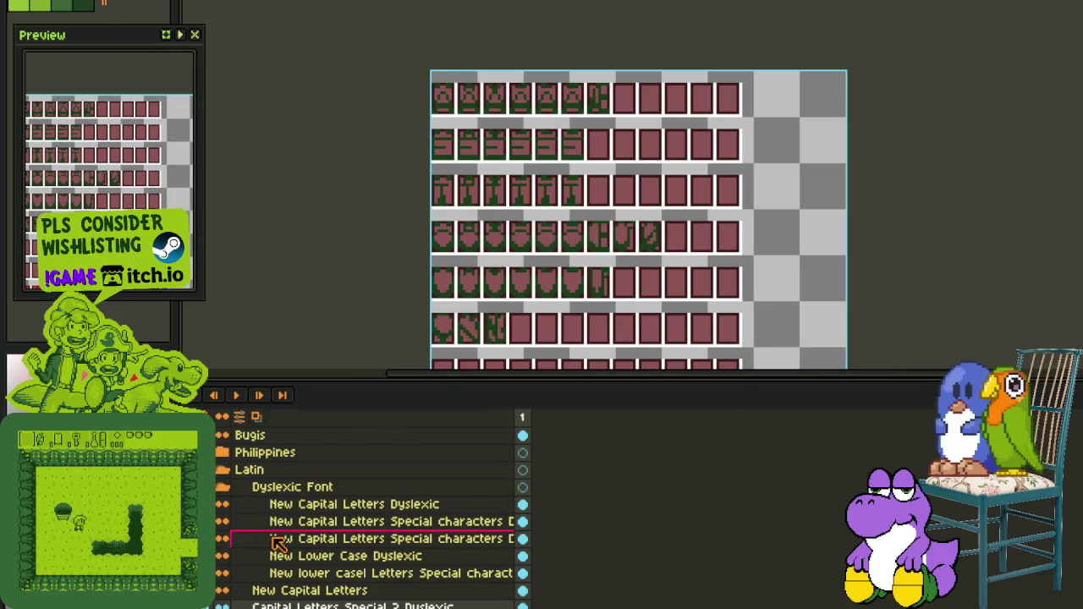
pyautogui.rightClick(262, 539)
pyautogui.click(305, 577)
pyautogui.moveTo(244, 563); pyautogui.dragTo(279, 592)
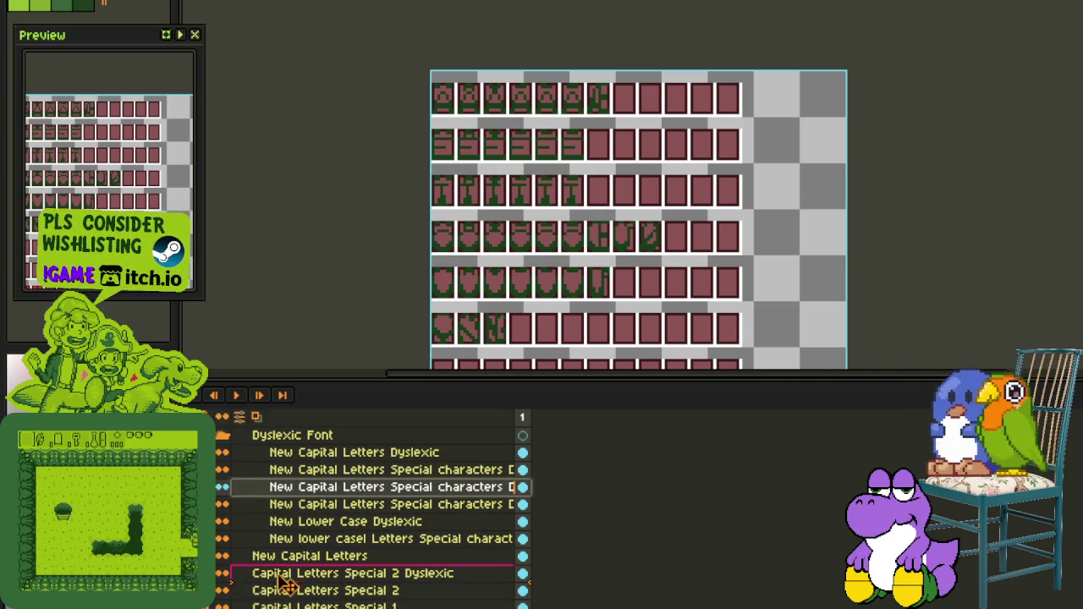
pyautogui.moveTo(279, 592); pyautogui.dragTo(263, 565)
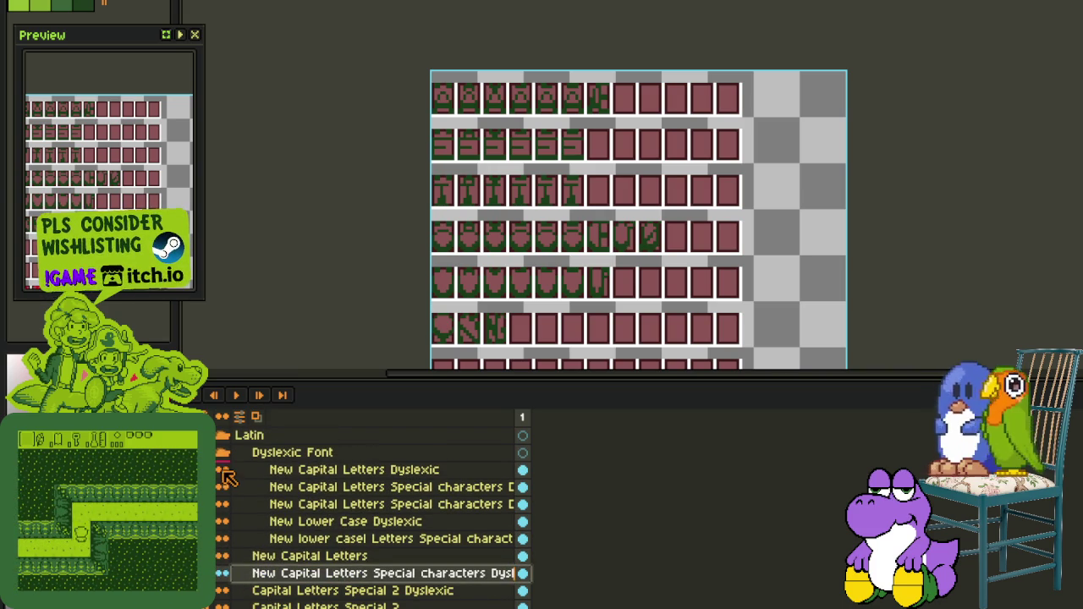
pyautogui.click(223, 453)
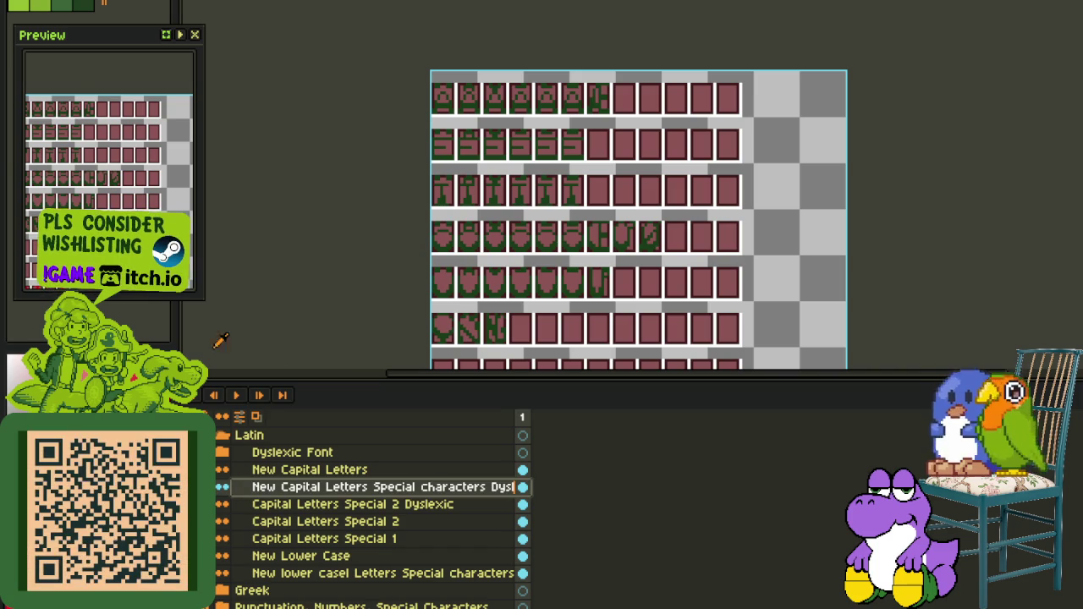
# Replace the copied layer's green glyph pixels with red
pyautogui.scroll(2, 487, 289)
pyautogui.scroll(4, 551, 303)
pyautogui.hotkey('shift', 'r')
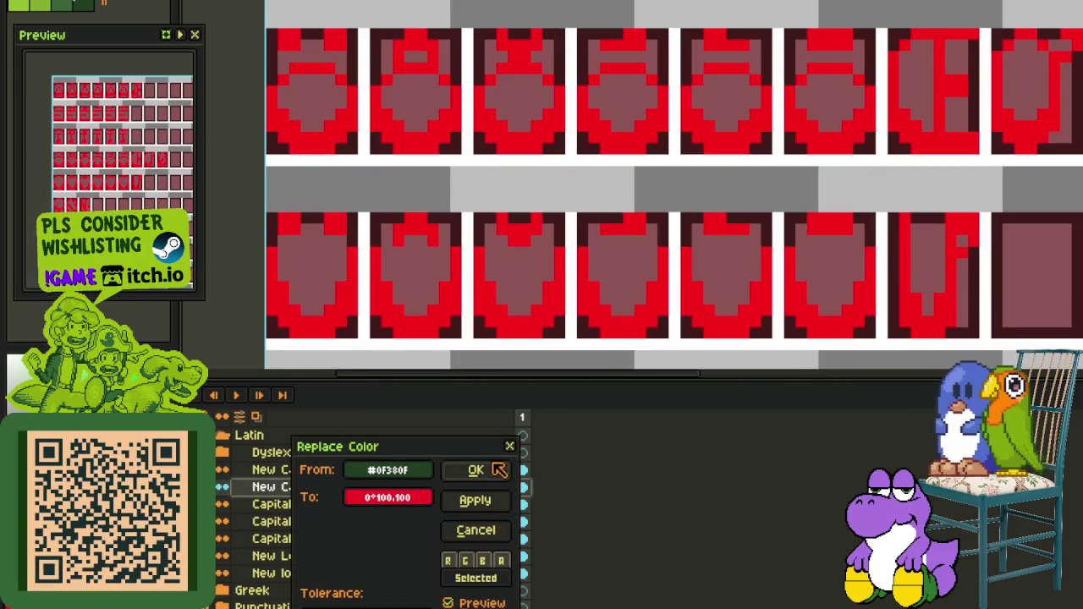
pyautogui.click(475, 470)
pyautogui.scroll(-3, 316, 337)
pyautogui.press('Tab')
pyautogui.scroll(-1, 316, 337)
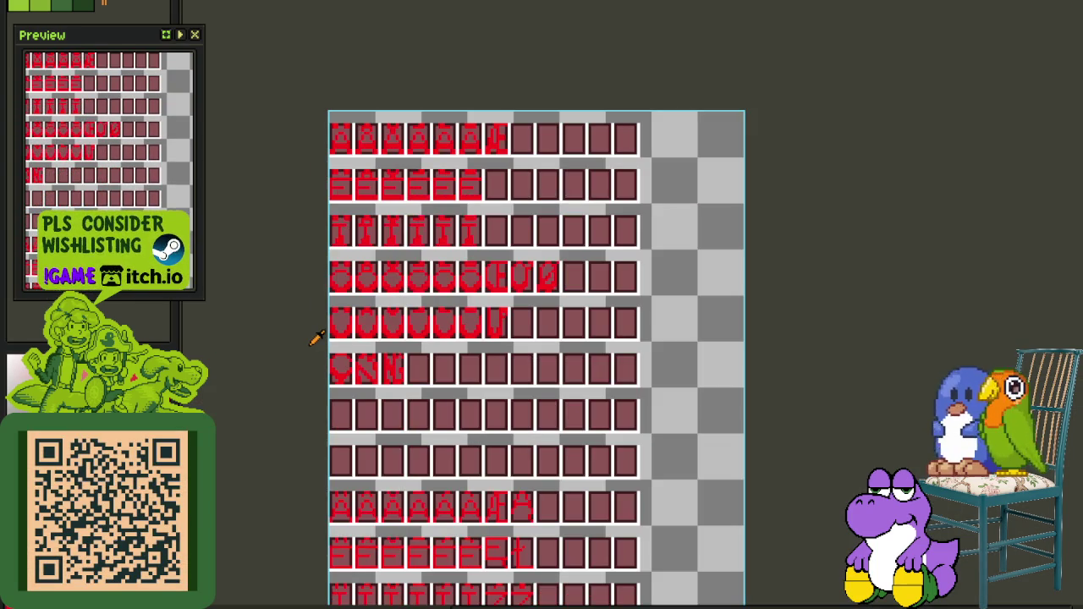
# Move the top row of accented A glyphs down to a lower row
pyautogui.moveTo(313, 345); pyautogui.dragTo(353, 312)
pyautogui.moveTo(448, 382); pyautogui.dragTo(646, 312)
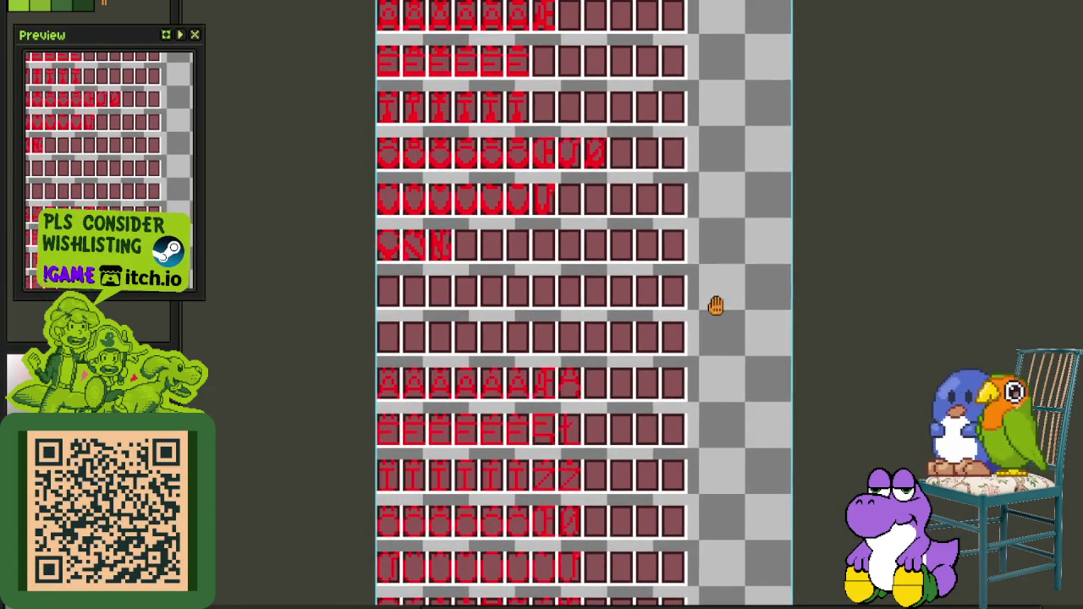
pyautogui.moveTo(733, 306); pyautogui.dragTo(728, 380)
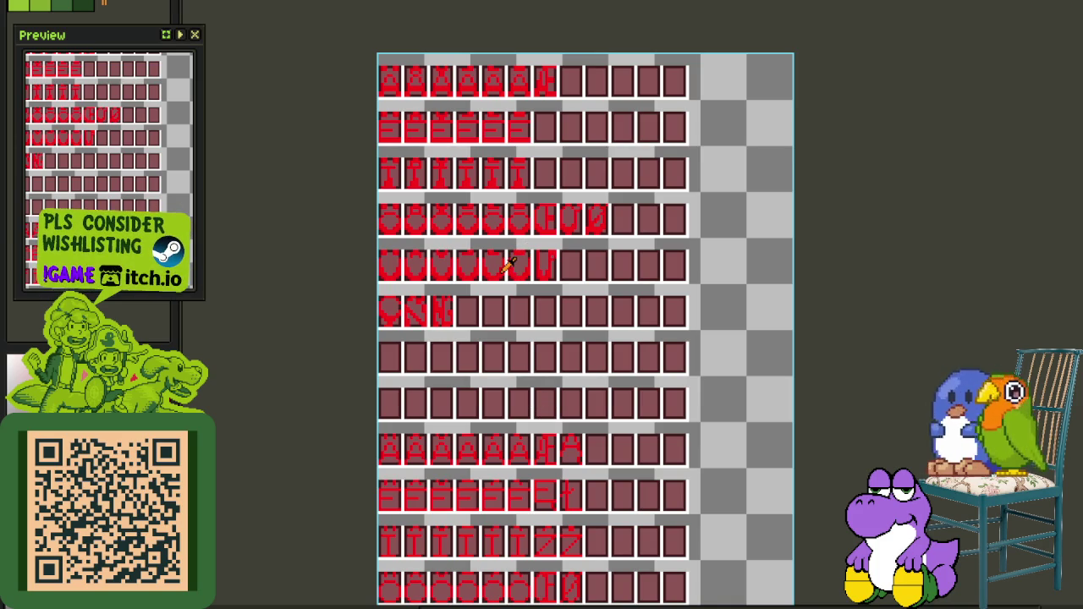
pyautogui.moveTo(489, 426)
pyautogui.mouseDown()
pyautogui.moveTo(520, 398)
pyautogui.moveTo(474, 398)
pyautogui.mouseUp()
pyautogui.scroll(1, 426, 402)
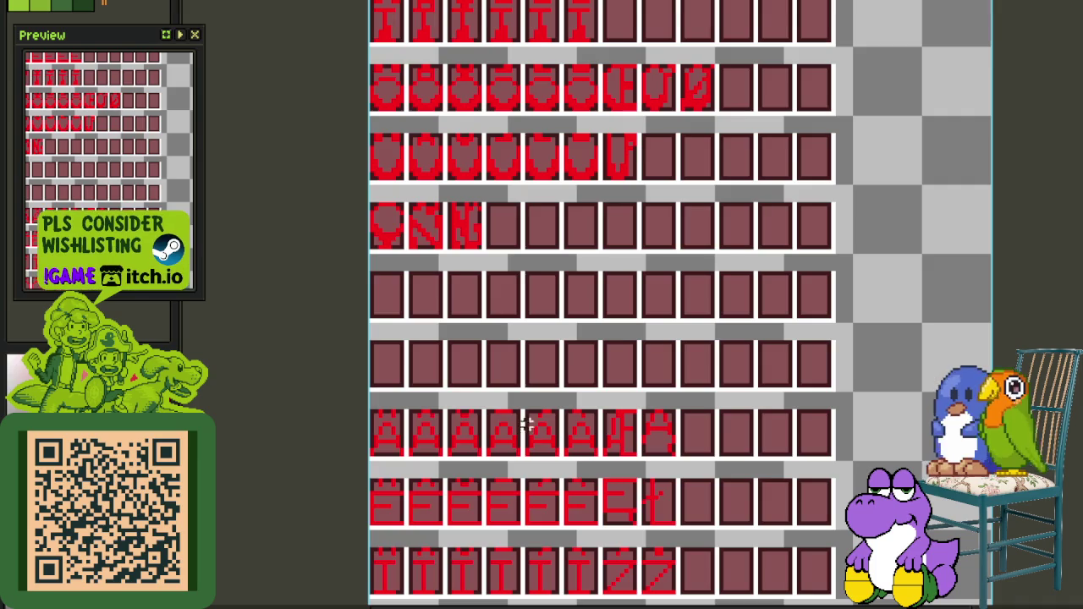
pyautogui.scroll(2, 522, 352)
pyautogui.scroll(2, 626, 153)
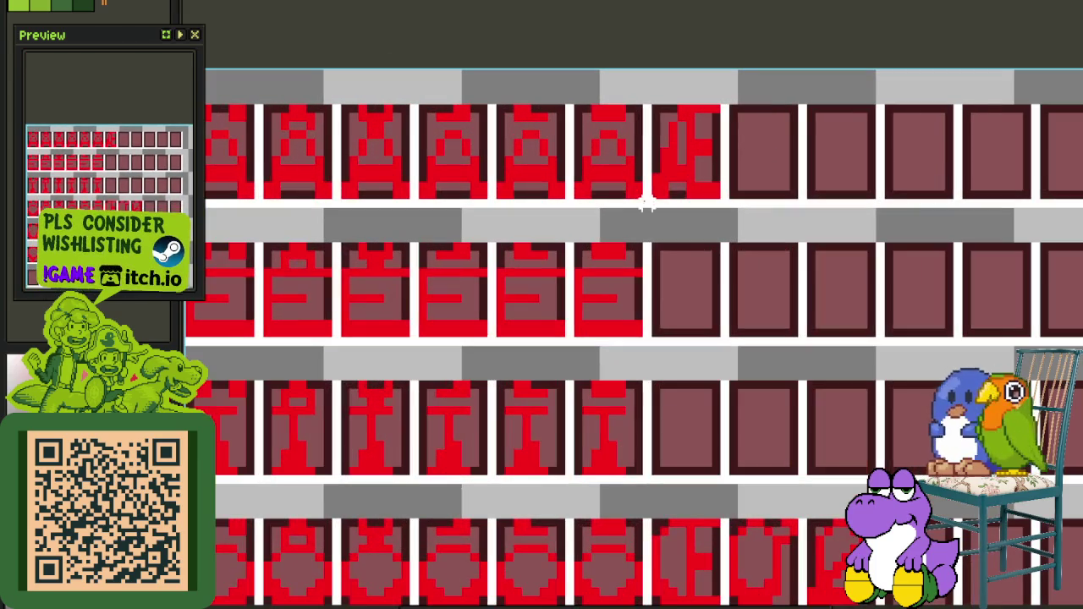
pyautogui.moveTo(699, 196); pyautogui.dragTo(296, 106)
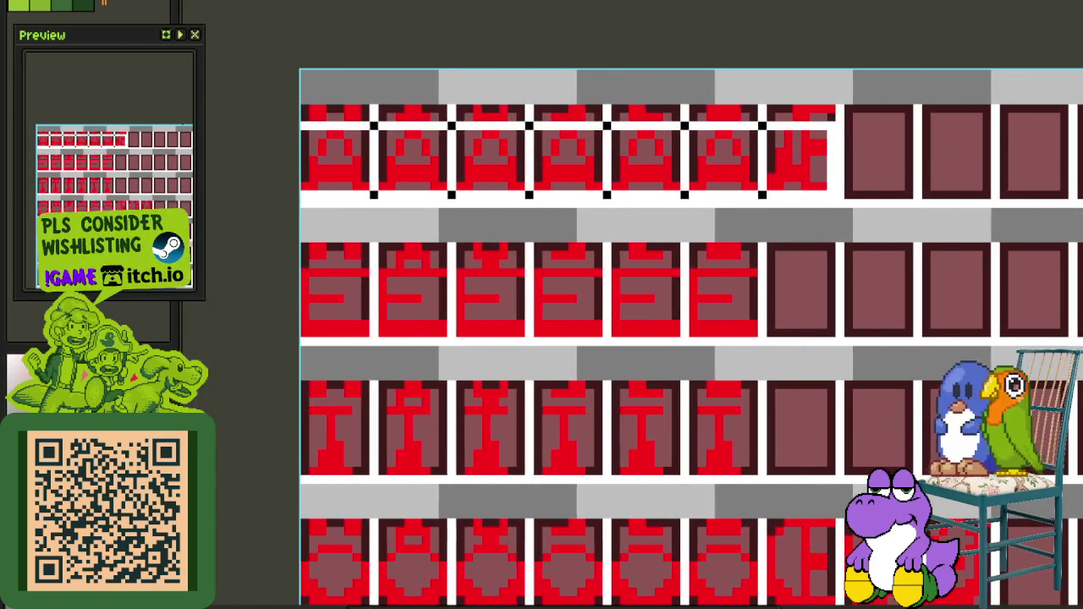
pyautogui.scroll(-2, 508, 254)
pyautogui.moveTo(398, 230)
pyautogui.mouseDown()
pyautogui.moveTo(398, 433)
pyautogui.moveTo(375, 483)
pyautogui.mouseUp()
pyautogui.scroll(-2, 398, 433)
pyautogui.scroll(1, 412, 508)
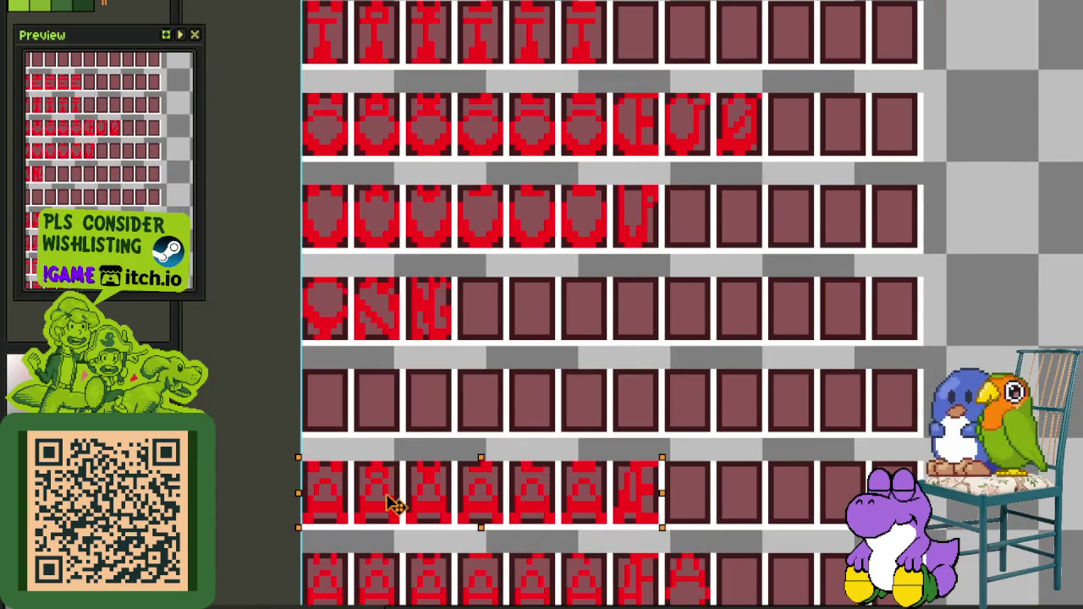
pyautogui.hotkey('ctrl', 'd')
# Move one accented A glyph up into the empty cell in the row above
pyautogui.moveTo(416, 556); pyautogui.dragTo(454, 445)
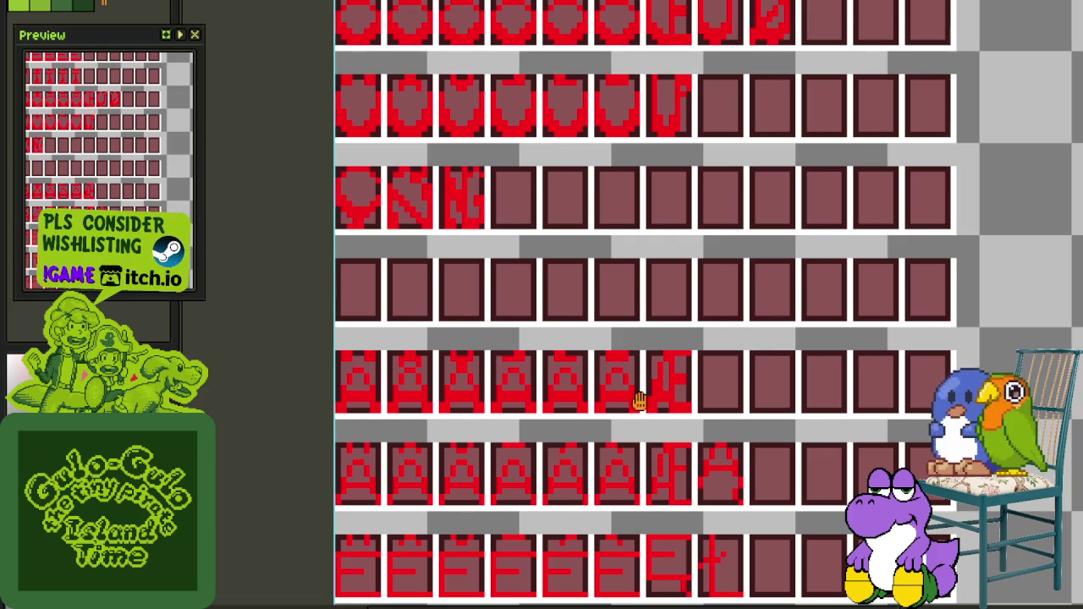
pyautogui.moveTo(641, 402); pyautogui.dragTo(599, 343)
pyautogui.moveTo(519, 363); pyautogui.dragTo(508, 317)
pyautogui.scroll(1, 499, 315)
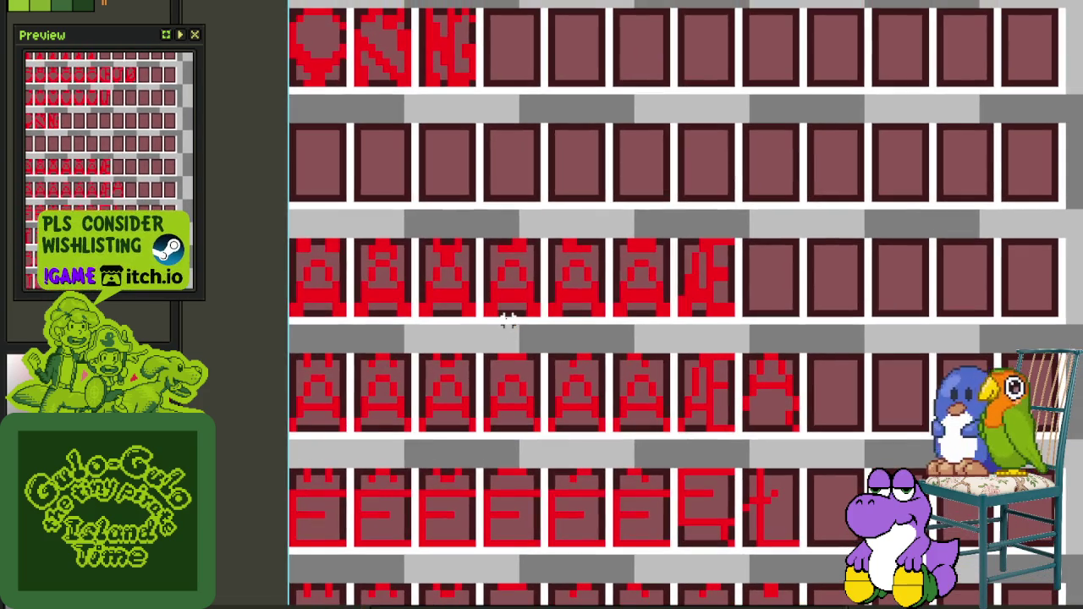
pyautogui.scroll(1, 630, 292)
pyautogui.moveTo(608, 320); pyautogui.dragTo(679, 224)
pyautogui.moveTo(667, 269); pyautogui.dragTo(515, 135)
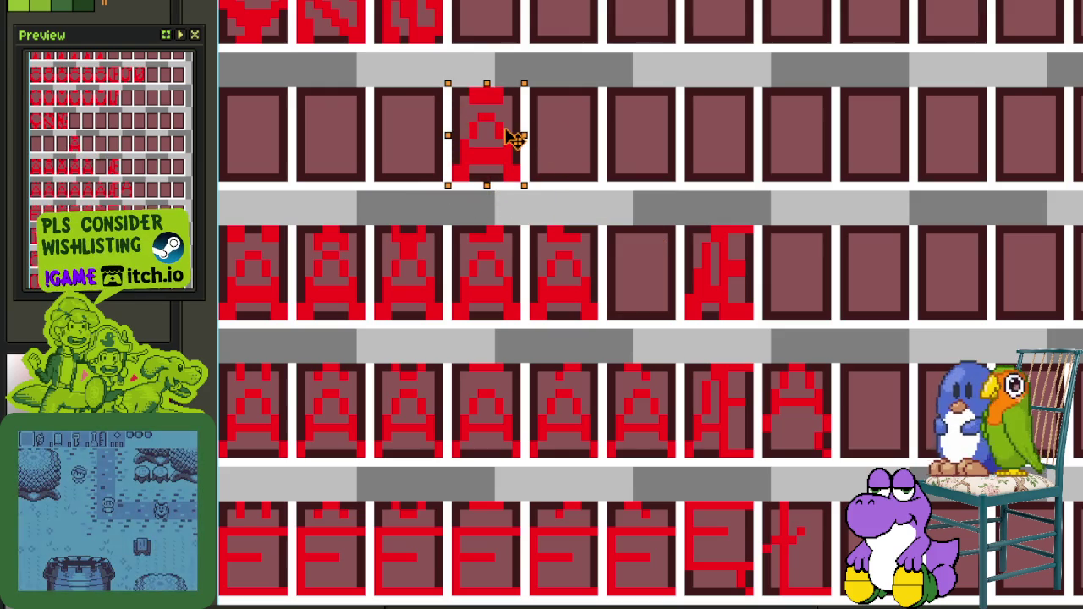
# Shift two accented A glyphs one cell to the right
pyautogui.click(491, 296)
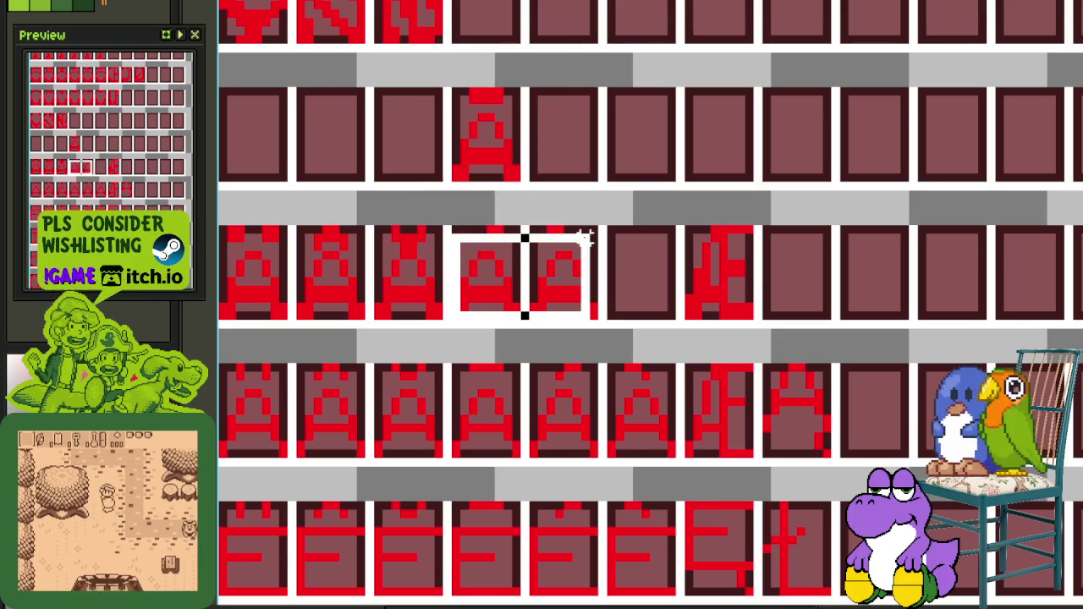
pyautogui.moveTo(450, 325); pyautogui.dragTo(603, 224)
pyautogui.moveTo(559, 295)
pyautogui.mouseDown()
pyautogui.moveTo(608, 275)
pyautogui.moveTo(635, 288)
pyautogui.mouseUp()
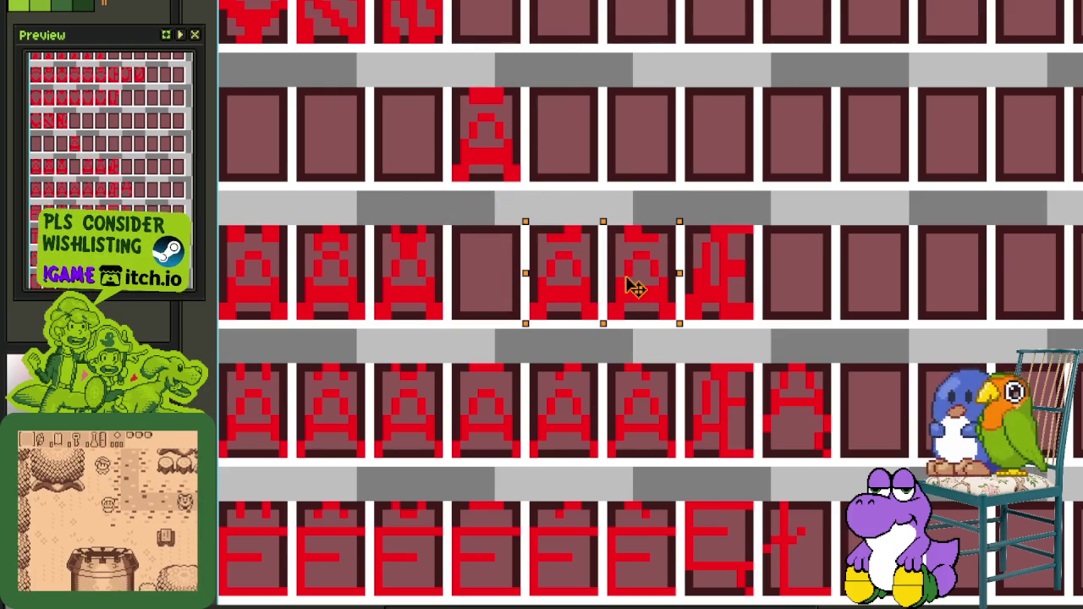
pyautogui.click(585, 167)
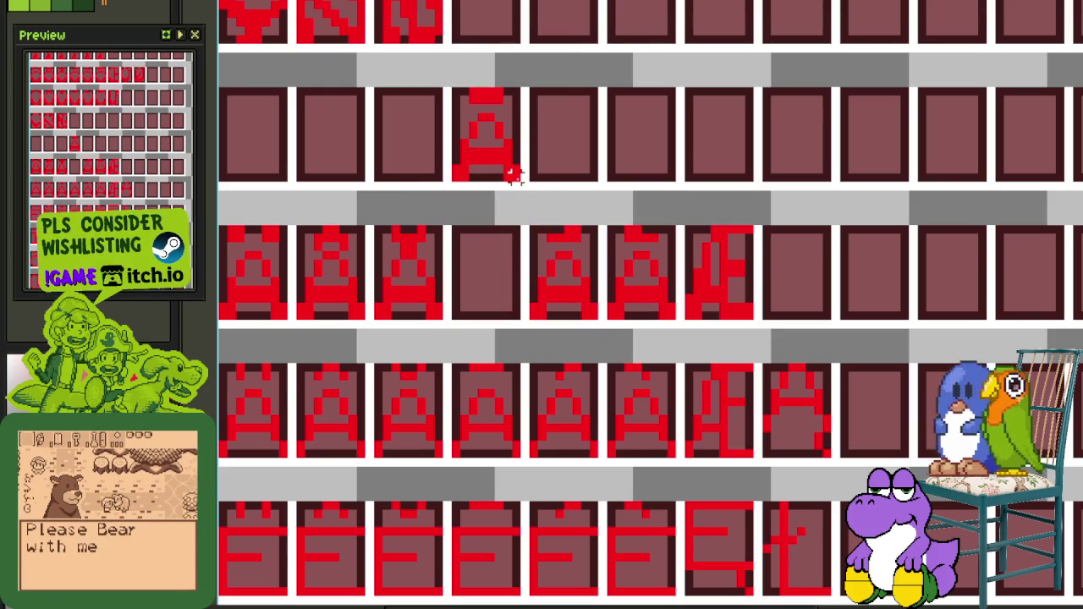
# Move the glyph from the upper row down to the end of the accented A row
pyautogui.moveTo(513, 175); pyautogui.dragTo(452, 90)
pyautogui.moveTo(484, 136)
pyautogui.mouseDown()
pyautogui.moveTo(500, 260)
pyautogui.moveTo(491, 270)
pyautogui.moveTo(804, 278)
pyautogui.mouseUp()
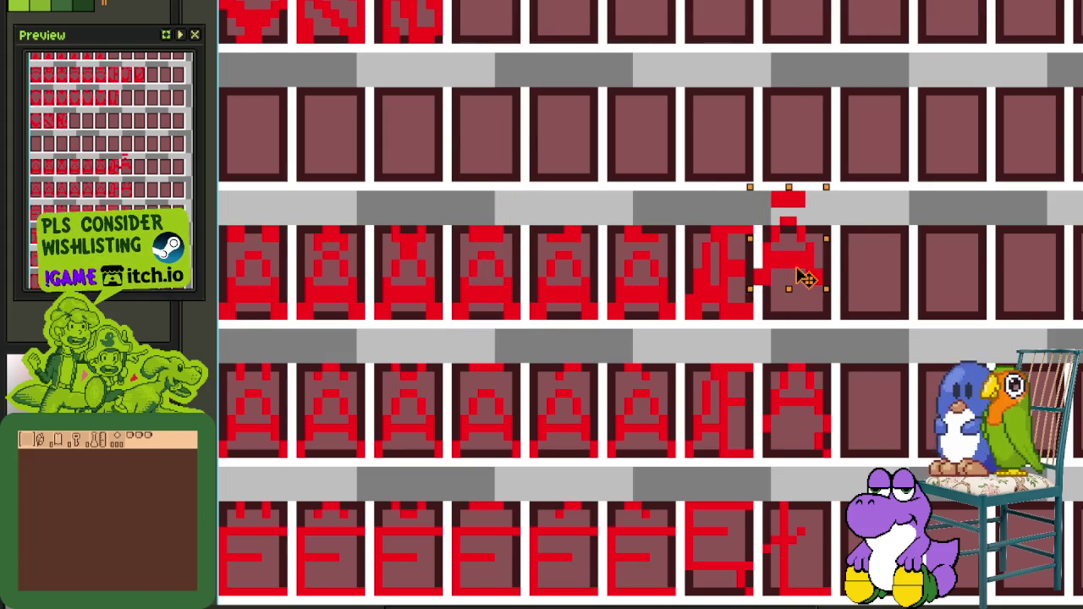
pyautogui.scroll(2, 813, 212)
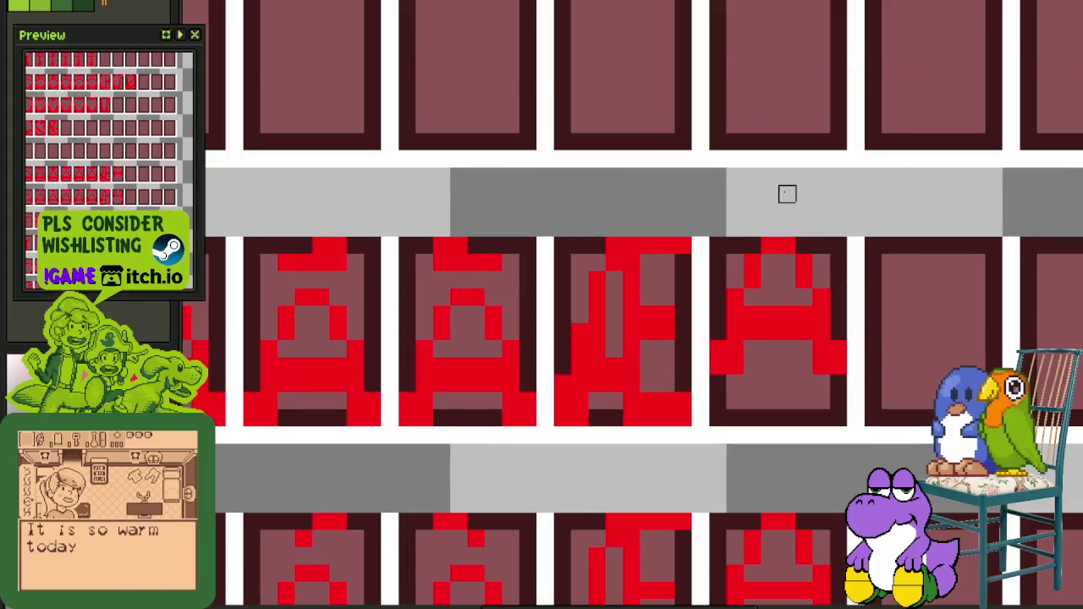
pyautogui.scroll(-2, 789, 254)
pyautogui.scroll(2, 761, 338)
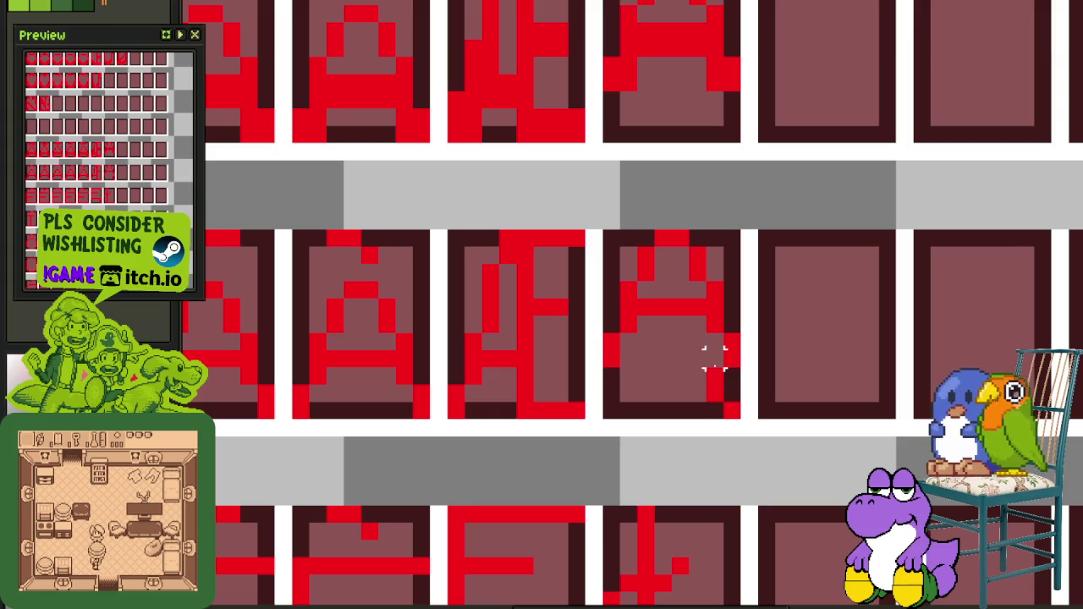
pyautogui.moveTo(702, 260); pyautogui.dragTo(746, 338)
pyautogui.click(457, 309)
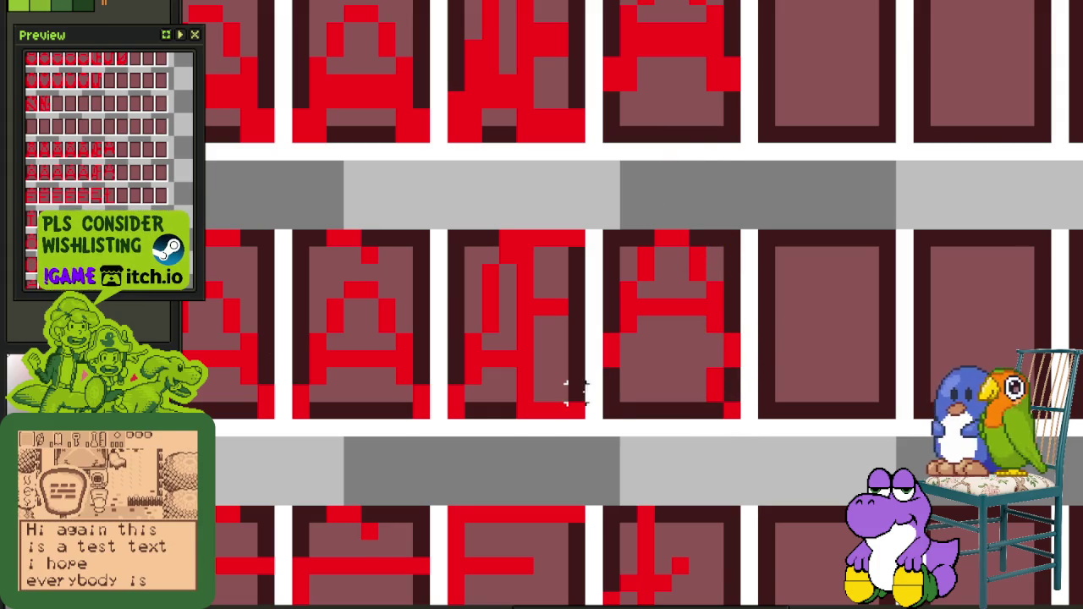
# Clear pixels at the glyph's lower right and shift a block of its pixels upward
pyautogui.scroll(1, 695, 382)
pyautogui.click(767, 436)
pyautogui.moveTo(721, 398); pyautogui.dragTo(785, 336)
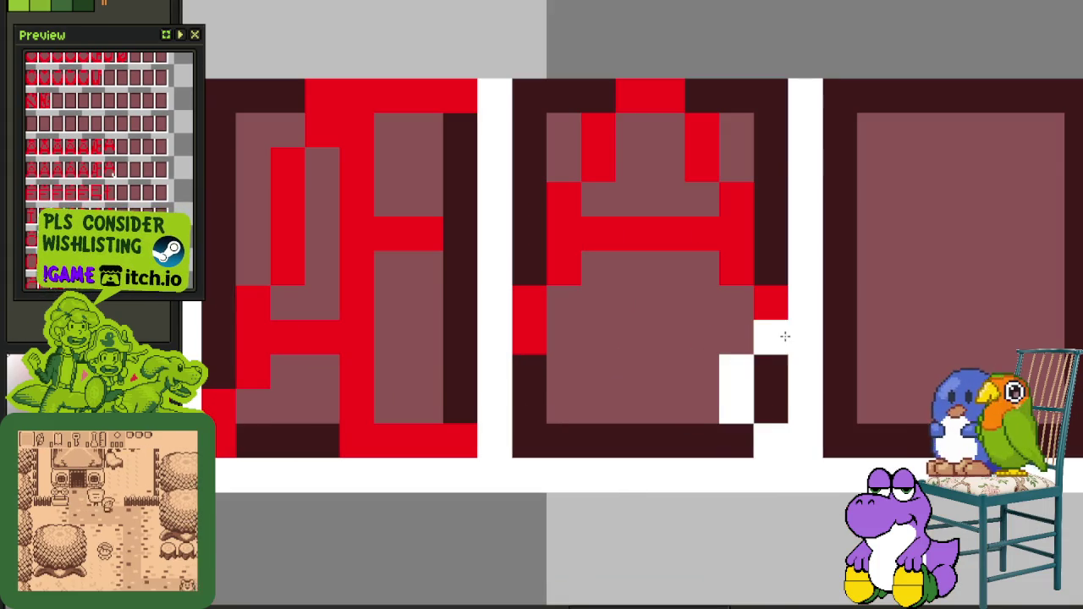
pyautogui.scroll(-2, 785, 336)
pyautogui.scroll(1, 799, 311)
pyautogui.moveTo(728, 304); pyautogui.dragTo(783, 403)
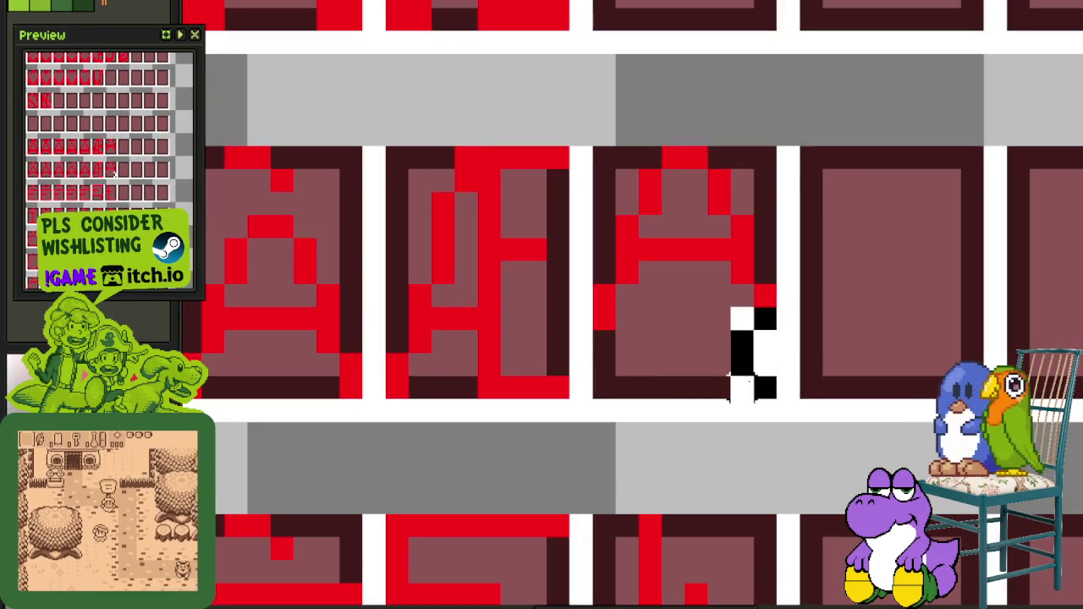
pyautogui.moveTo(757, 339)
pyautogui.mouseDown()
pyautogui.moveTo(724, 78)
pyautogui.moveTo(731, 345)
pyautogui.mouseUp()
pyautogui.click(811, 292)
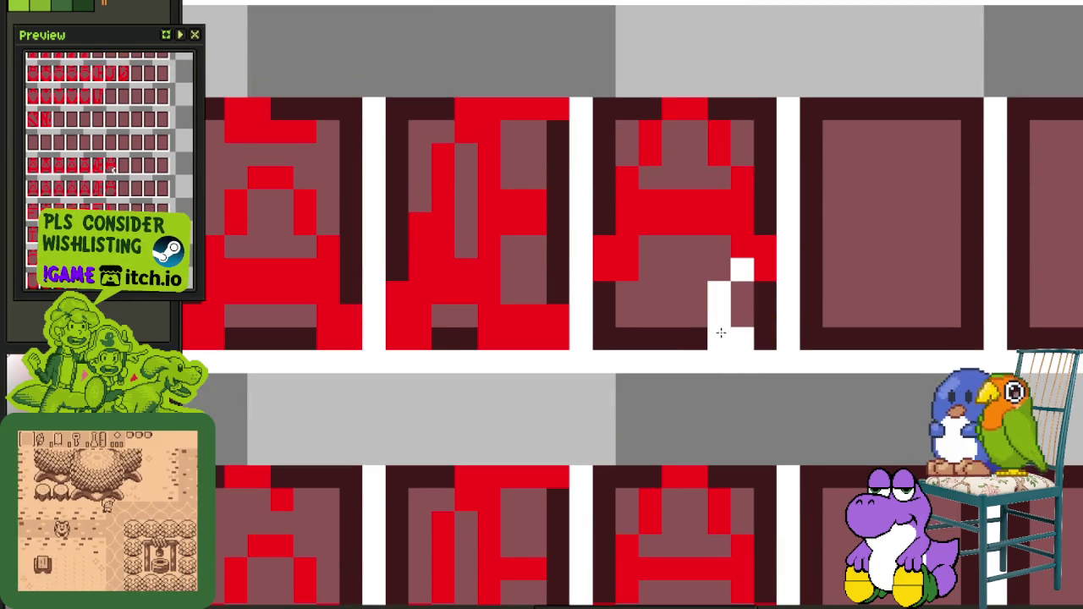
# Paint a few white and red touch-up pixels on the glyph, then undo the recent edits
pyautogui.click(696, 314)
pyautogui.click(695, 293)
pyautogui.scroll(-3, 740, 279)
pyautogui.scroll(3, 737, 282)
pyautogui.click(732, 327)
pyautogui.hotkey('ctrl', 'z')
pyautogui.hotkey('ctrl', 'z')
pyautogui.hotkey('ctrl', 'z')
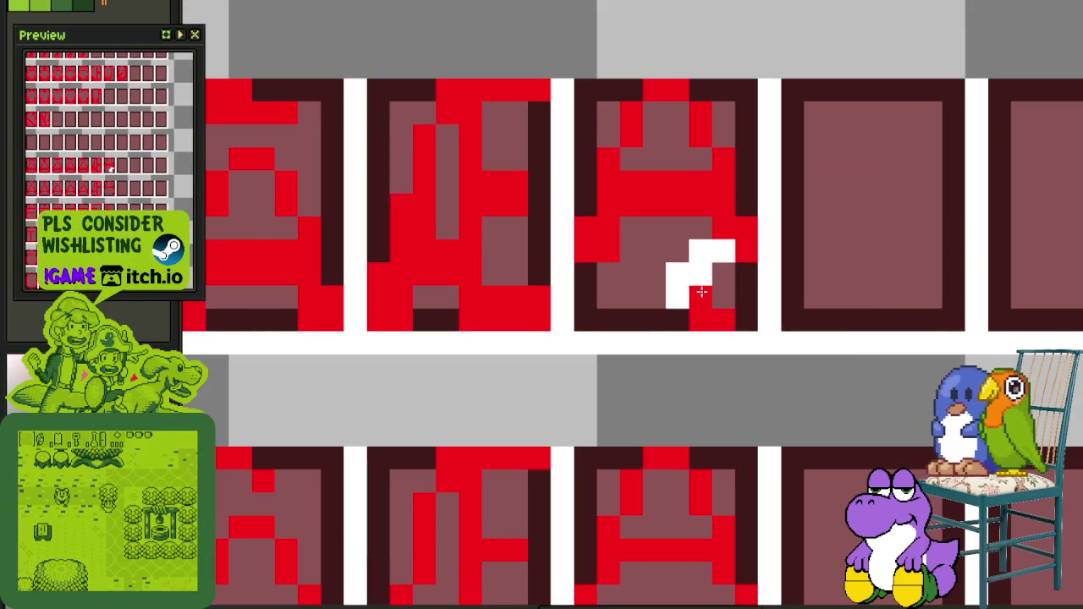
pyautogui.hotkey('ctrl', 'z')
pyautogui.scroll(-3, 735, 220)
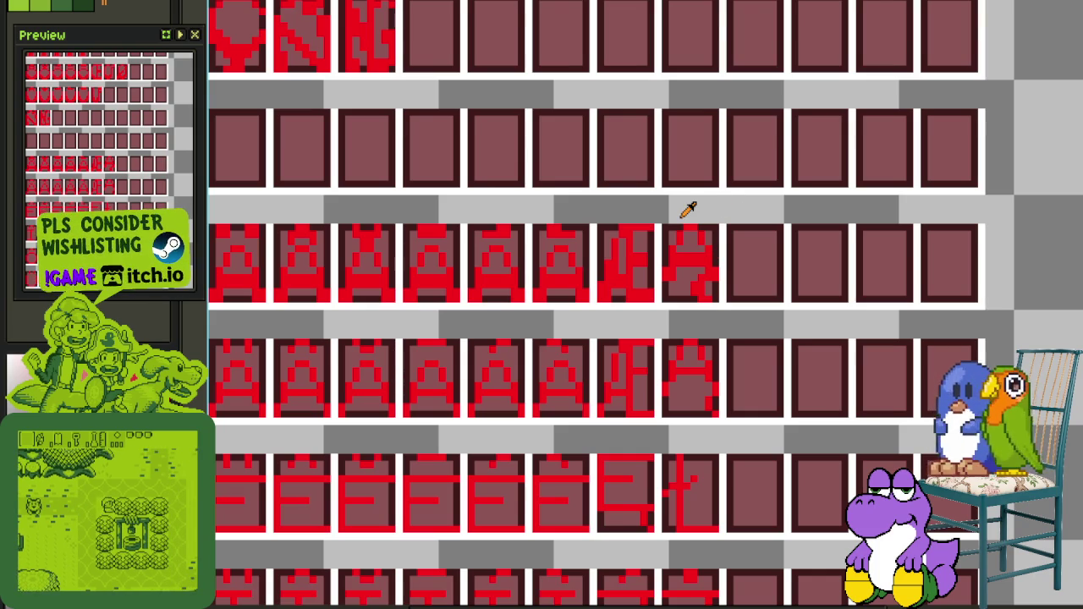
# Merge the special-characters layer down into Capital Letters Special 2 Dyslexic
pyautogui.scroll(-3, 688, 209)
pyautogui.press('Tab')
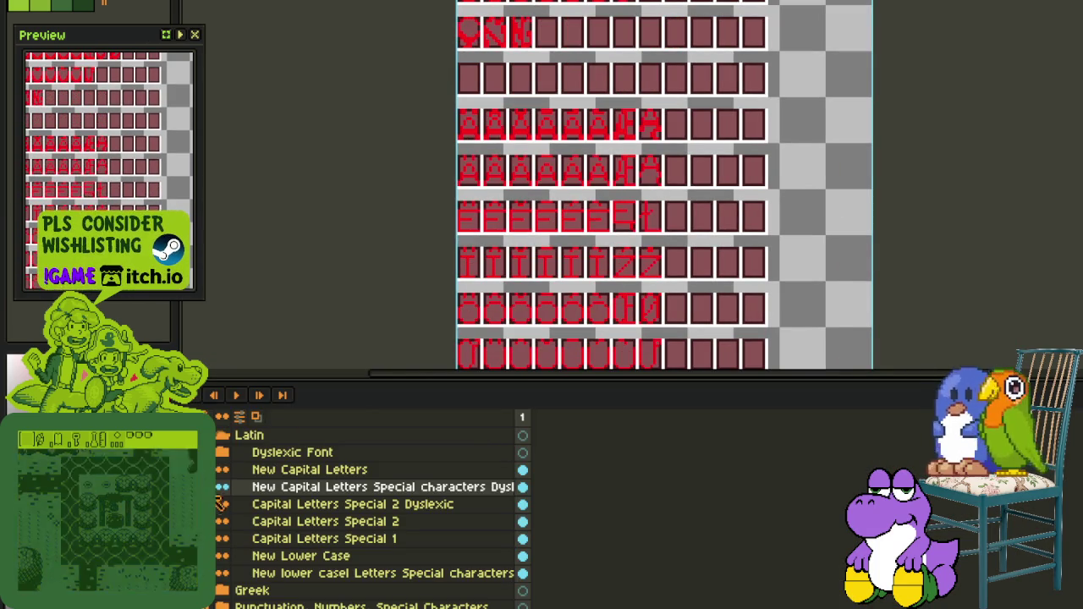
pyautogui.rightClick(266, 489)
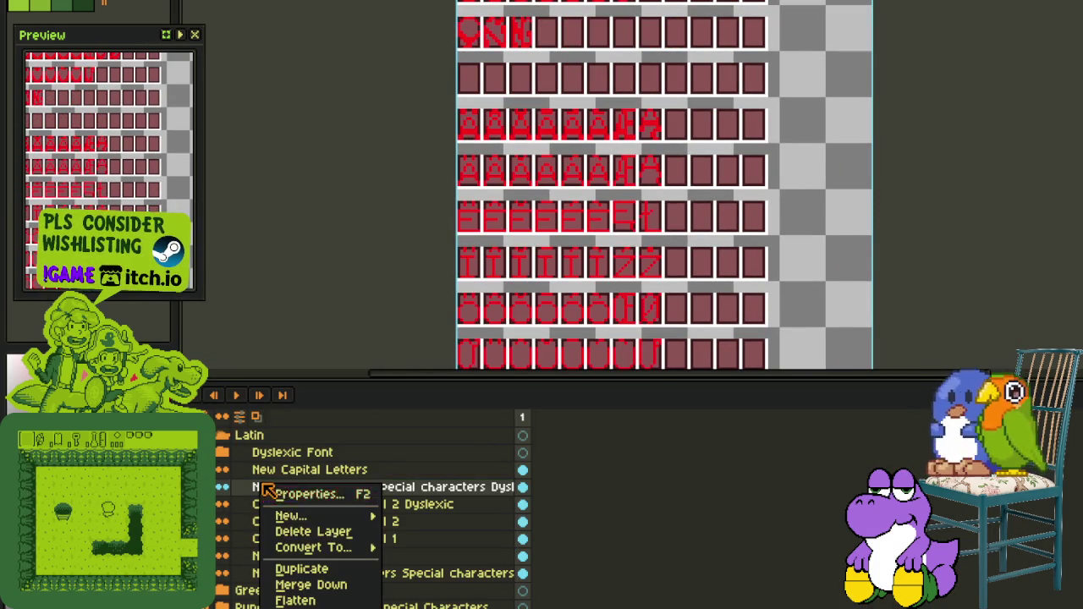
pyautogui.click(311, 585)
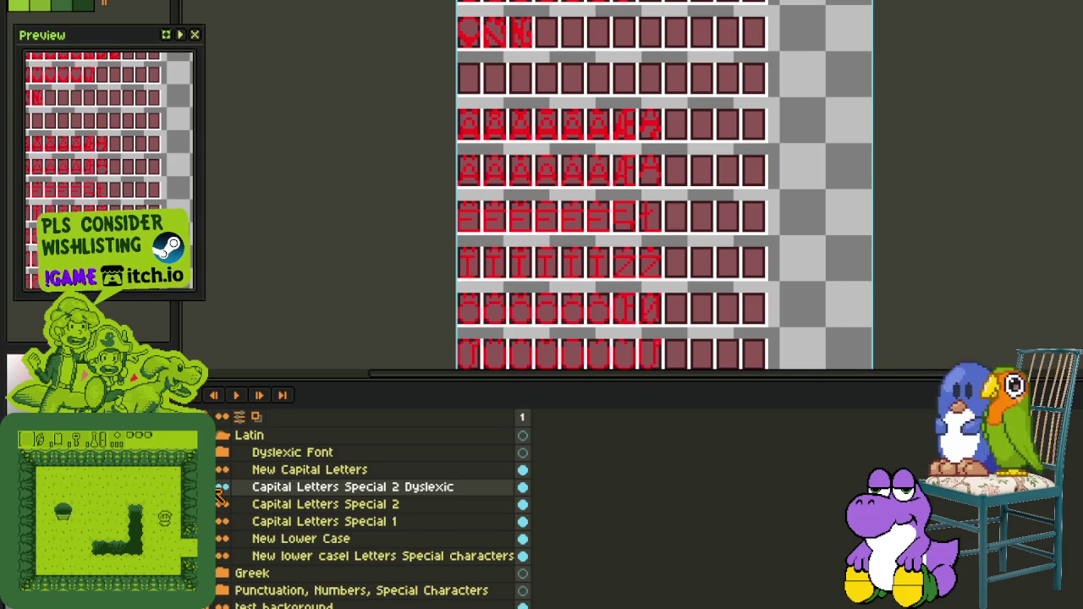
pyautogui.press('Tab')
# Select the row of six red accented E glyphs
pyautogui.scroll(3, 666, 244)
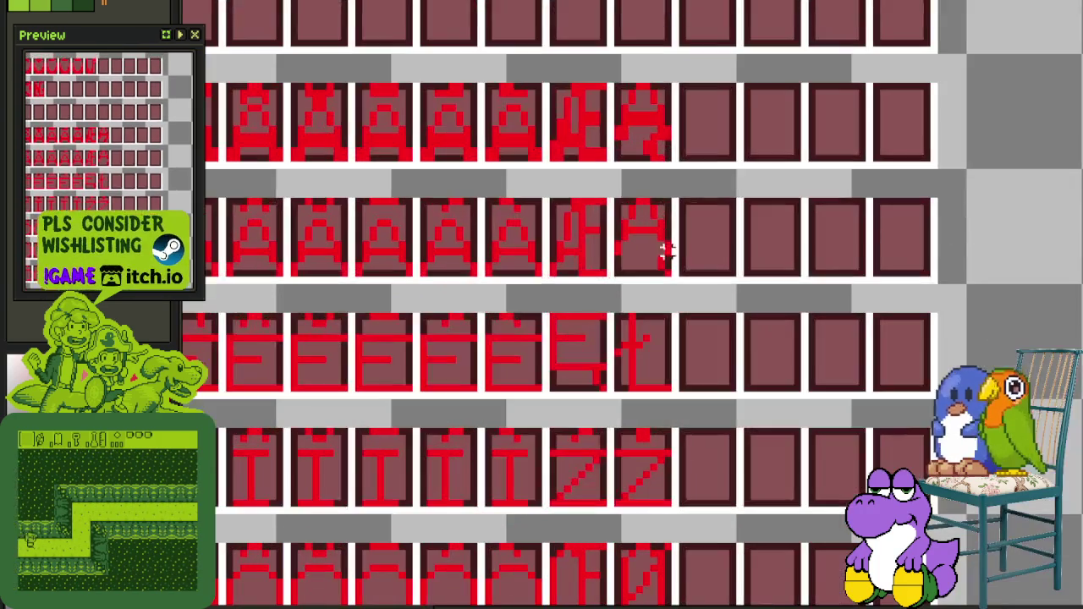
pyautogui.moveTo(666, 271); pyautogui.dragTo(187, 195)
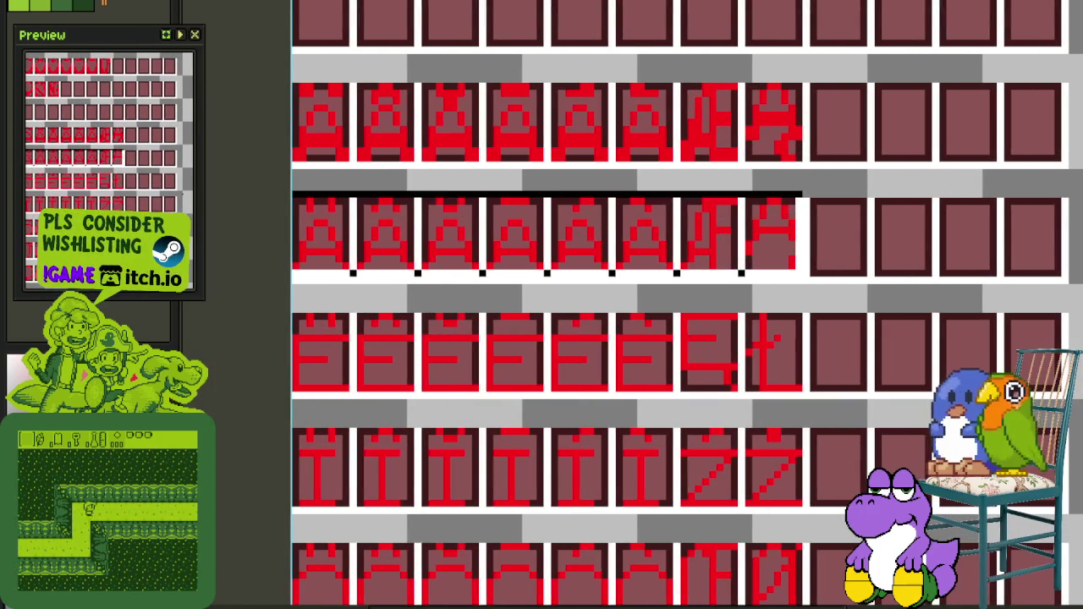
pyautogui.scroll(-3, 424, 203)
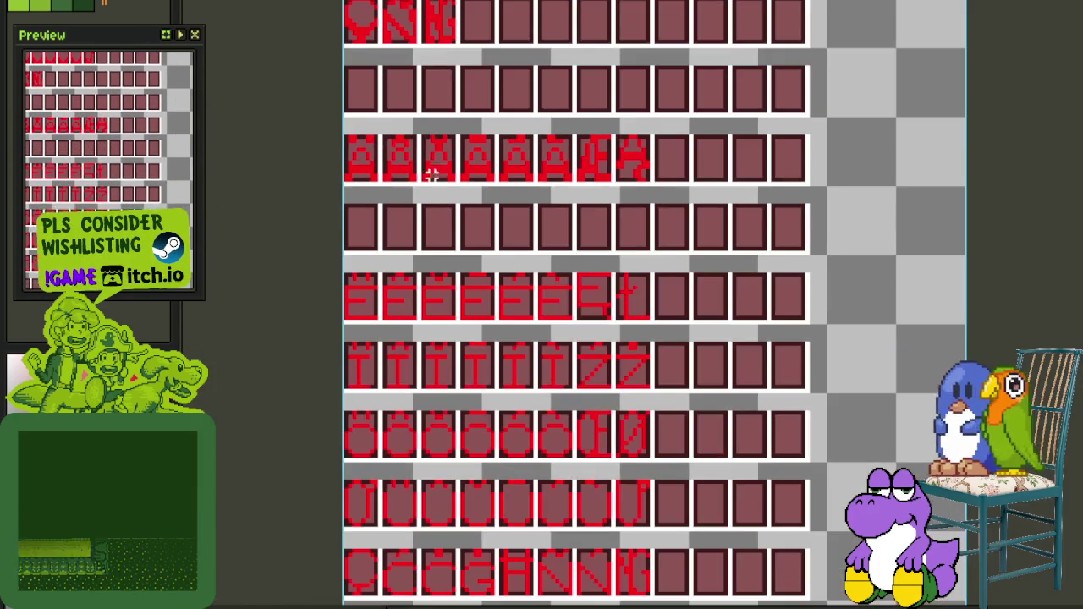
pyautogui.moveTo(412, 101)
pyautogui.mouseDown()
pyautogui.moveTo(505, 356)
pyautogui.moveTo(508, 482)
pyautogui.mouseUp()
pyautogui.scroll(2, 627, 288)
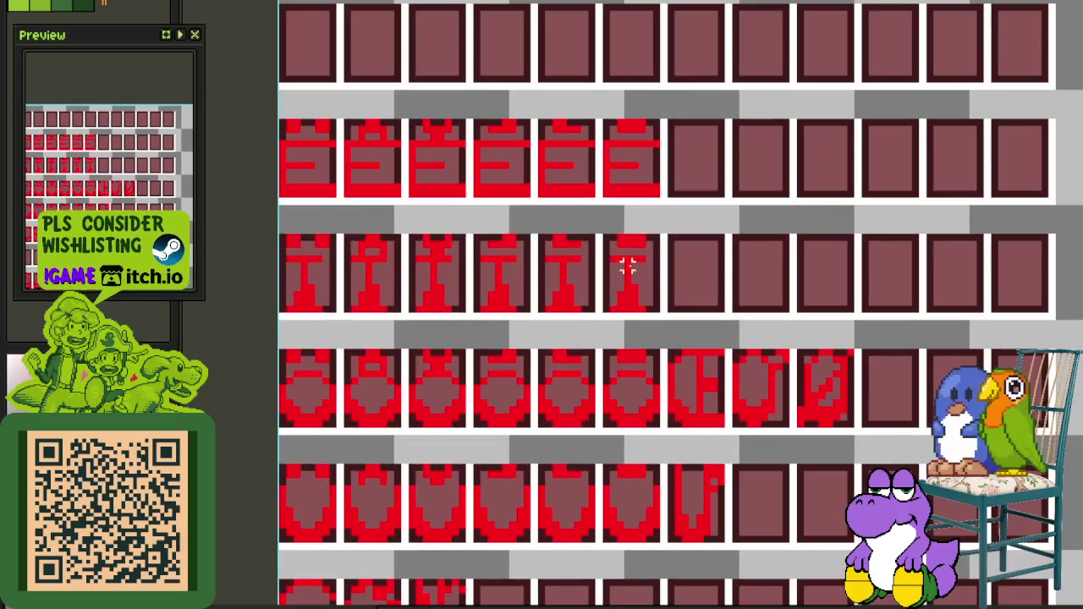
pyautogui.moveTo(657, 195); pyautogui.dragTo(261, 136)
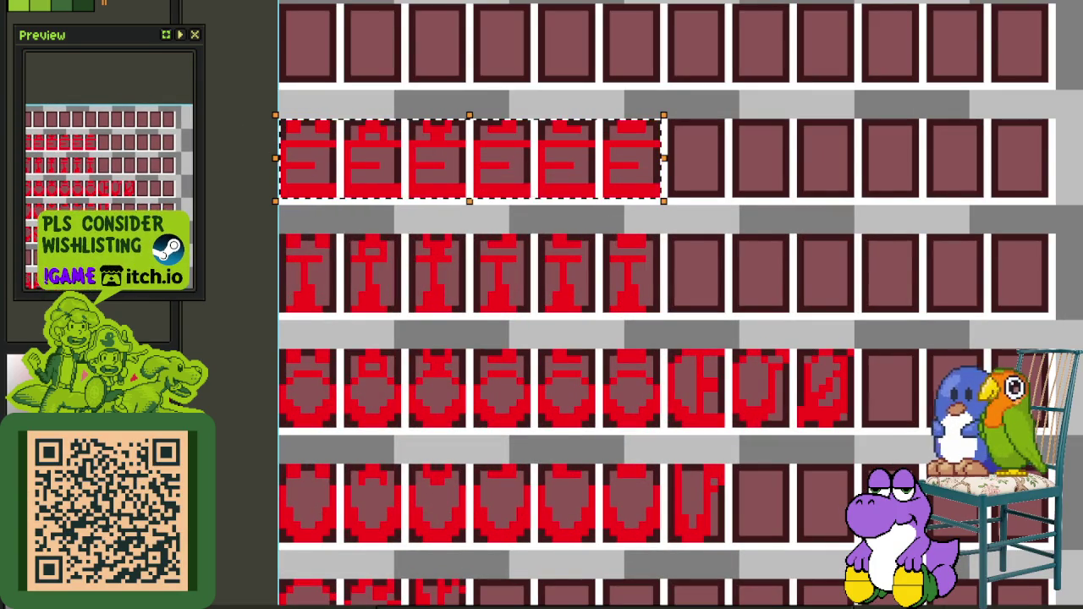
# Move the accented E glyph row down under the A row, nudged one pixel right
pyautogui.scroll(-1, 434, 175)
pyautogui.scroll(-2, 434, 175)
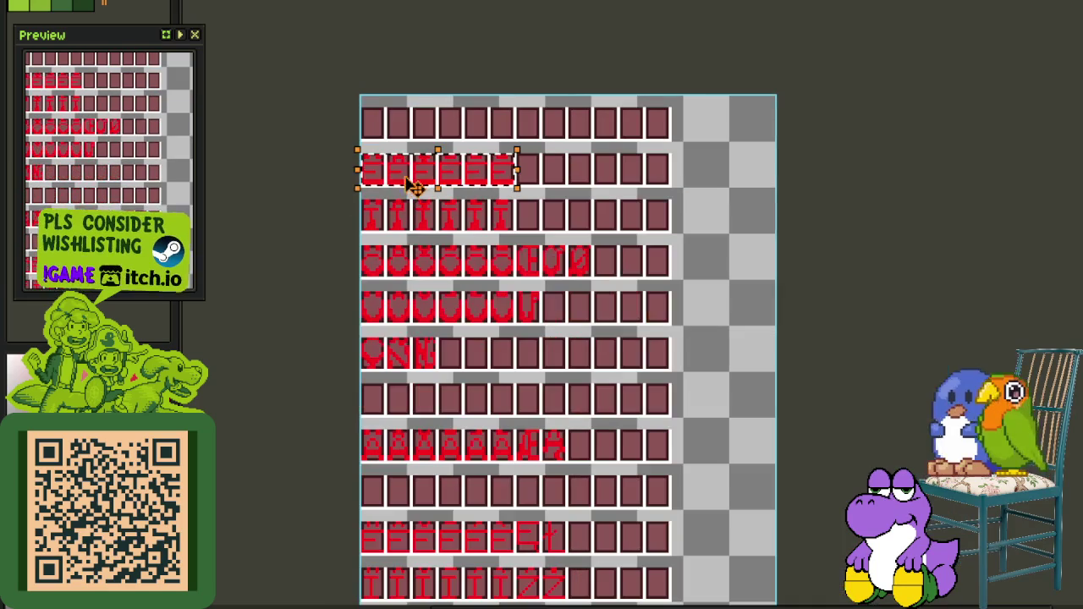
pyautogui.moveTo(416, 176)
pyautogui.mouseDown()
pyautogui.moveTo(423, 495)
pyautogui.moveTo(413, 398)
pyautogui.moveTo(413, 445)
pyautogui.mouseUp()
pyautogui.scroll(2, 413, 397)
pyautogui.press('Right')
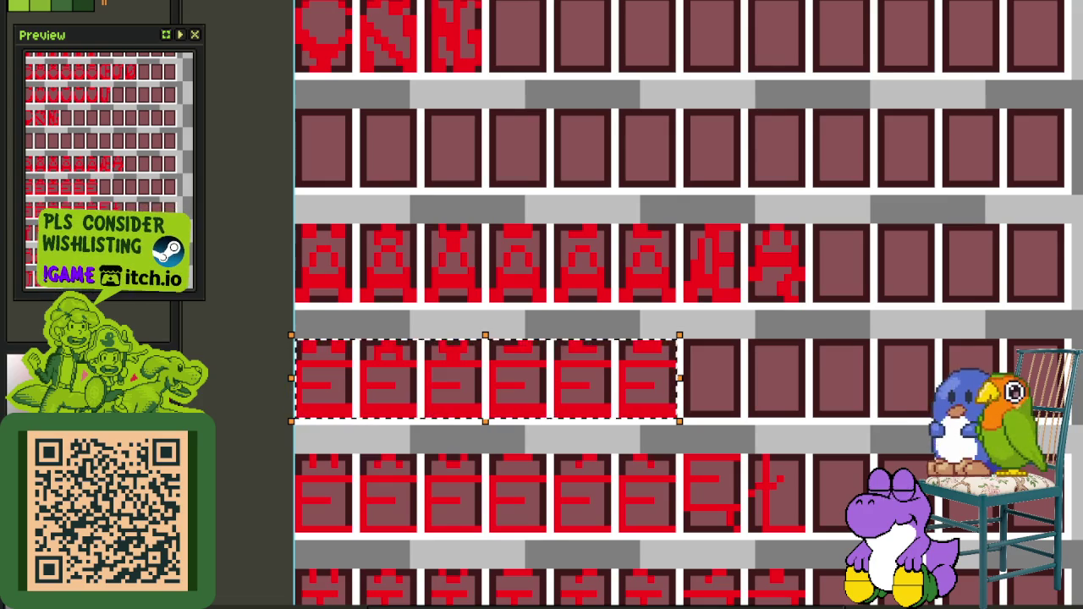
pyautogui.hotkey('ctrl', 'd')
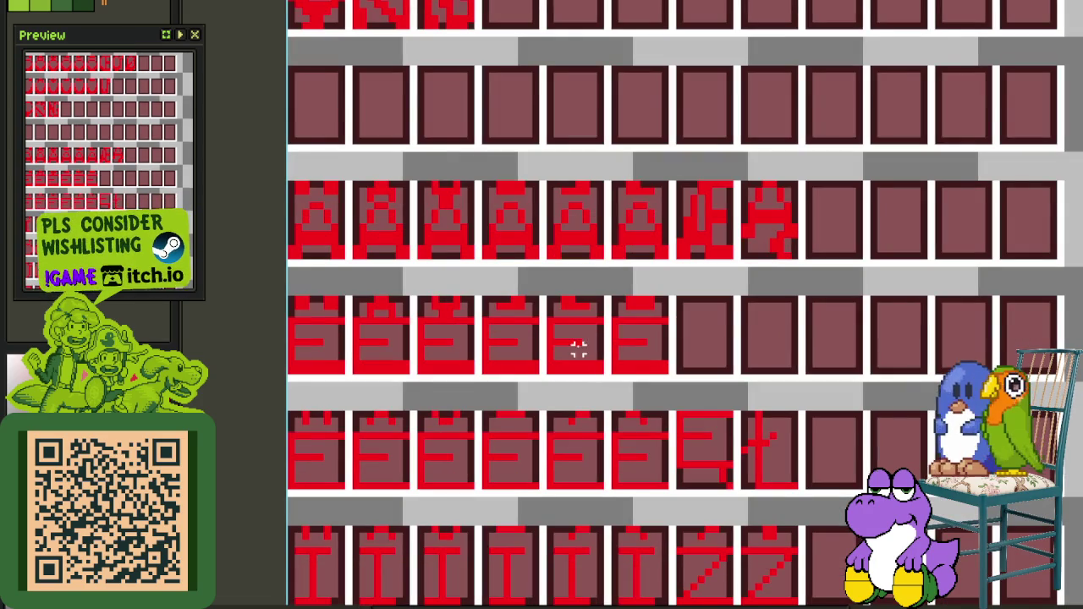
# Rearrange the E glyphs within their row so each sits in its own cell
pyautogui.moveTo(479, 377); pyautogui.dragTo(607, 295)
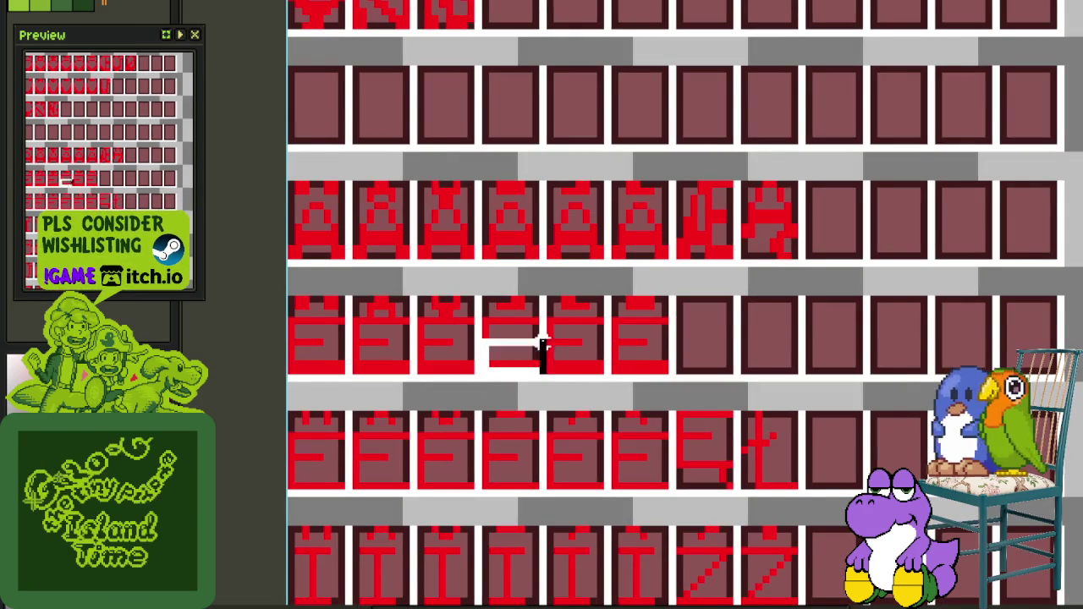
pyautogui.moveTo(552, 360); pyautogui.dragTo(747, 359)
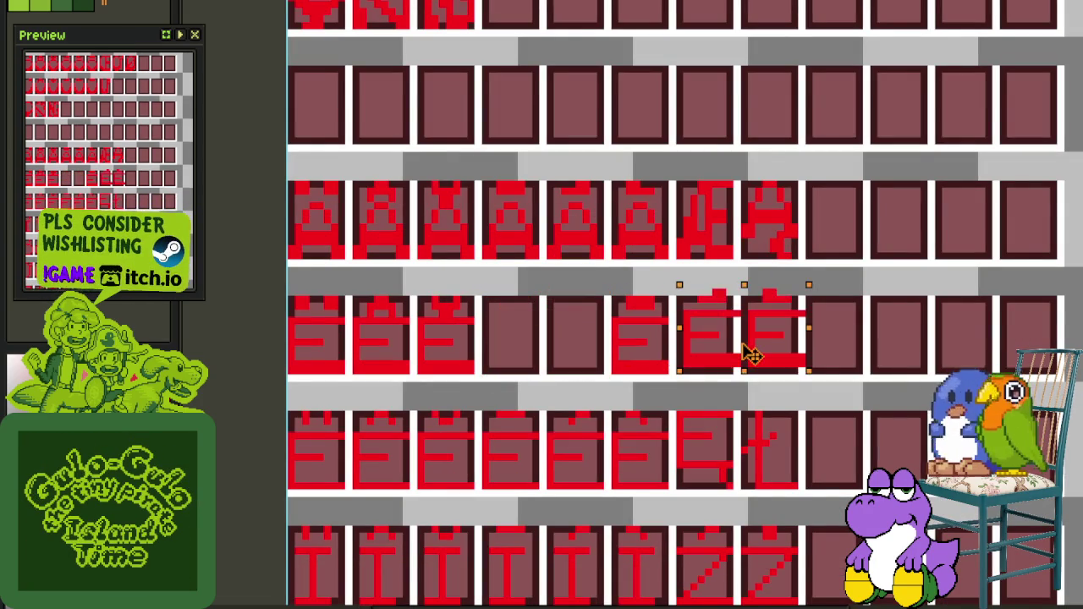
pyautogui.click(831, 314)
pyautogui.scroll(1, 635, 367)
pyautogui.moveTo(609, 372); pyautogui.dragTo(834, 279)
pyautogui.moveTo(684, 331); pyautogui.dragTo(535, 334)
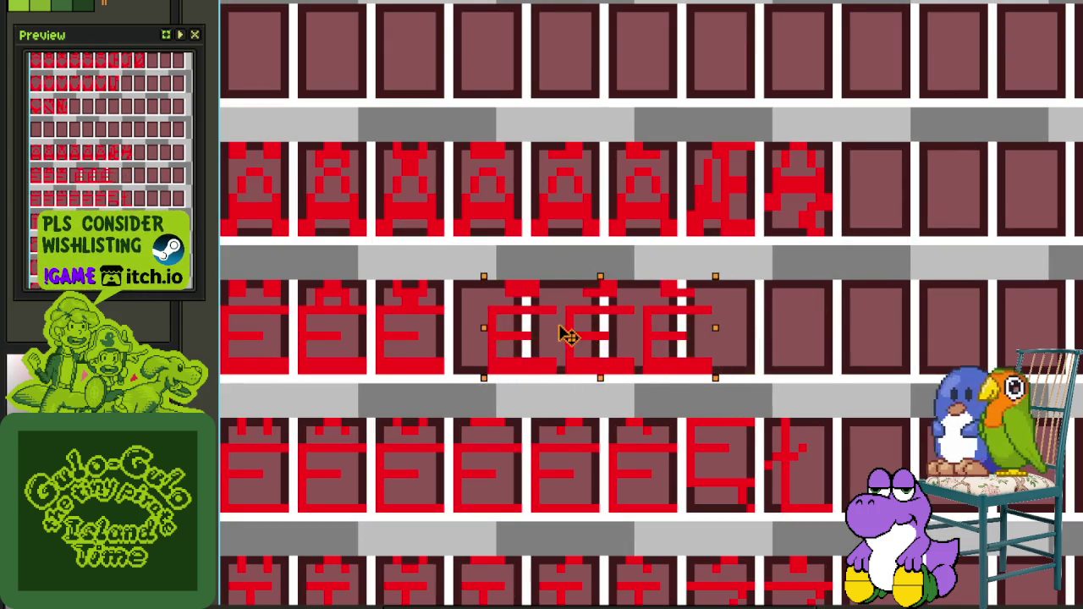
pyautogui.click(802, 311)
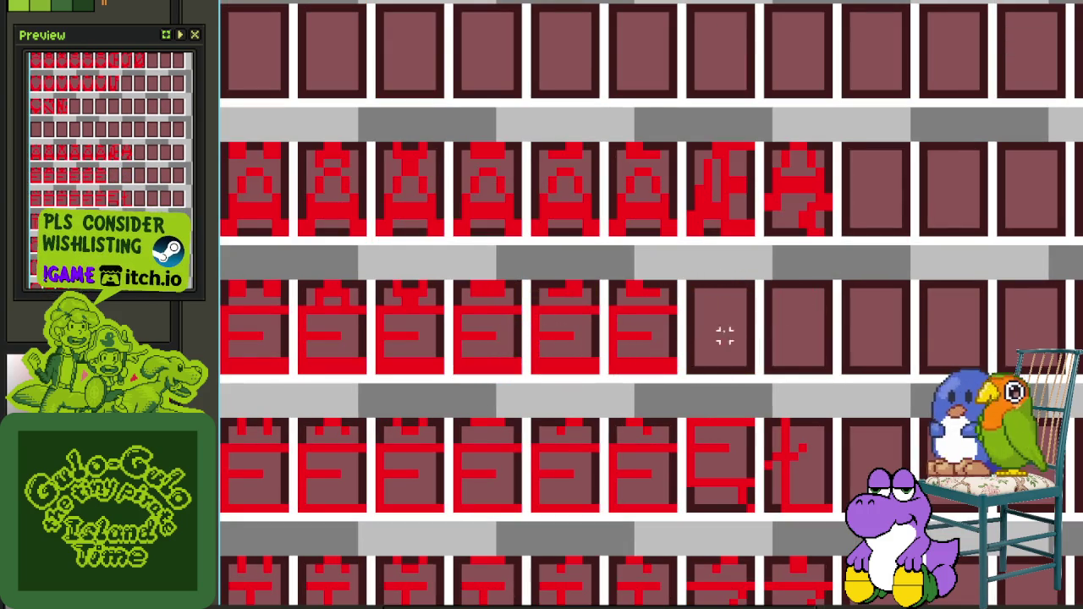
pyautogui.scroll(1, 603, 312)
pyautogui.moveTo(601, 312)
pyautogui.mouseDown()
pyautogui.moveTo(724, 434)
pyautogui.moveTo(827, 400)
pyautogui.mouseUp()
pyautogui.click(828, 400)
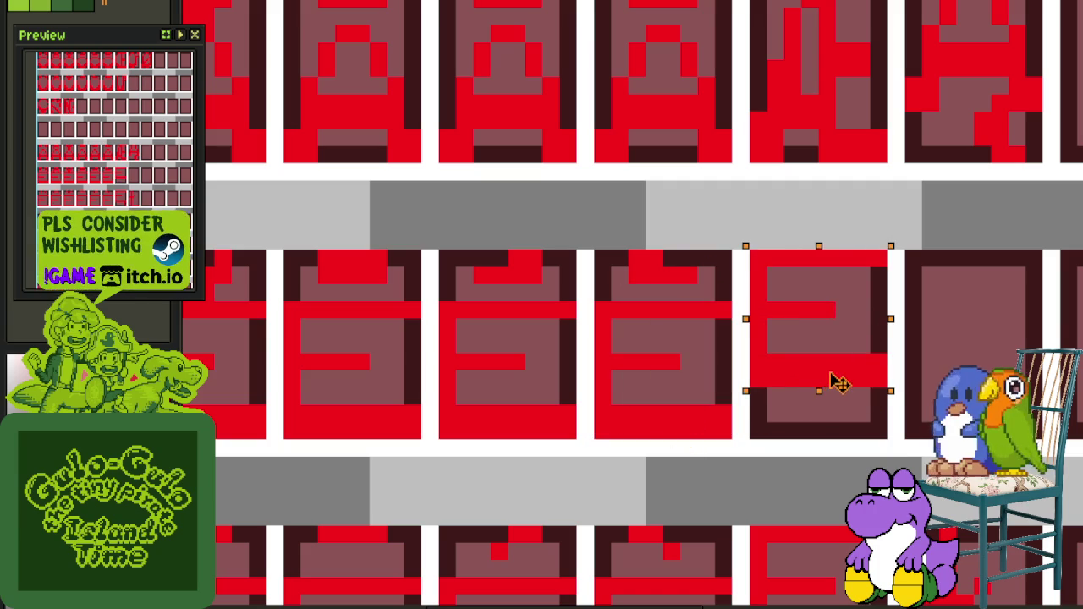
# Move the accent piece onto the new E glyph cell and save the sprite sheet
pyautogui.hscroll(2, 849, 169)
pyautogui.moveTo(822, 143); pyautogui.dragTo(965, 198)
pyautogui.hscroll(2, 951, 211)
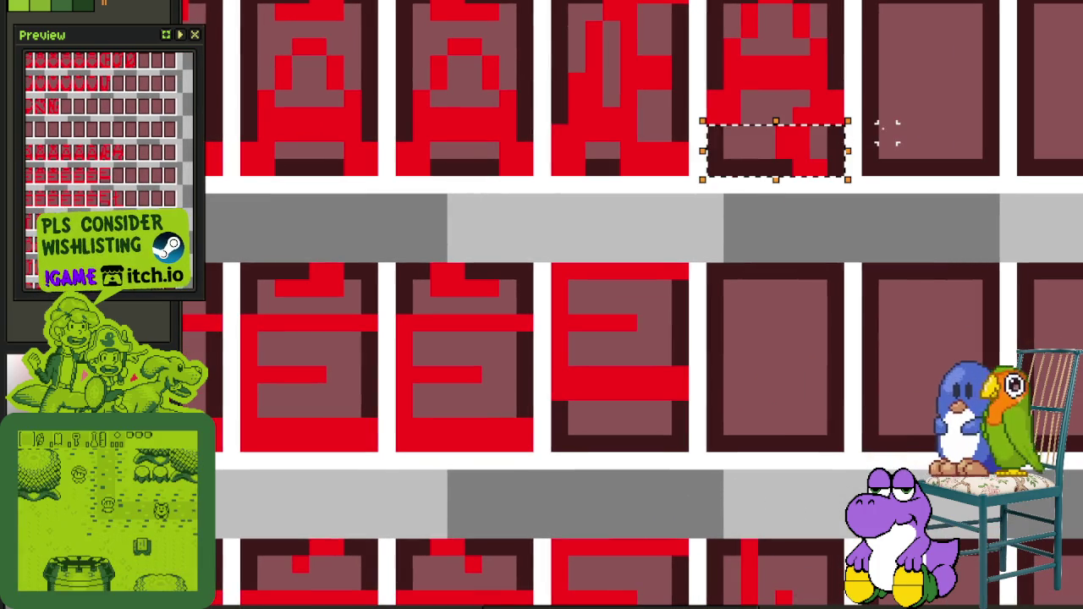
pyautogui.moveTo(829, 165)
pyautogui.mouseDown()
pyautogui.moveTo(701, 424)
pyautogui.moveTo(673, 444)
pyautogui.mouseUp()
pyautogui.hotkey('ctrl', 's')
pyautogui.scroll(-2, 748, 391)
pyautogui.scroll(1, 778, 355)
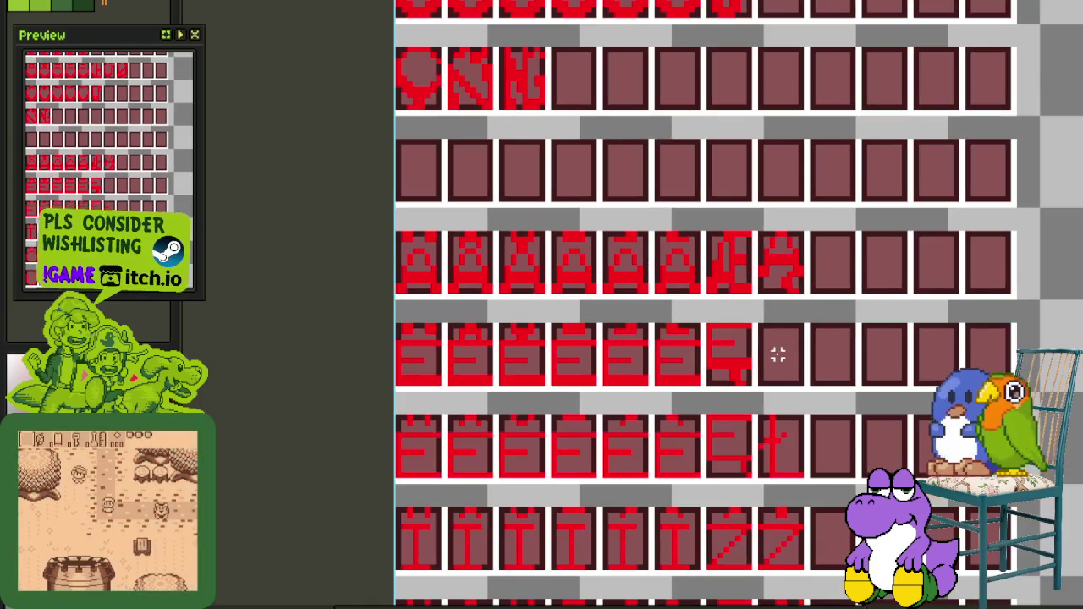
pyautogui.moveTo(811, 358); pyautogui.dragTo(788, 311)
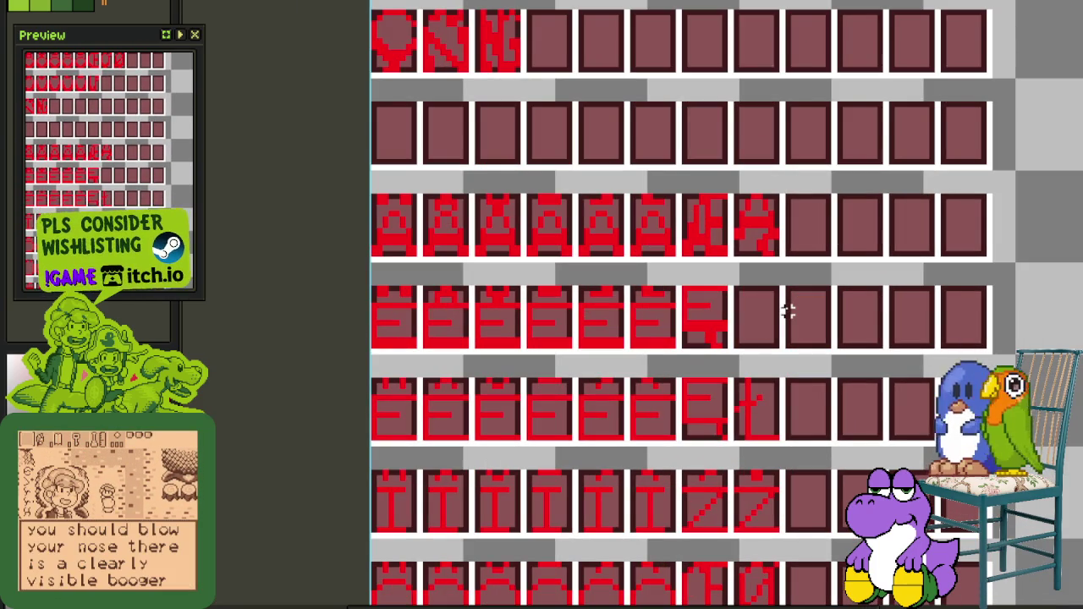
pyautogui.press('Tab')
pyautogui.hotkey('ctrl', 's')
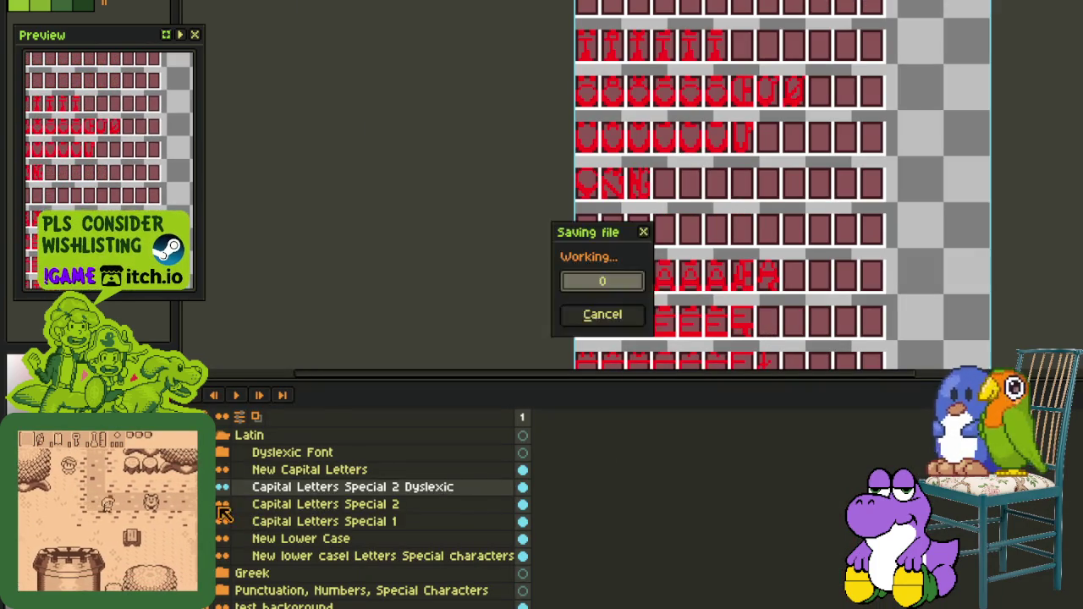
# Hide the red capitals layer, expand the Dyslexic Font group and hide the green lowercase glyphs
pyautogui.click(221, 469)
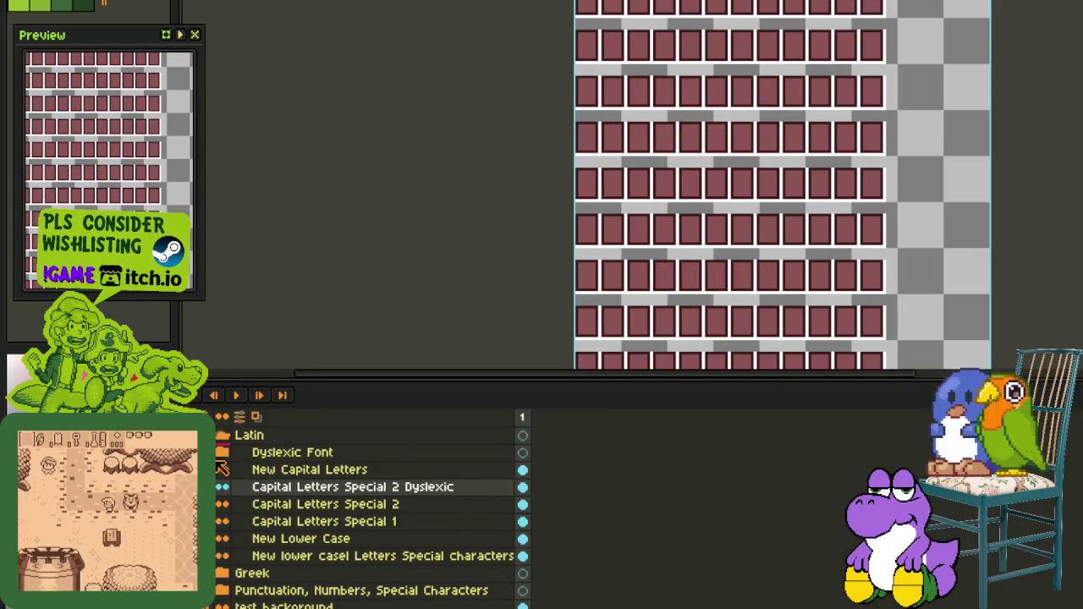
pyautogui.click(222, 452)
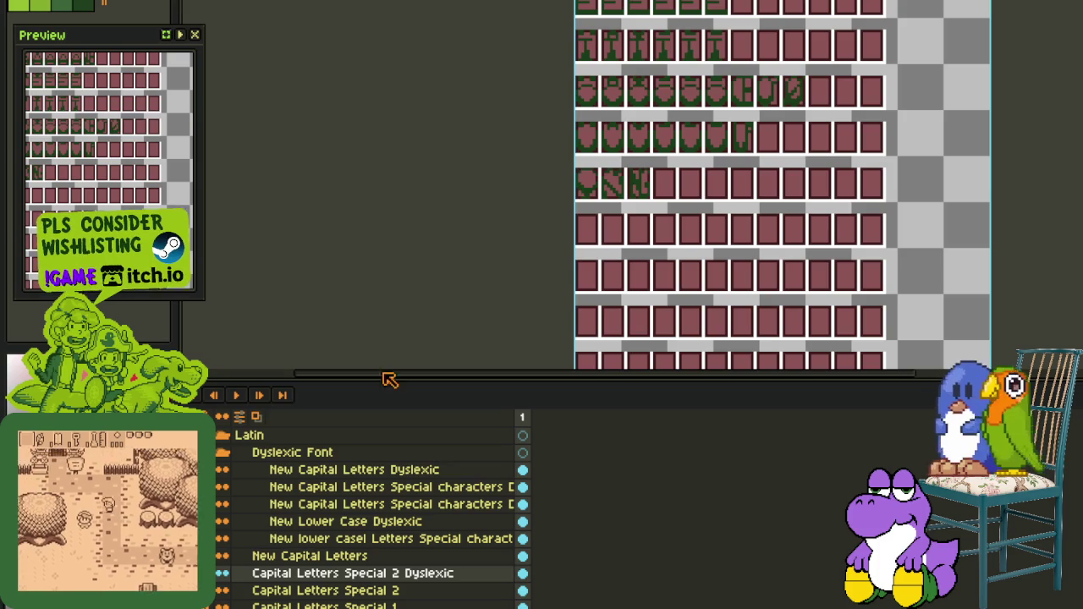
pyautogui.scroll(5, 604, 333)
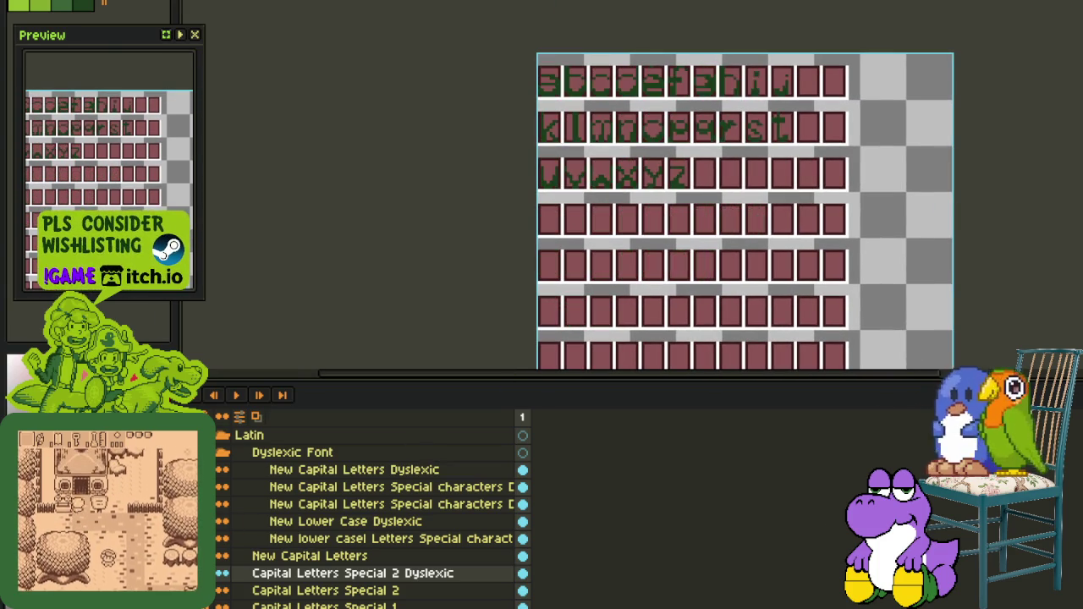
pyautogui.click(258, 539)
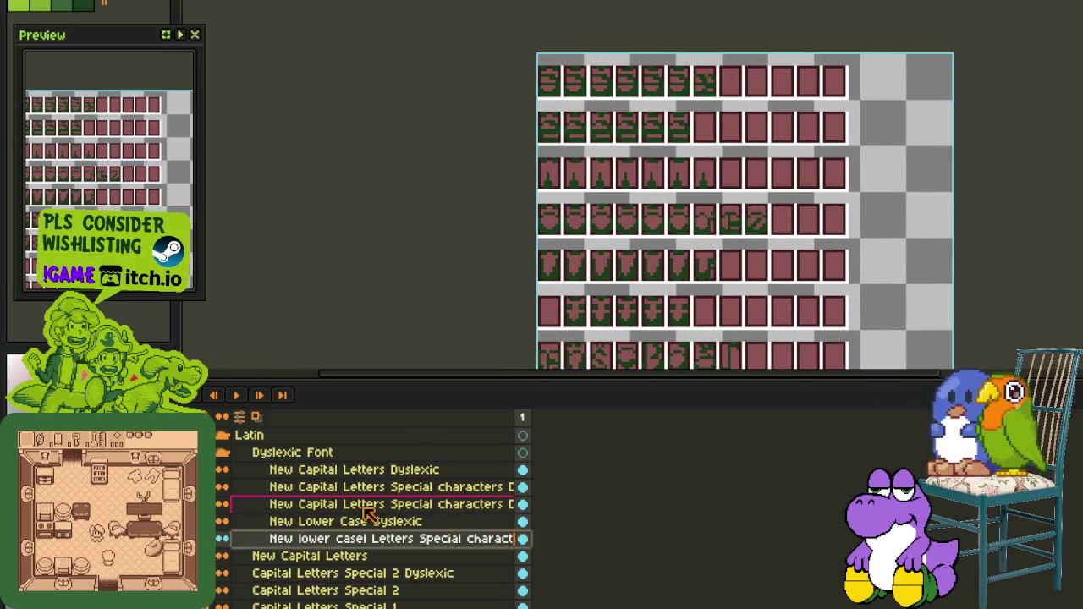
pyautogui.press('Delete')
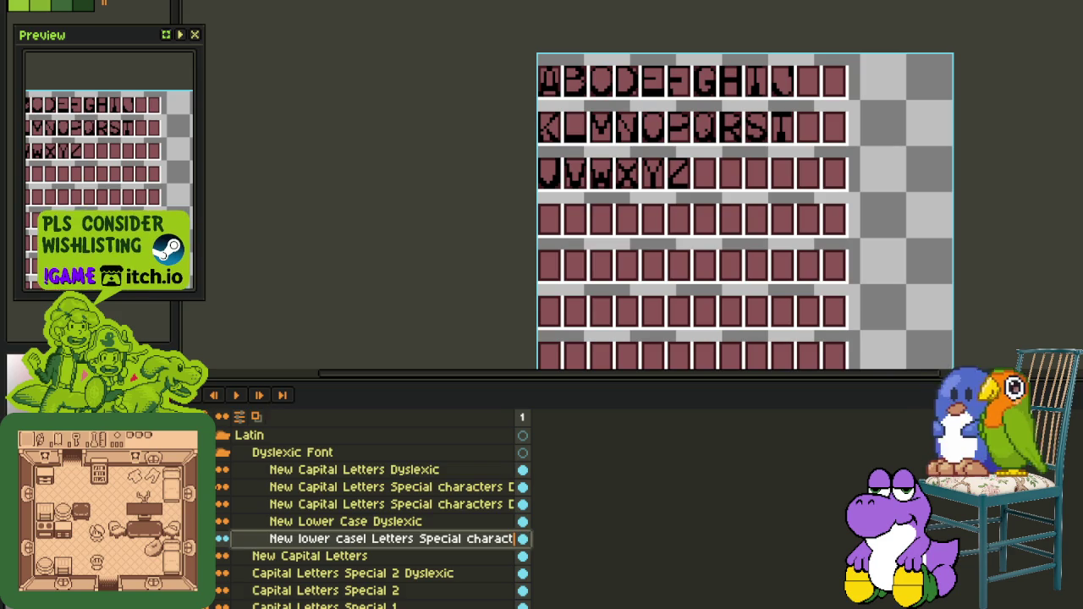
# Select the black L glyph tile on New Capital Letters Dyslexic, then collapse the Dyslexic Font group
pyautogui.click(305, 470)
pyautogui.scroll(2, 709, 201)
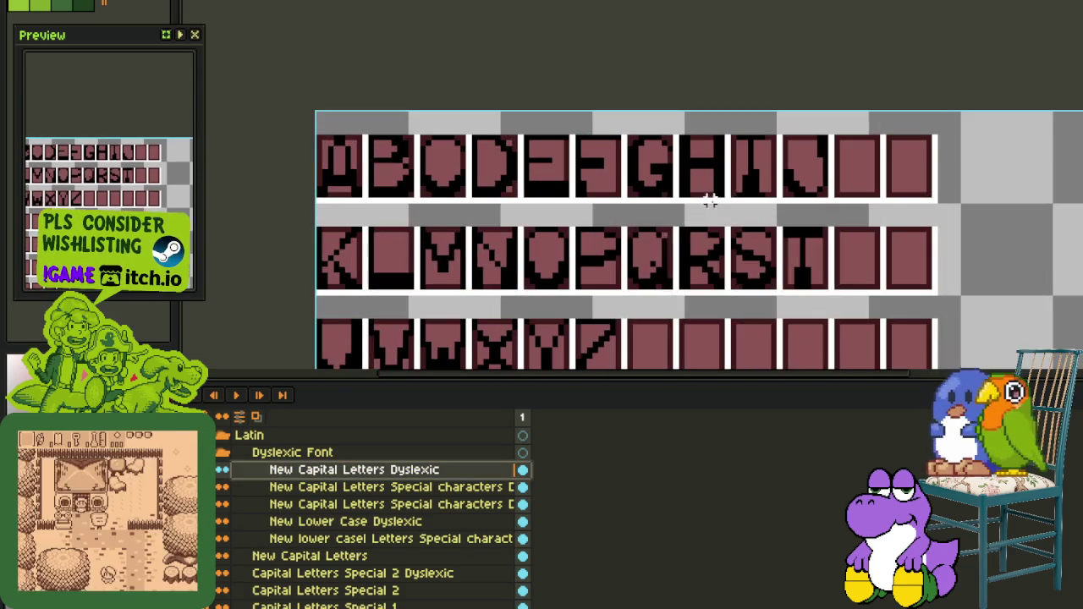
pyautogui.scroll(2, 376, 269)
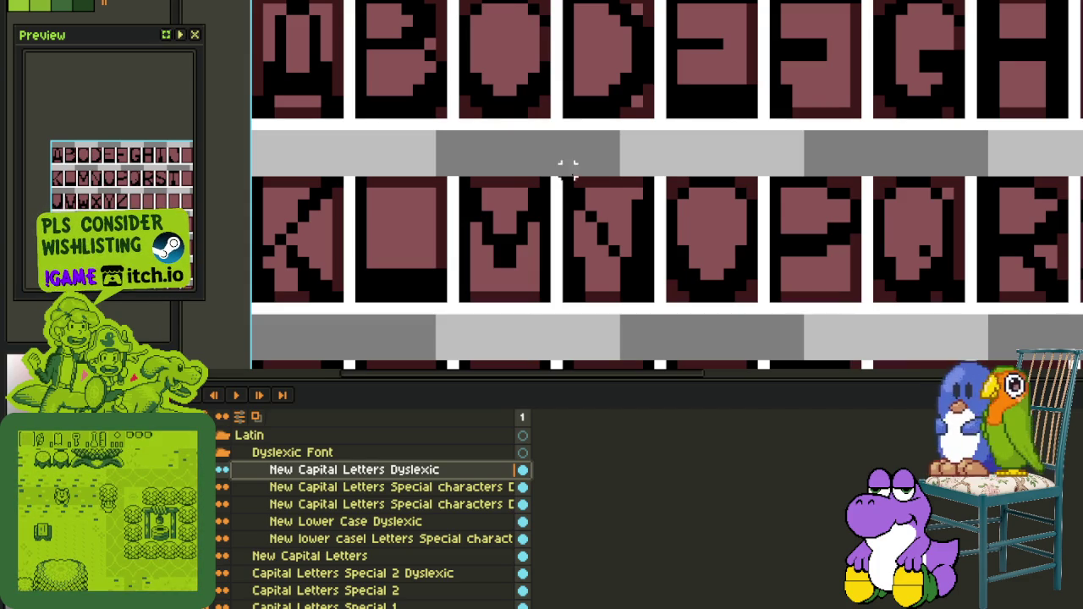
pyautogui.moveTo(440, 297); pyautogui.dragTo(353, 176)
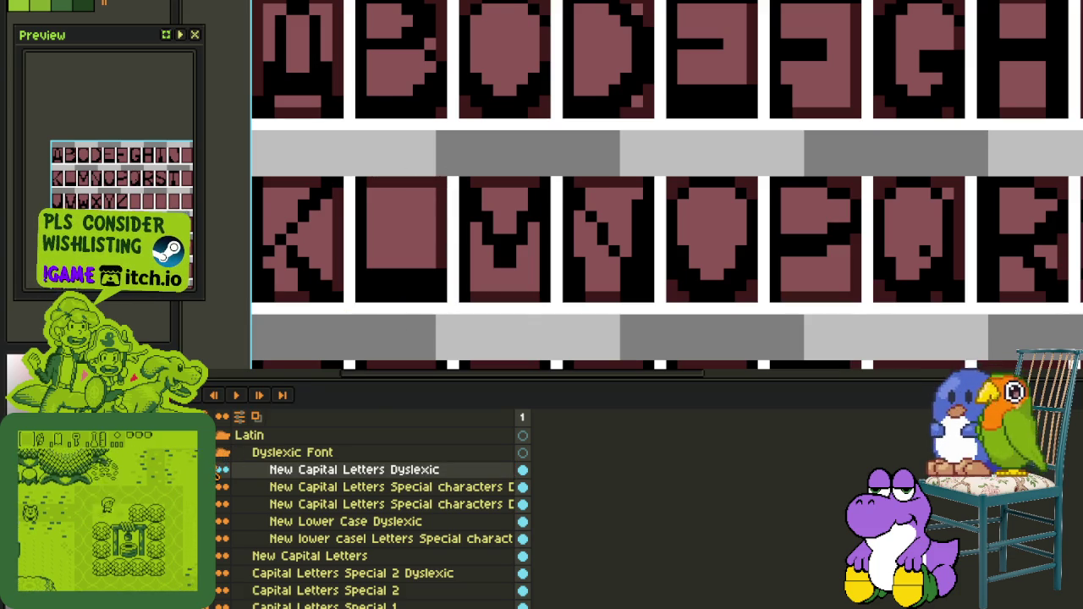
pyautogui.click(224, 454)
pyautogui.click(227, 457)
pyautogui.click(222, 461)
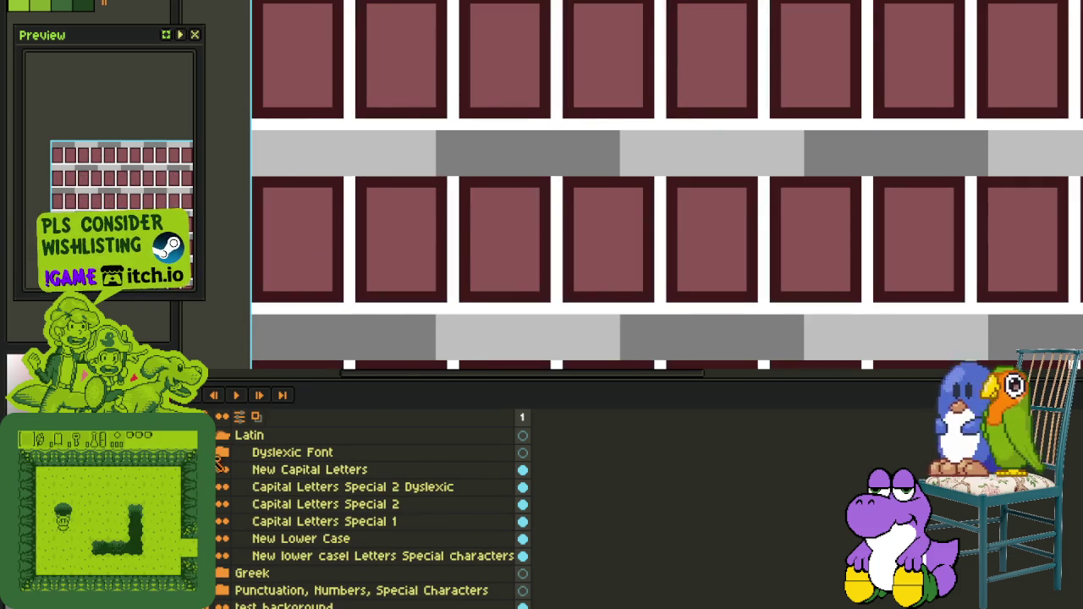
pyautogui.scroll(-4, 511, 285)
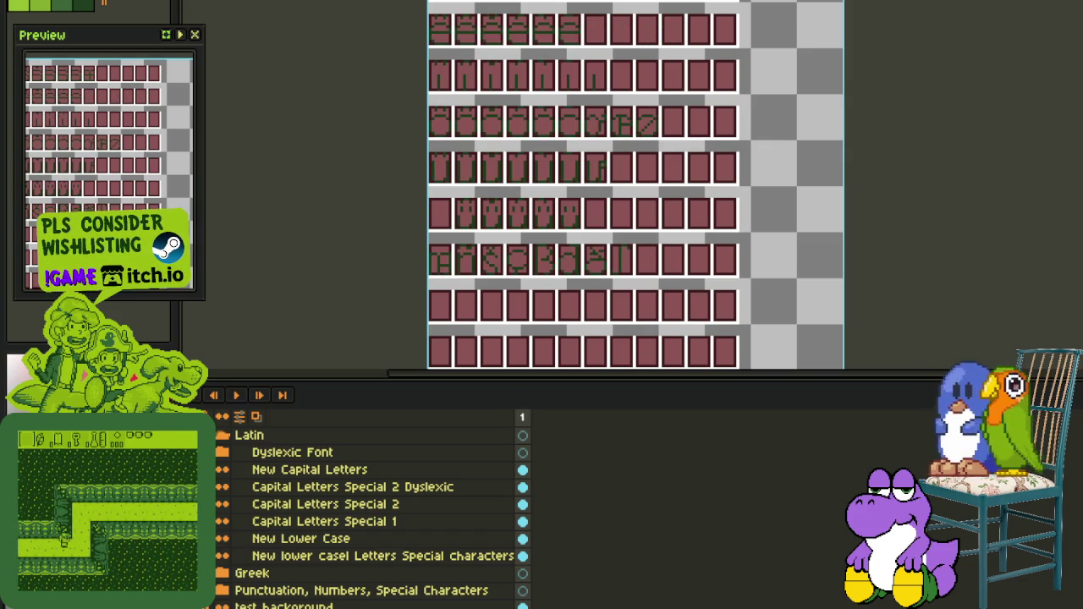
# Paste the black L onto the Capital Letters Special 2 Dyslexic layer in an empty glyph cell
pyautogui.click(290, 487)
pyautogui.moveTo(612, 239)
pyautogui.mouseDown()
pyautogui.moveTo(580, 208)
pyautogui.moveTo(573, 152)
pyautogui.mouseUp()
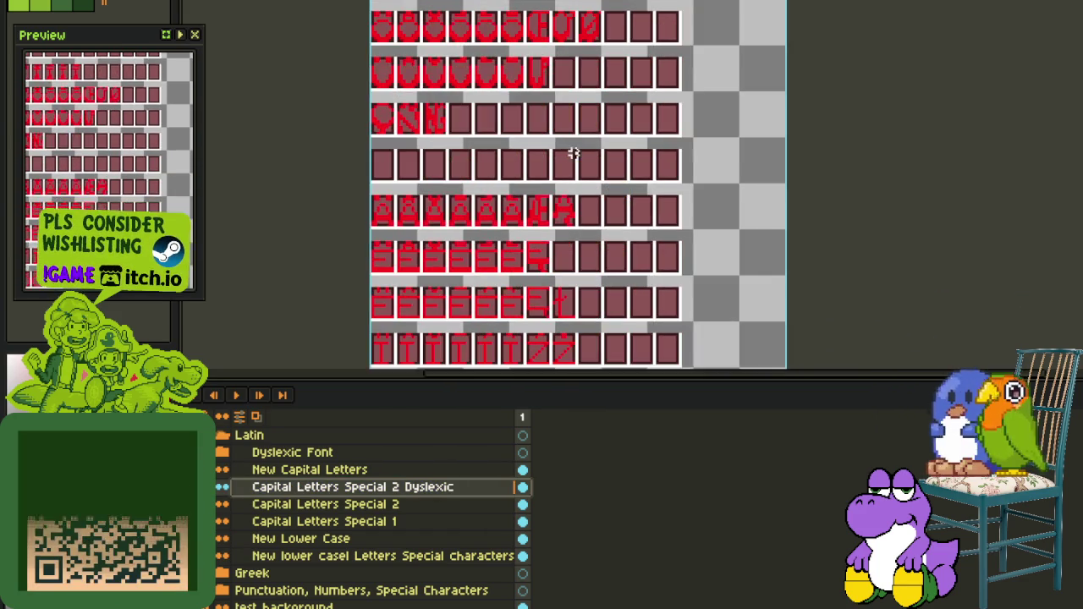
pyautogui.scroll(2, 587, 75)
pyautogui.scroll(2, 590, 77)
pyautogui.scroll(-3, 563, 143)
pyautogui.scroll(-4, 584, 329)
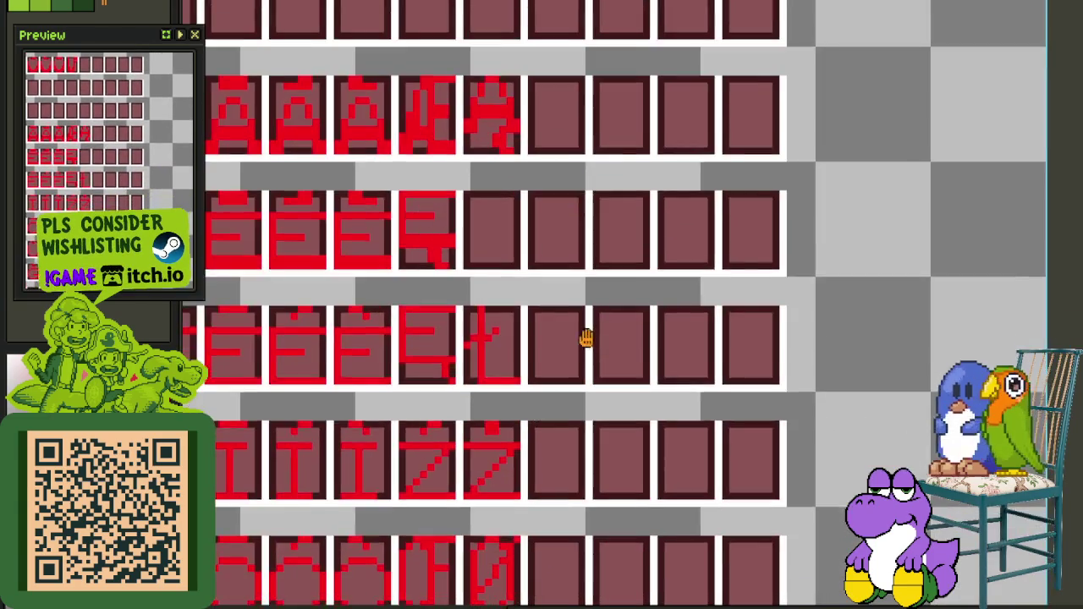
pyautogui.scroll(2, 585, 348)
pyautogui.hotkey('ctrl', 'v')
pyautogui.moveTo(668, 388); pyautogui.dragTo(510, 439)
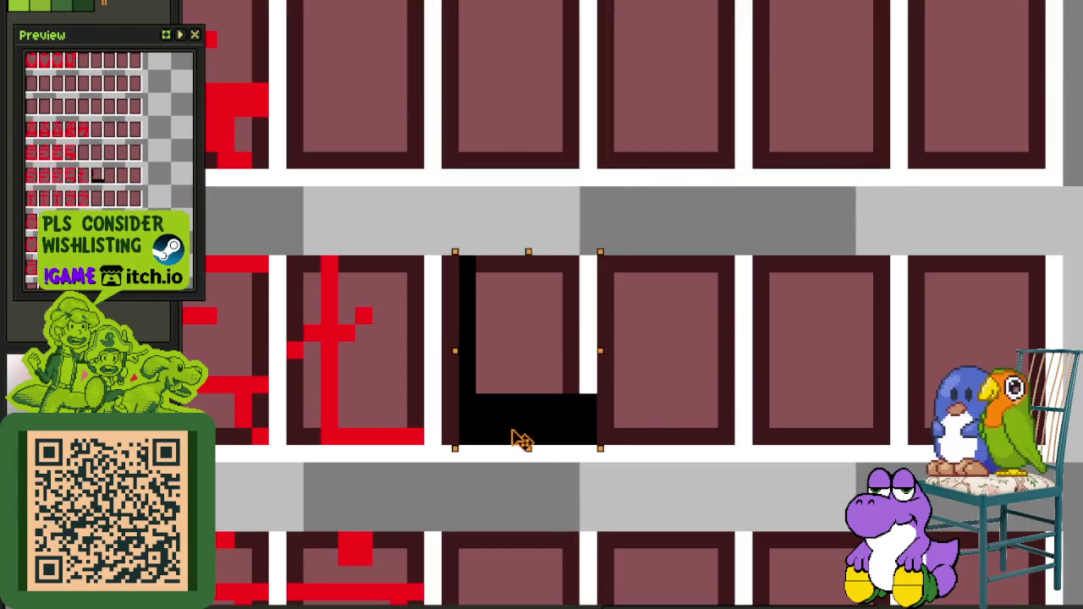
# Shift the pasted L one cell right and paint over its black upright and lower pixels
pyautogui.scroll(-2, 657, 338)
pyautogui.scroll(1, 542, 355)
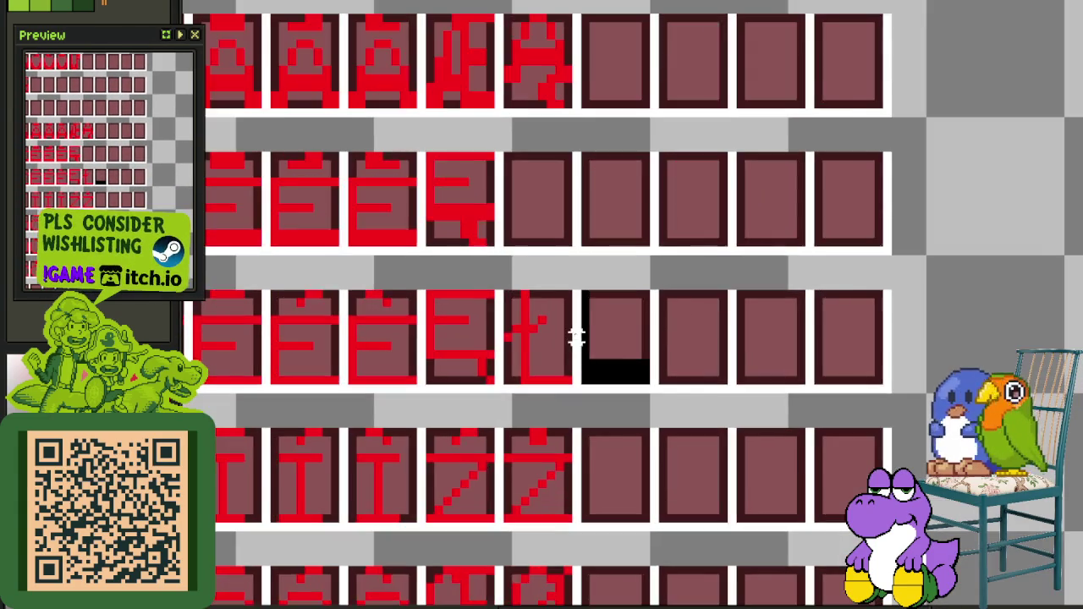
pyautogui.scroll(2, 576, 334)
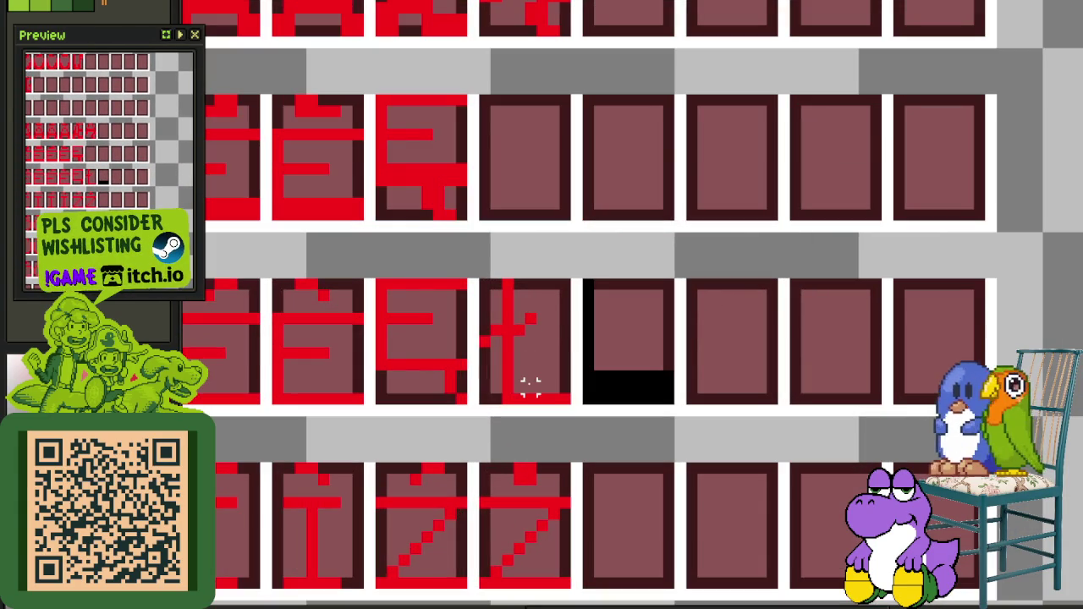
pyautogui.moveTo(520, 338); pyautogui.dragTo(475, 276)
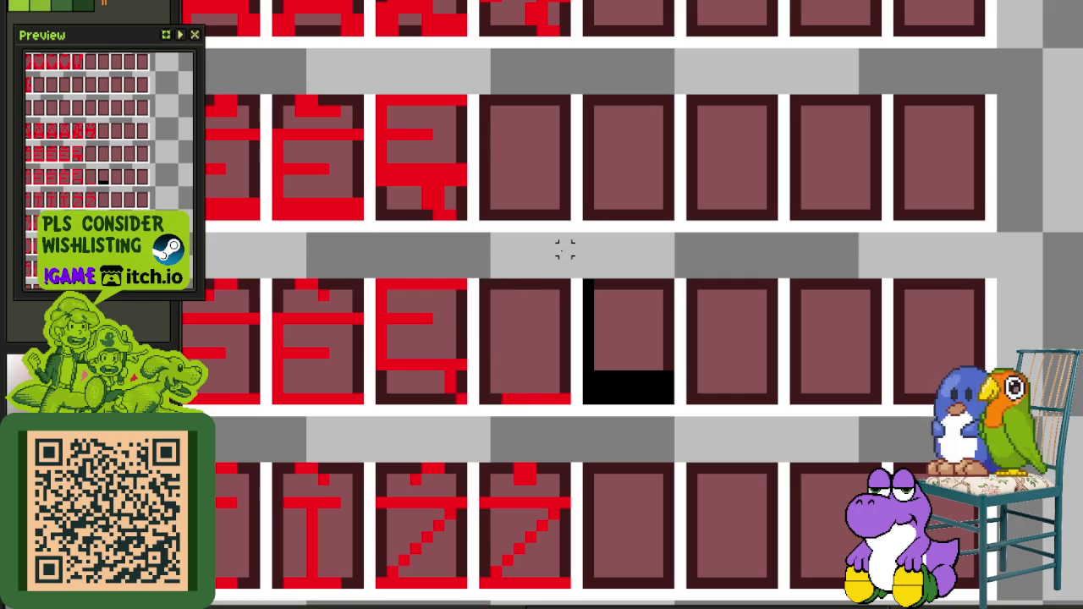
pyautogui.press('Right')
pyautogui.press('Right')
pyautogui.press('Right')
pyautogui.press('Right')
pyautogui.press('Right')
pyautogui.press('Right')
pyautogui.press('Right')
pyautogui.press('Right')
pyautogui.press('Right')
pyautogui.press('Right')
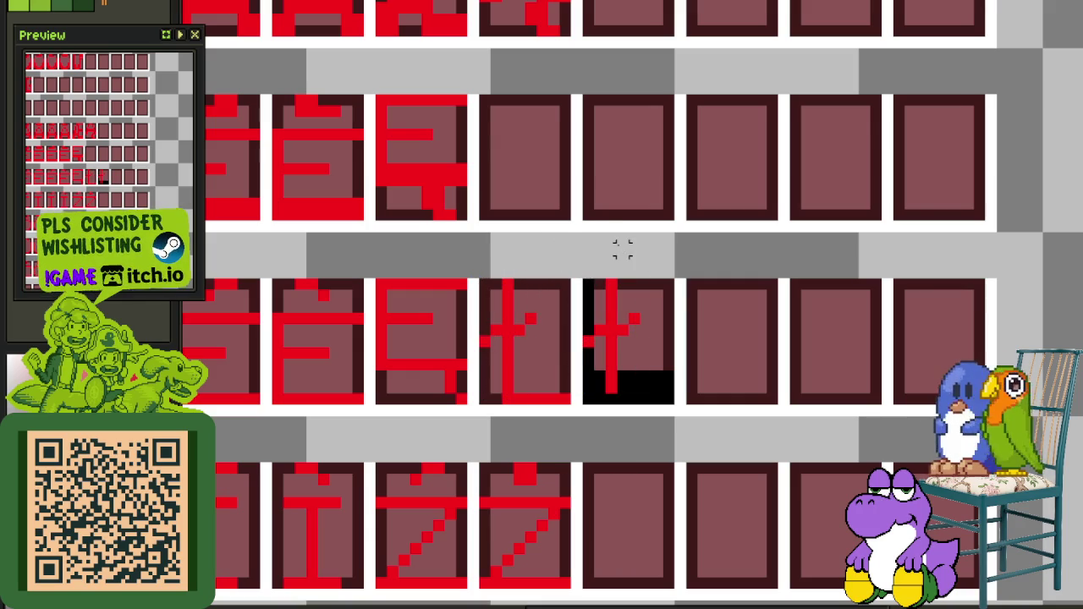
pyautogui.scroll(1, 564, 385)
pyautogui.scroll(1, 564, 385)
pyautogui.moveTo(637, 361)
pyautogui.mouseDown()
pyautogui.moveTo(615, 406)
pyautogui.moveTo(616, 338)
pyautogui.mouseUp()
pyautogui.moveTo(615, 292); pyautogui.dragTo(616, 177)
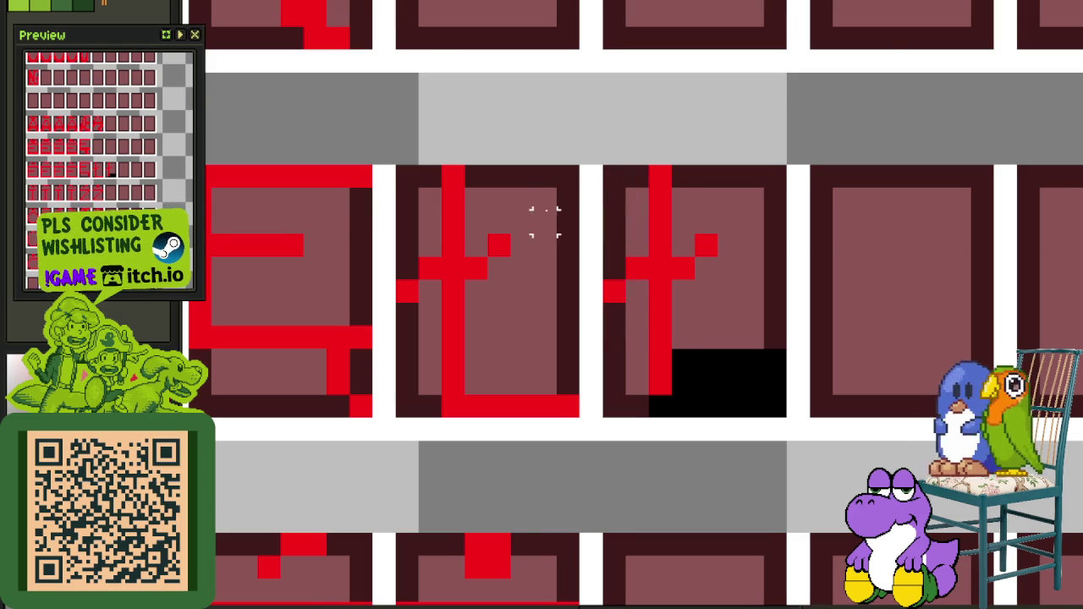
# Turn the L glyph's remaining black block red and select the finished glyph cell
pyautogui.scroll(-2, 546, 199)
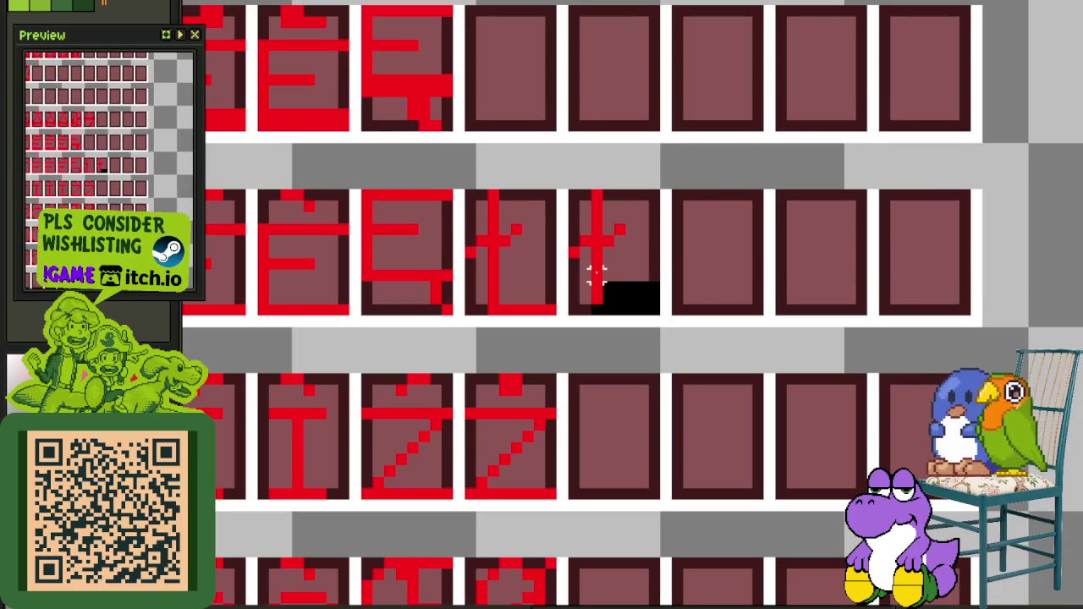
pyautogui.scroll(1, 597, 272)
pyautogui.moveTo(407, 157); pyautogui.dragTo(535, 330)
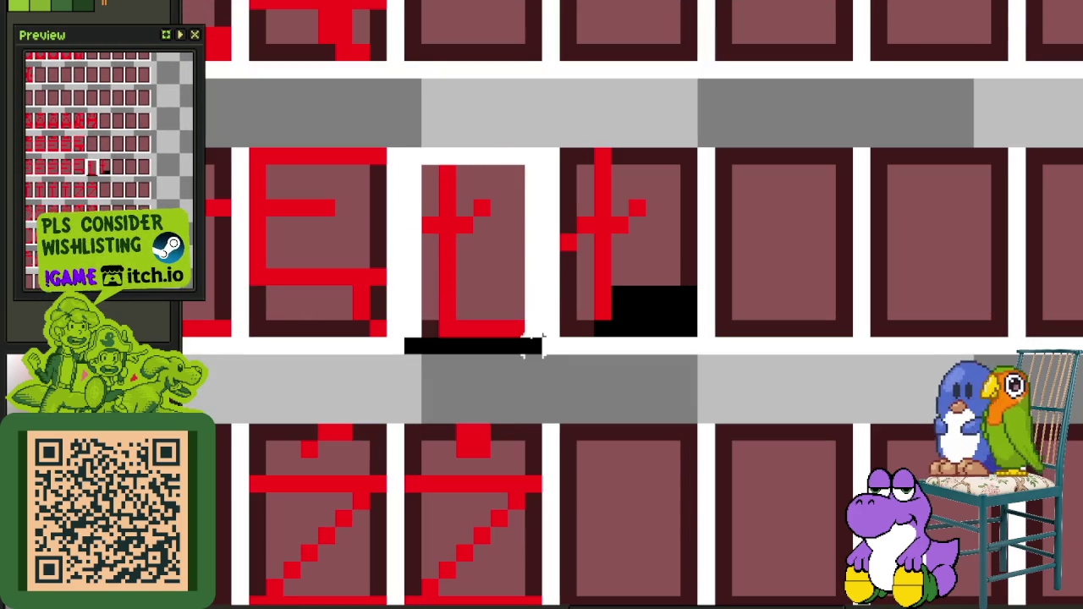
pyautogui.scroll(-2, 557, 303)
pyautogui.scroll(1, 573, 275)
pyautogui.click(573, 275)
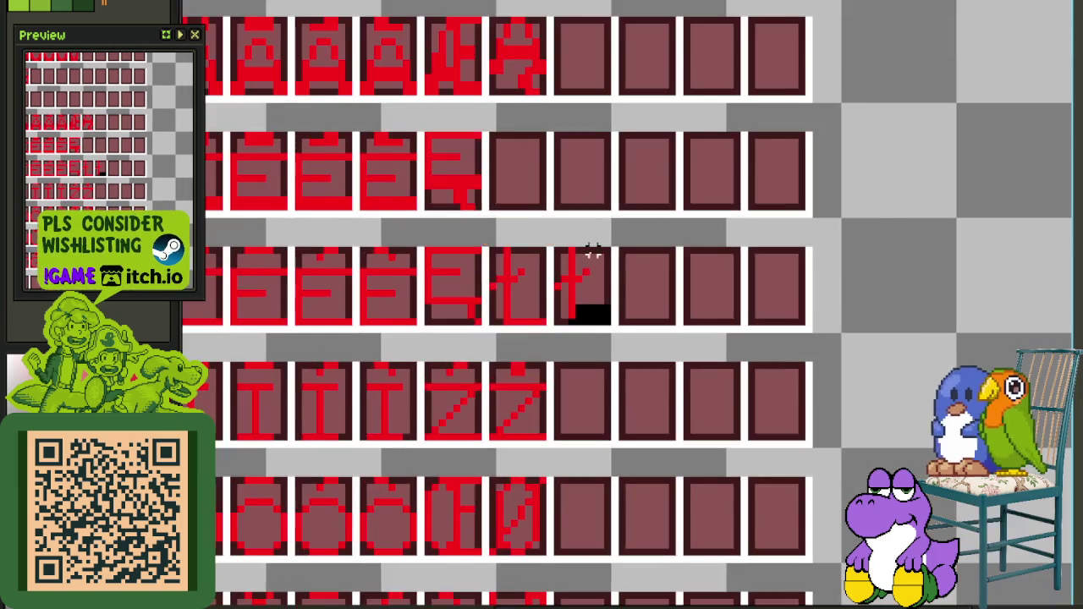
pyautogui.scroll(1, 573, 276)
pyautogui.scroll(1, 571, 337)
pyautogui.click(598, 353)
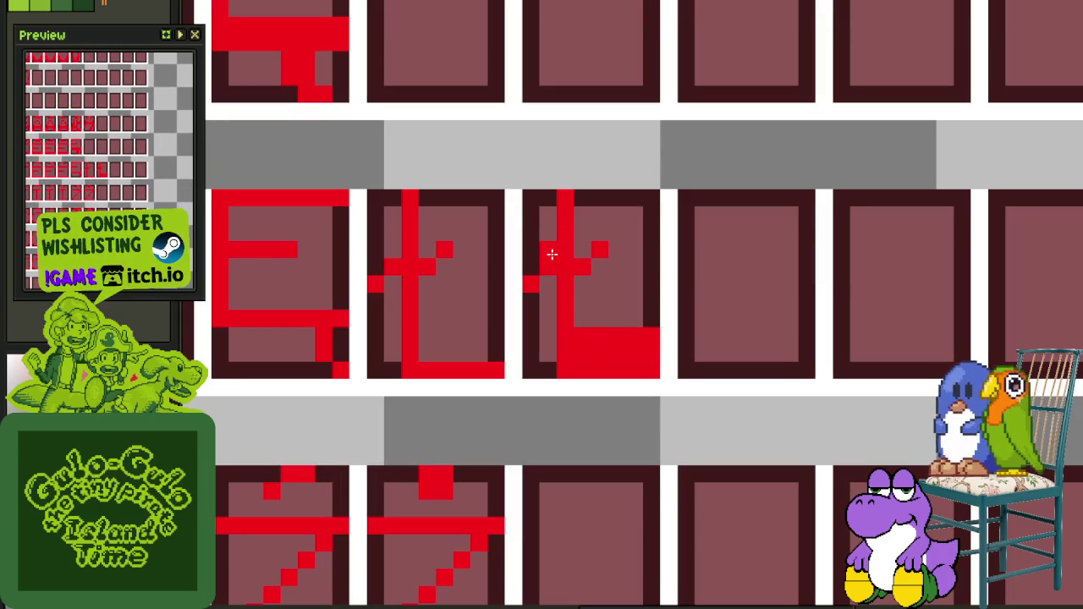
pyautogui.scroll(-2, 600, 239)
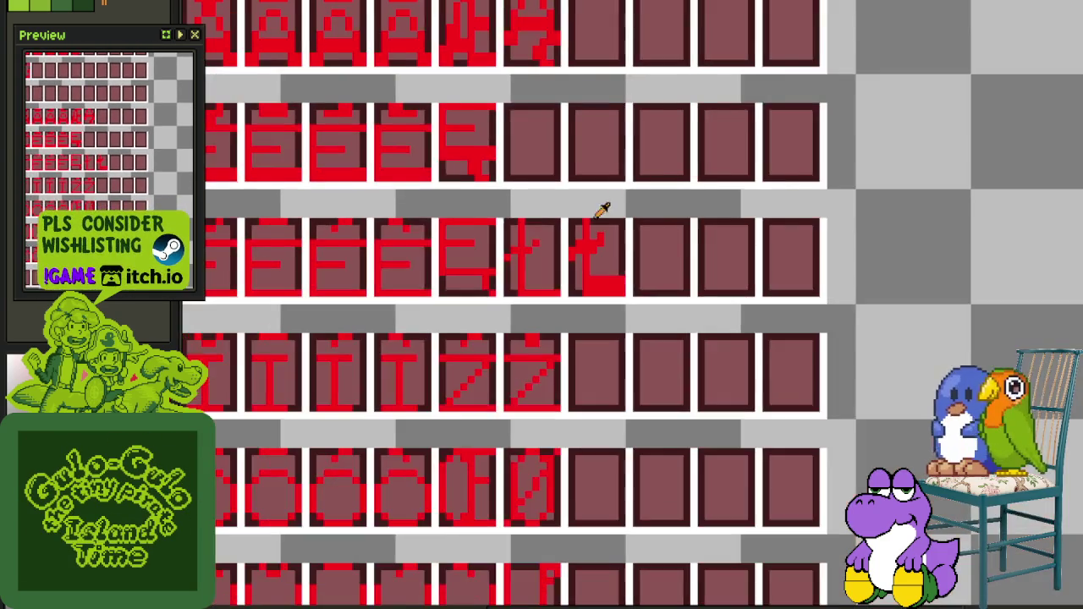
pyautogui.scroll(1, 607, 208)
pyautogui.moveTo(573, 211)
pyautogui.mouseDown()
pyautogui.moveTo(631, 324)
pyautogui.moveTo(573, 150)
pyautogui.mouseUp()
# Select a spare glyph row and delete its glyphs
pyautogui.scroll(-1, 617, 205)
pyautogui.scroll(1, 617, 206)
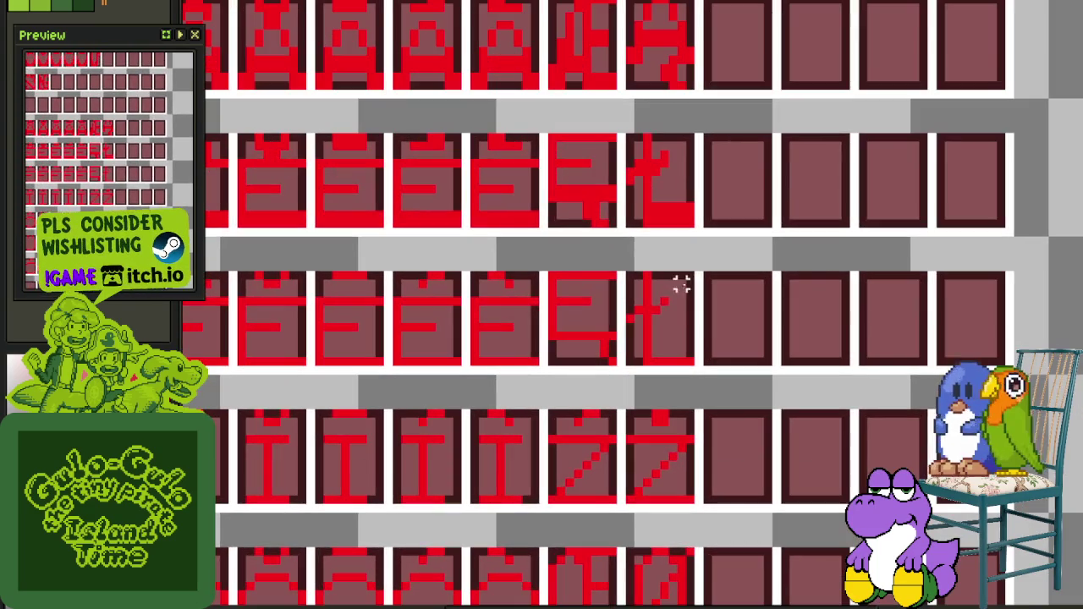
pyautogui.moveTo(690, 277); pyautogui.dragTo(296, 359)
pyautogui.press('Delete')
# Drag the T glyph row down into the cleared row
pyautogui.scroll(-2, 847, 235)
pyautogui.scroll(-1, 714, 293)
pyautogui.scroll(-2, 706, 307)
pyautogui.scroll(-1, 616, 333)
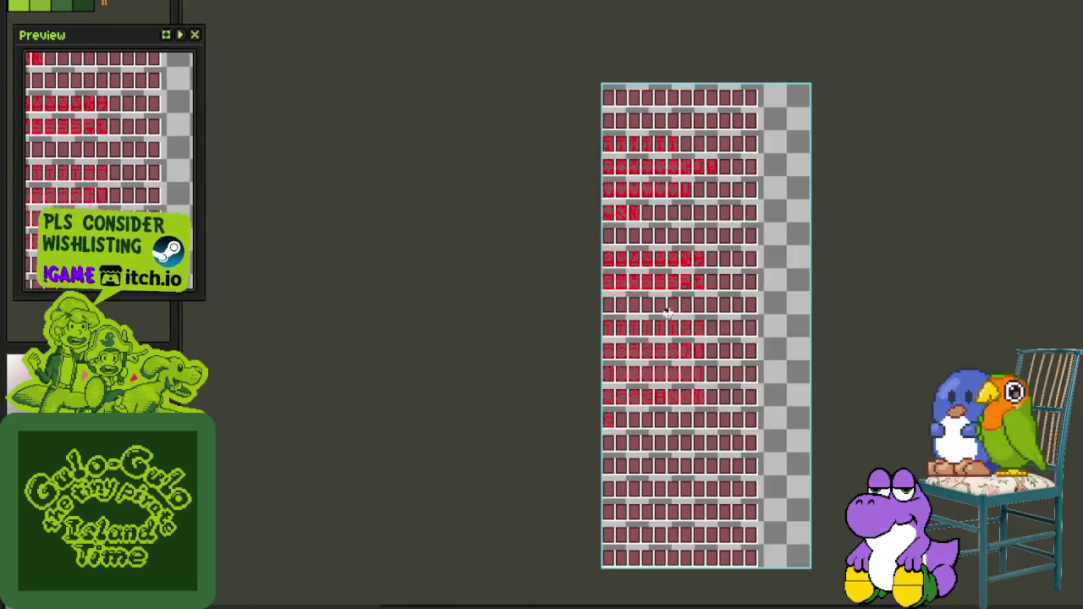
pyautogui.scroll(1, 616, 332)
pyautogui.scroll(2, 694, 188)
pyautogui.moveTo(701, 197)
pyautogui.mouseDown()
pyautogui.moveTo(328, 127)
pyautogui.moveTo(354, 388)
pyautogui.moveTo(394, 321)
pyautogui.mouseUp()
pyautogui.scroll(-2, 328, 127)
pyautogui.scroll(2, 375, 415)
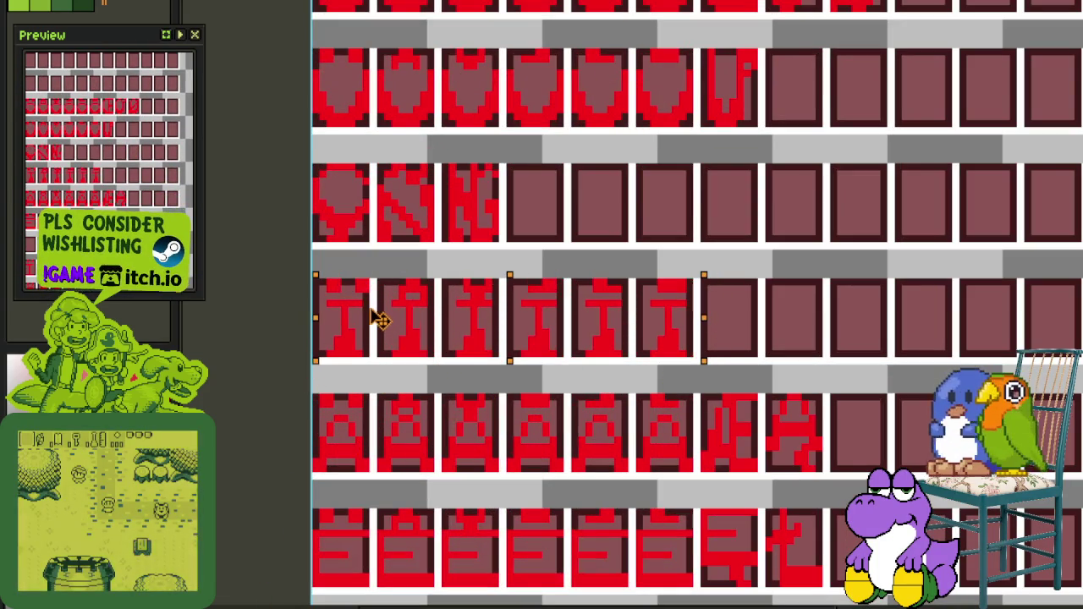
# Commit the moved T glyphs in their cells and undo the stray line drawn across them
pyautogui.click(805, 291)
pyautogui.click(798, 291)
pyautogui.scroll(-1, 797, 290)
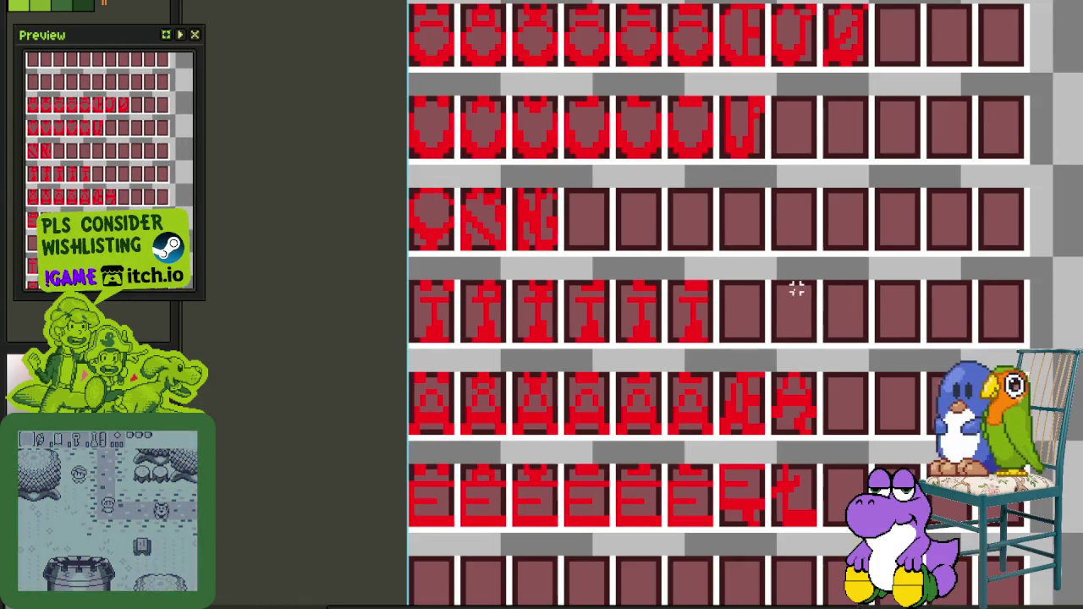
pyautogui.scroll(-1, 781, 302)
pyautogui.scroll(-1, 757, 321)
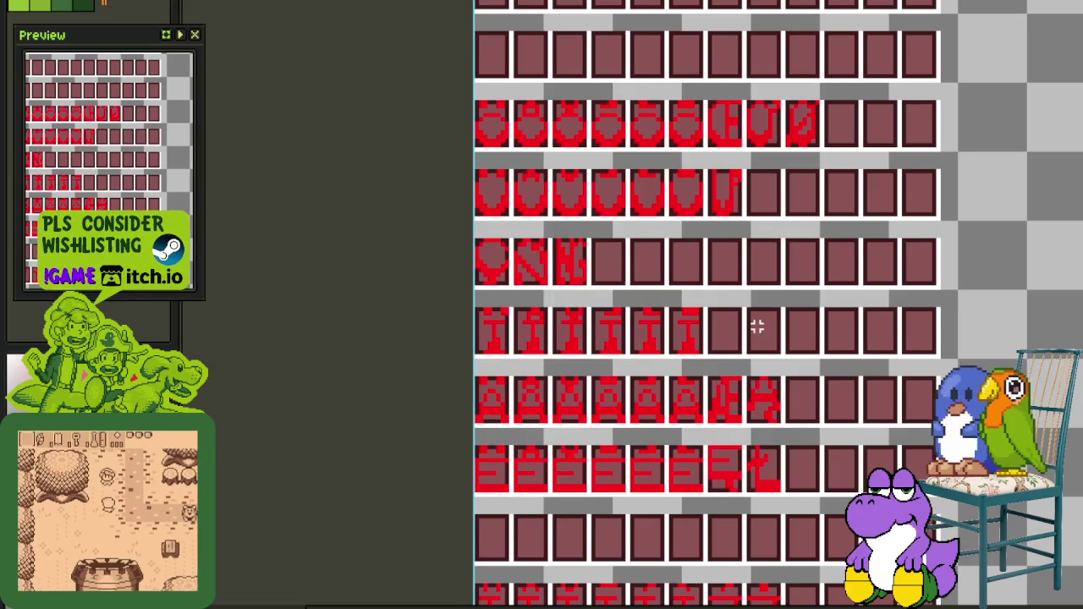
pyautogui.scroll(1, 496, 326)
pyautogui.scroll(1, 450, 286)
pyautogui.scroll(1, 451, 285)
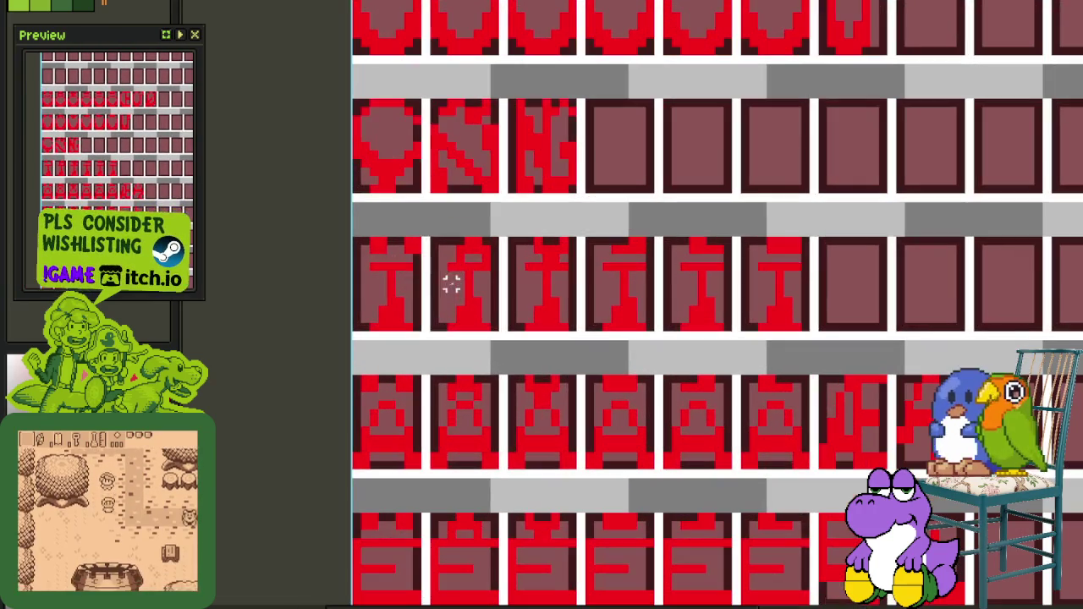
pyautogui.moveTo(372, 271); pyautogui.dragTo(805, 274)
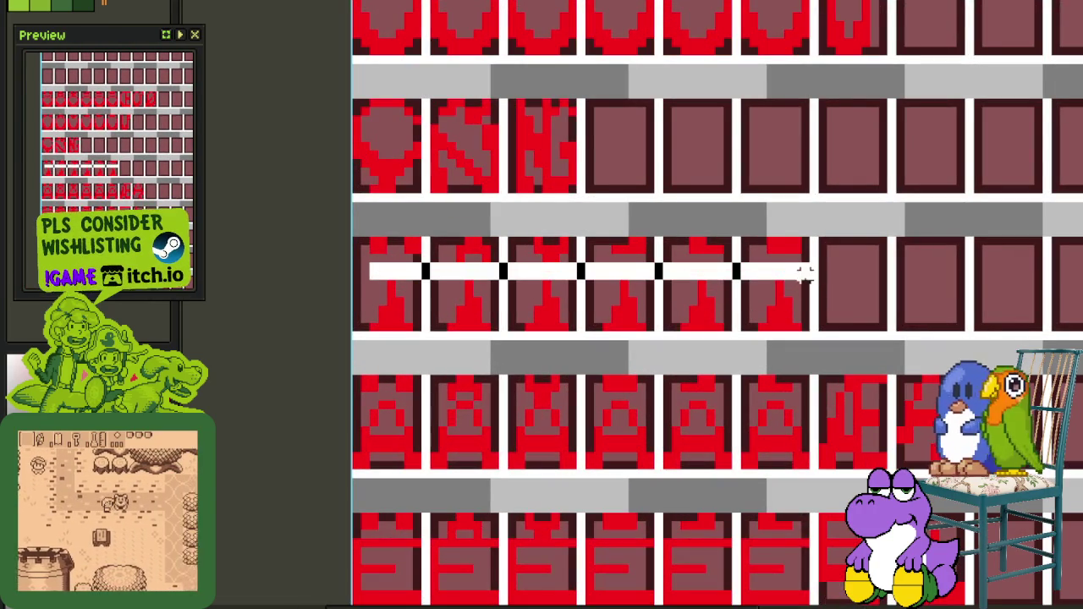
pyautogui.hotkey('ctrl', 'z')
# Marquee-select the row of accented O glyphs
pyautogui.scroll(-1, 864, 266)
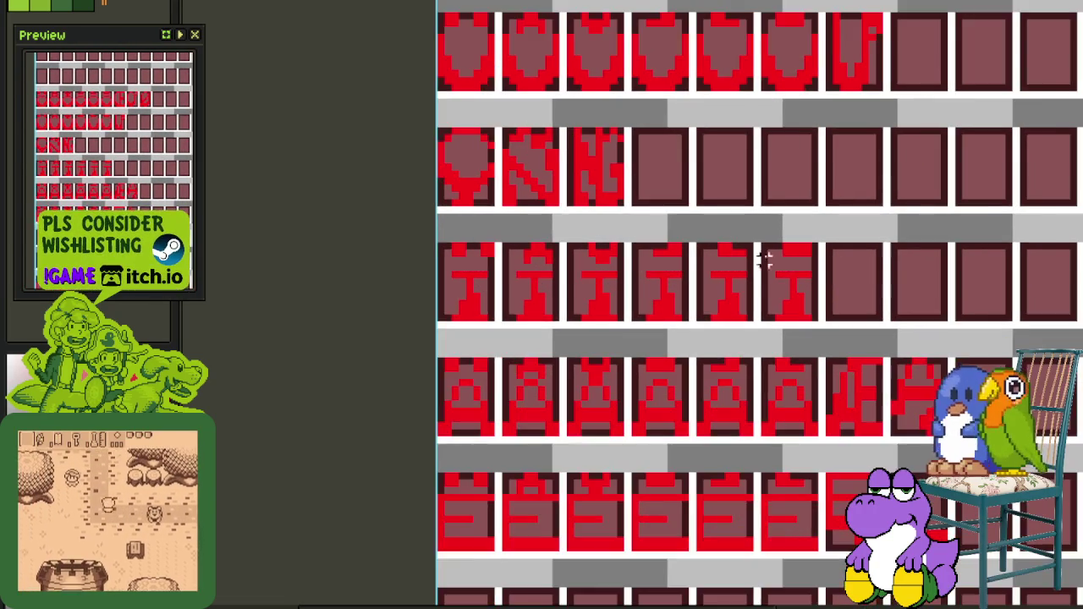
pyautogui.scroll(-2, 787, 263)
pyautogui.scroll(1, 720, 222)
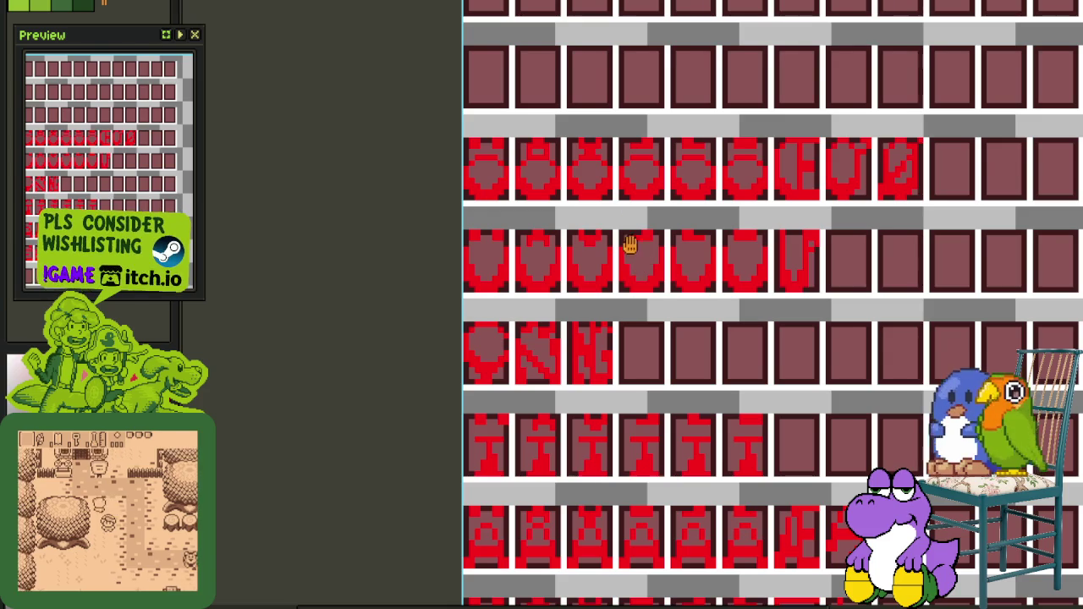
pyautogui.scroll(2, 407, 194)
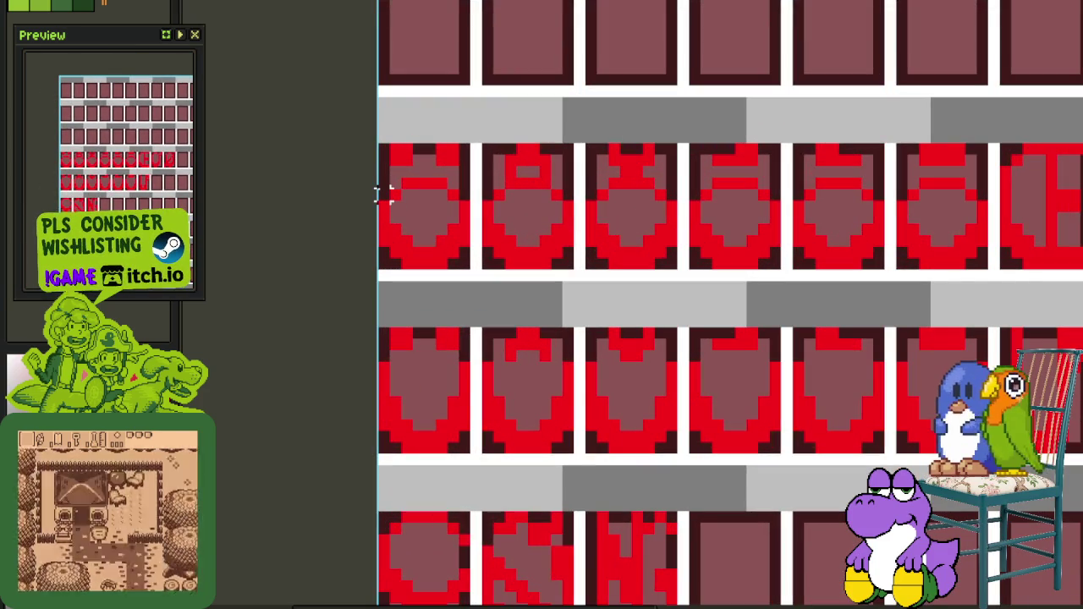
pyautogui.moveTo(385, 183)
pyautogui.mouseDown()
pyautogui.moveTo(984, 216)
pyautogui.moveTo(997, 242)
pyautogui.mouseUp()
pyautogui.click(971, 251)
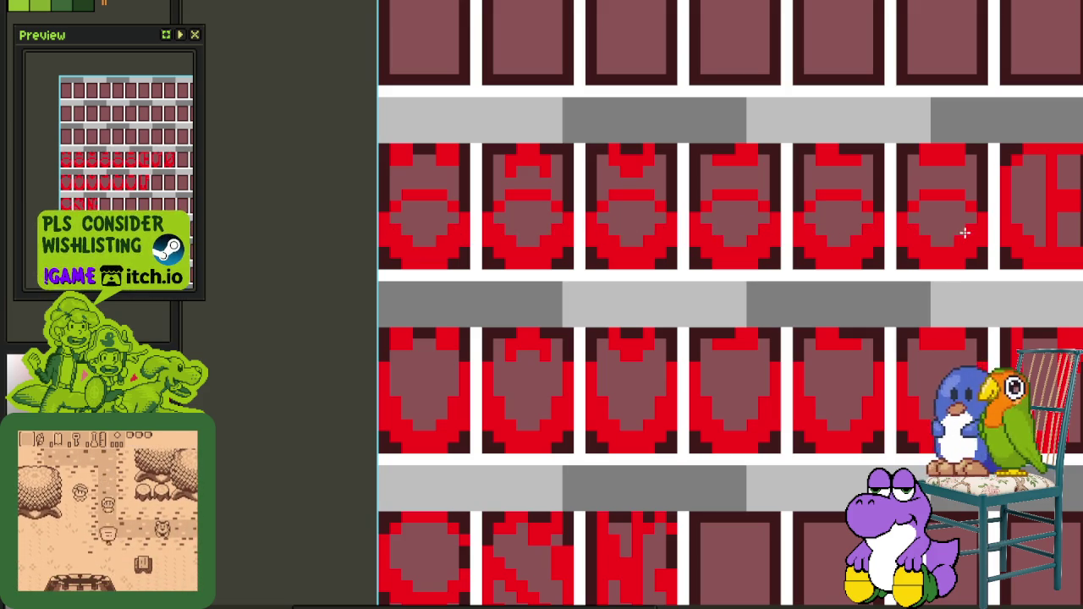
pyautogui.scroll(-3, 965, 231)
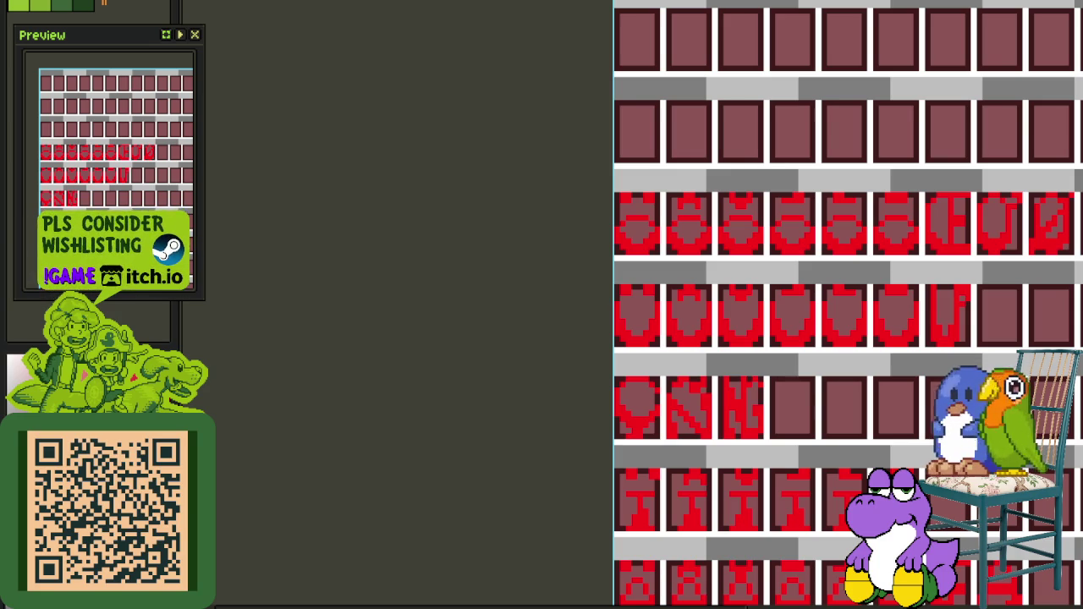
pyautogui.scroll(-3, 690, 292)
# Select the row of six accented I glyphs and drag it three rows down
pyautogui.moveTo(827, 314); pyautogui.dragTo(624, 249)
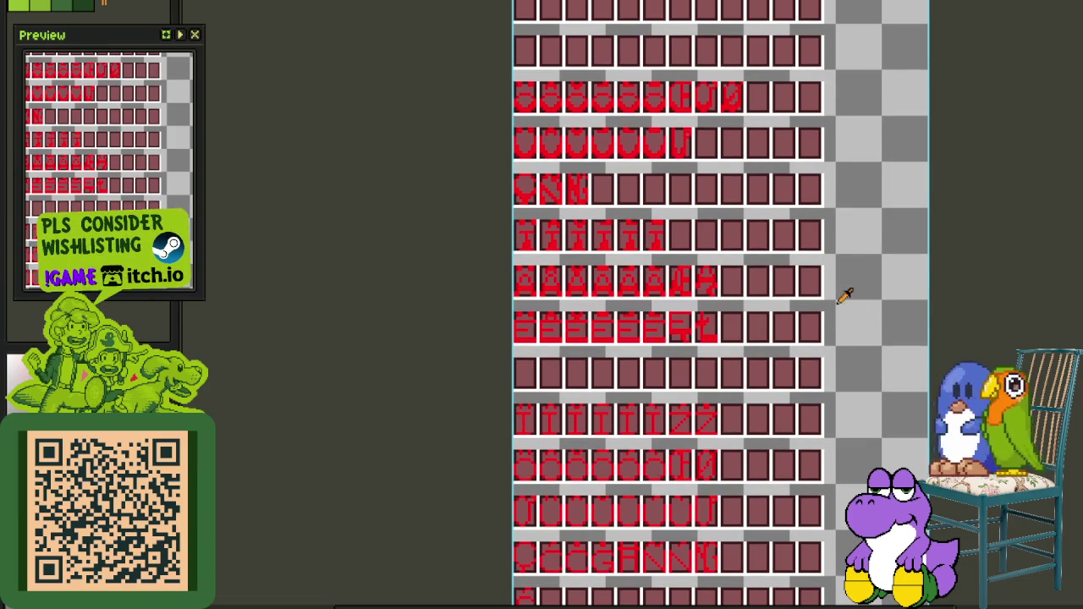
pyautogui.moveTo(774, 266)
pyautogui.mouseDown()
pyautogui.moveTo(739, 222)
pyautogui.moveTo(657, 260)
pyautogui.mouseUp()
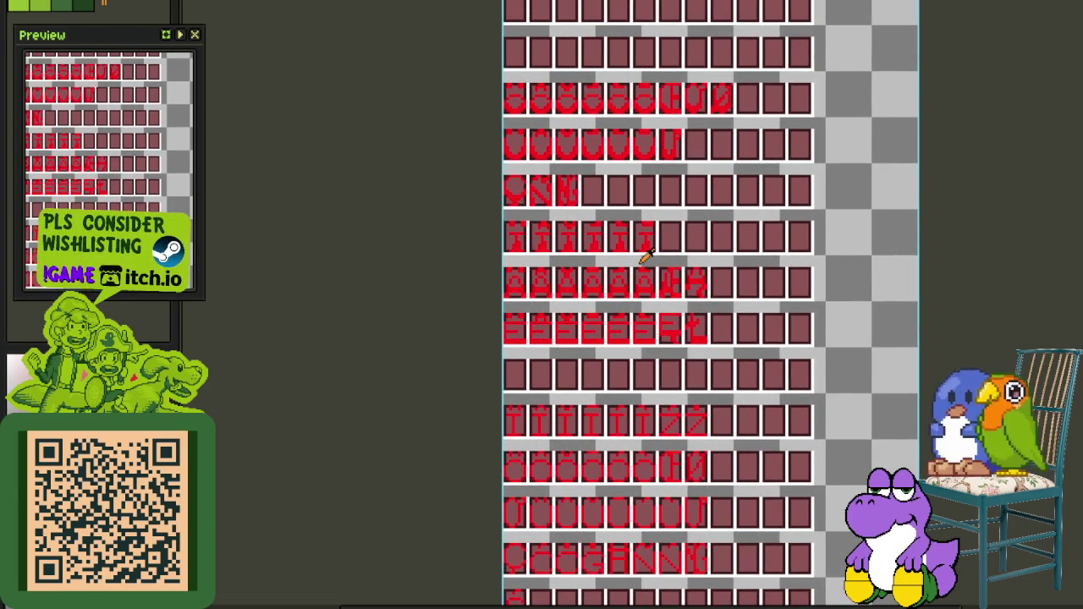
pyautogui.scroll(2, 536, 235)
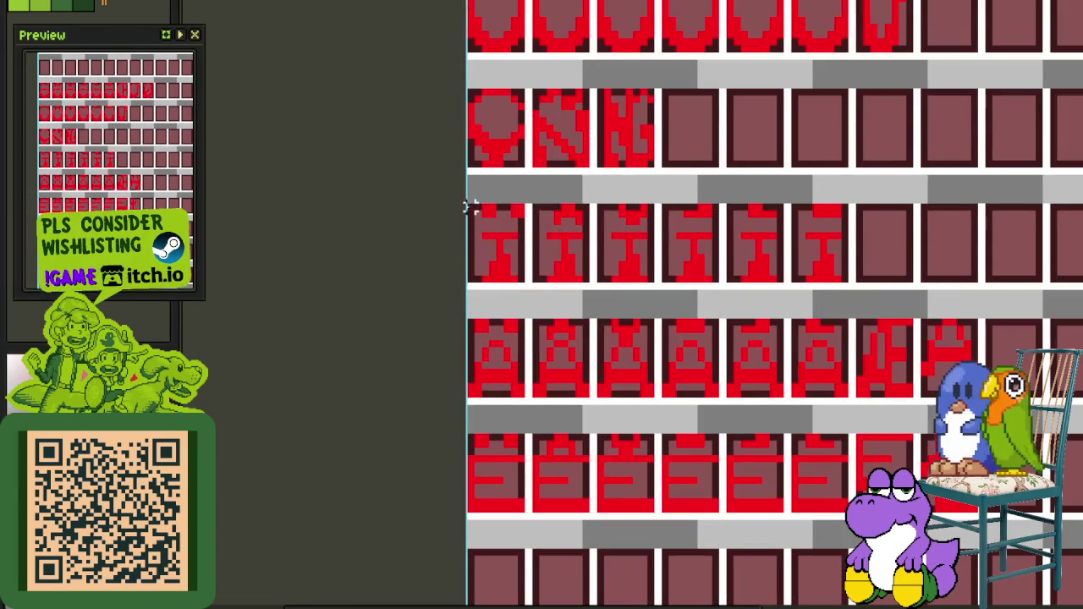
pyautogui.moveTo(463, 206); pyautogui.dragTo(855, 283)
pyautogui.scroll(-1, 855, 282)
pyautogui.moveTo(757, 275)
pyautogui.mouseDown()
pyautogui.moveTo(791, 584)
pyautogui.moveTo(758, 386)
pyautogui.mouseUp()
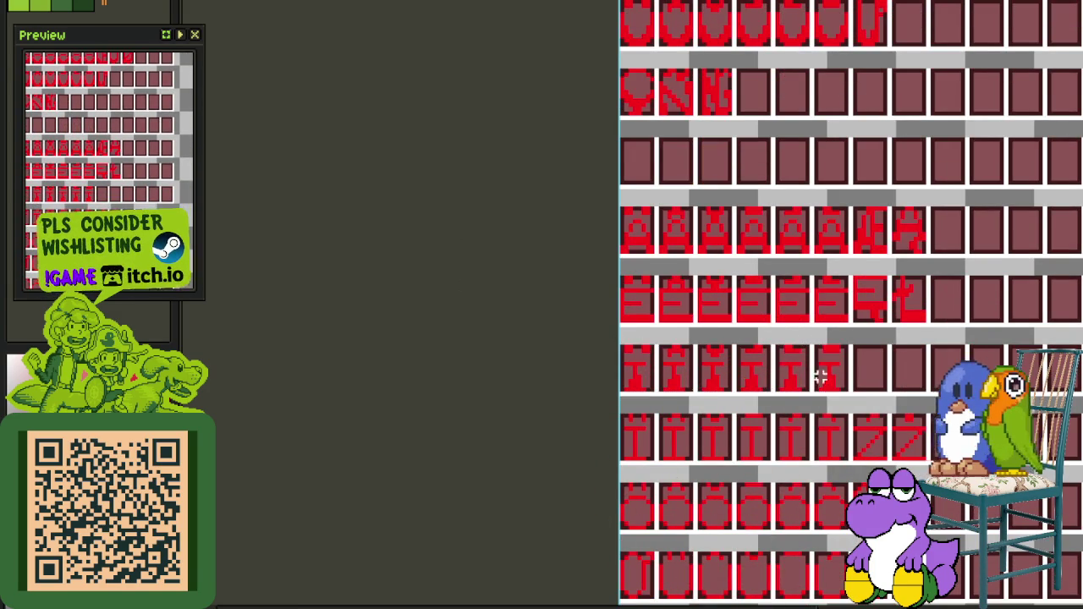
# Re-space two I glyphs into the empty cells with the move tool and arrow key, then deselect
pyautogui.scroll(1, 832, 369)
pyautogui.scroll(1, 720, 386)
pyautogui.scroll(1, 701, 343)
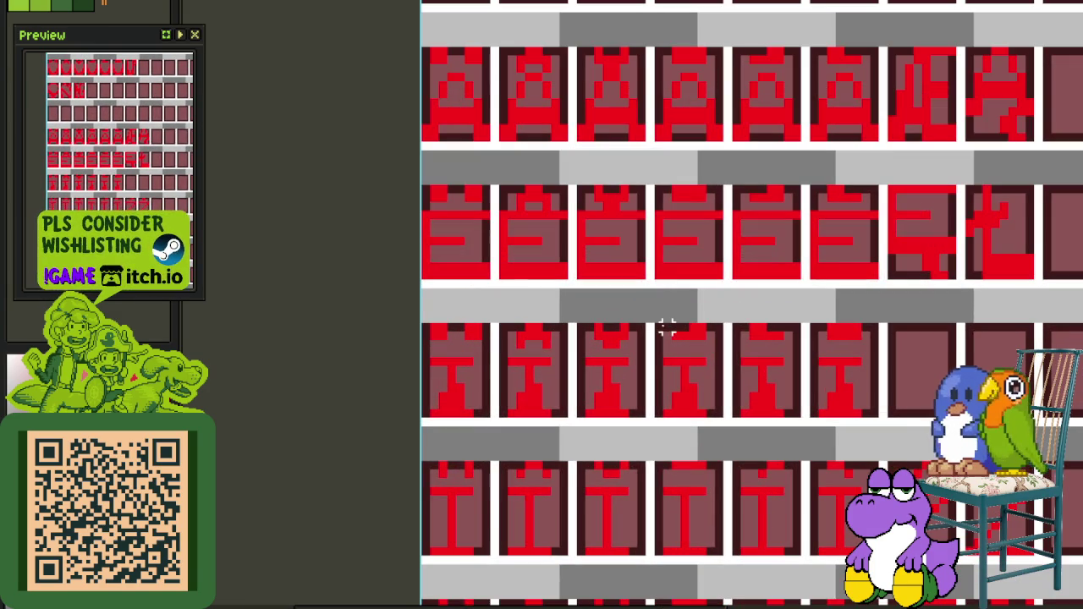
pyautogui.moveTo(664, 328)
pyautogui.mouseDown()
pyautogui.moveTo(800, 411)
pyautogui.moveTo(987, 411)
pyautogui.mouseUp()
pyautogui.press('Right')
pyautogui.press('Right')
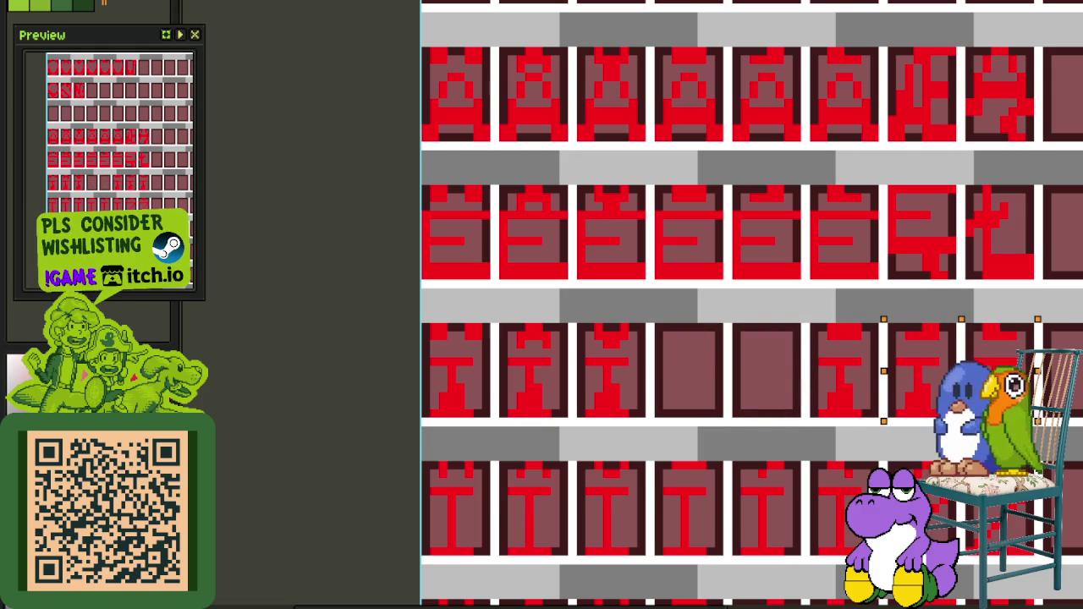
pyautogui.moveTo(814, 328); pyautogui.dragTo(1027, 415)
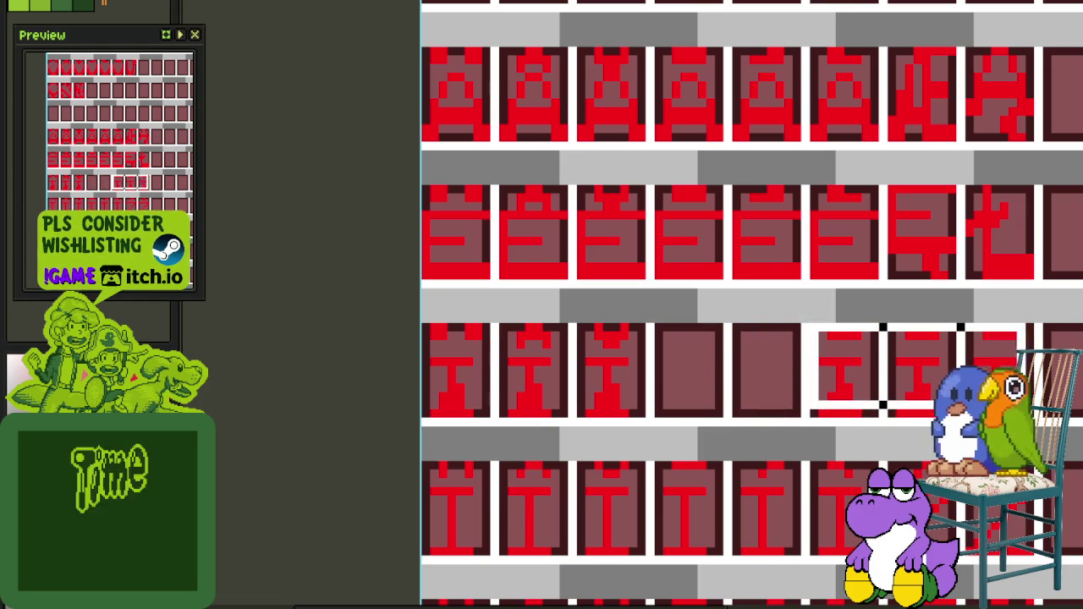
pyautogui.moveTo(927, 404); pyautogui.dragTo(760, 405)
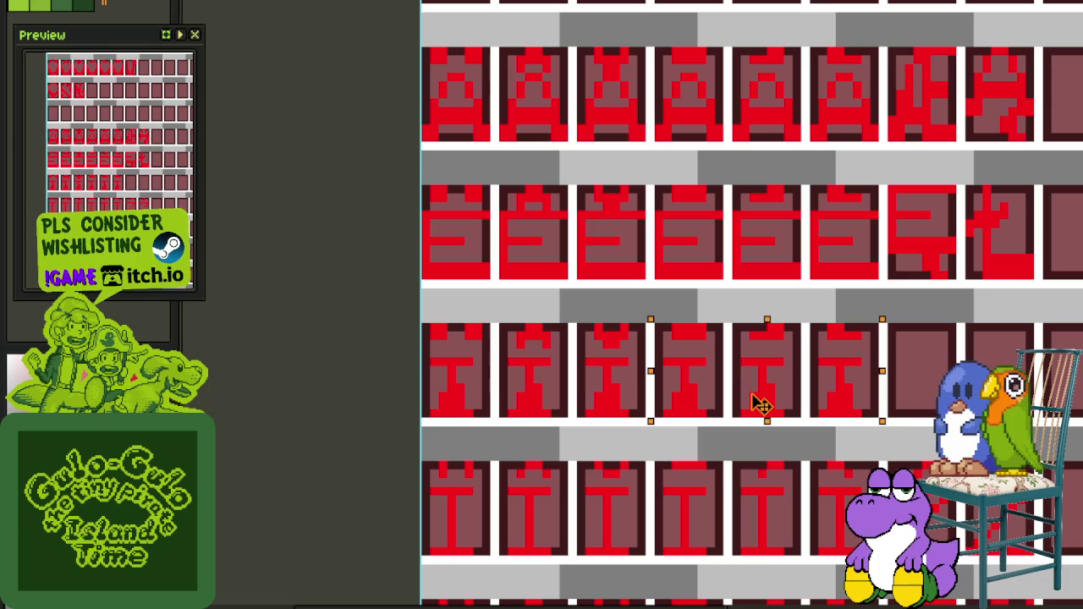
pyautogui.click(718, 293)
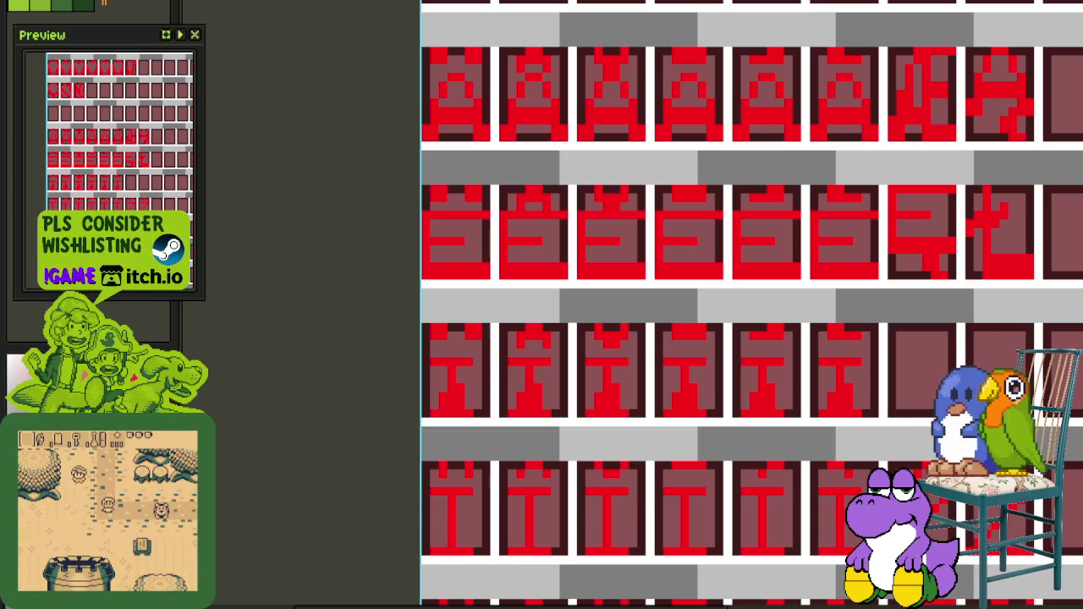
pyautogui.scroll(-2, 457, 327)
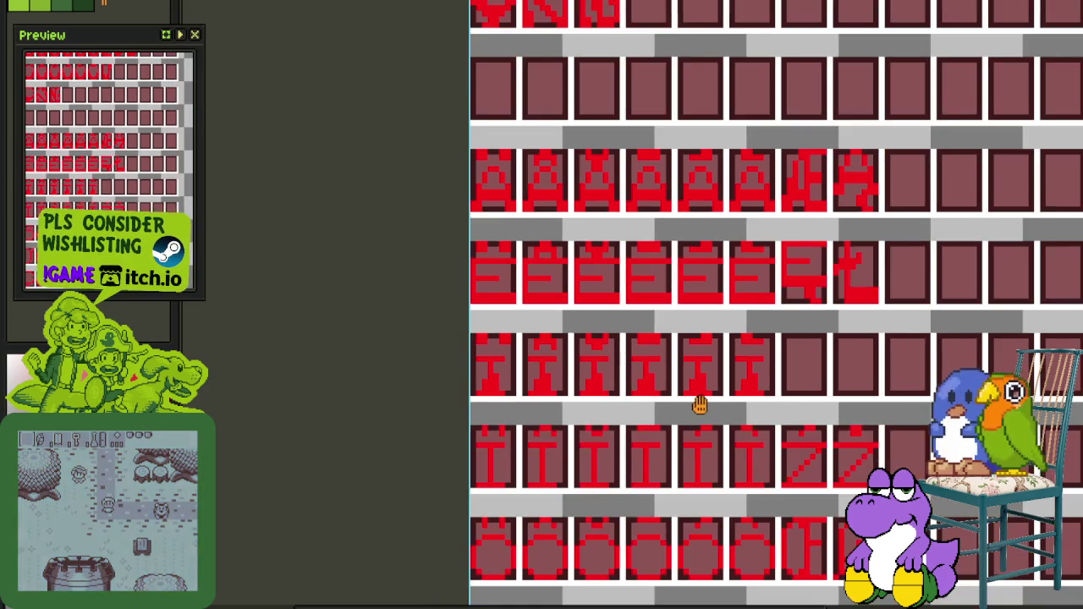
pyautogui.scroll(1, 702, 398)
pyautogui.scroll(-1, 725, 378)
pyautogui.scroll(-1, 634, 338)
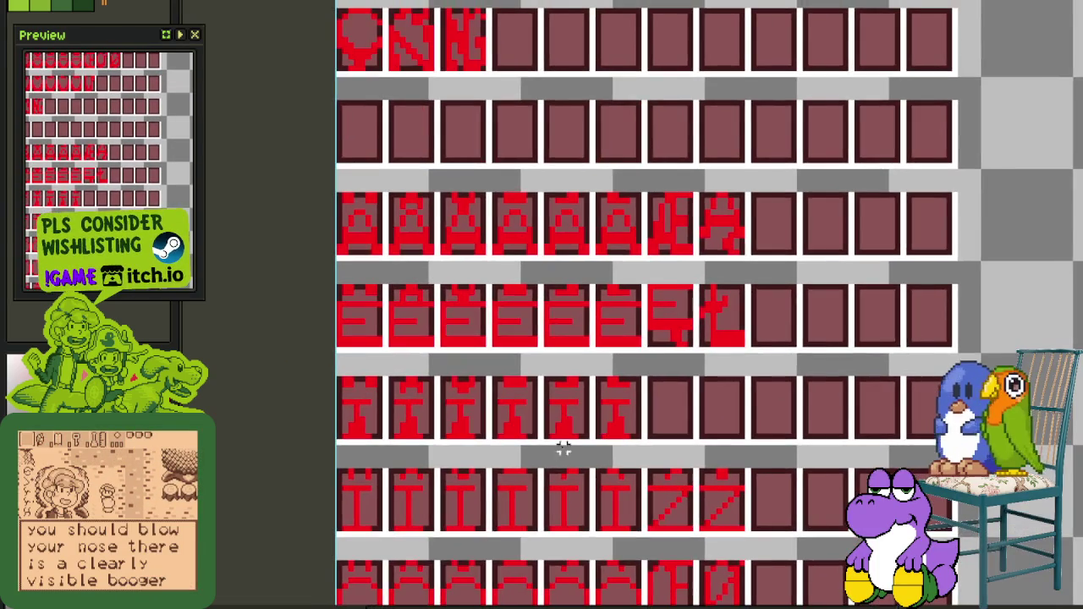
pyautogui.scroll(3, 580, 431)
pyautogui.scroll(-1, 636, 452)
pyautogui.scroll(-1, 624, 387)
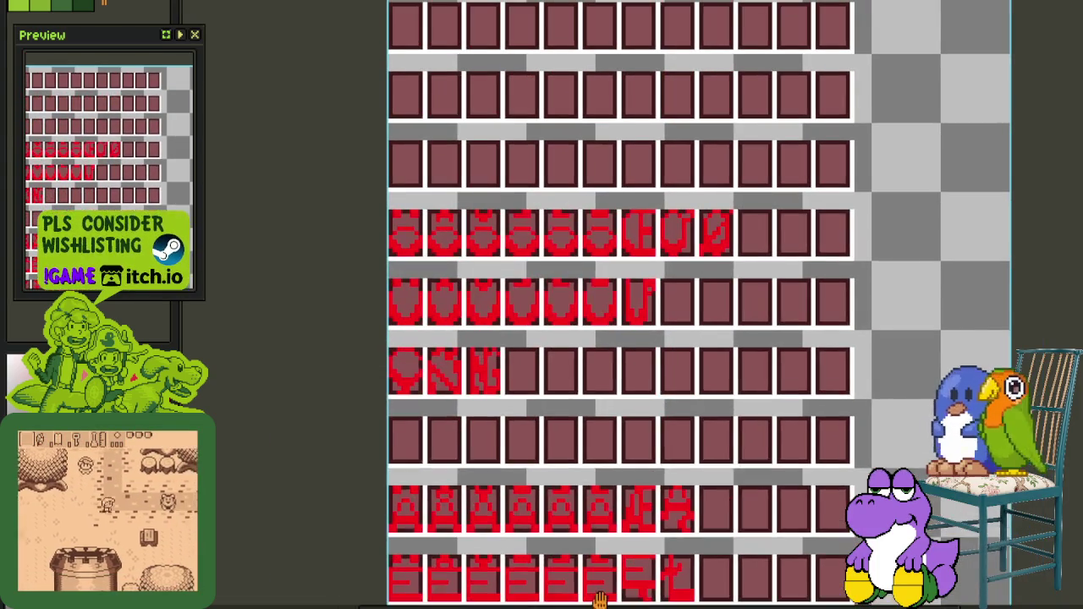
# Expand Dyslexic Font, switch to New Capital Letters Dyslexic and copy the black Z glyph tile
pyautogui.press('Tab')
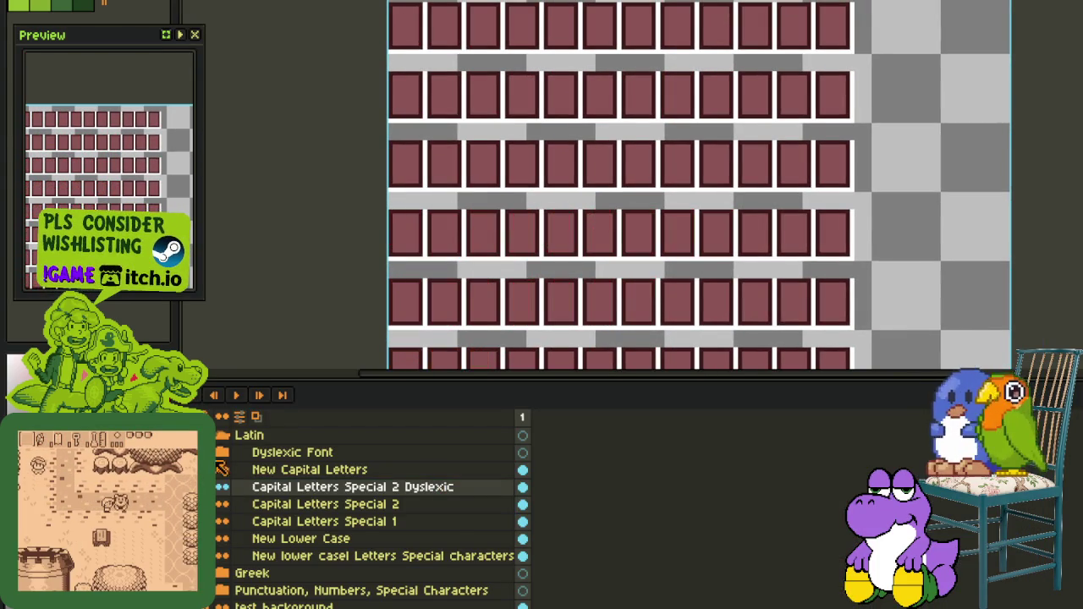
pyautogui.click(222, 455)
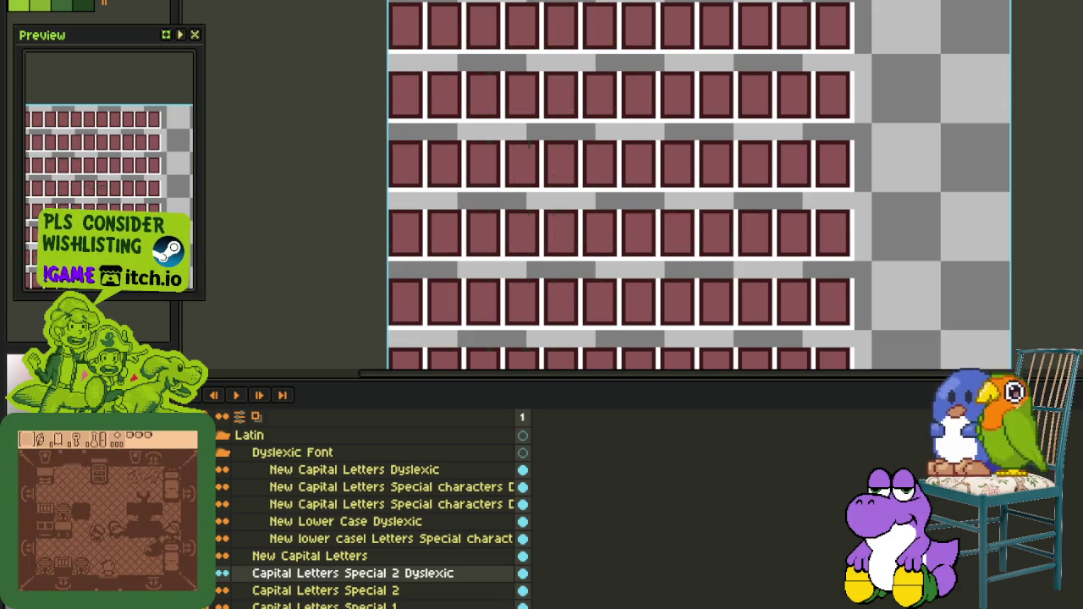
pyautogui.click(315, 472)
pyautogui.moveTo(585, 142); pyautogui.dragTo(610, 212)
pyautogui.scroll(3, 610, 212)
pyautogui.moveTo(575, 295)
pyautogui.mouseDown()
pyautogui.moveTo(702, 157)
pyautogui.moveTo(707, 110)
pyautogui.mouseUp()
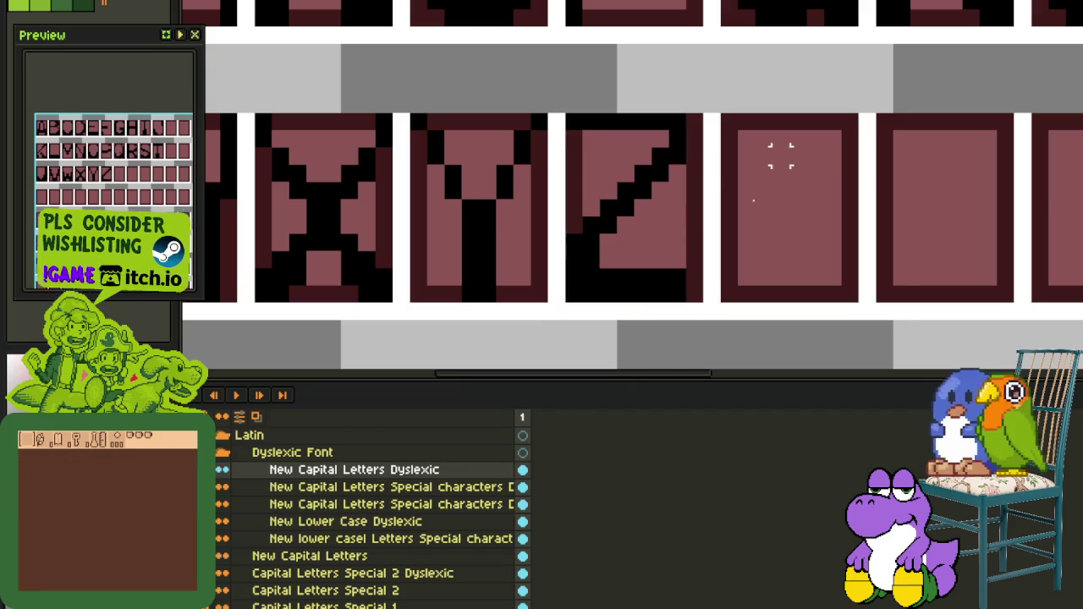
pyautogui.click(781, 156)
# Hide New Capital Letters Dyslexic, collapse the group and reselect Capital Letters Special 2 Dyslexic
pyautogui.click(221, 469)
pyautogui.click(225, 453)
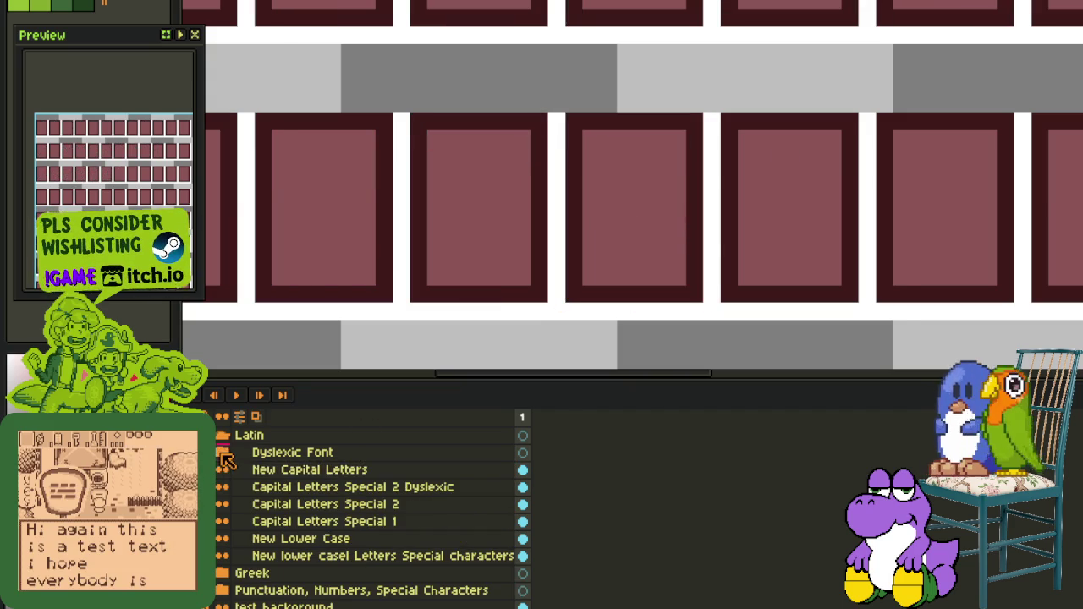
pyautogui.click(224, 487)
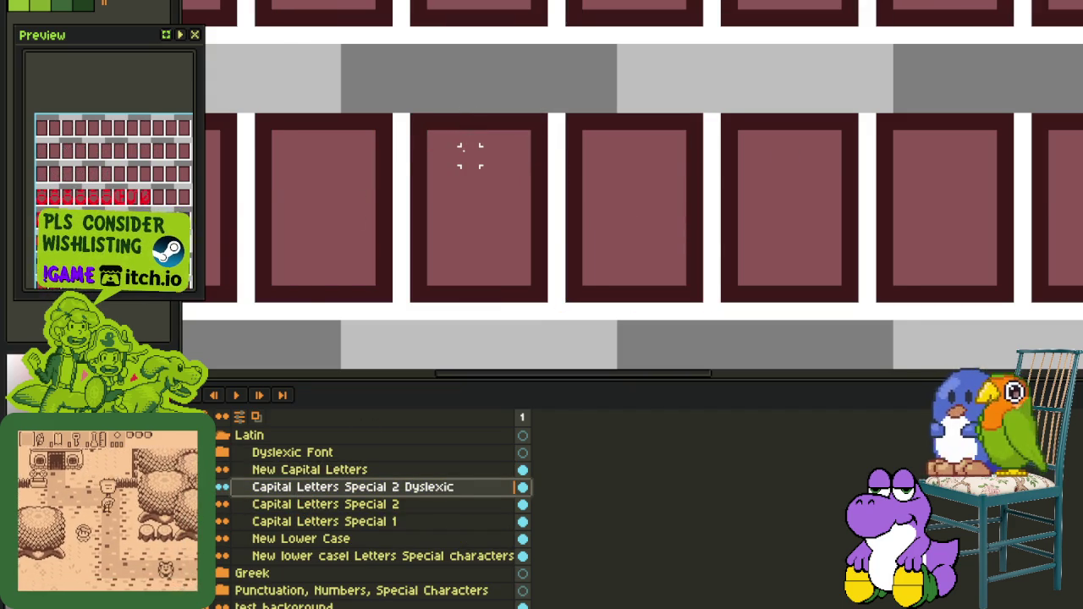
pyautogui.scroll(-2, 471, 156)
pyautogui.scroll(-2, 486, 150)
pyautogui.press('Tab')
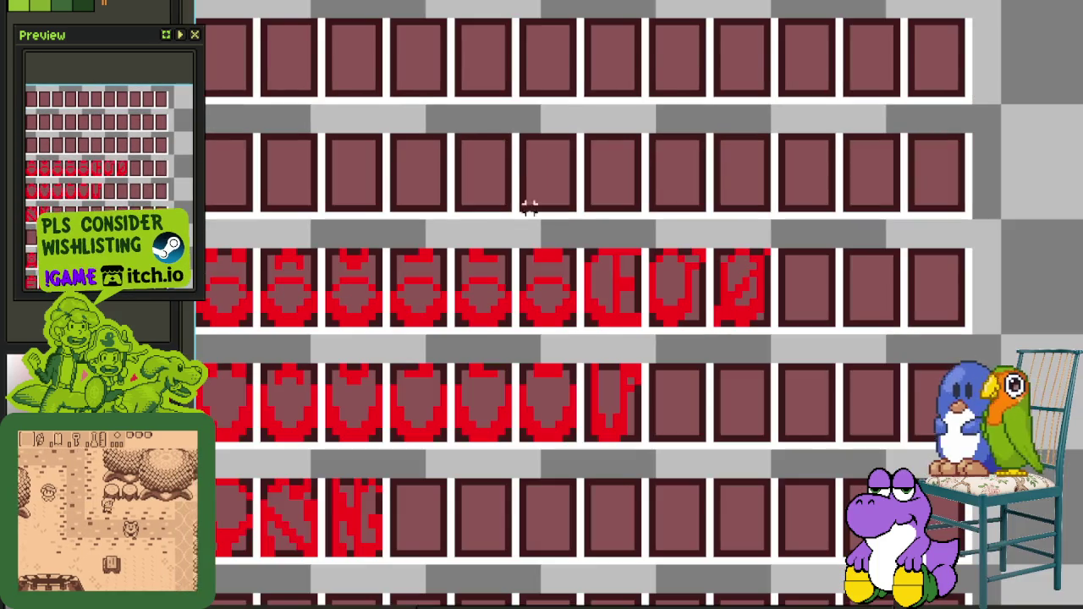
# Paste the copied Z glyph and place it in the next empty cell
pyautogui.scroll(-2, 569, 309)
pyautogui.scroll(-3, 653, 363)
pyautogui.scroll(-2, 627, 346)
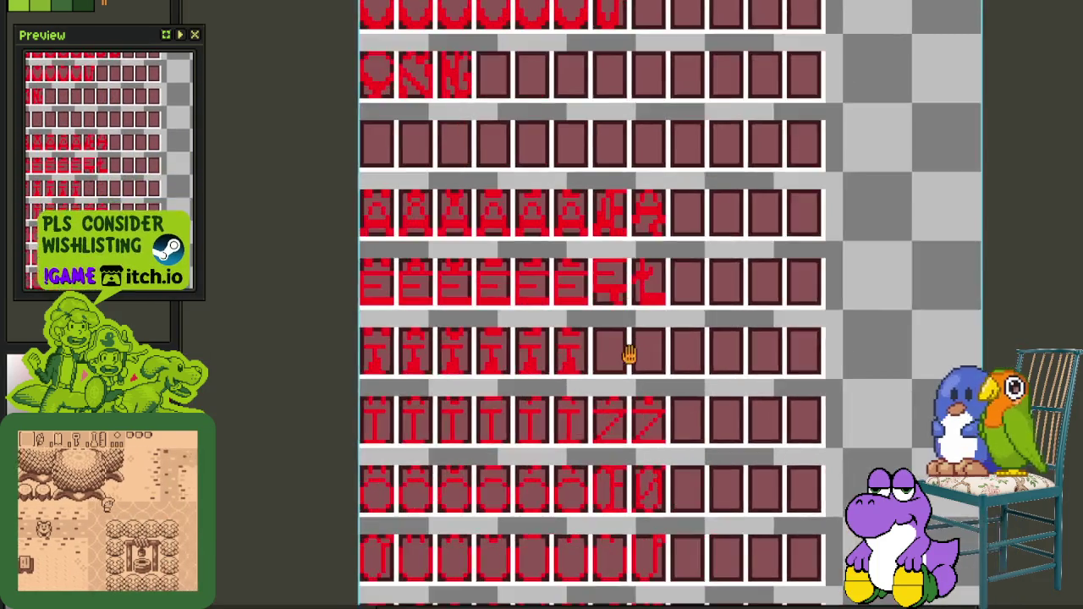
pyautogui.scroll(2, 626, 355)
pyautogui.scroll(1, 626, 355)
pyautogui.hotkey('ctrl', 'v')
pyautogui.moveTo(474, 345)
pyautogui.mouseDown()
pyautogui.moveTo(576, 385)
pyautogui.moveTo(825, 542)
pyautogui.mouseUp()
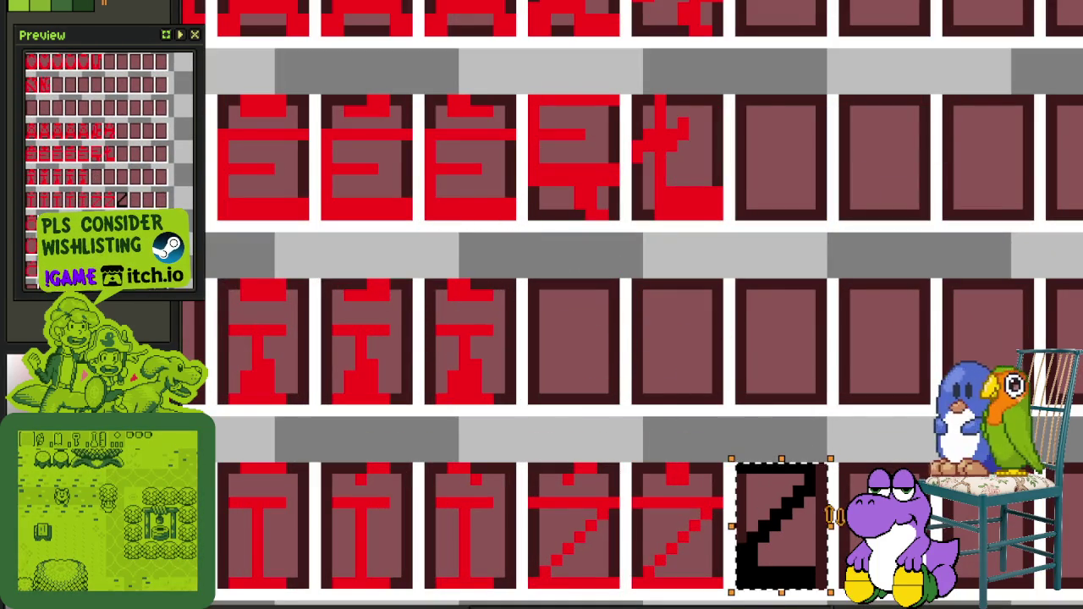
# Select the row of accented E glyphs and drop it back in place
pyautogui.scroll(-1, 838, 423)
pyautogui.scroll(-1, 841, 380)
pyautogui.scroll(-1, 859, 380)
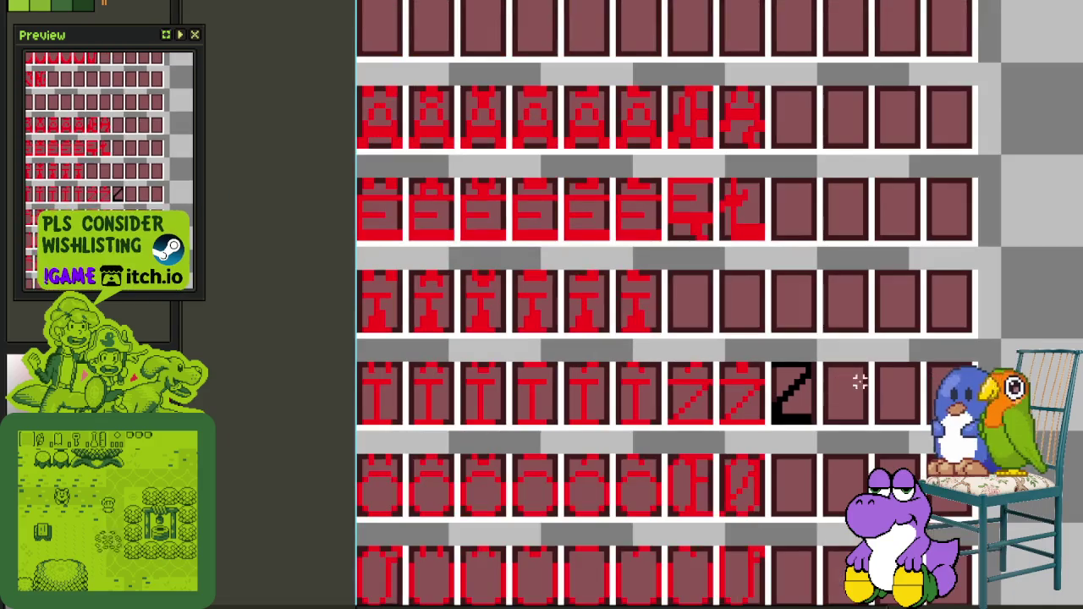
pyautogui.scroll(1, 413, 170)
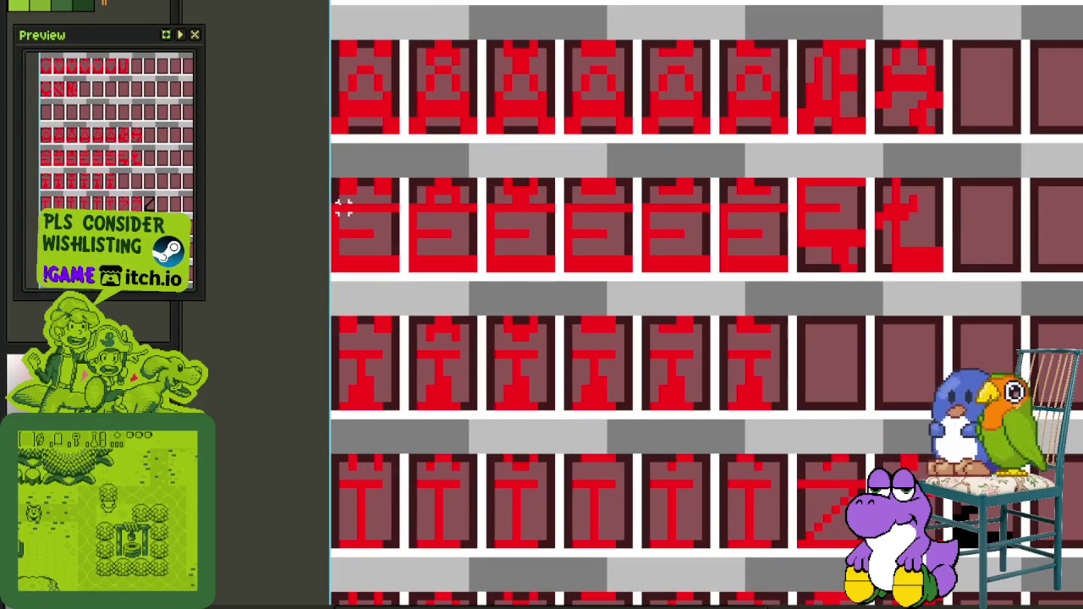
pyautogui.moveTo(336, 208)
pyautogui.mouseDown()
pyautogui.moveTo(768, 208)
pyautogui.moveTo(785, 241)
pyautogui.moveTo(793, 213)
pyautogui.mouseUp()
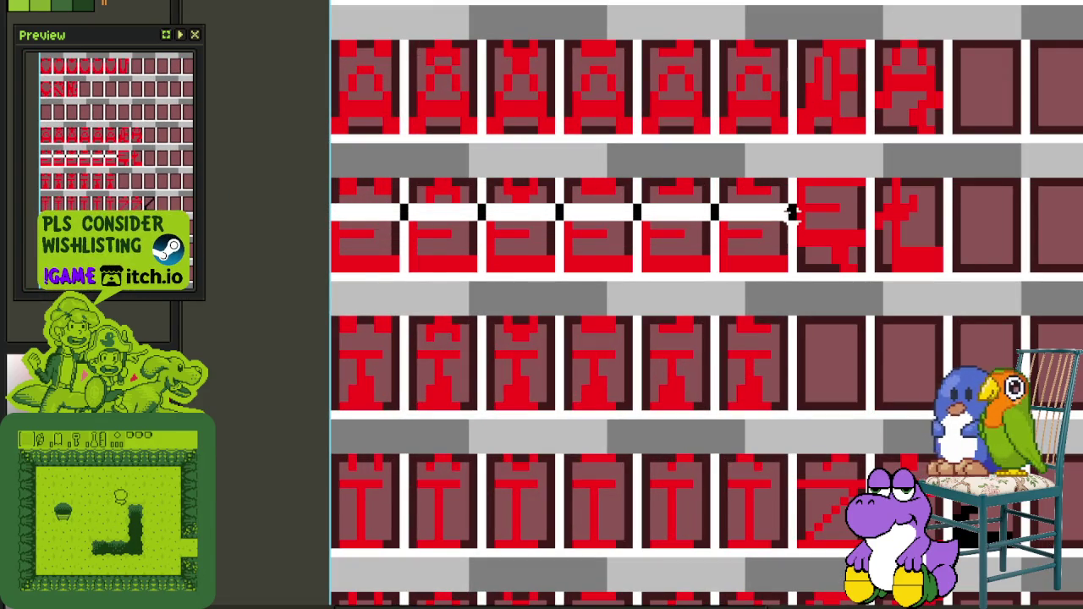
pyautogui.click(852, 216)
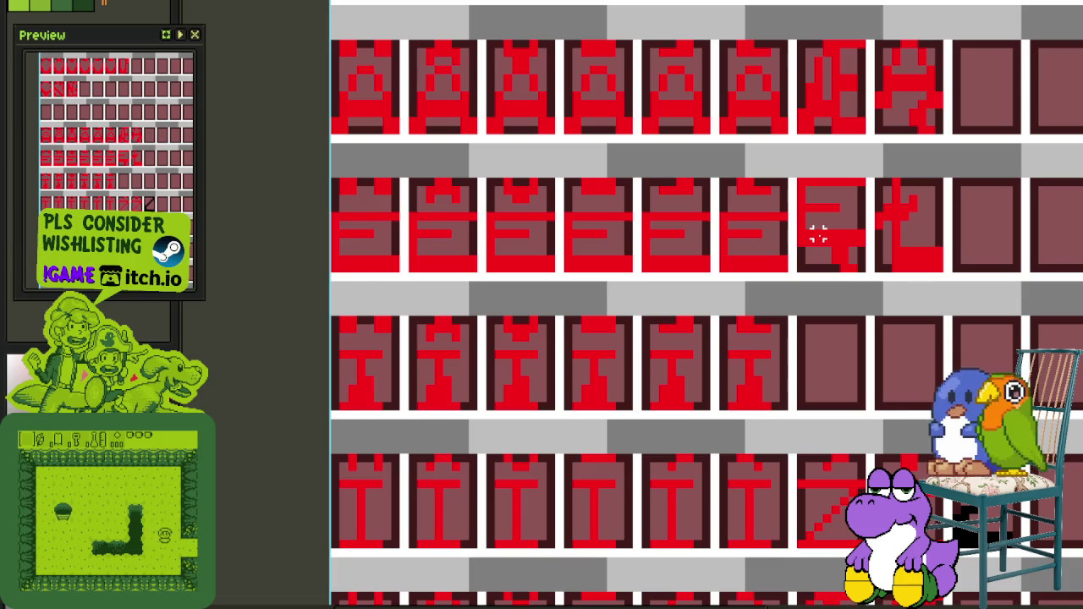
# Undo a stray rectangle drawn across the A glyph row
pyautogui.scroll(-2, 779, 260)
pyautogui.scroll(-1, 773, 283)
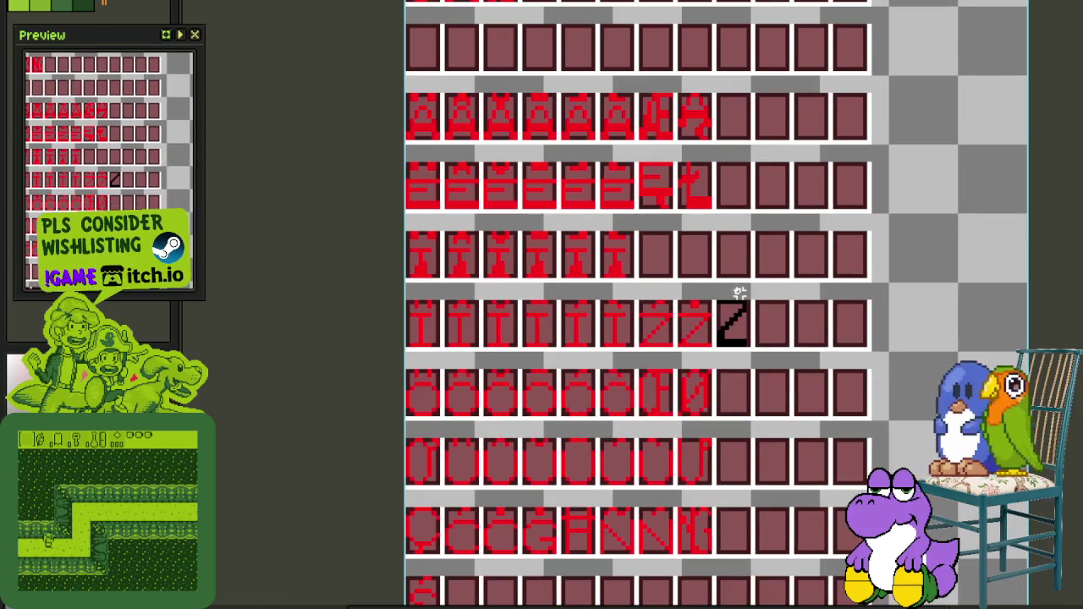
pyautogui.scroll(2, 608, 296)
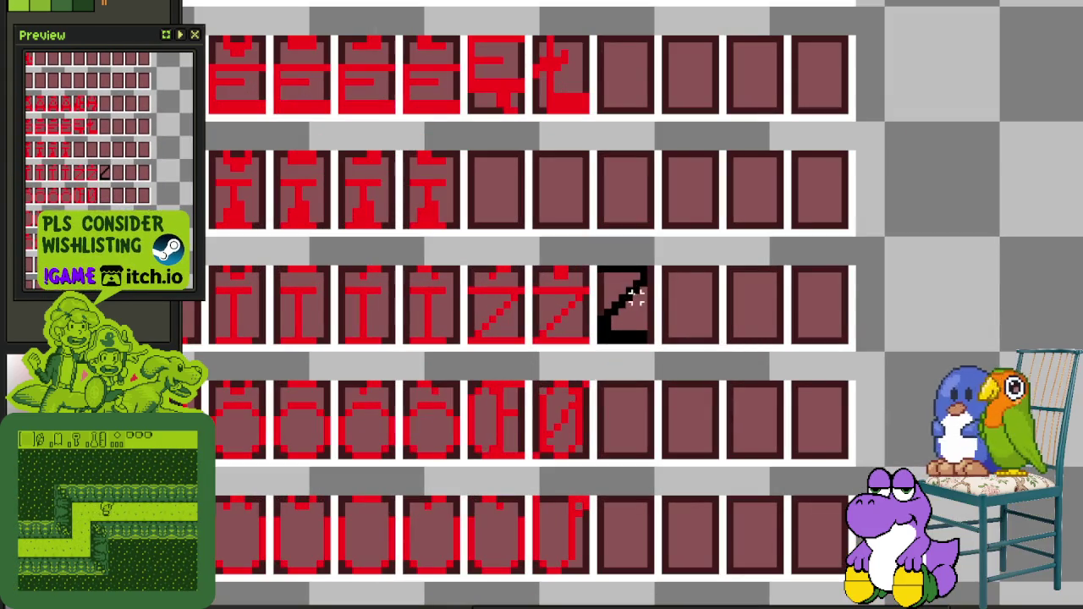
pyautogui.moveTo(618, 286); pyautogui.dragTo(666, 413)
pyautogui.scroll(1, 254, 207)
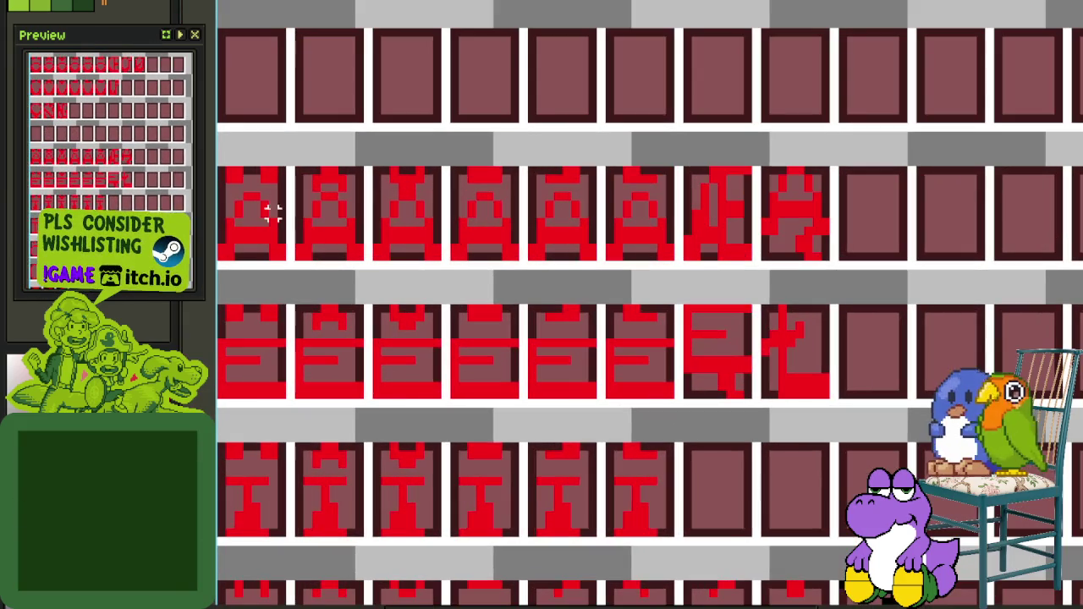
pyautogui.moveTo(227, 196); pyautogui.dragTo(662, 221)
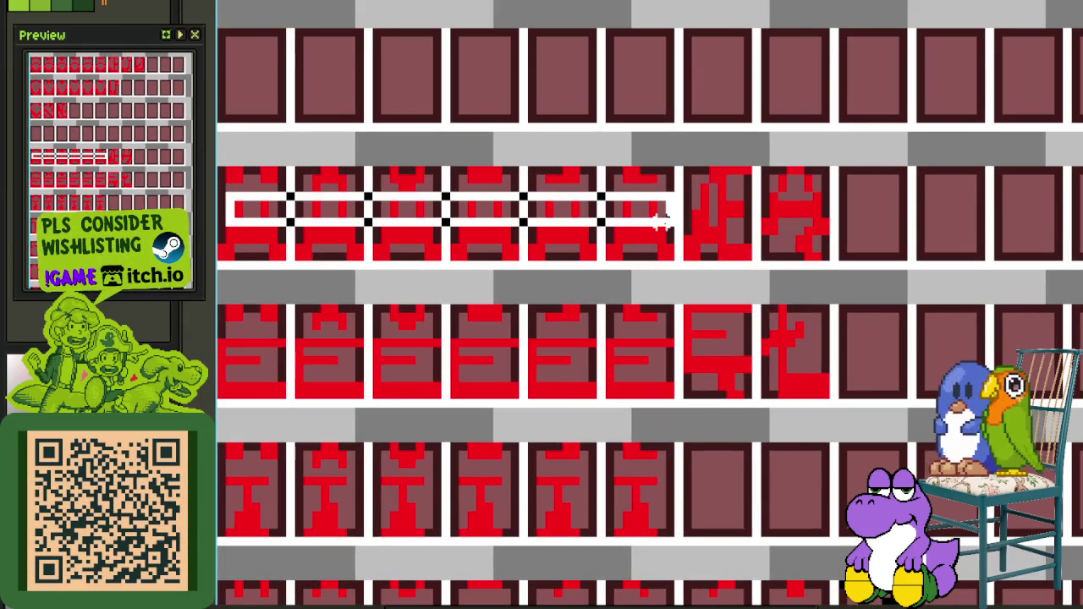
pyautogui.hotkey('ctrl', 'z')
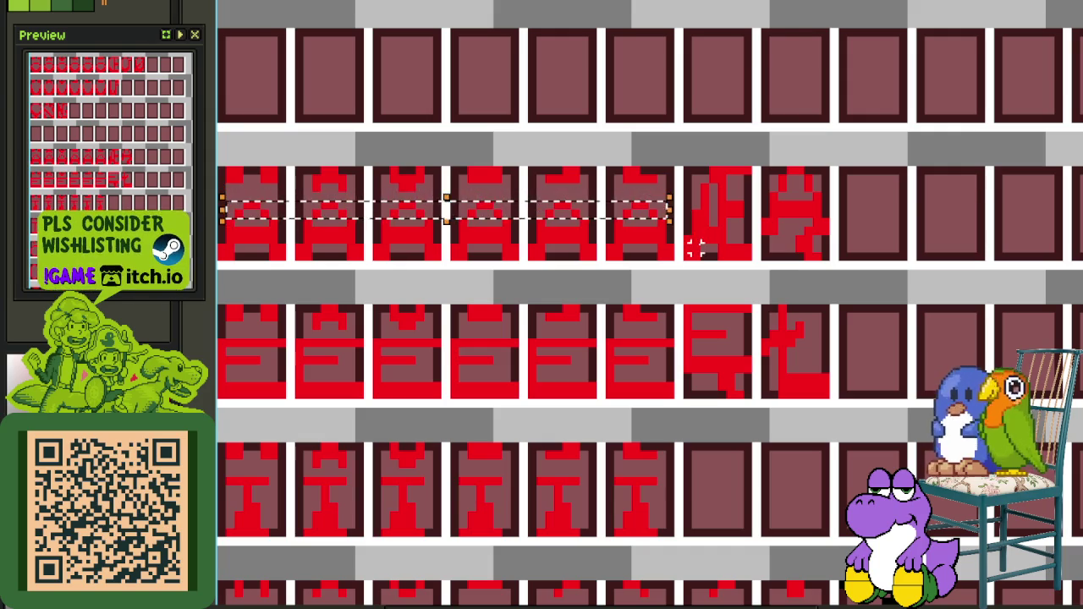
# Nudge the upper part of the black Z template down one pixel
pyautogui.scroll(-2, 661, 288)
pyautogui.scroll(-2, 654, 309)
pyautogui.scroll(1, 656, 316)
pyautogui.scroll(-1, 656, 316)
pyautogui.scroll(-1, 648, 314)
pyautogui.scroll(2, 650, 315)
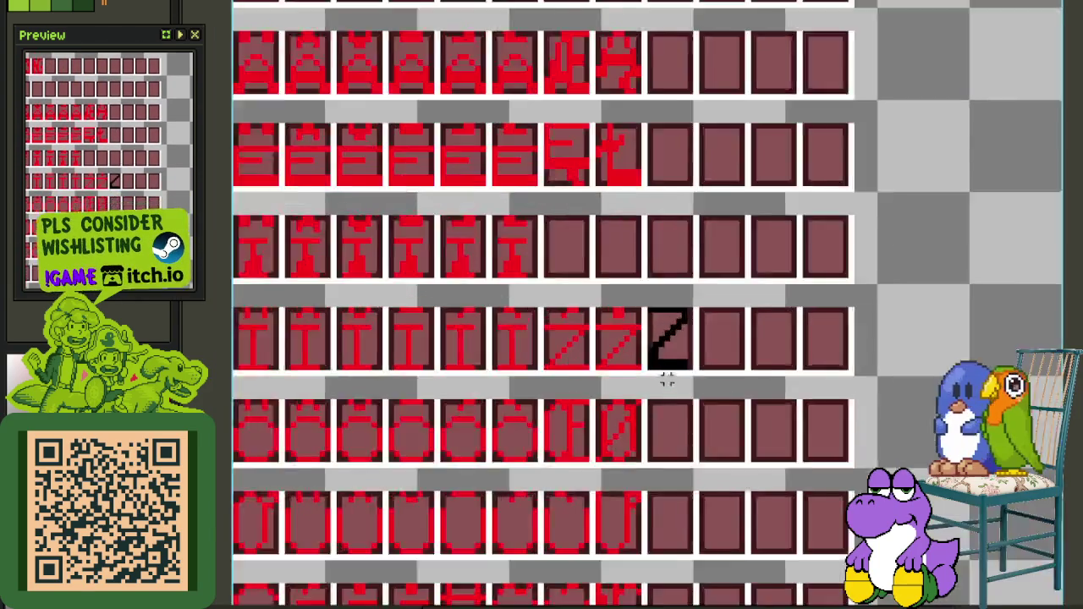
pyautogui.scroll(2, 650, 315)
pyautogui.scroll(1, 650, 315)
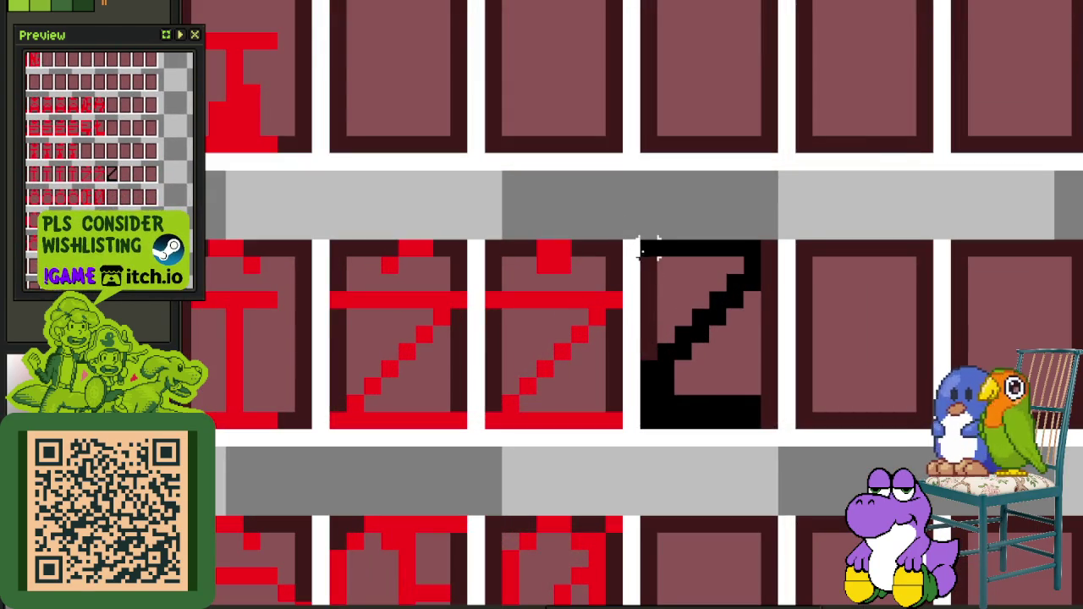
pyautogui.moveTo(641, 249); pyautogui.dragTo(788, 364)
pyautogui.press('Down')
pyautogui.click(838, 352)
# Lower the Z's top bar and its middle section by one pixel each
pyautogui.moveTo(643, 254); pyautogui.dragTo(783, 281)
pyautogui.press('Down')
pyautogui.click(668, 284)
pyautogui.moveTo(650, 282); pyautogui.dragTo(789, 342)
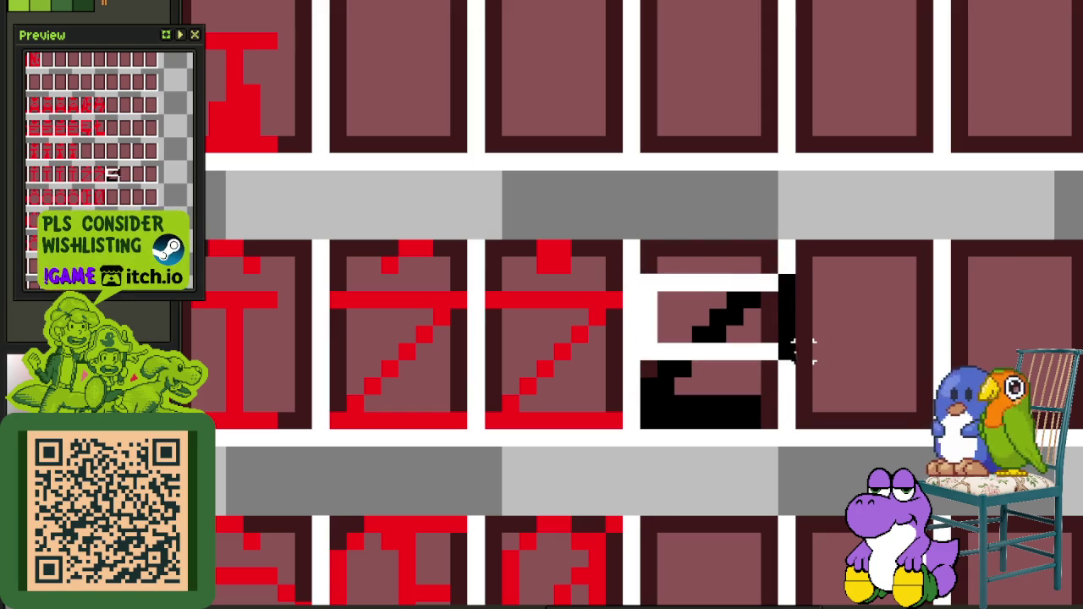
pyautogui.press('Down')
pyautogui.click(817, 351)
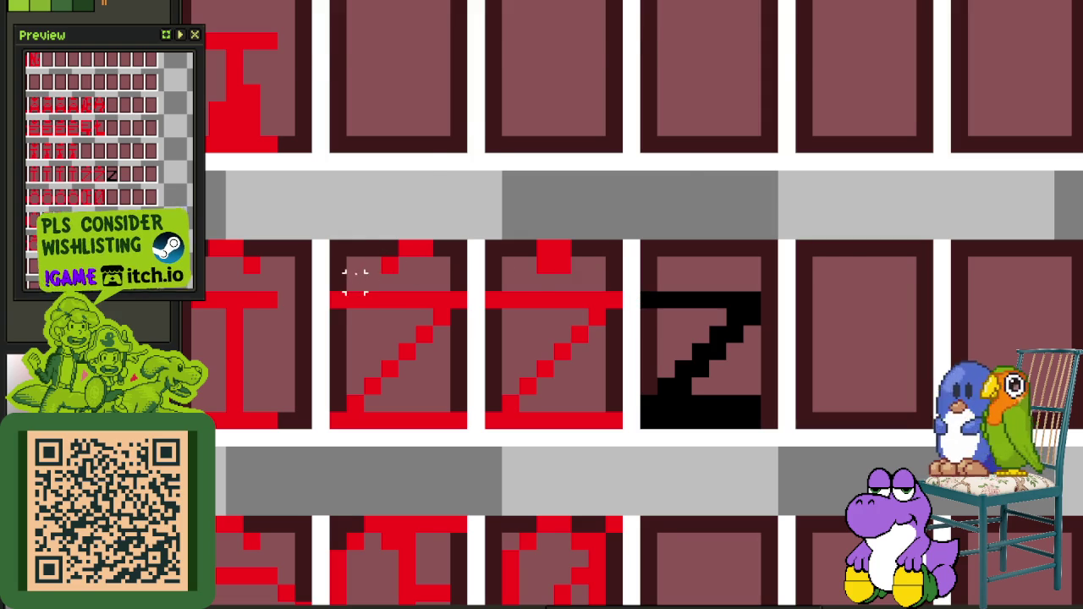
# Copy the black Z into two cells of the row above and fill both copies red
pyautogui.scroll(-1, 356, 264)
pyautogui.moveTo(442, 307); pyautogui.dragTo(567, 373)
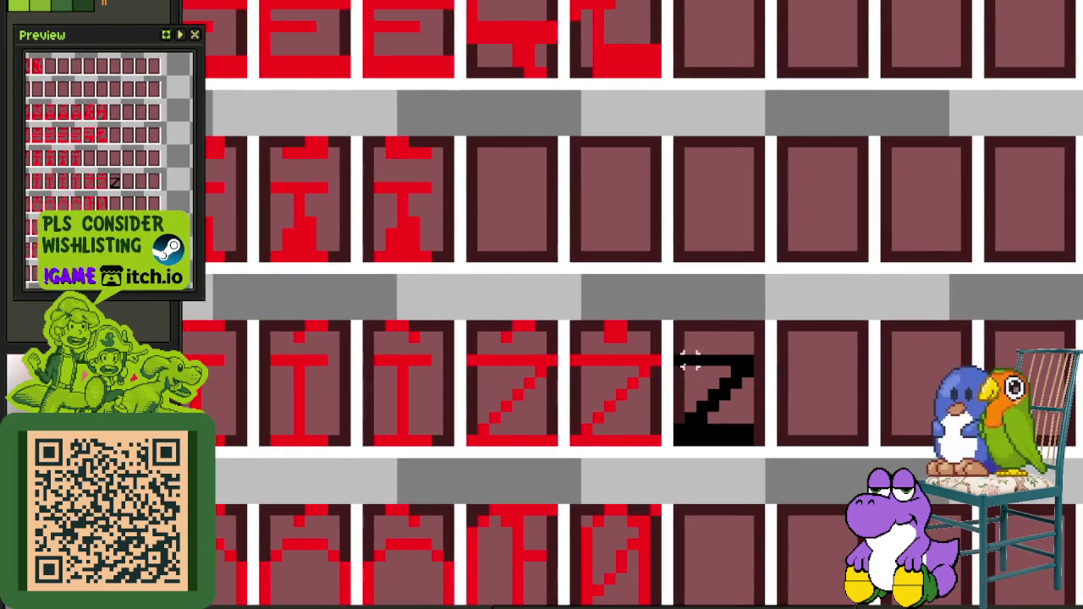
pyautogui.scroll(1, 749, 423)
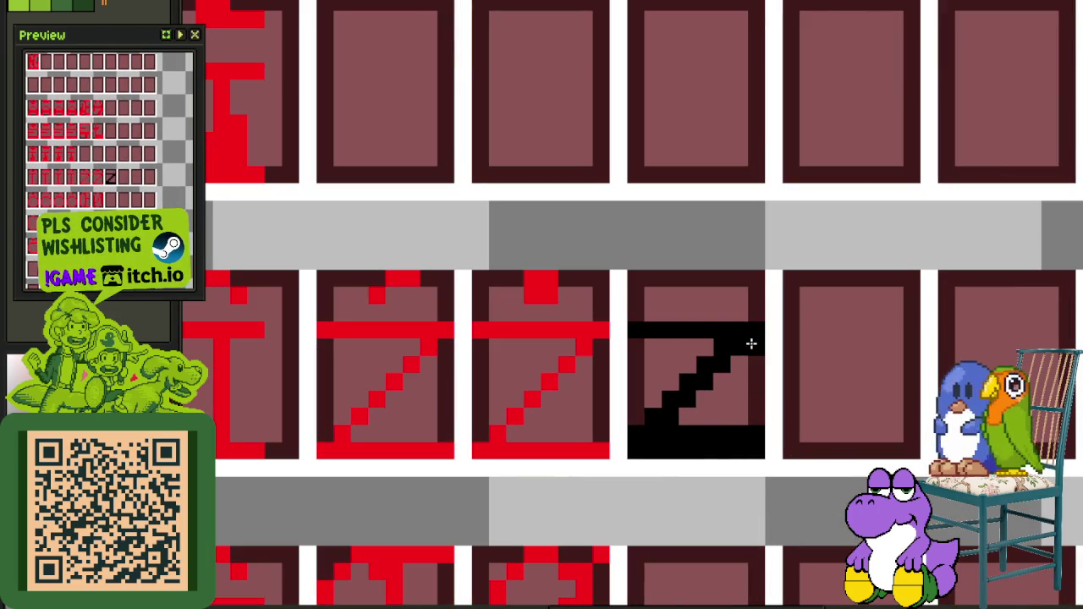
pyautogui.moveTo(636, 332)
pyautogui.mouseDown()
pyautogui.moveTo(757, 450)
pyautogui.moveTo(539, 292)
pyautogui.moveTo(561, 259)
pyautogui.moveTo(622, 263)
pyautogui.mouseUp()
pyautogui.scroll(-1, 756, 450)
pyautogui.click(729, 241)
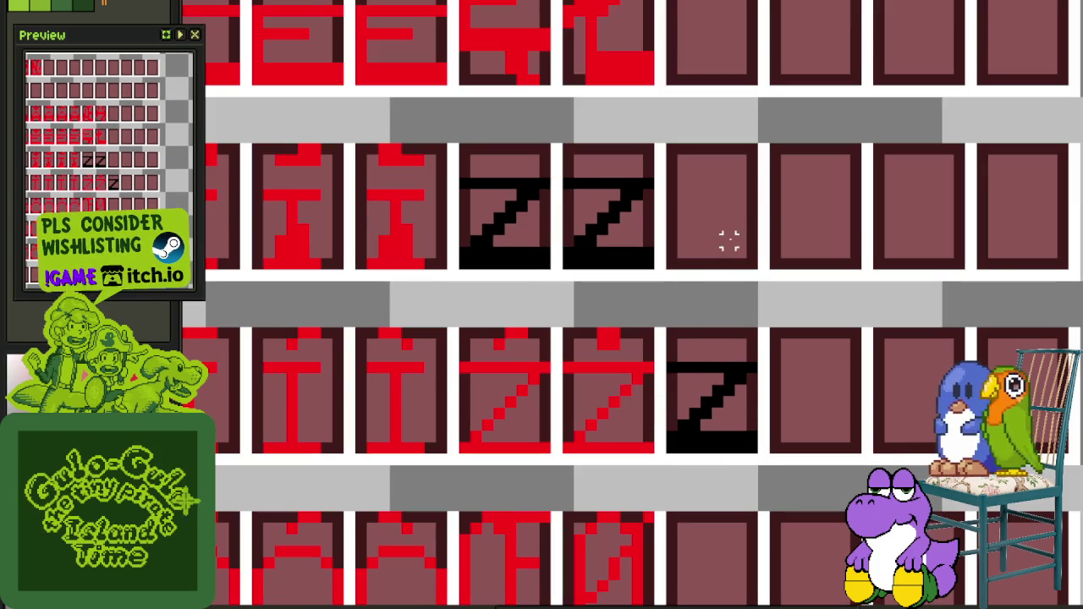
pyautogui.click(597, 242)
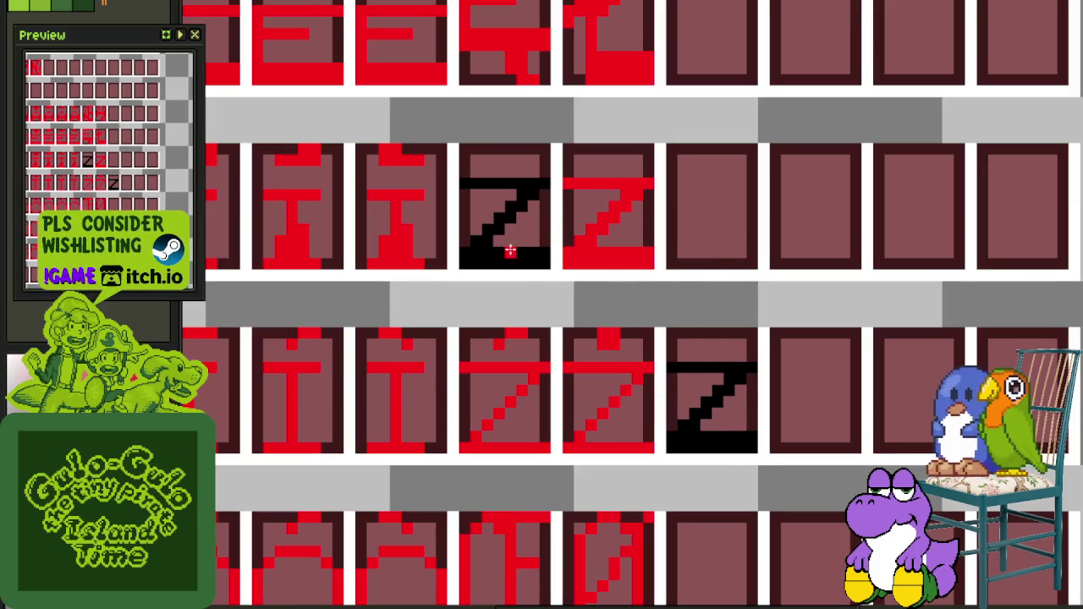
pyautogui.click(510, 251)
# Select the tops of the accented Z glyphs
pyautogui.scroll(2, 487, 343)
pyautogui.moveTo(457, 362)
pyautogui.mouseDown()
pyautogui.moveTo(623, 325)
pyautogui.moveTo(810, 327)
pyautogui.moveTo(753, 195)
pyautogui.moveTo(761, 203)
pyautogui.mouseUp()
pyautogui.scroll(-2, 769, 338)
# Delete the black Z template tile and the row of thin I and Z glyphs
pyautogui.click(815, 295)
pyautogui.moveTo(806, 330); pyautogui.dragTo(901, 418)
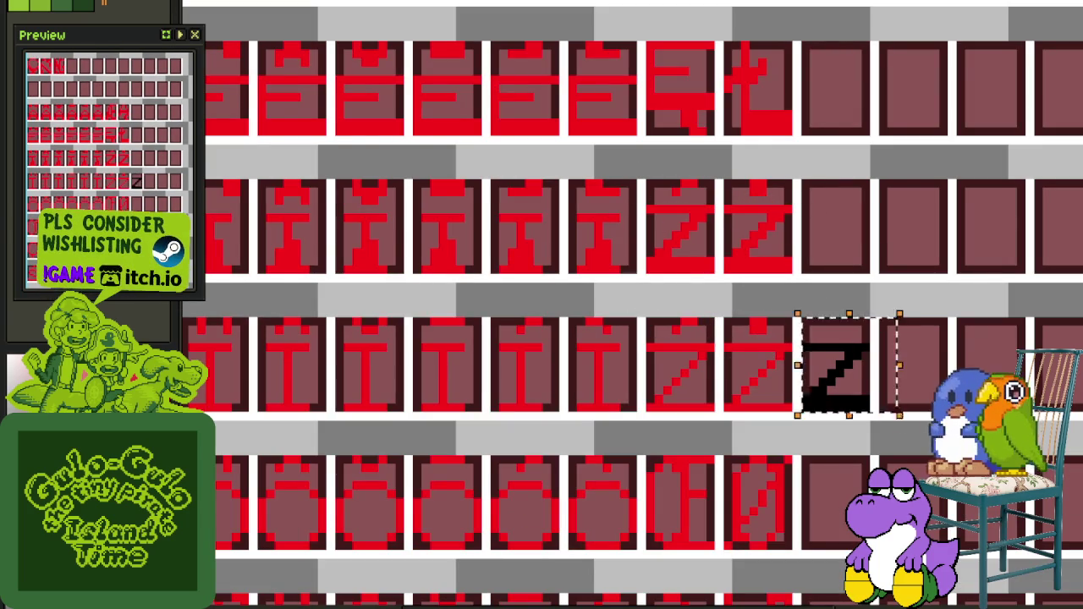
pyautogui.press('Delete')
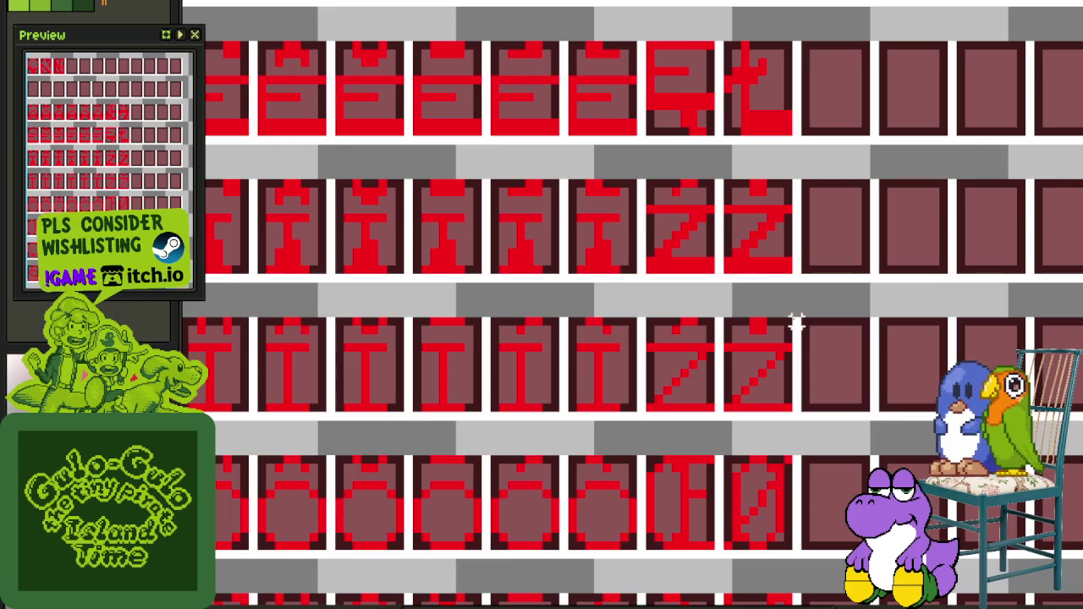
pyautogui.scroll(-1, 796, 321)
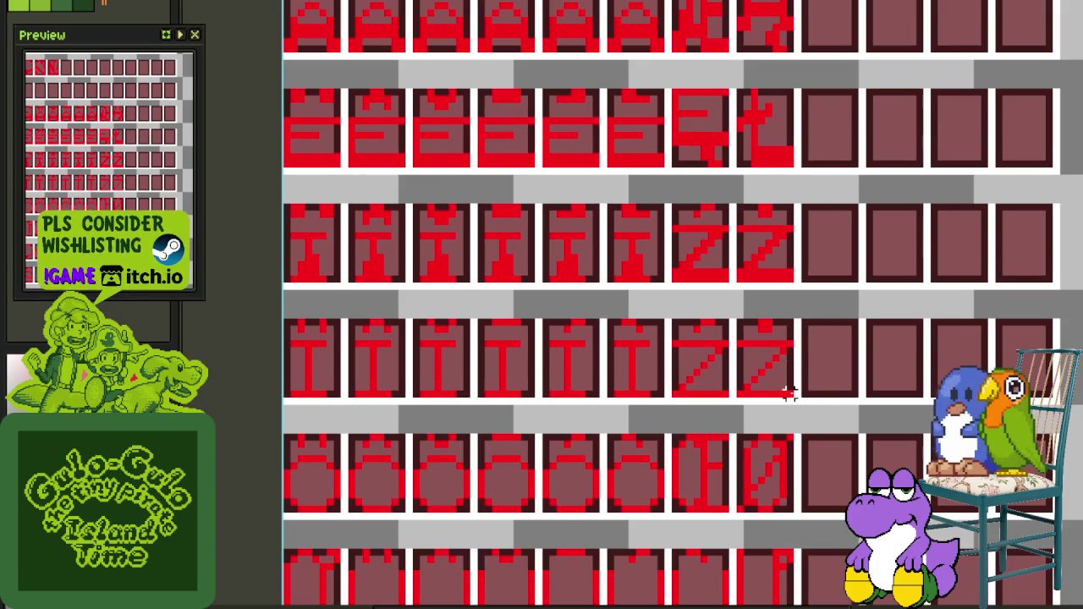
pyautogui.moveTo(790, 394); pyautogui.dragTo(198, 314)
pyautogui.press('Delete')
# Move the accented I and Z glyph row down into the emptied row
pyautogui.scroll(1, 817, 279)
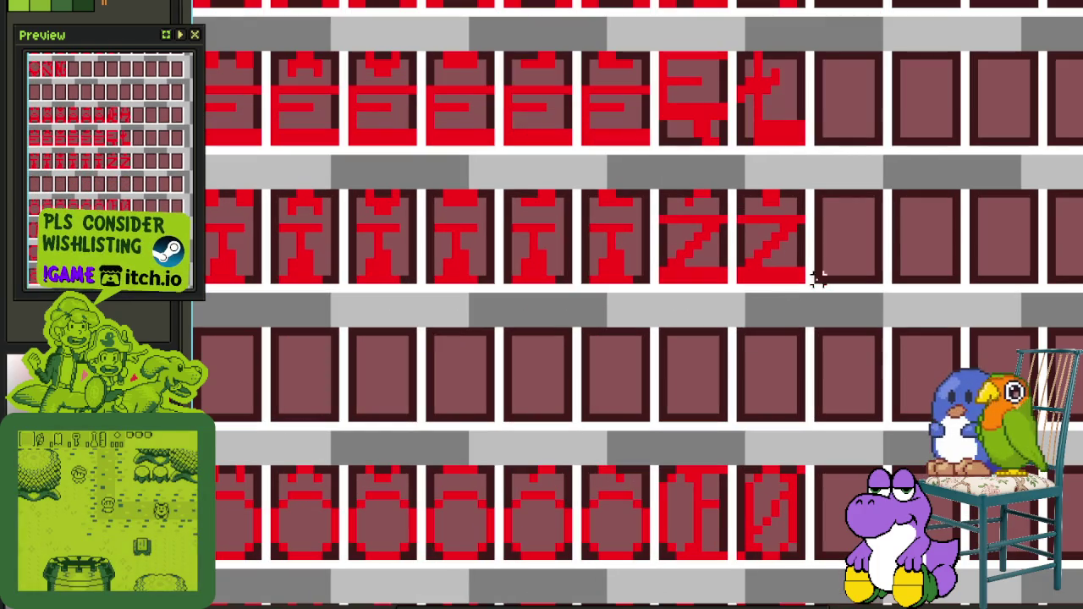
pyautogui.moveTo(800, 288); pyautogui.dragTo(203, 188)
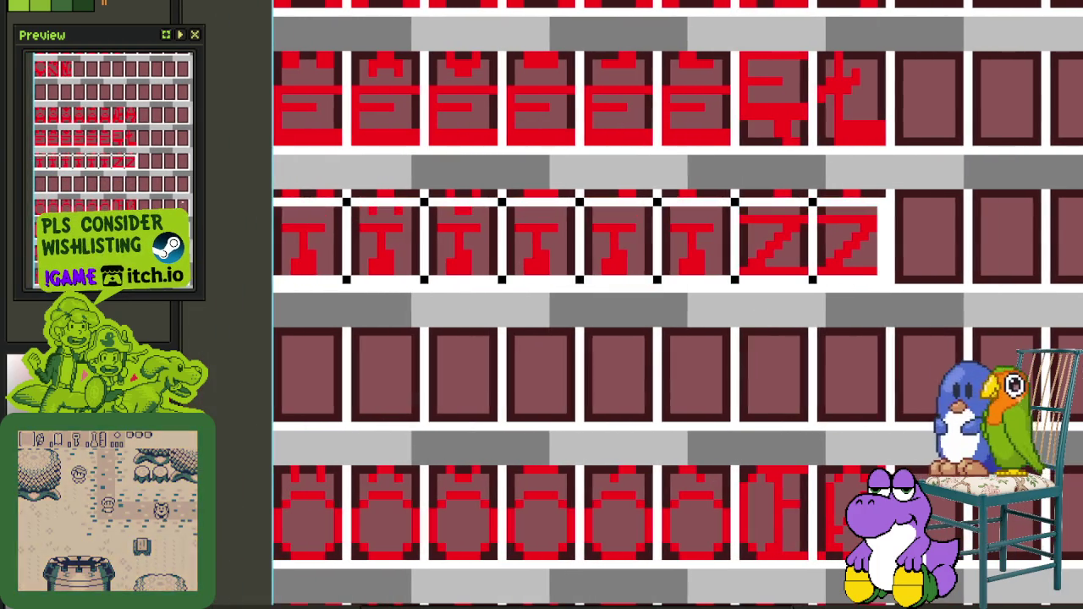
pyautogui.scroll(-2, 741, 266)
pyautogui.scroll(1, 742, 267)
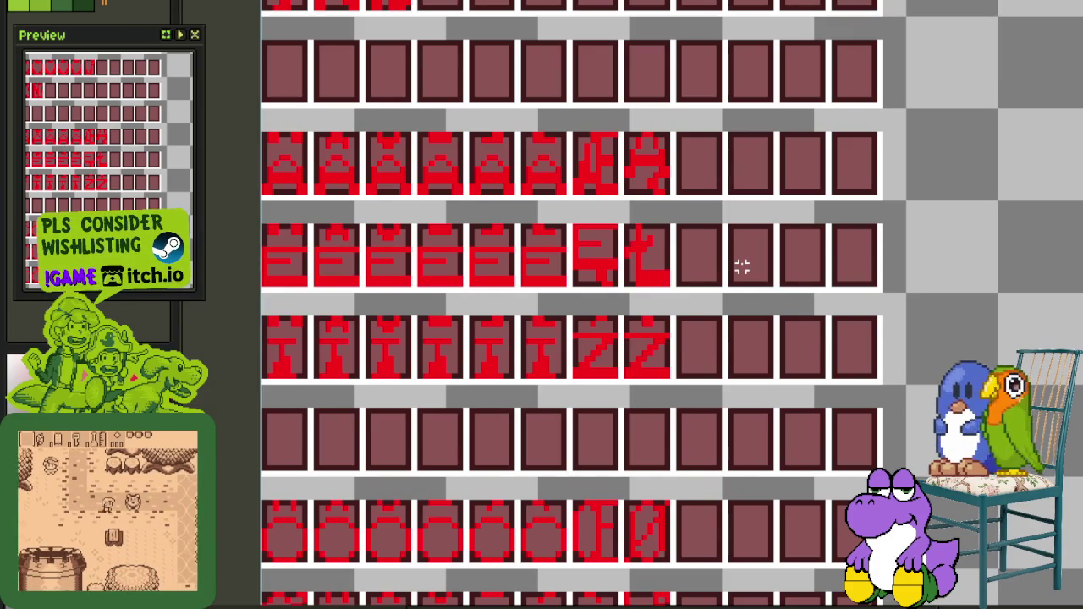
pyautogui.scroll(-2, 635, 186)
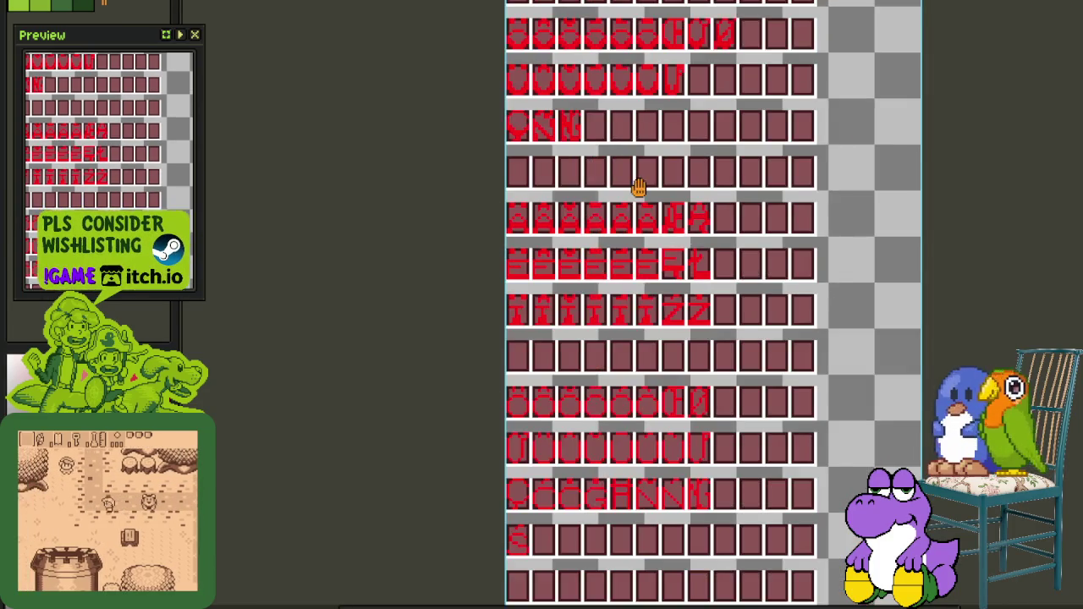
pyautogui.scroll(1, 604, 238)
pyautogui.scroll(-1, 562, 169)
pyautogui.scroll(2, 411, 201)
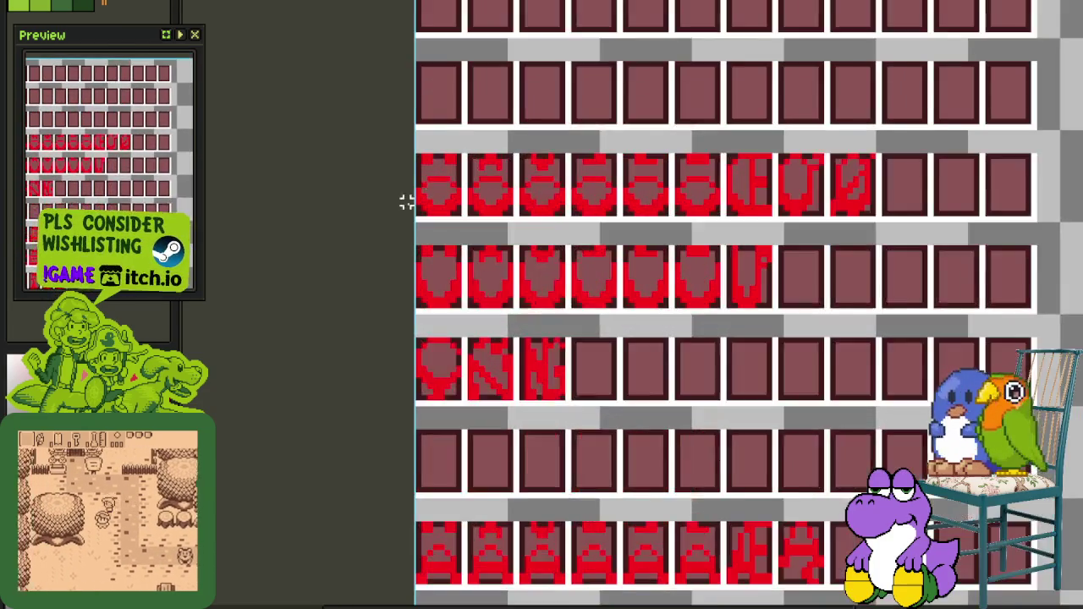
pyautogui.scroll(1, 411, 212)
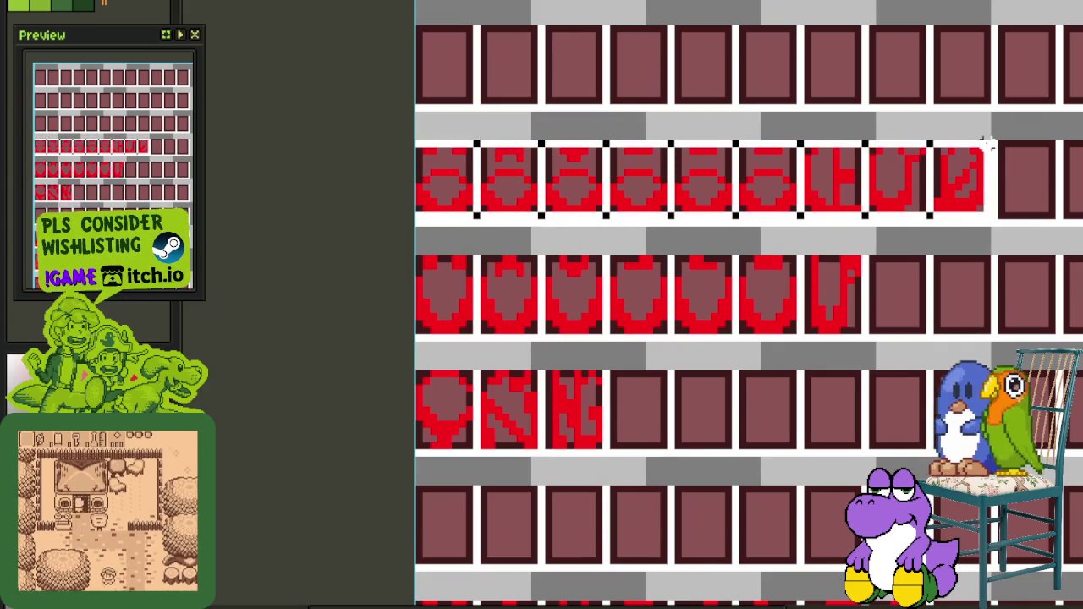
pyautogui.scroll(-1, 847, 186)
pyautogui.moveTo(866, 182); pyautogui.dragTo(864, 402)
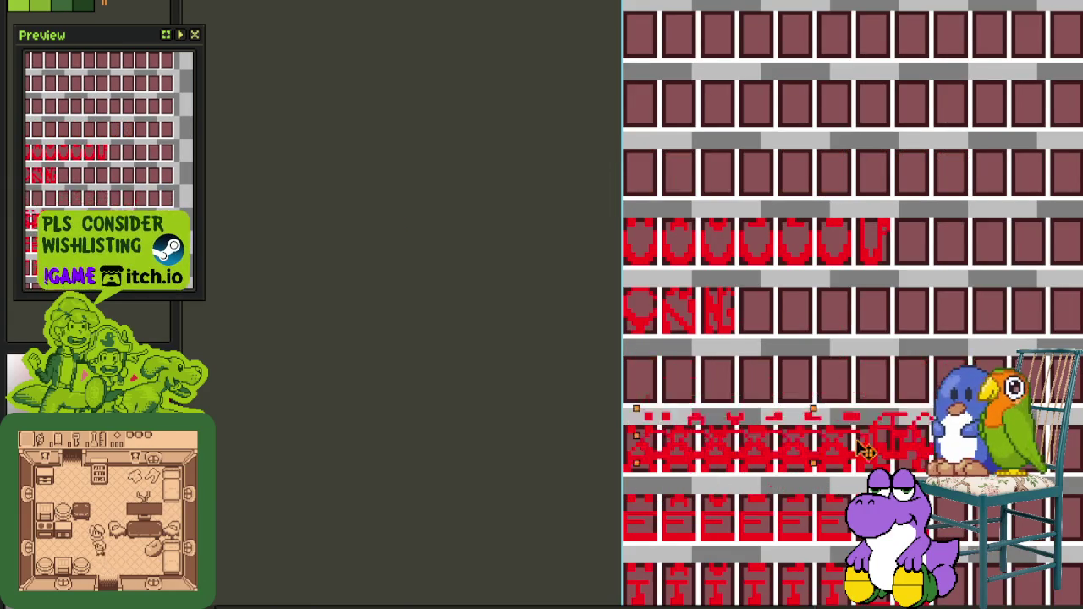
pyautogui.scroll(-1, 863, 402)
pyautogui.scroll(2, 838, 343)
pyautogui.scroll(1, 838, 343)
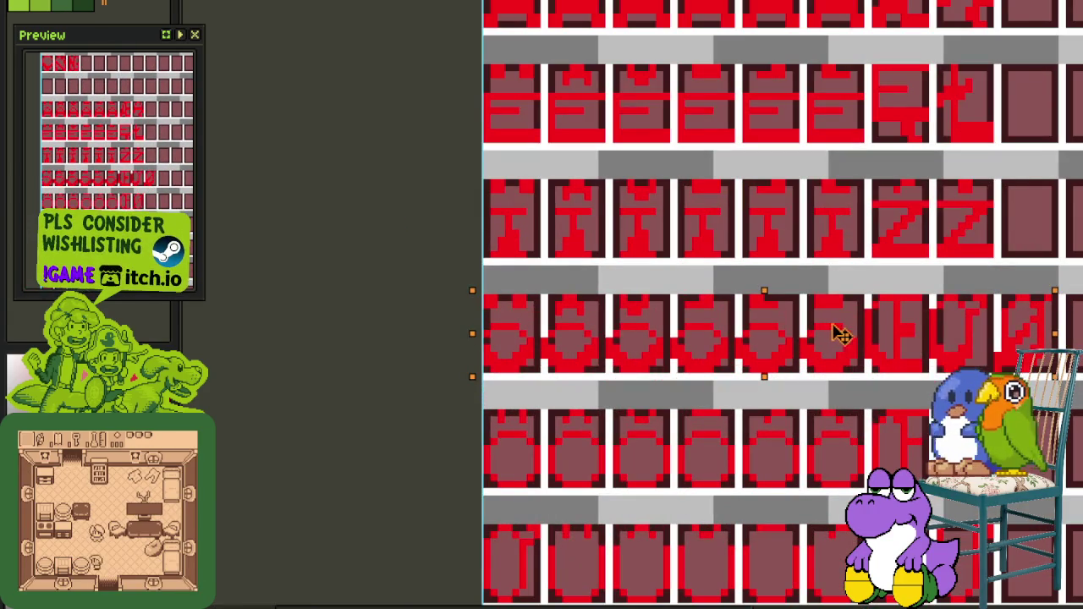
pyautogui.click(754, 241)
pyautogui.moveTo(742, 249); pyautogui.dragTo(646, 147)
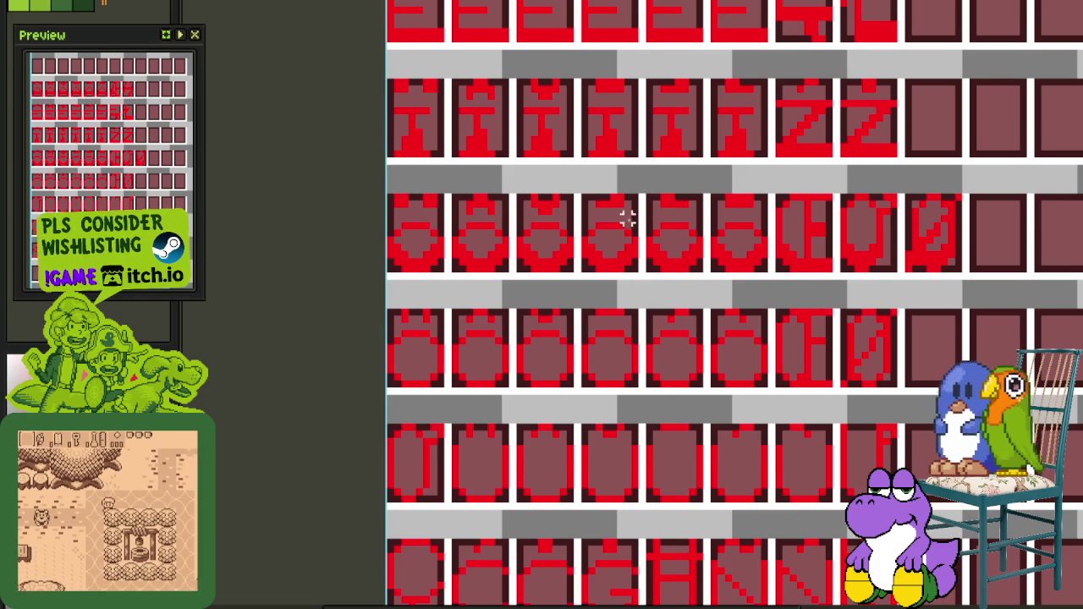
# Reposition two accented O glyphs and move another O two cells left
pyautogui.scroll(1, 642, 219)
pyautogui.moveTo(577, 192); pyautogui.dragTo(721, 284)
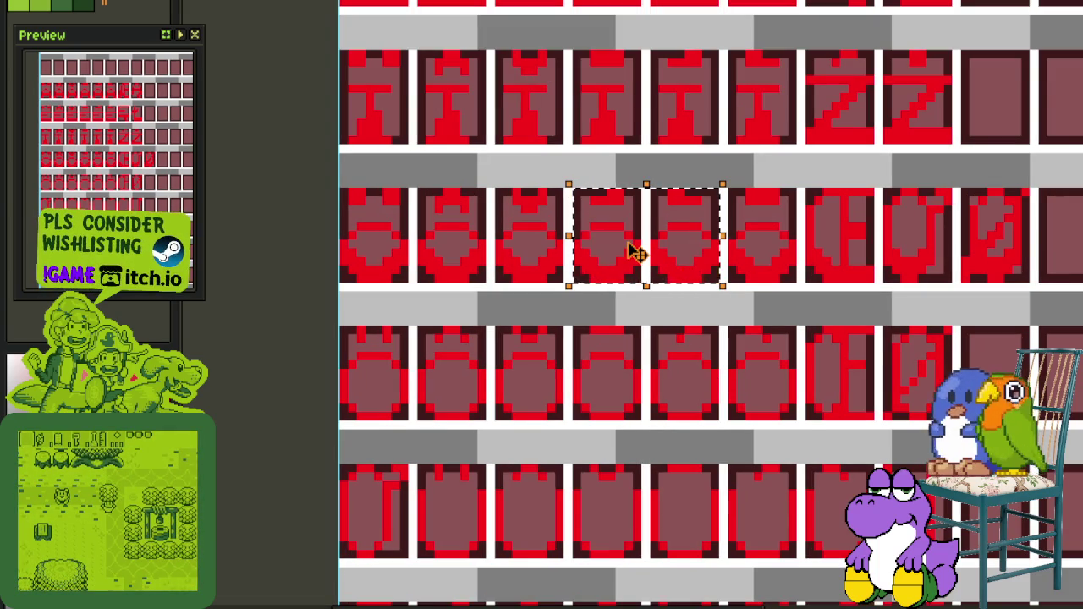
pyautogui.moveTo(635, 252); pyautogui.dragTo(980, 253)
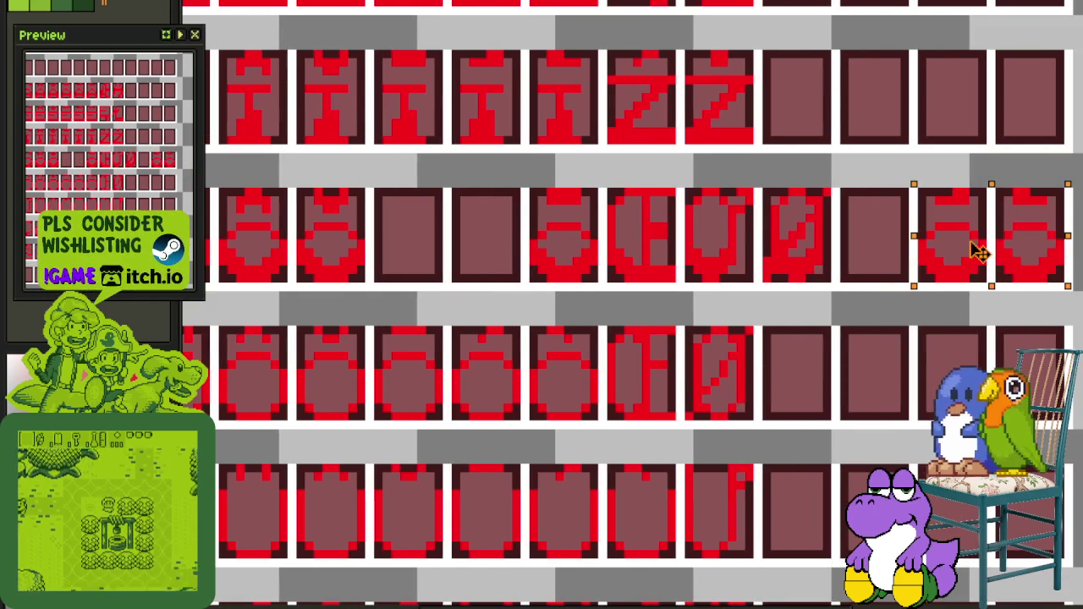
pyautogui.moveTo(538, 197)
pyautogui.mouseDown()
pyautogui.moveTo(586, 246)
pyautogui.moveTo(601, 284)
pyautogui.mouseUp()
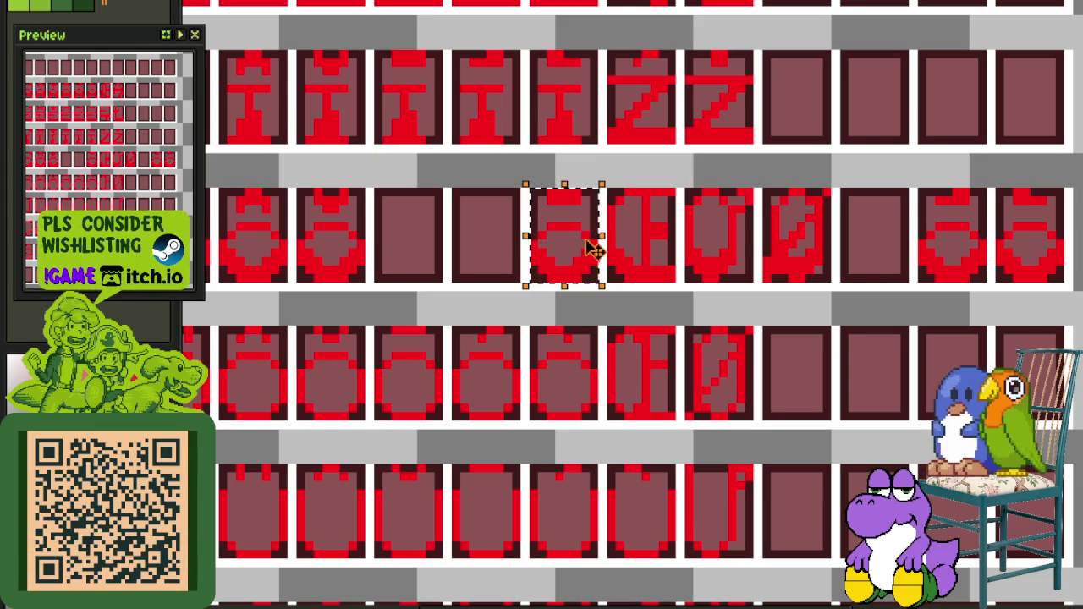
pyautogui.moveTo(592, 248); pyautogui.dragTo(428, 243)
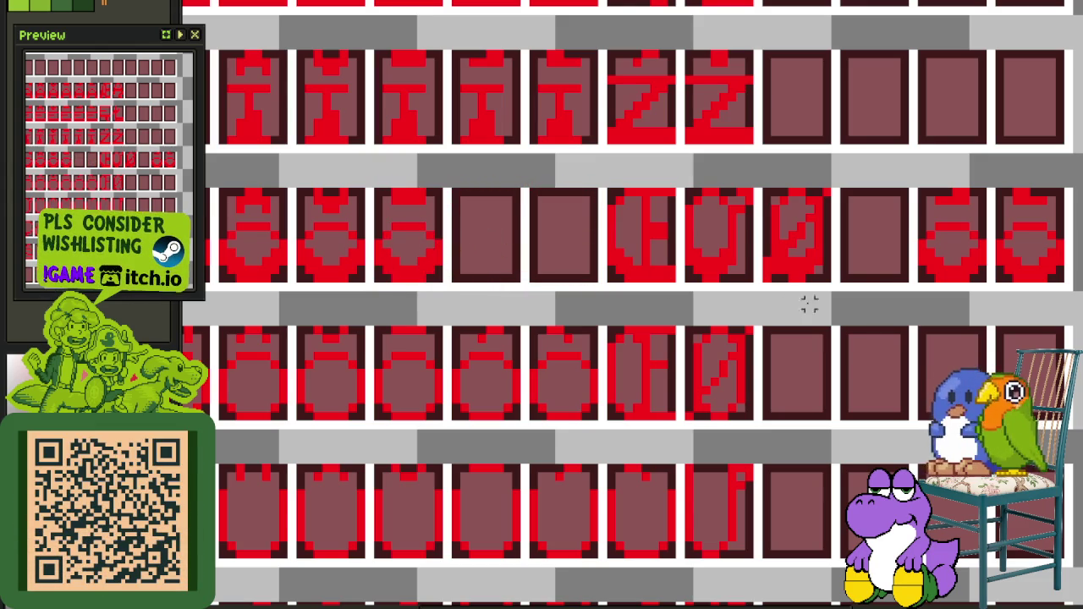
# Slide the last two O-row glyphs left to close the gap, then select the second O row
pyautogui.moveTo(921, 281); pyautogui.dragTo(1065, 188)
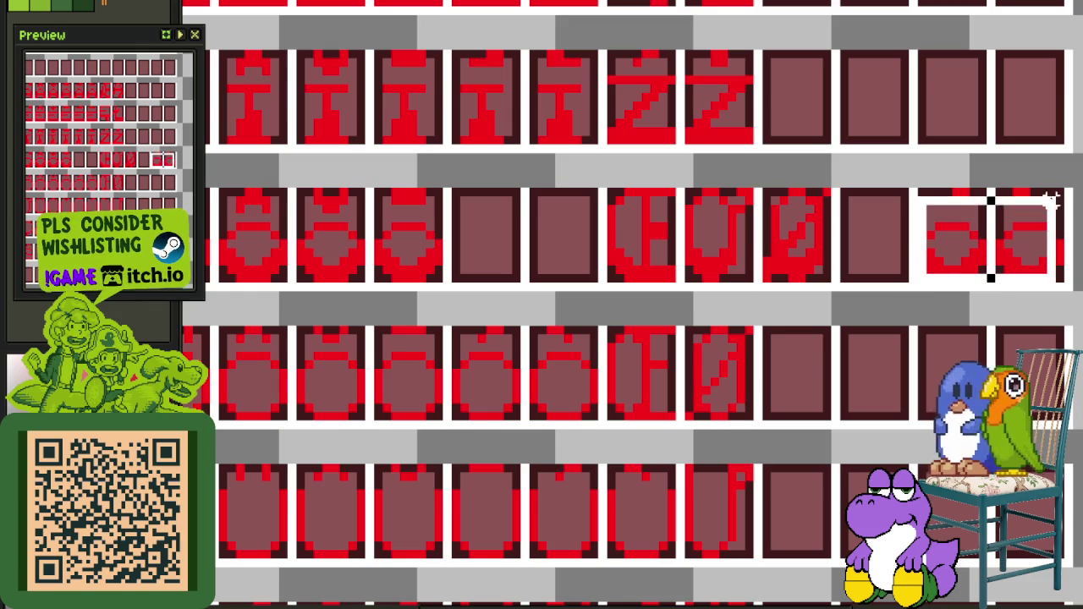
pyautogui.moveTo(1043, 246); pyautogui.dragTo(562, 250)
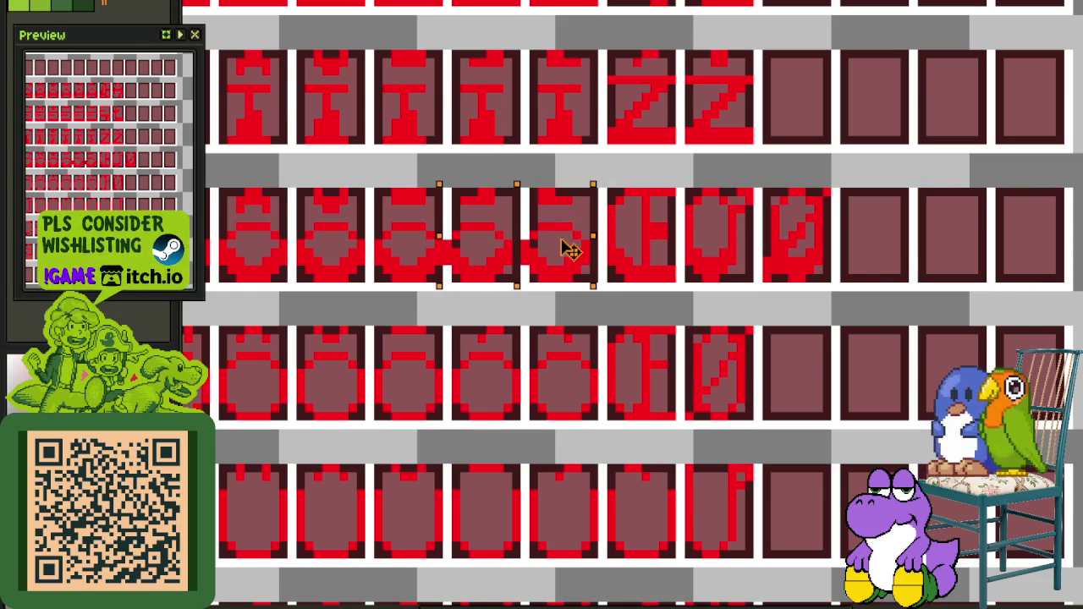
pyautogui.click(728, 234)
pyautogui.scroll(-2, 745, 237)
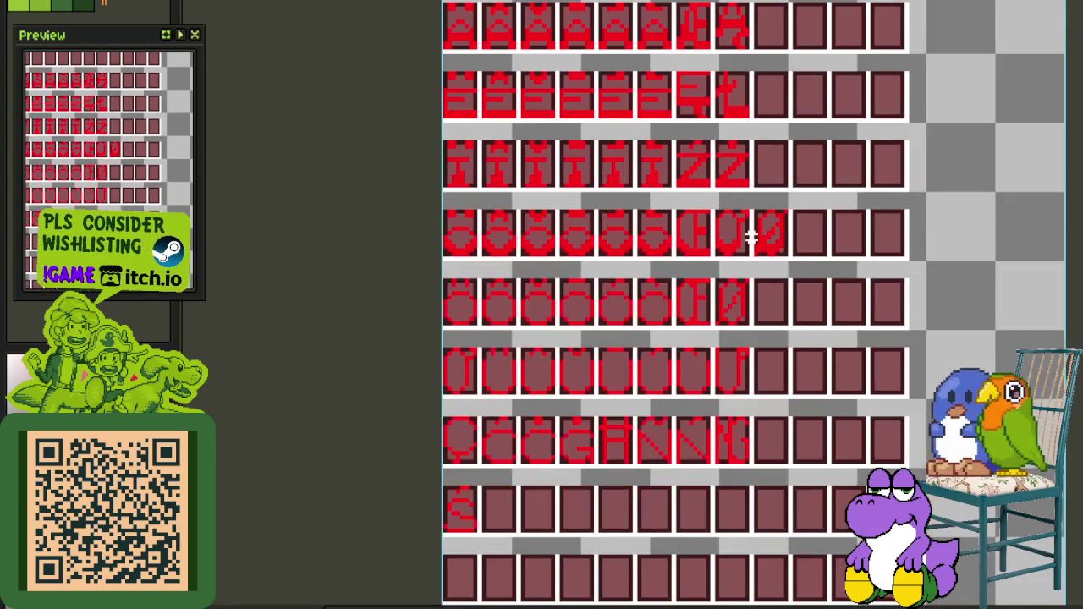
pyautogui.scroll(1, 726, 286)
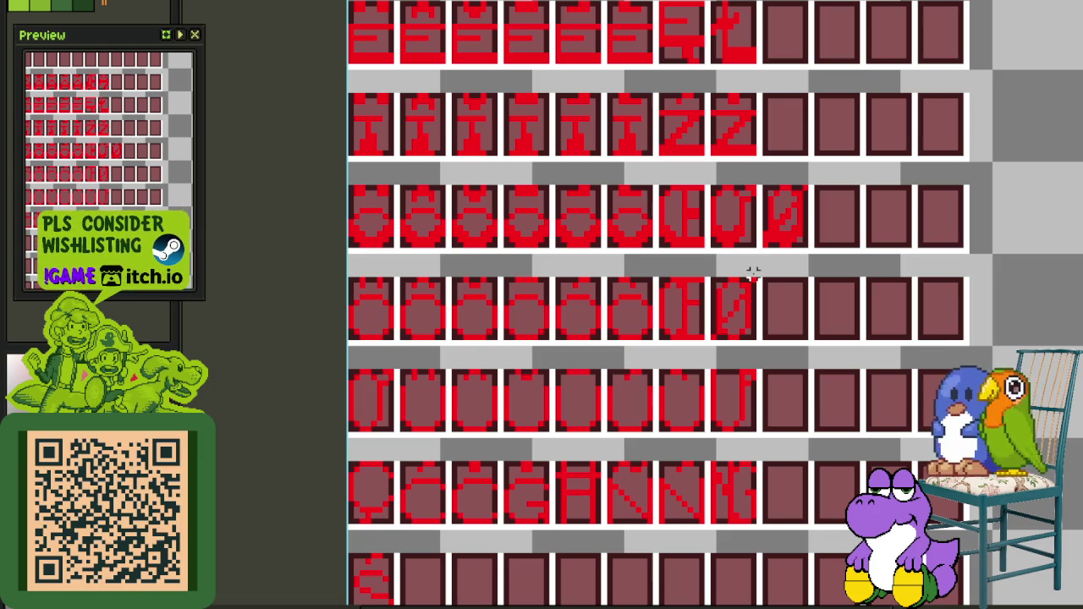
pyautogui.moveTo(752, 272); pyautogui.dragTo(338, 336)
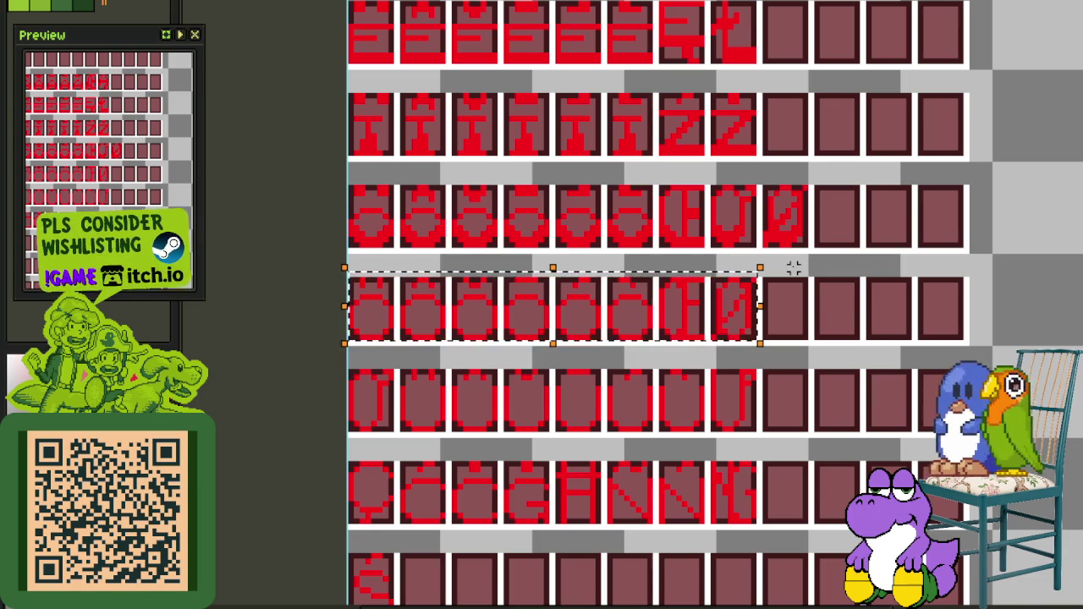
# Erase everything in the extra O row
pyautogui.click(775, 228)
pyautogui.scroll(1, 769, 223)
pyautogui.moveTo(777, 279)
pyautogui.mouseDown()
pyautogui.moveTo(651, 310)
pyautogui.moveTo(247, 368)
pyautogui.mouseUp()
pyautogui.press('Delete')
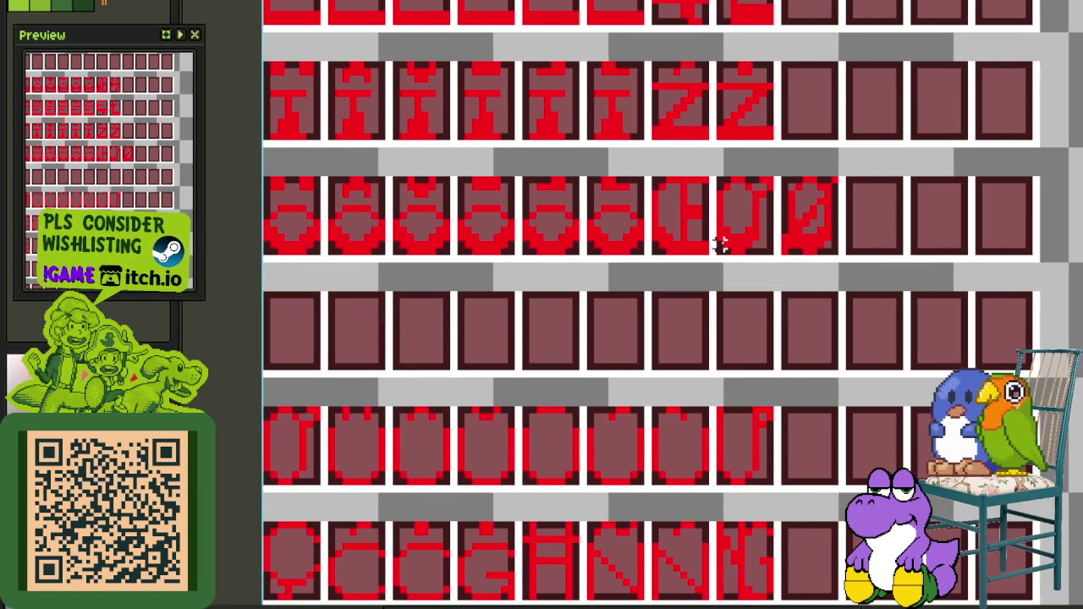
# Move the U glyph into the emptied row and shift the Ø glyph one cell left
pyautogui.moveTo(719, 250); pyautogui.dragTo(770, 181)
pyautogui.moveTo(767, 219)
pyautogui.mouseDown()
pyautogui.moveTo(358, 350)
pyautogui.moveTo(313, 333)
pyautogui.mouseUp()
pyautogui.hotkey('ctrl', 'd')
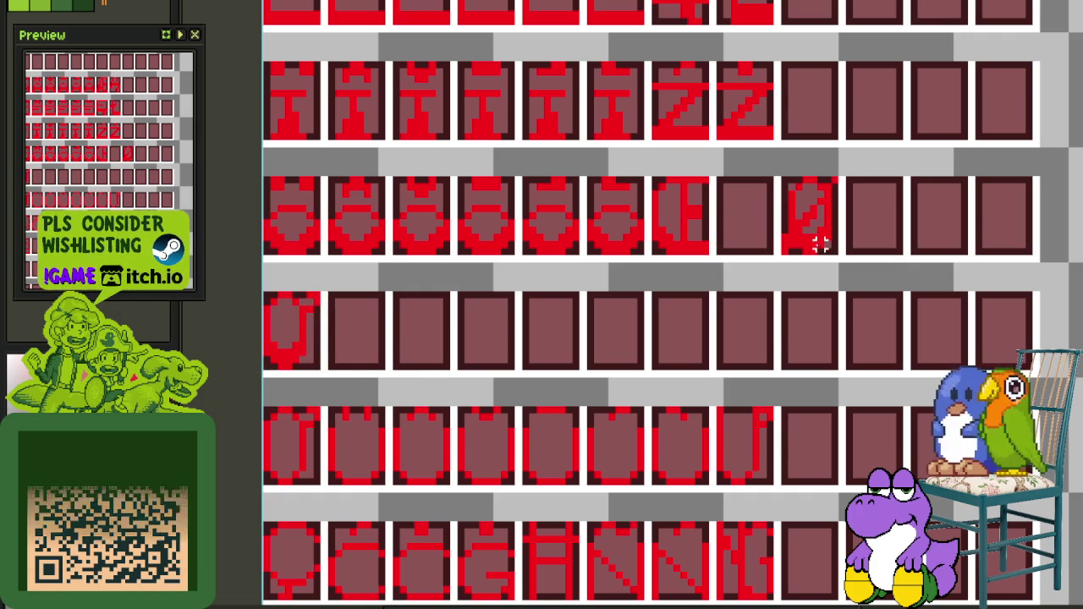
pyautogui.moveTo(785, 250); pyautogui.dragTo(835, 179)
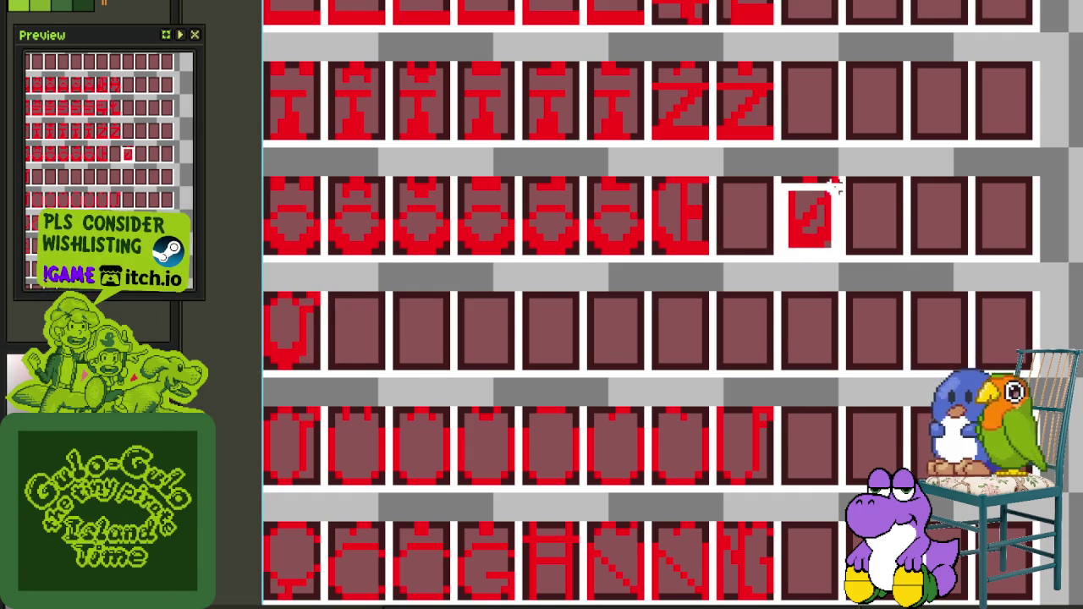
pyautogui.moveTo(832, 218); pyautogui.dragTo(767, 219)
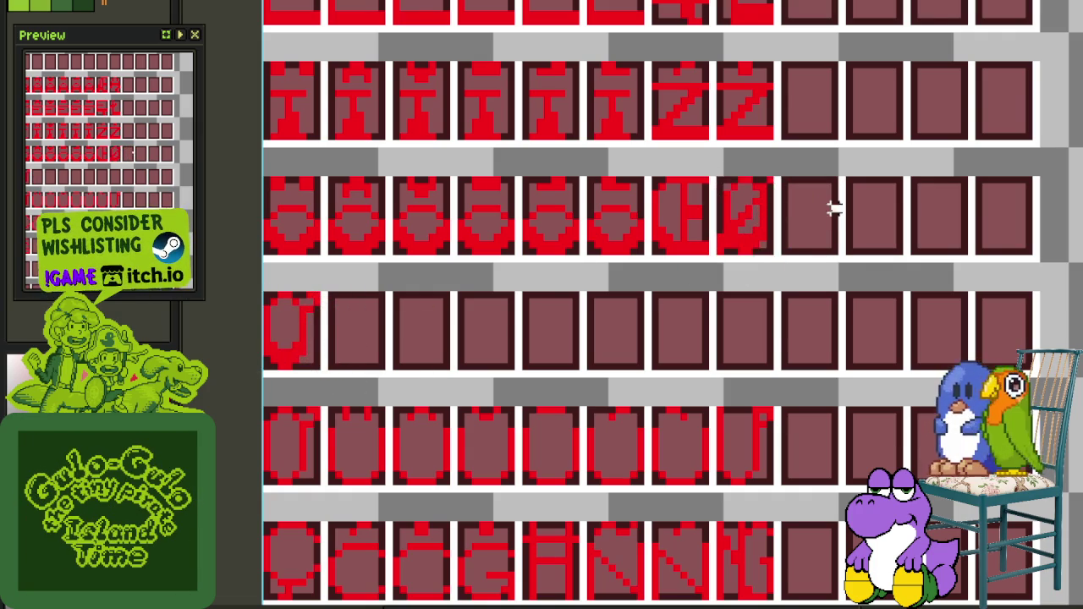
pyautogui.hotkey('ctrl', 'd')
# Place the row of red U glyphs directly below the O row
pyautogui.scroll(-2, 834, 206)
pyautogui.scroll(3, 643, 423)
pyautogui.scroll(3, 450, 218)
pyautogui.scroll(2, 360, 234)
pyautogui.moveTo(350, 235)
pyautogui.mouseDown()
pyautogui.moveTo(702, 174)
pyautogui.moveTo(341, 232)
pyautogui.moveTo(444, 438)
pyautogui.moveTo(436, 440)
pyautogui.mouseUp()
pyautogui.click(707, 181)
pyautogui.scroll(-2, 377, 237)
pyautogui.scroll(1, 445, 438)
pyautogui.hotkey('ctrl', 'd')
# Save the font sheet with Ctrl+S
pyautogui.scroll(-1, 621, 358)
pyautogui.scroll(1, 647, 343)
pyautogui.scroll(1, 647, 342)
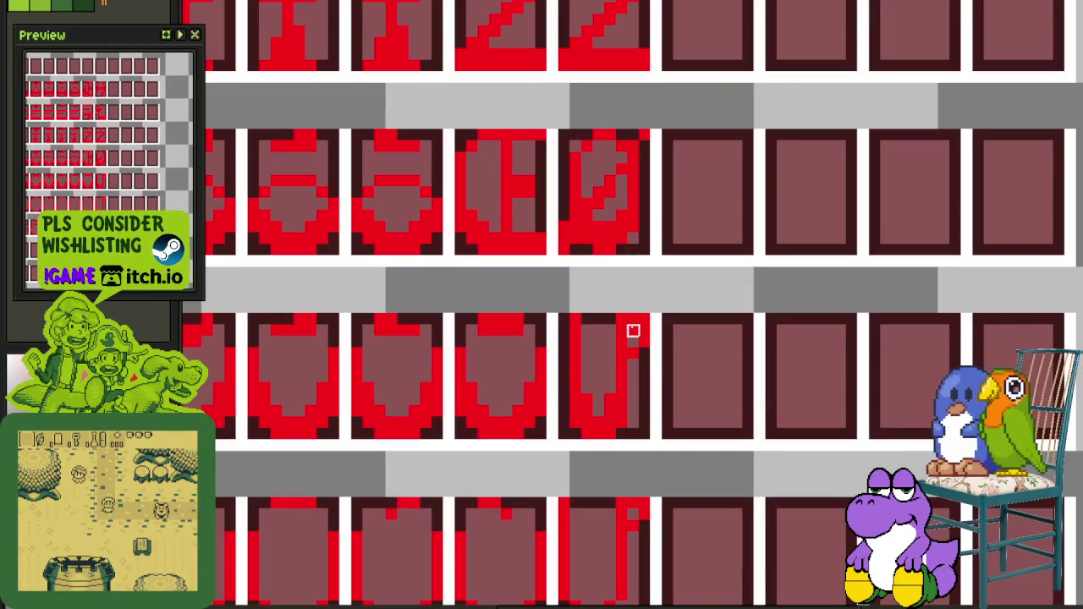
pyautogui.scroll(-1, 633, 330)
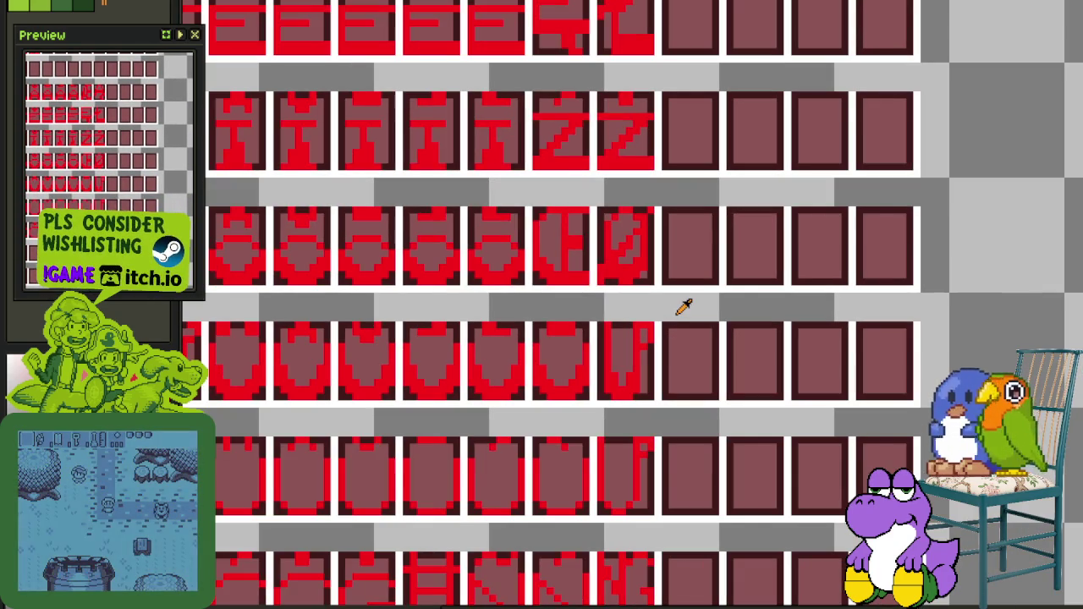
pyautogui.scroll(1, 676, 313)
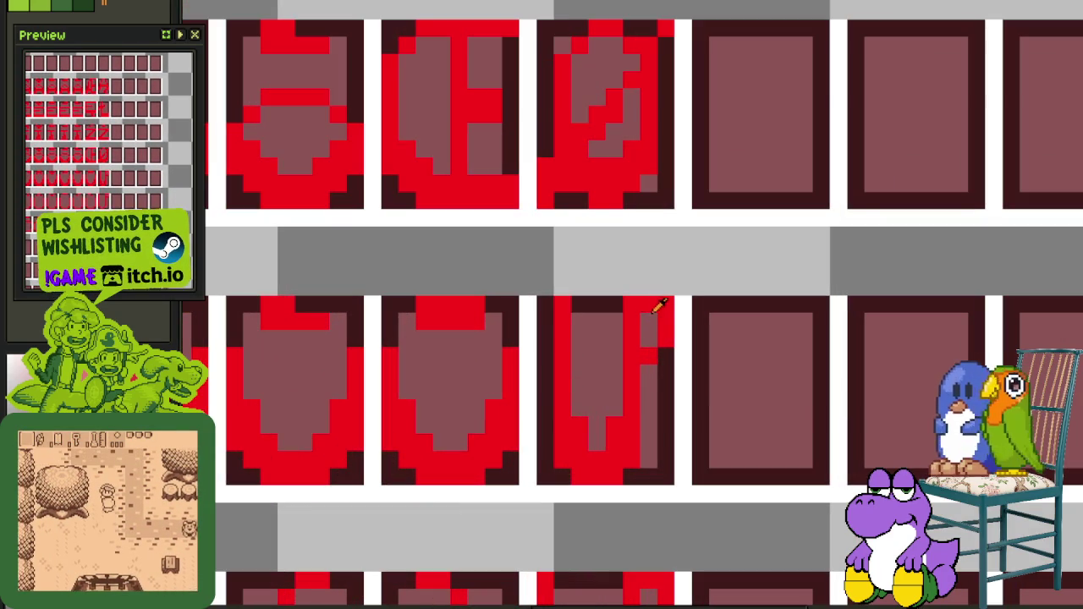
pyautogui.scroll(-1, 658, 297)
pyautogui.scroll(-1, 663, 293)
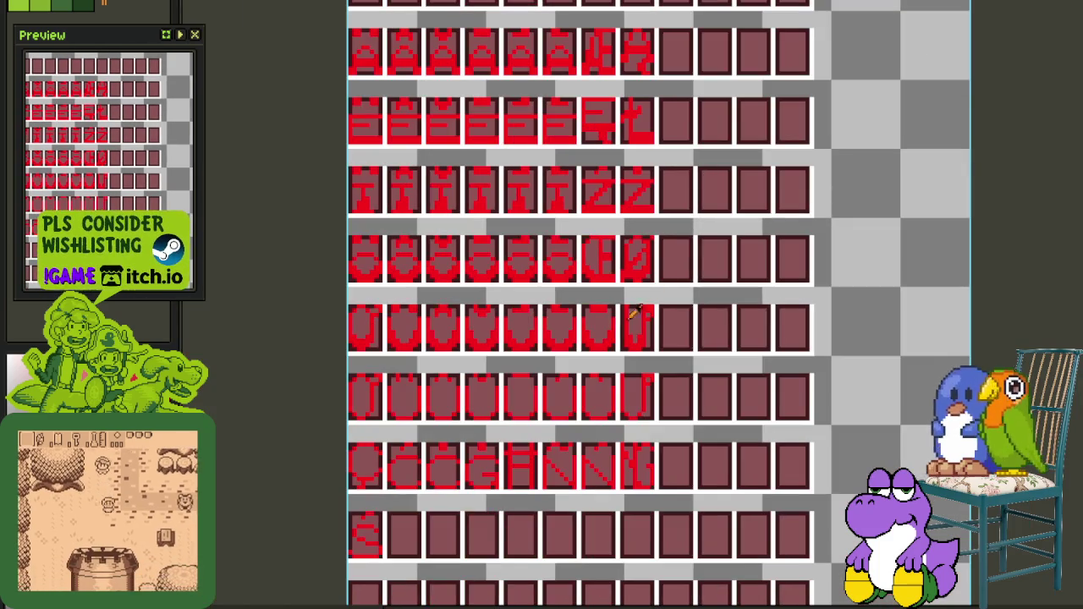
pyautogui.hotkey('ctrl', 's')
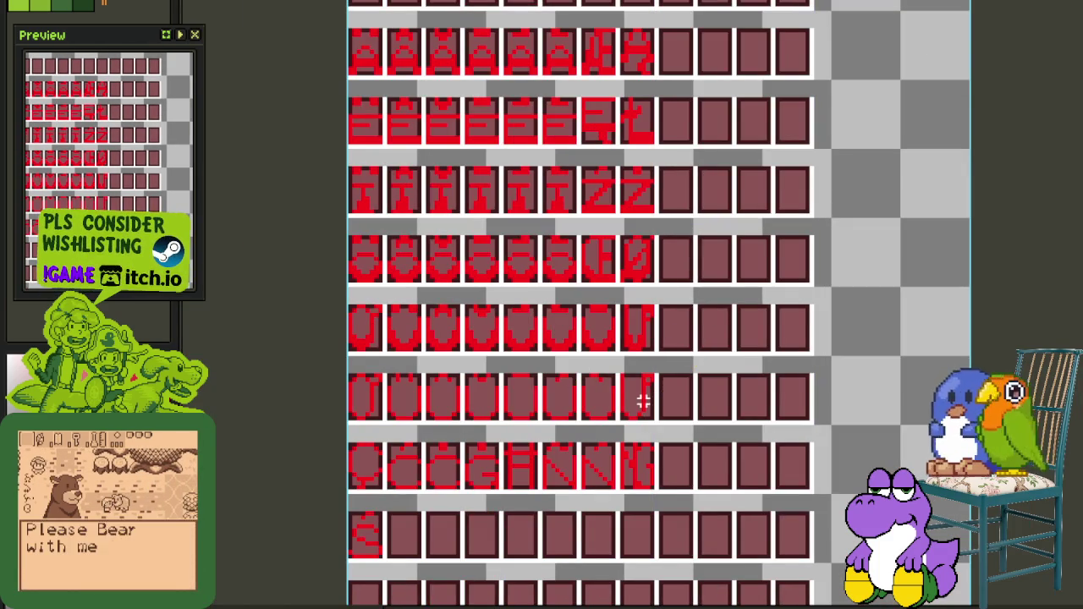
# Select another row of glyphs on the sheet
pyautogui.scroll(1, 643, 401)
pyautogui.moveTo(668, 428); pyautogui.dragTo(419, 407)
pyautogui.scroll(1, 508, 398)
# Save the font sheet and select New Capital Letters Dyslexic inside the Dyslexic Font group
pyautogui.scroll(-1, 387, 283)
pyautogui.scroll(-1, 387, 283)
pyautogui.hotkey('ctrl', 's')
pyautogui.press('Tab')
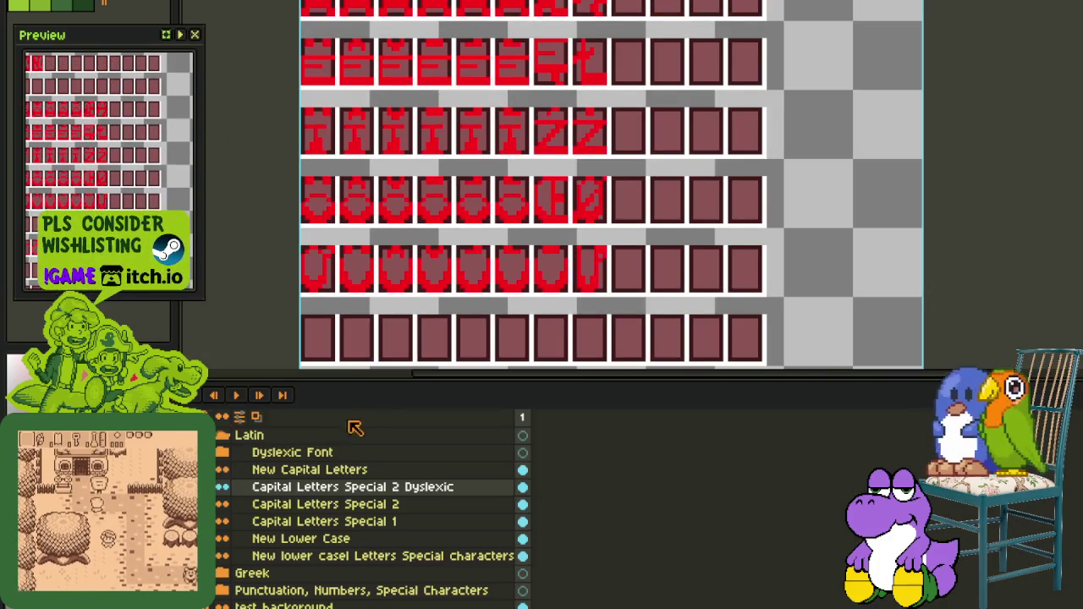
pyautogui.click(220, 456)
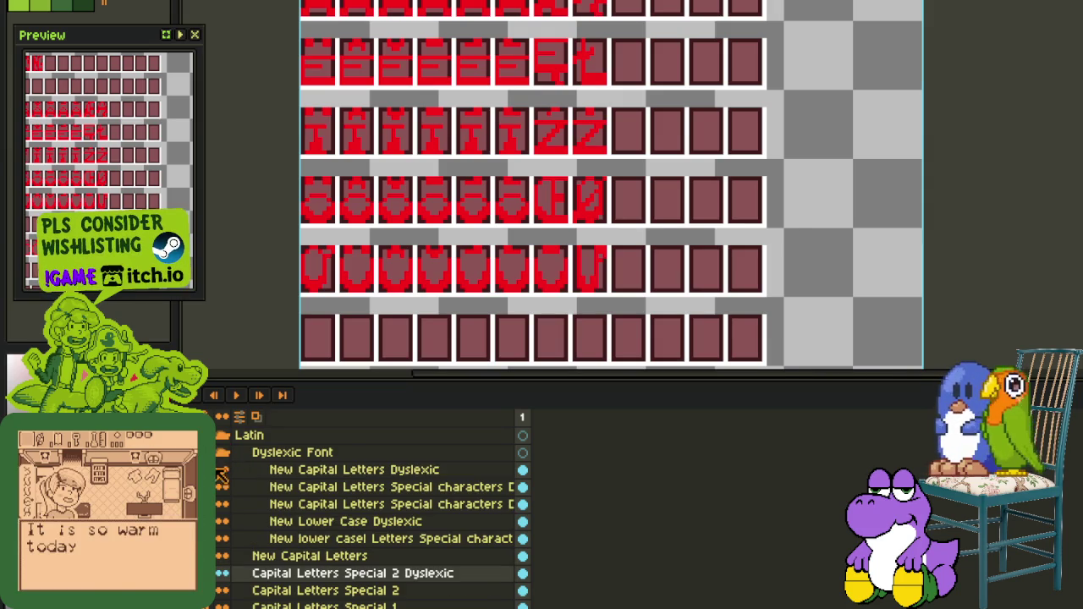
pyautogui.click(296, 471)
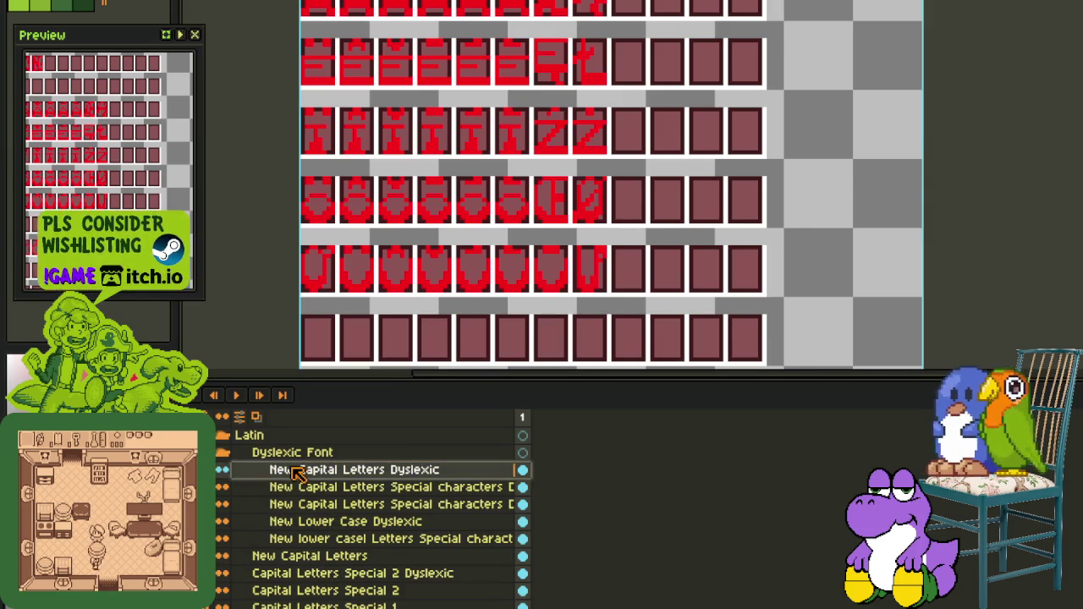
# Marquee the Z glyph cell, hide that layer and collapse the Dyslexic Font group
pyautogui.scroll(5, 544, 251)
pyautogui.scroll(2, 495, 156)
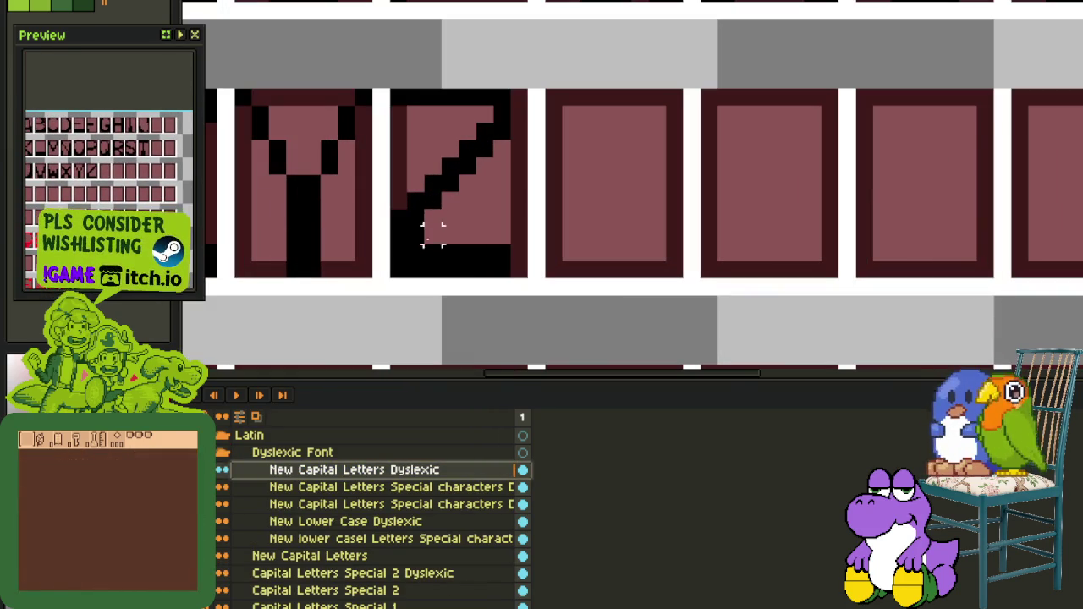
pyautogui.moveTo(402, 262); pyautogui.dragTo(520, 97)
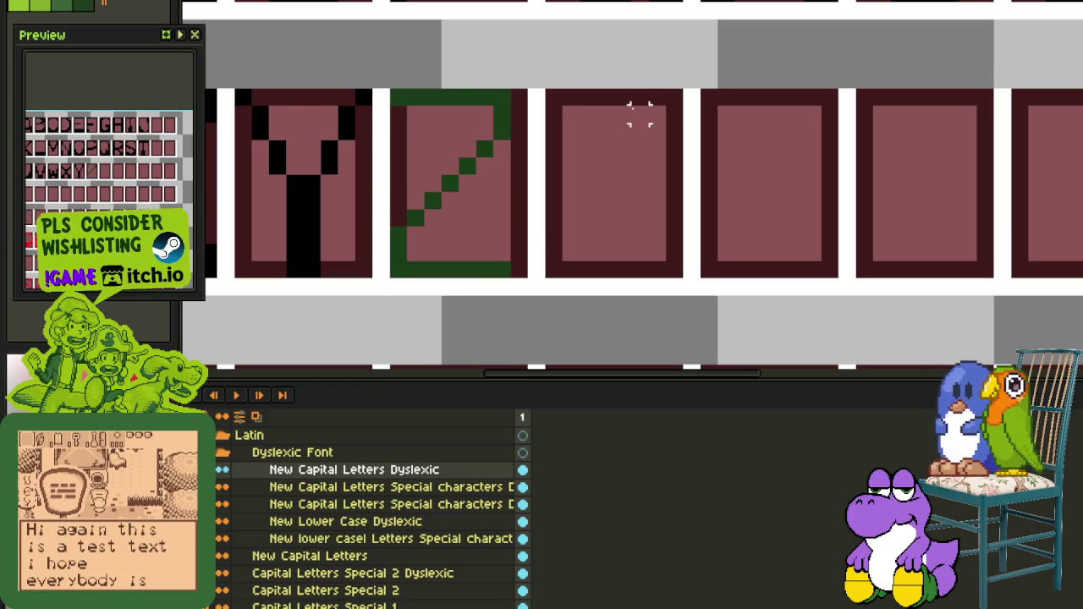
pyautogui.click(640, 114)
pyautogui.click(222, 470)
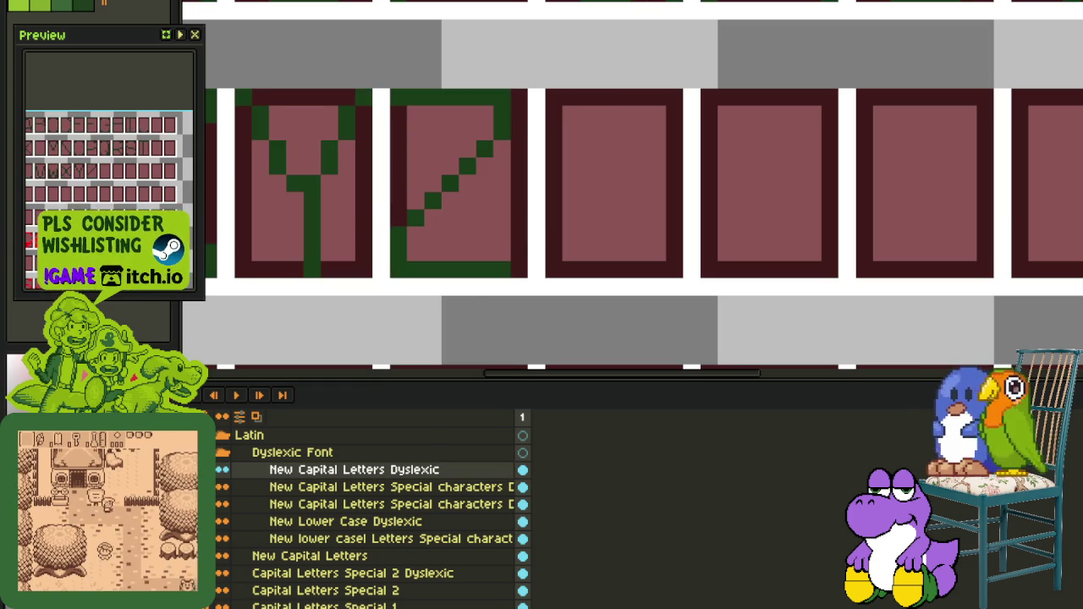
pyautogui.click(228, 453)
# Scroll through the lower glyph rows to inspect the sheet
pyautogui.scroll(-5, 533, 222)
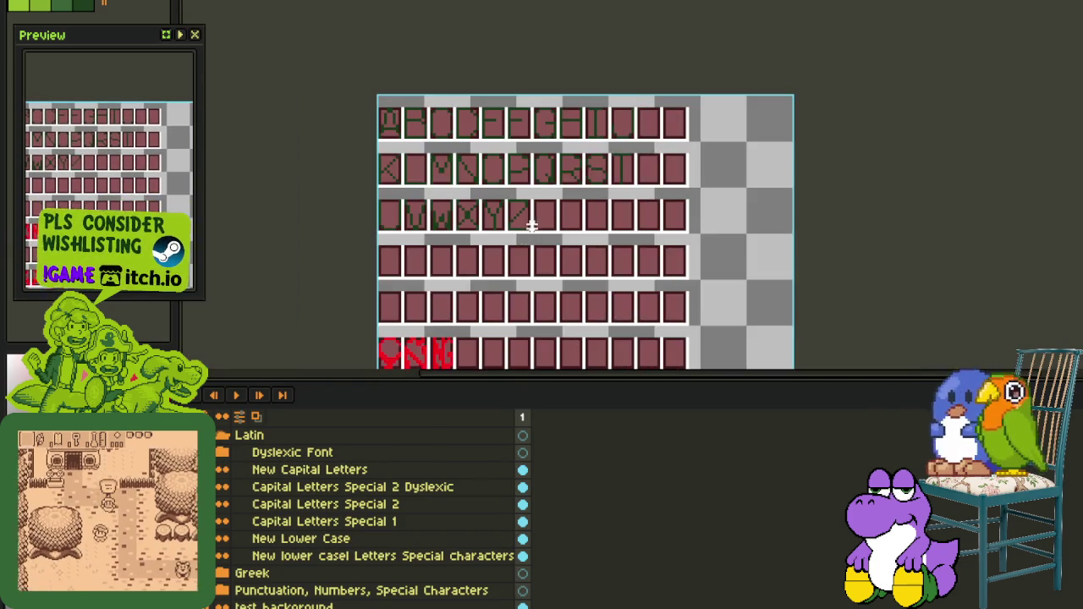
pyautogui.scroll(1, 520, 241)
pyautogui.moveTo(533, 244); pyautogui.dragTo(551, 101)
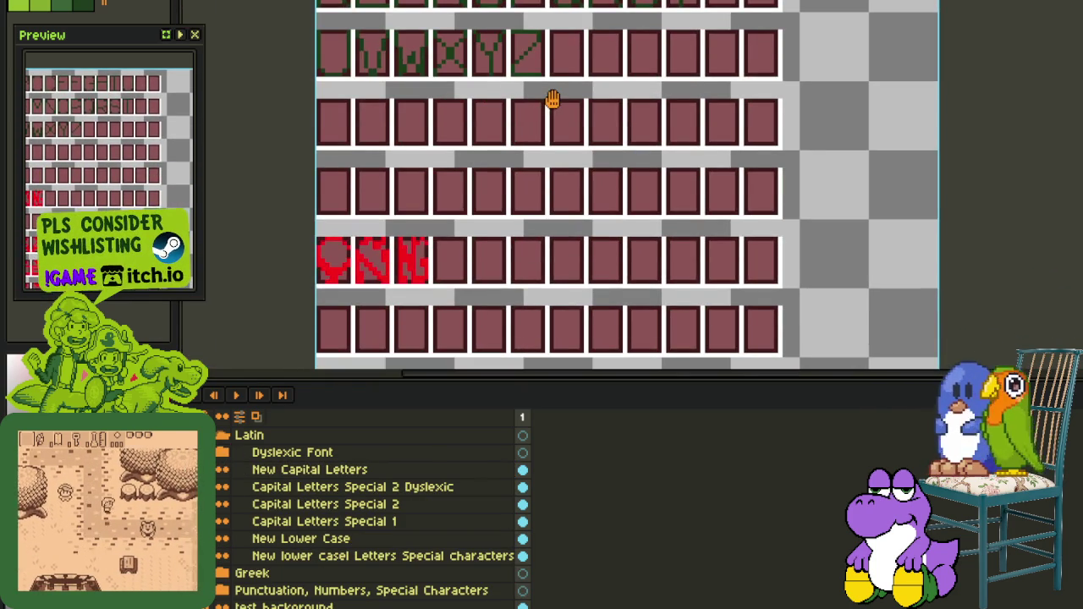
pyautogui.scroll(-1, 564, 126)
pyautogui.scroll(-2, 566, 140)
pyautogui.scroll(-1, 568, 170)
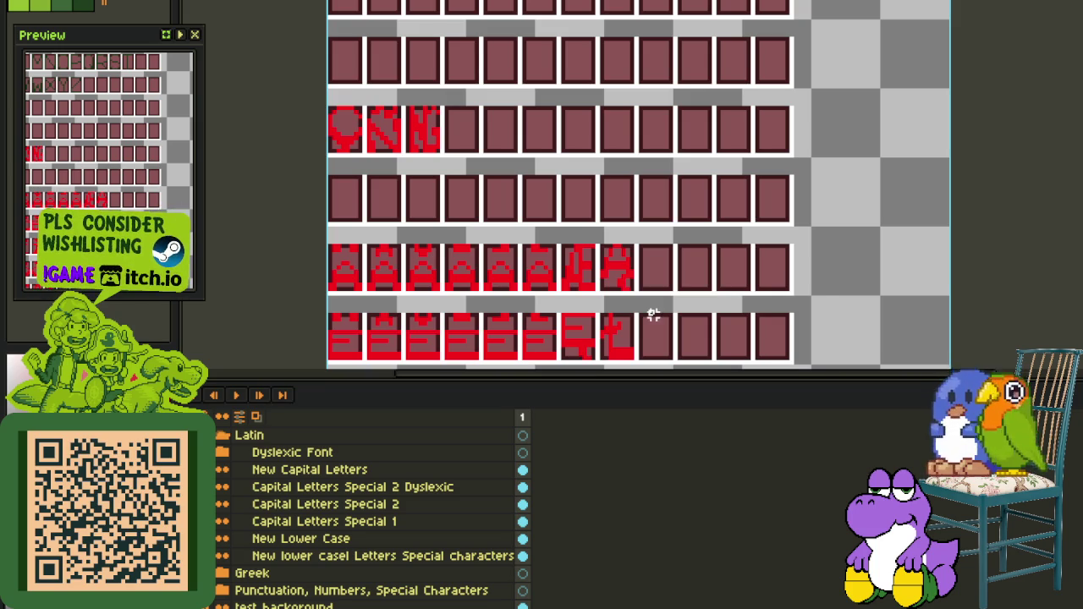
pyautogui.press('Tab')
pyautogui.scroll(3, 643, 372)
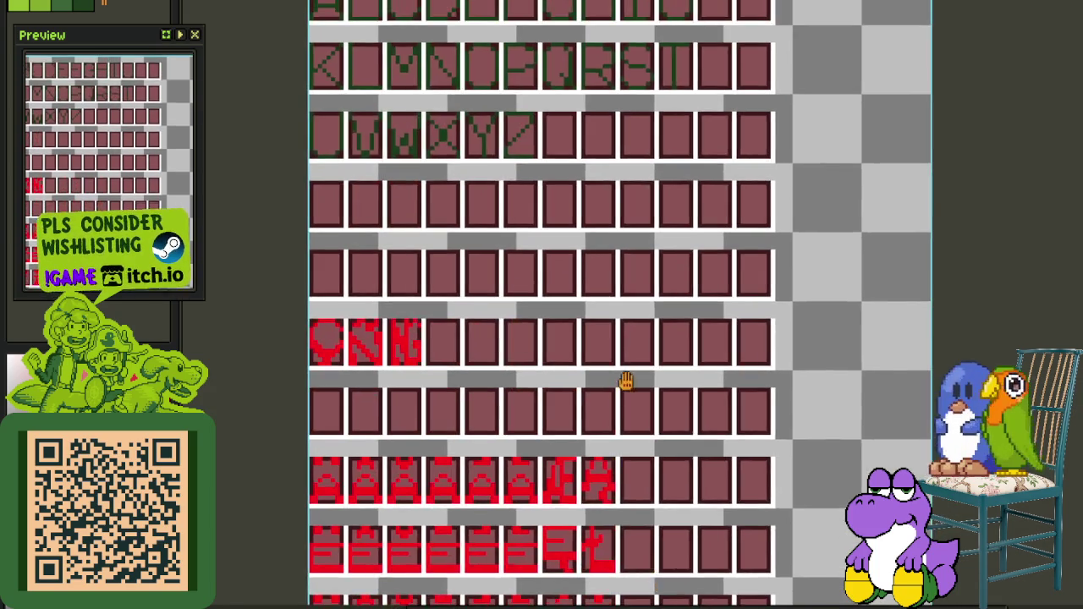
pyautogui.scroll(3, 619, 440)
pyautogui.scroll(-4, 558, 541)
pyautogui.scroll(-3, 567, 423)
pyautogui.scroll(2, 592, 330)
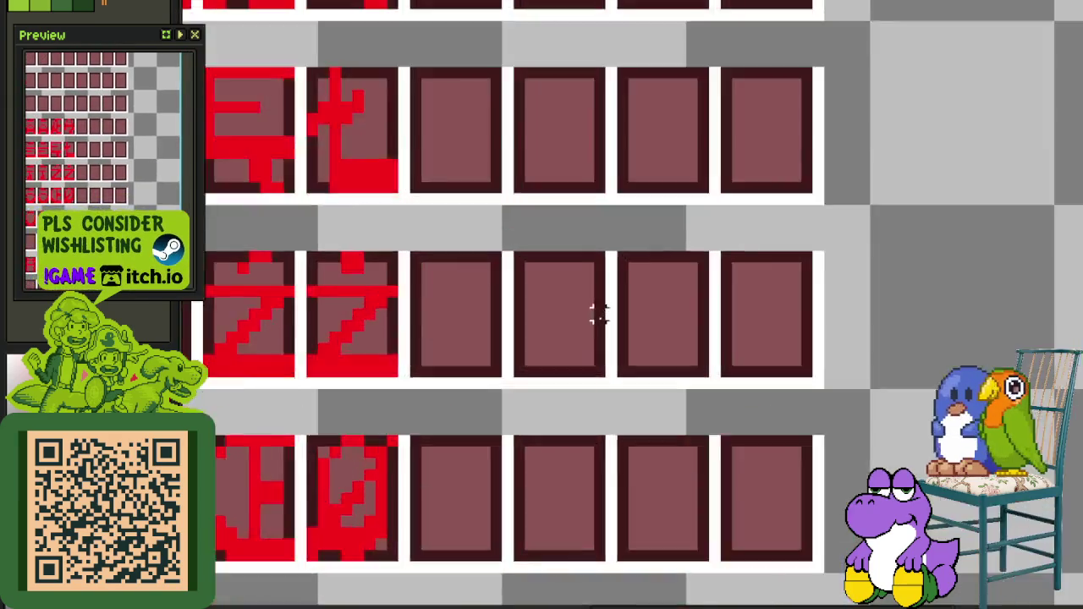
pyautogui.scroll(2, 598, 314)
pyautogui.scroll(-3, 598, 327)
pyautogui.press('Tab')
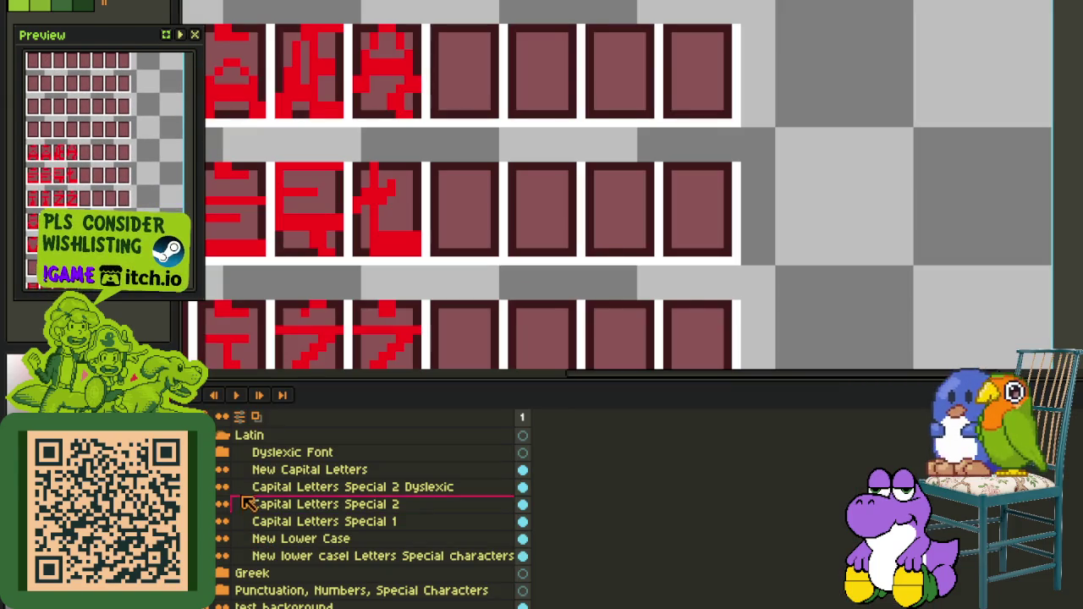
# Undo to hide the dark outline glyphs and select the Capital Letters Special 2 Dyslexic layer
pyautogui.scroll(-3, 459, 181)
pyautogui.scroll(-2, 363, 285)
pyautogui.hotkey('ctrl', 'z')
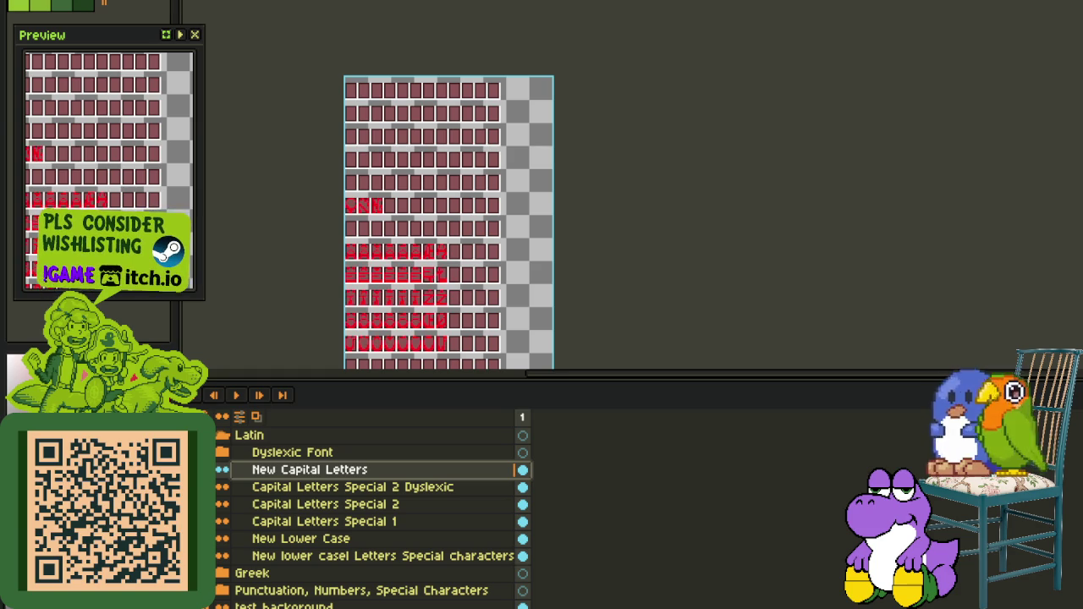
pyautogui.click(264, 489)
# Paste the copied Z glyph beside the red Z glyphs
pyautogui.press('Tab')
pyautogui.scroll(1, 537, 252)
pyautogui.scroll(2, 514, 291)
pyautogui.hotkey('ctrl', 'v')
pyautogui.moveTo(667, 335); pyautogui.dragTo(637, 398)
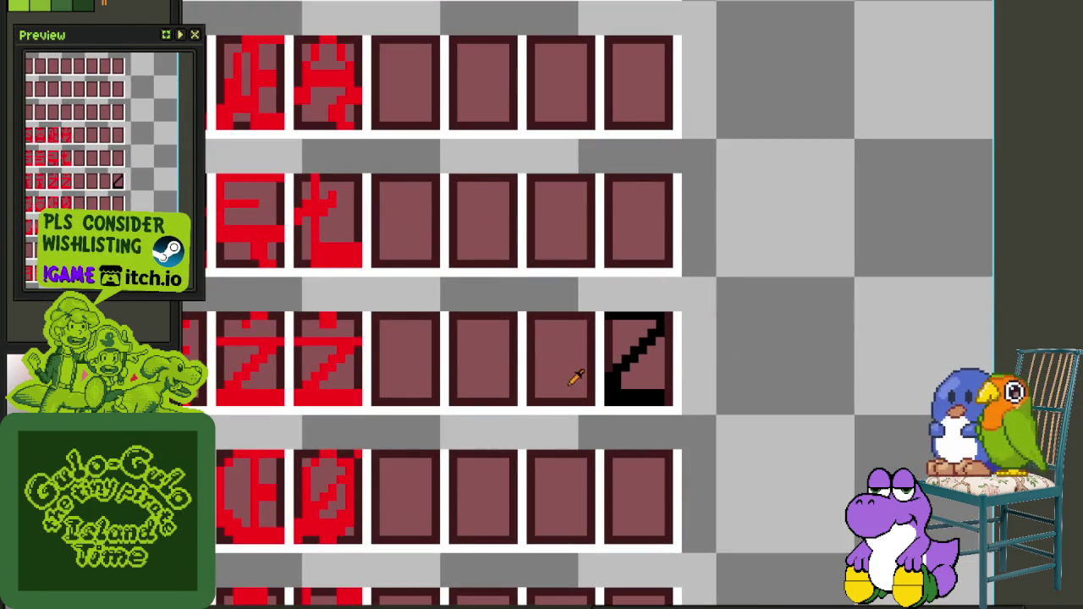
# Paint a horizontal stroke across the Z cell
pyautogui.scroll(-1, 394, 457)
pyautogui.scroll(2, 528, 404)
pyautogui.scroll(2, 563, 396)
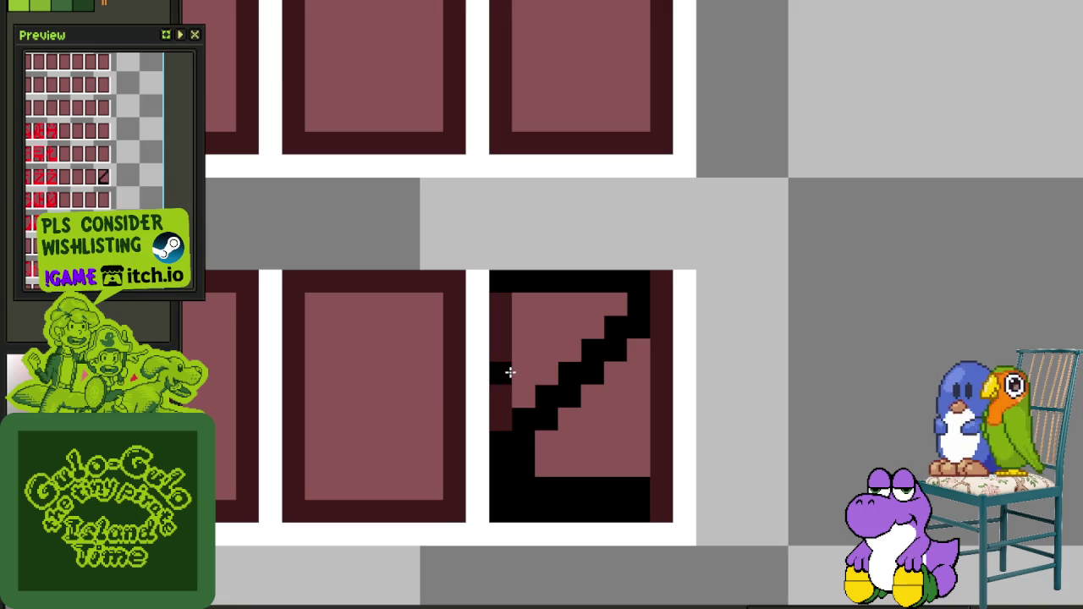
pyautogui.moveTo(513, 372)
pyautogui.mouseDown()
pyautogui.moveTo(624, 371)
pyautogui.moveTo(634, 389)
pyautogui.moveTo(493, 389)
pyautogui.mouseUp()
# Move the red Z into the empty bottom-row cell, two cells right of the accented E
pyautogui.scroll(-2, 508, 388)
pyautogui.scroll(-1, 525, 386)
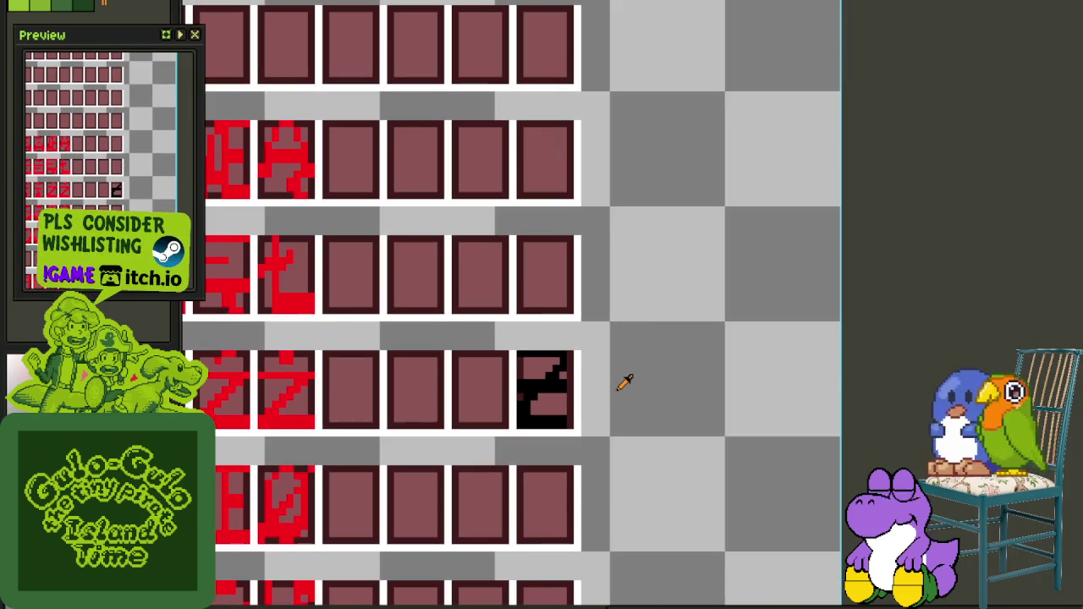
pyautogui.scroll(-1, 624, 382)
pyautogui.scroll(1, 432, 391)
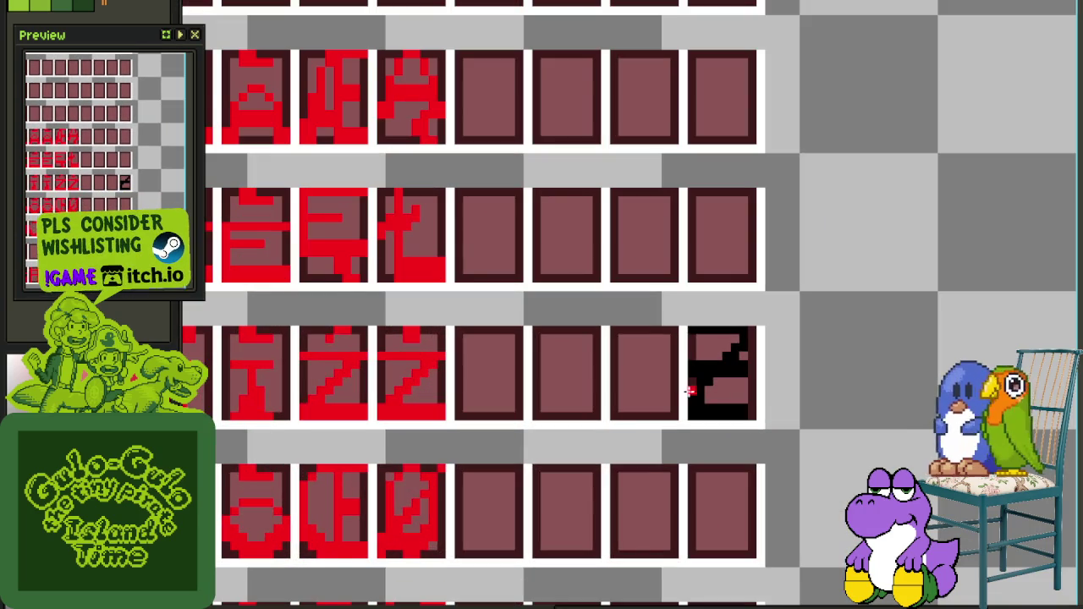
pyautogui.scroll(-1, 691, 391)
pyautogui.scroll(-2, 837, 415)
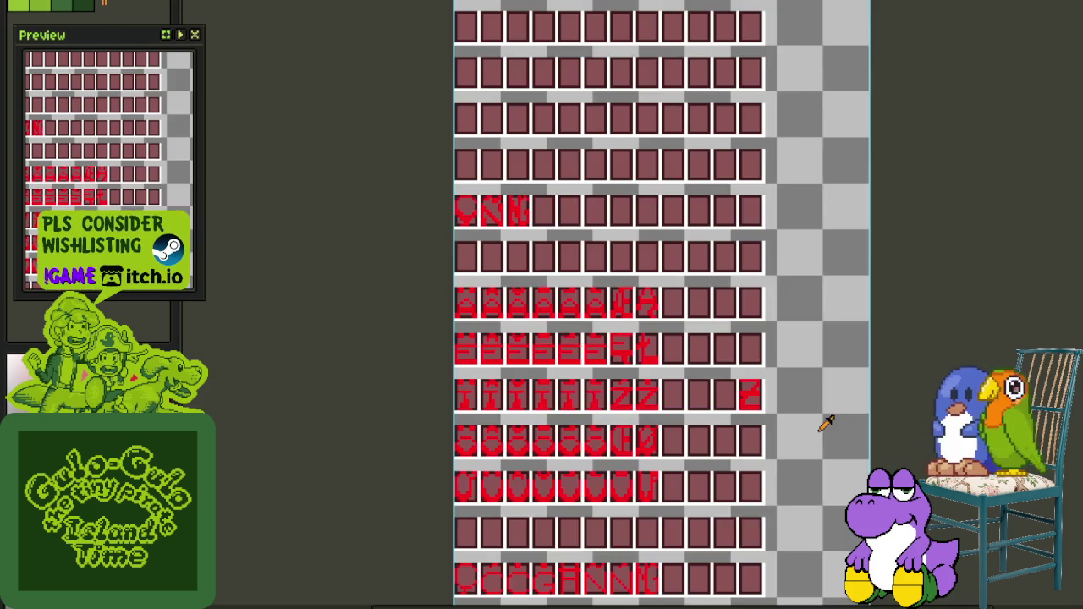
pyautogui.scroll(1, 830, 419)
pyautogui.scroll(1, 647, 271)
pyautogui.scroll(1, 567, 220)
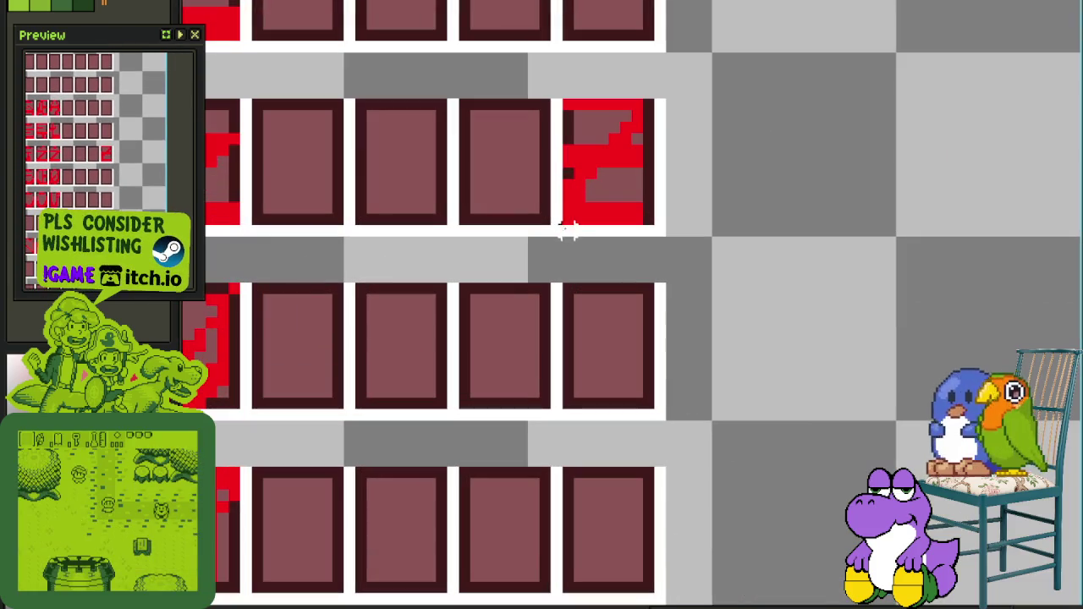
pyautogui.scroll(-1, 617, 164)
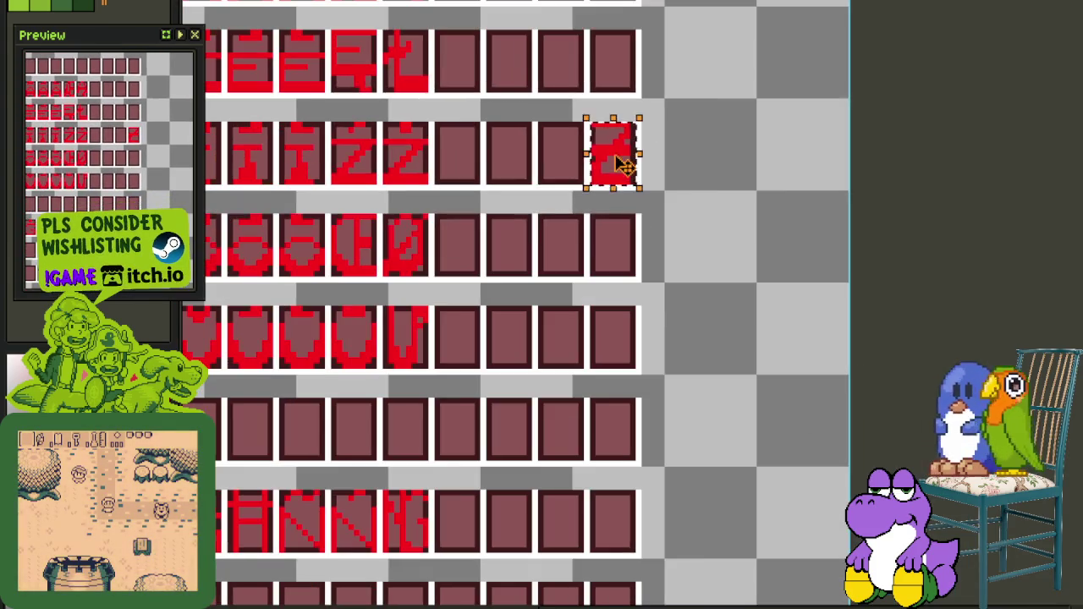
pyautogui.scroll(-3, 338, 423)
pyautogui.scroll(1, 305, 423)
pyautogui.moveTo(354, 387); pyautogui.dragTo(442, 339)
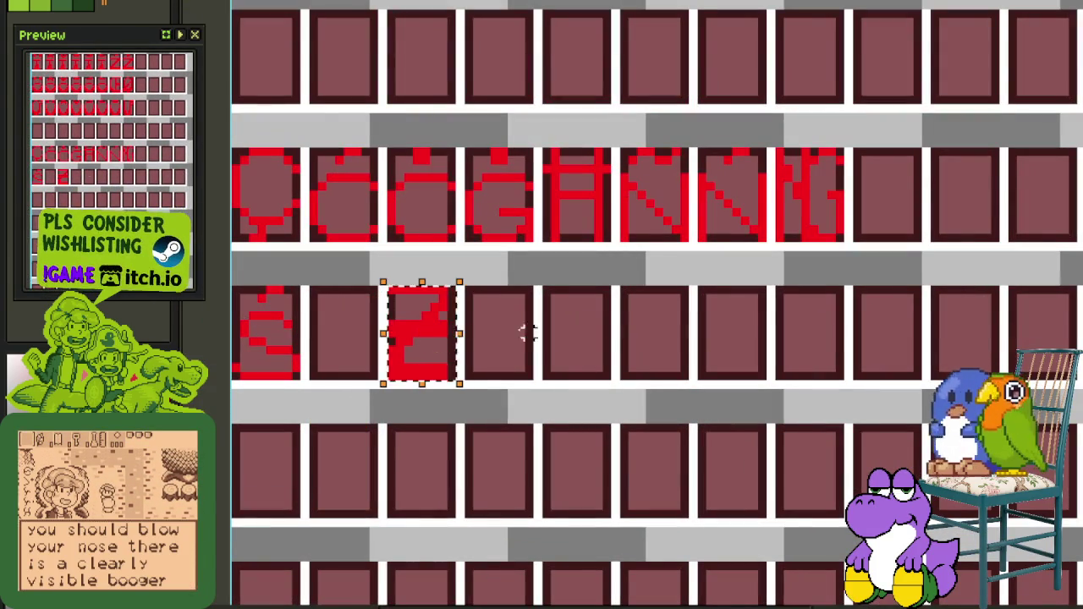
pyautogui.scroll(-1, 552, 339)
pyautogui.scroll(-1, 552, 339)
pyautogui.scroll(-1, 552, 339)
pyautogui.press('Tab')
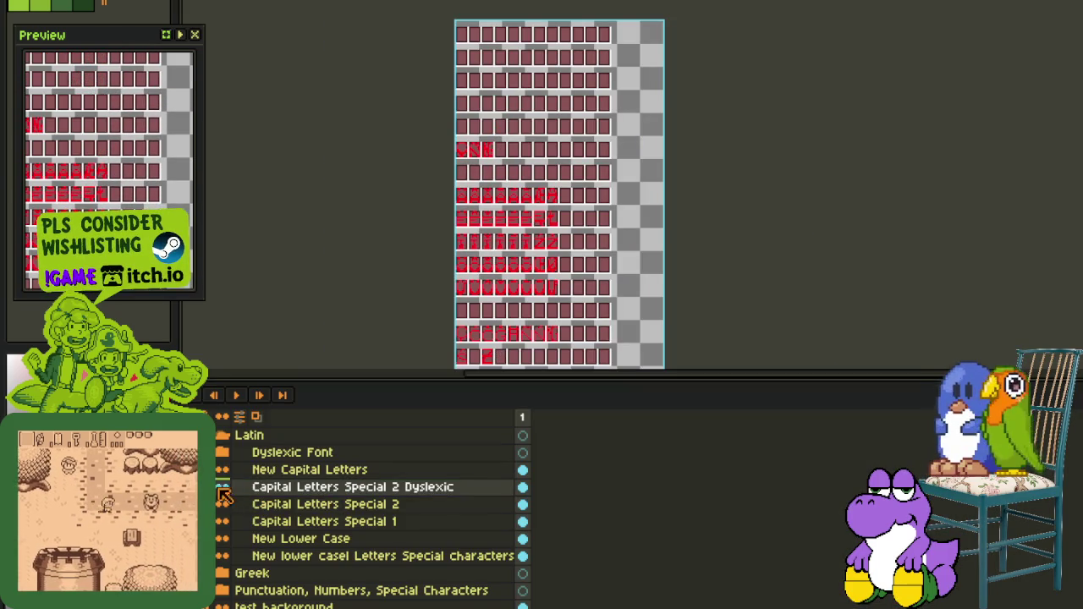
# Undo the last change and select the Capital Letters Special 1 layer
pyautogui.hotkey('ctrl', 'z')
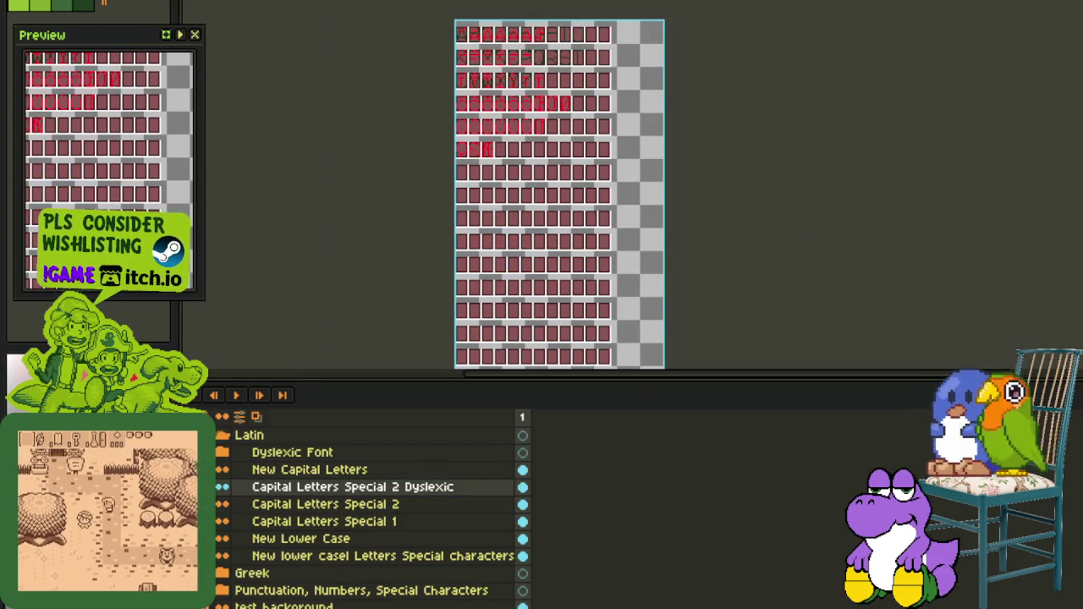
pyautogui.moveTo(421, 282); pyautogui.dragTo(326, 441)
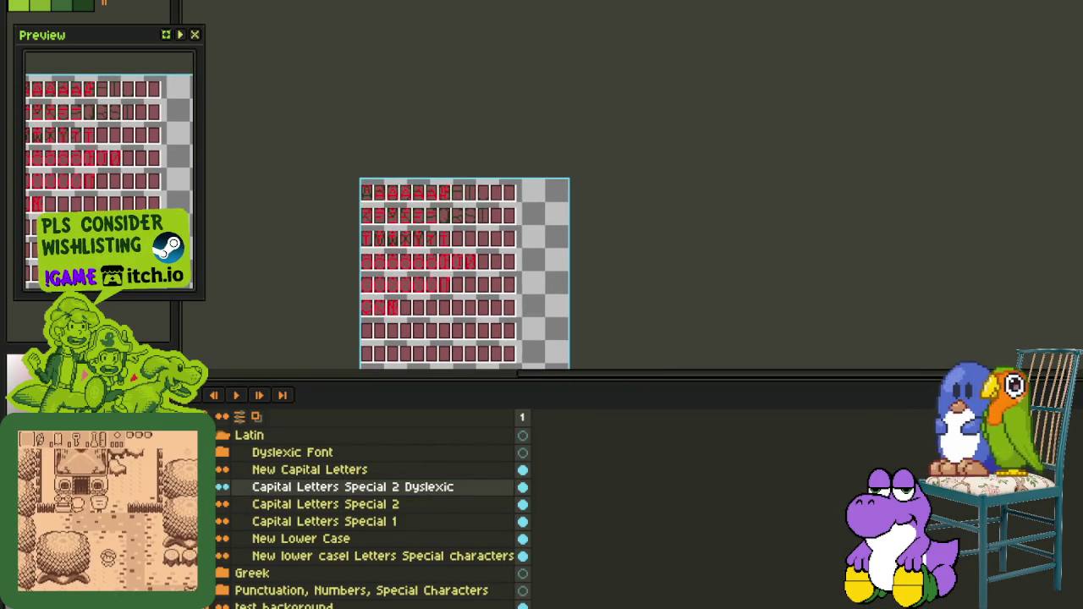
pyautogui.click(233, 524)
pyautogui.scroll(2, 498, 163)
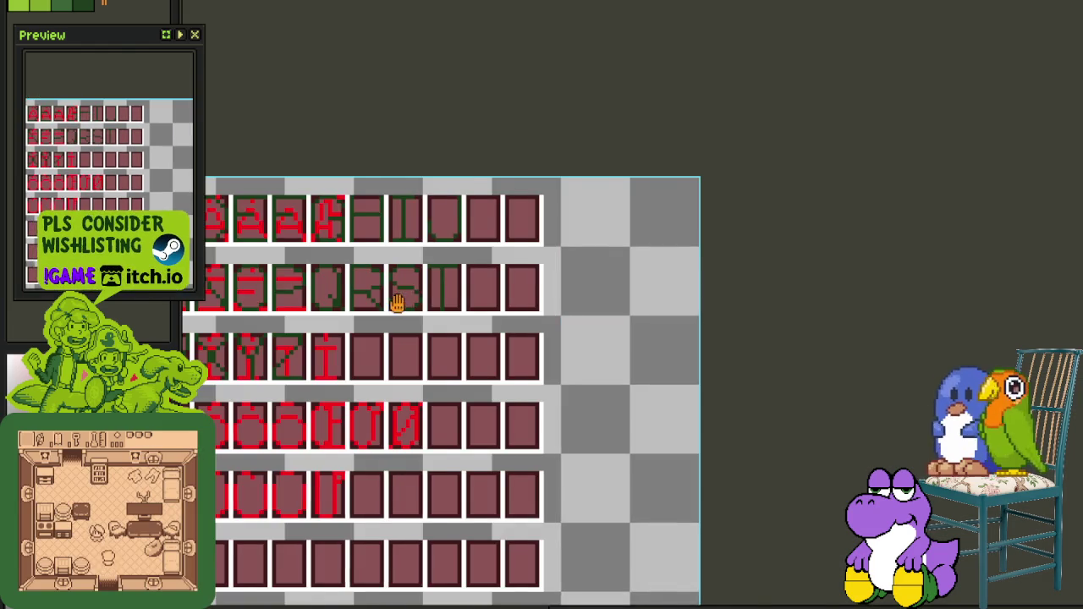
pyautogui.moveTo(397, 302); pyautogui.dragTo(483, 290)
pyautogui.press('Tab')
pyautogui.press('Tab')
pyautogui.press('Tab')
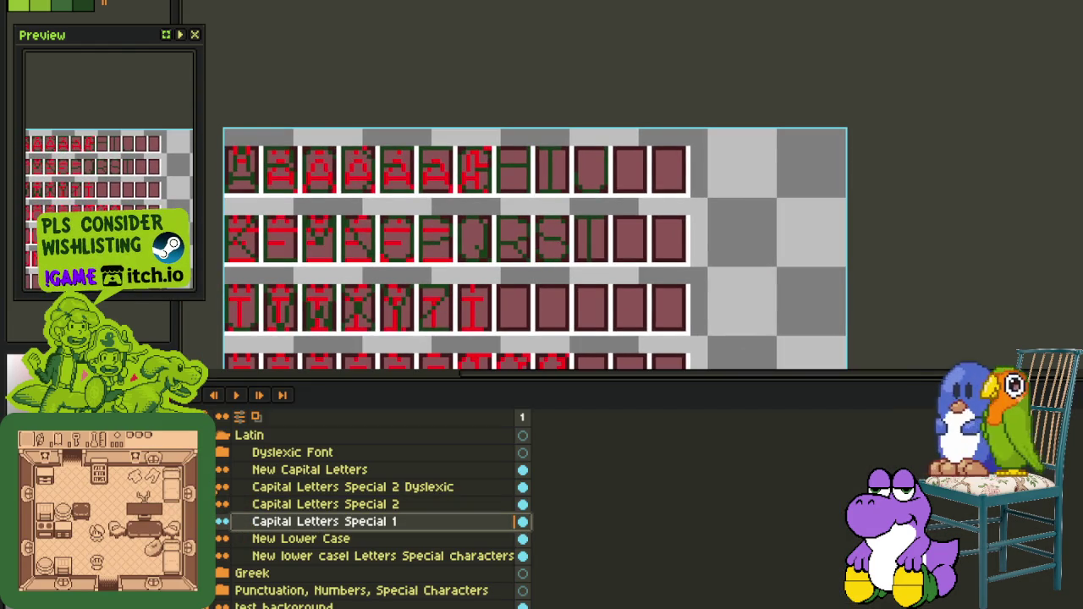
# On the New Capital Letters layer, paste and then undo the paste and green strokes
pyautogui.press('Up')
pyautogui.press('Up')
pyautogui.press('Up')
pyautogui.scroll(1, 431, 322)
pyautogui.scroll(1, 423, 259)
pyautogui.scroll(1, 406, 232)
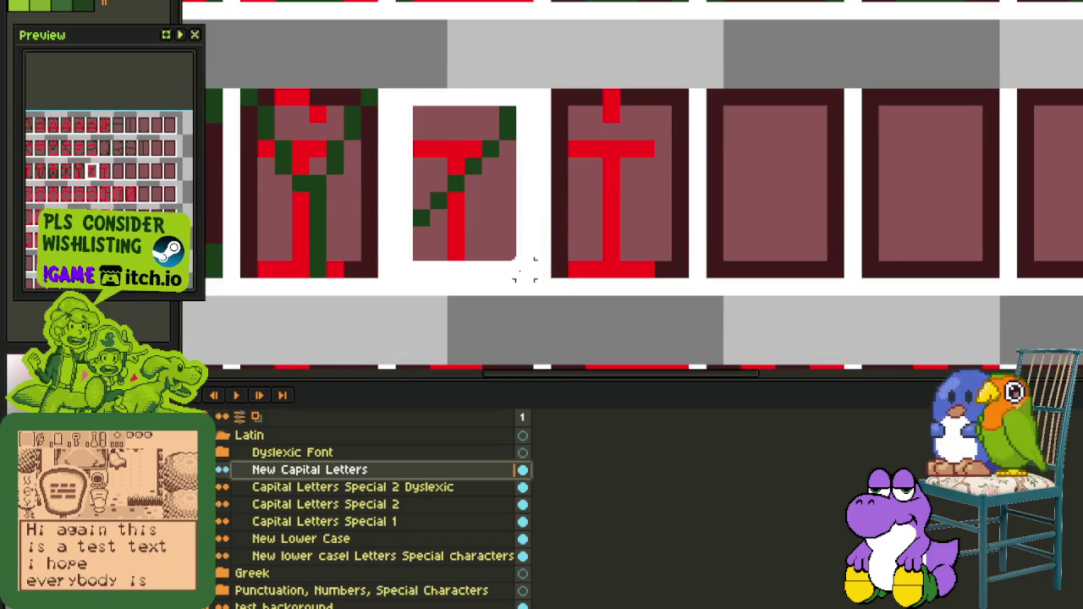
pyautogui.hotkey('ctrl', 'v')
pyautogui.hotkey('ctrl', 'z')
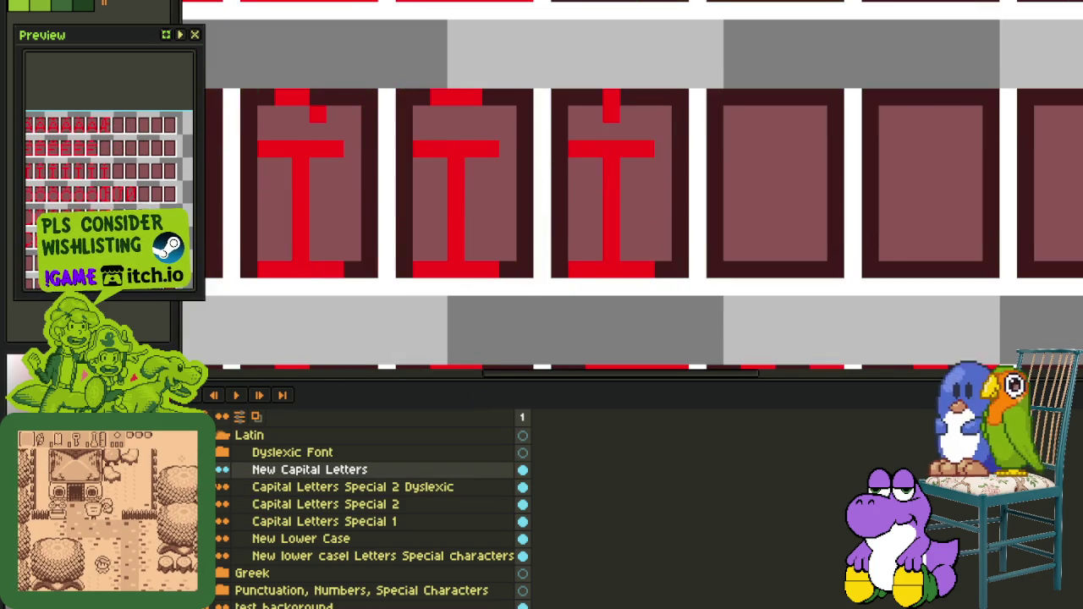
# Reselect Capital Letters Special 1 and bring the empty tile rows below the O row into view
pyautogui.click(273, 525)
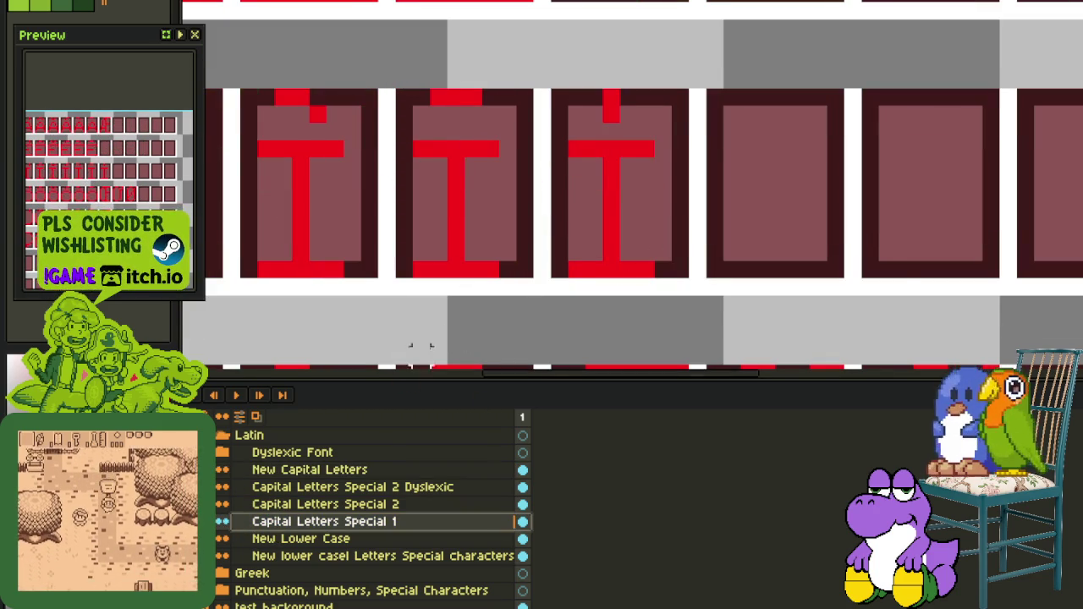
pyautogui.scroll(-2, 578, 262)
pyautogui.moveTo(579, 262); pyautogui.dragTo(528, 48)
pyautogui.scroll(-1, 460, 268)
pyautogui.moveTo(459, 268)
pyautogui.mouseDown()
pyautogui.moveTo(547, 235)
pyautogui.moveTo(512, 333)
pyautogui.mouseUp()
pyautogui.scroll(-1, 512, 333)
pyautogui.scroll(-1, 552, 285)
pyautogui.moveTo(553, 280)
pyautogui.mouseDown()
pyautogui.moveTo(530, 314)
pyautogui.moveTo(508, 232)
pyautogui.moveTo(490, 212)
pyautogui.mouseUp()
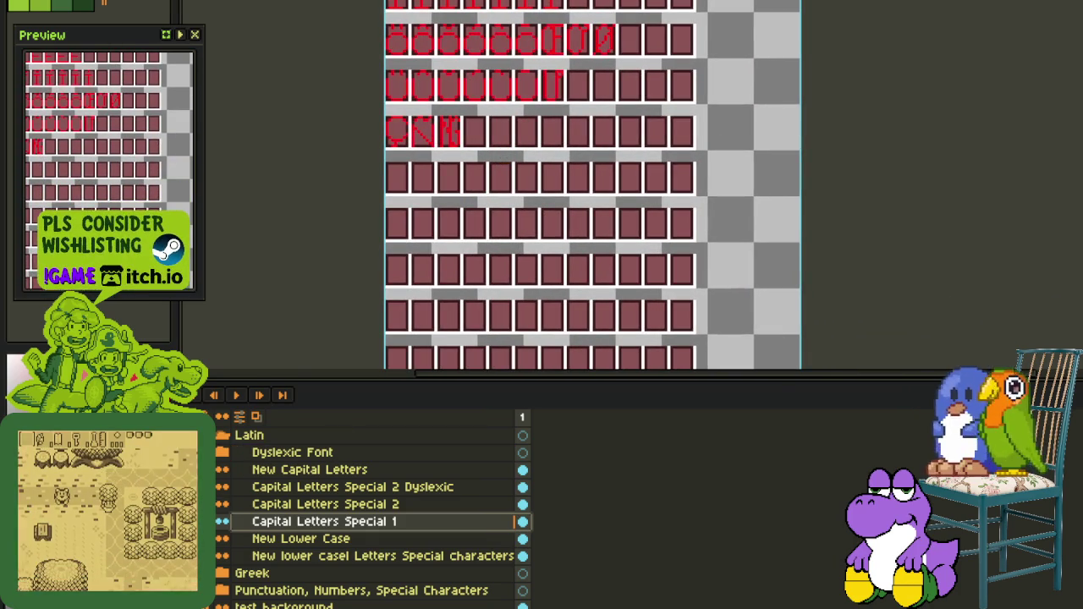
# Paste the Z onto Capital Letters Special 2 and drop it in the tile to its lower-left
pyautogui.click(219, 505)
pyautogui.scroll(3, 394, 162)
pyautogui.scroll(2, 477, 304)
pyautogui.hotkey('ctrl', 'v')
pyautogui.moveTo(631, 379); pyautogui.dragTo(443, 494)
pyautogui.press('Return')
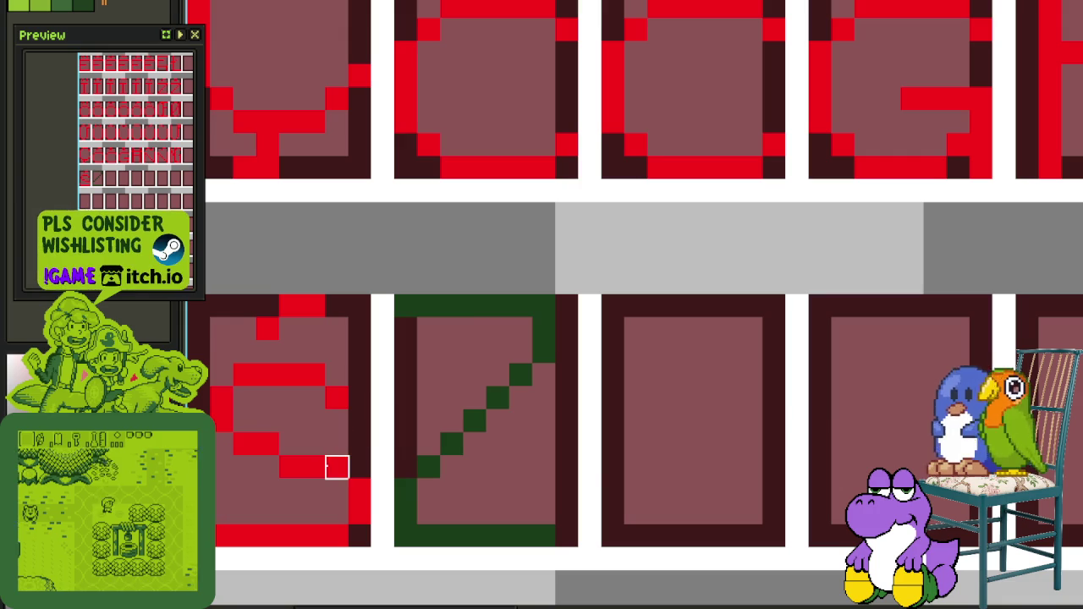
# Draw a red bar across the middle of the Z and replace its green with red
pyautogui.click(410, 416)
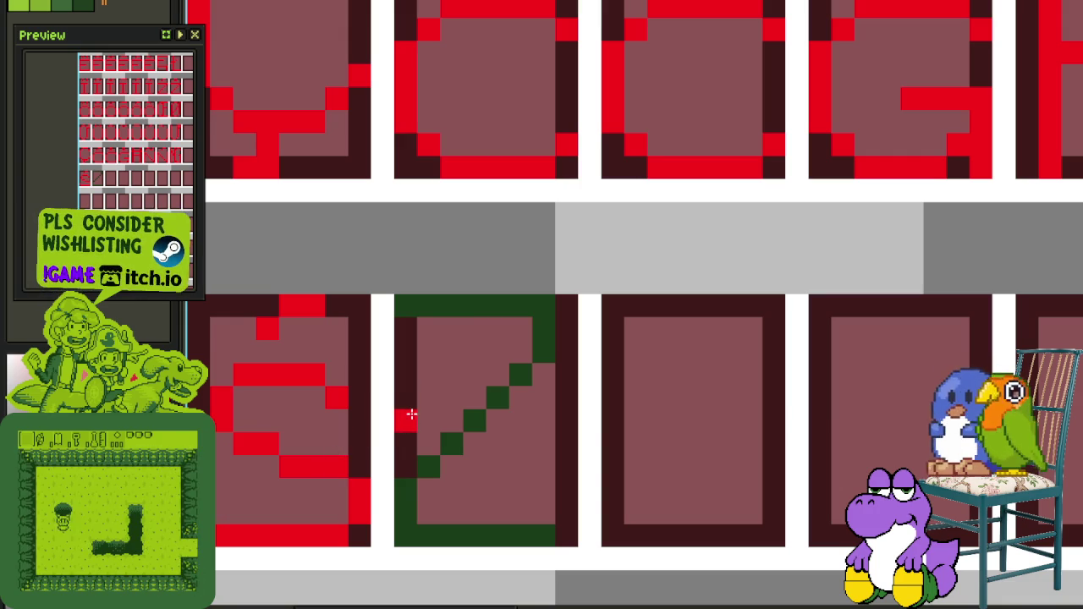
pyautogui.moveTo(415, 414); pyautogui.dragTo(538, 419)
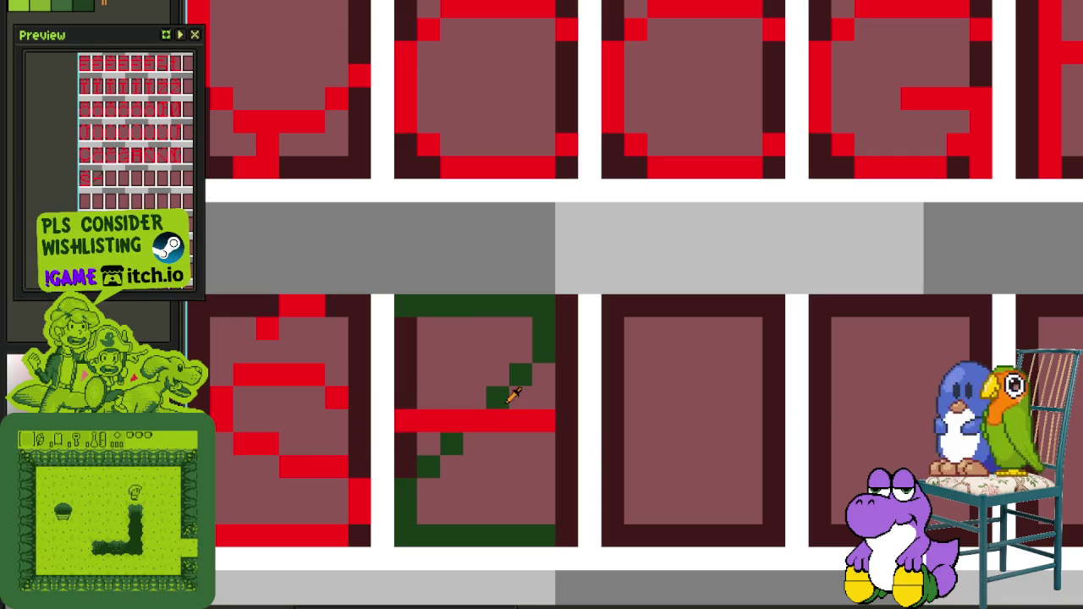
pyautogui.hotkey('shift', 'r')
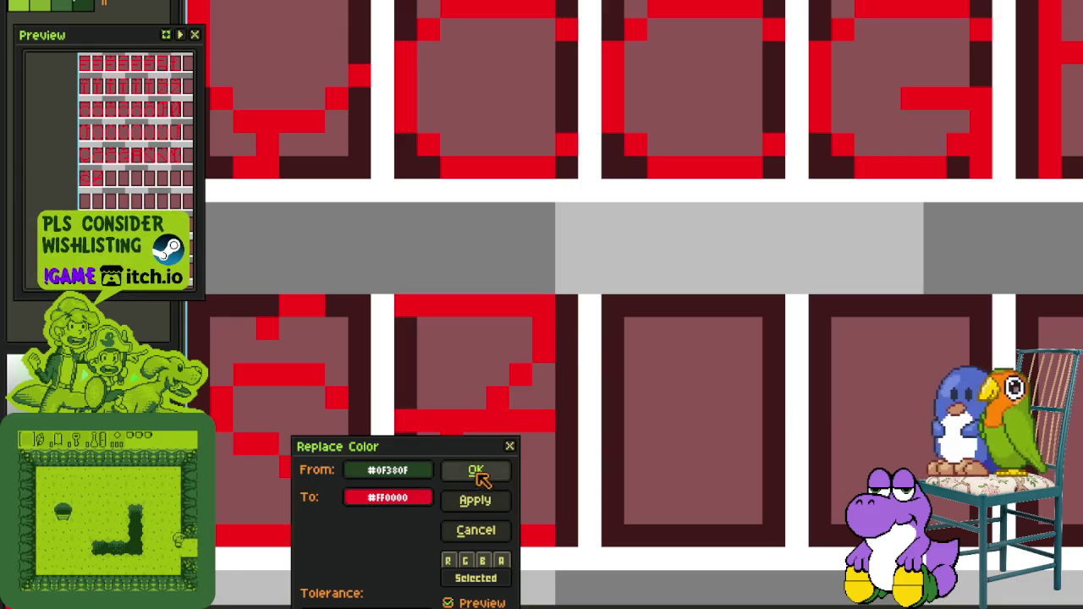
pyautogui.click(481, 471)
pyautogui.scroll(-3, 539, 323)
pyautogui.scroll(-2, 551, 307)
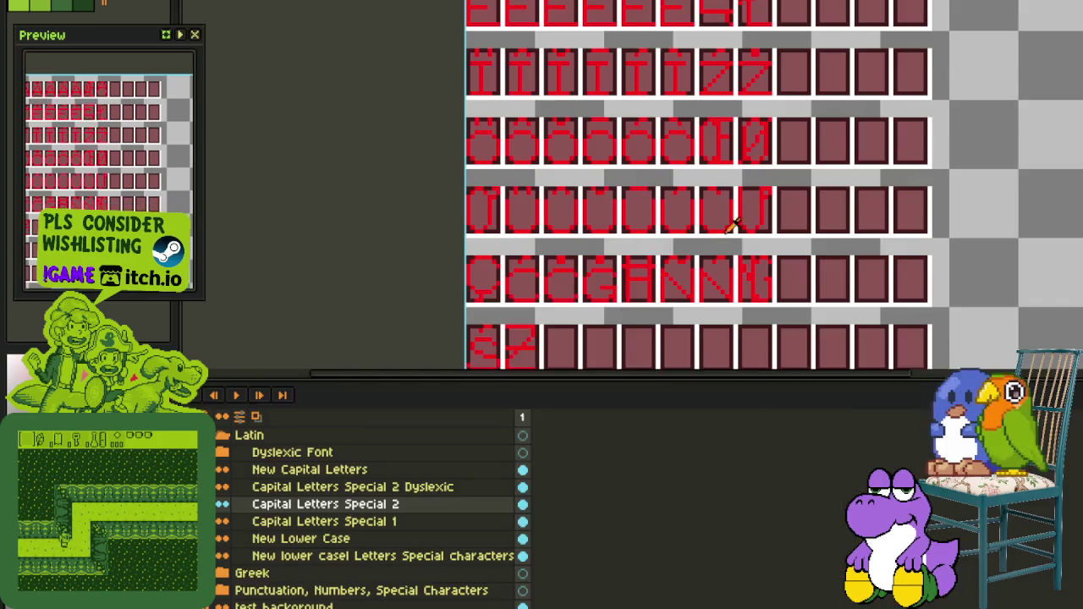
pyautogui.scroll(-1, 756, 216)
# Hide Capital Letters Special 2 and select the Capital Letters Special 2 Dyslexic layer
pyautogui.press('Tab')
pyautogui.click(222, 503)
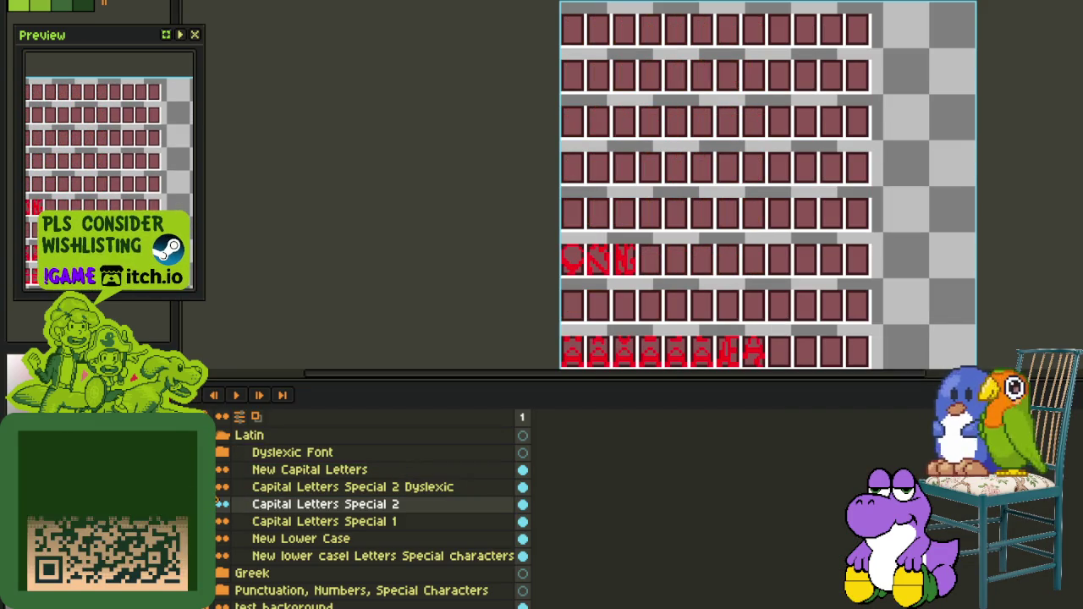
pyautogui.click(254, 489)
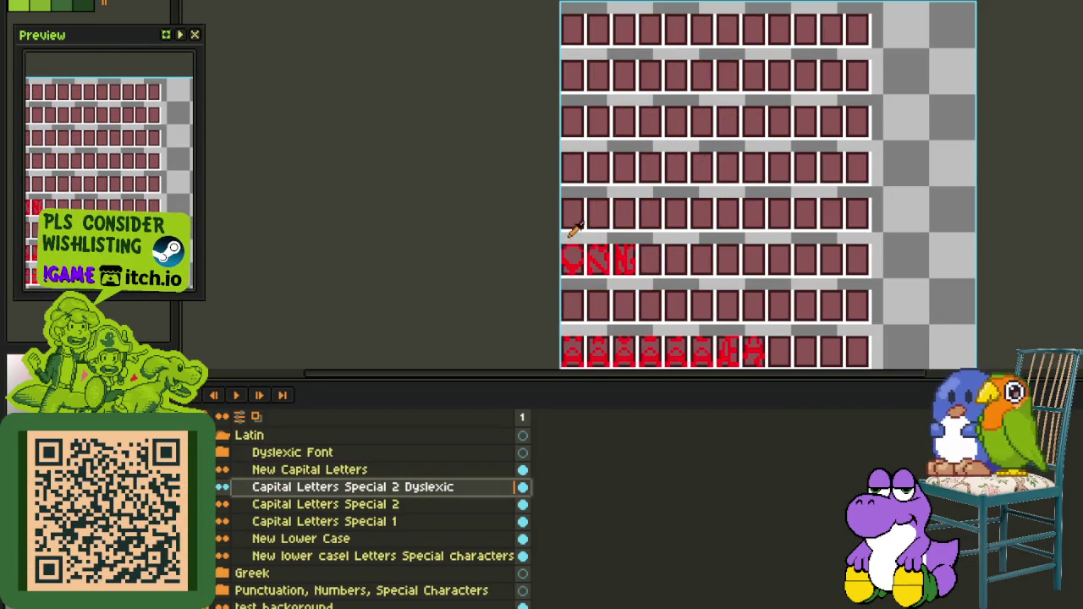
pyautogui.scroll(-1, 498, 271)
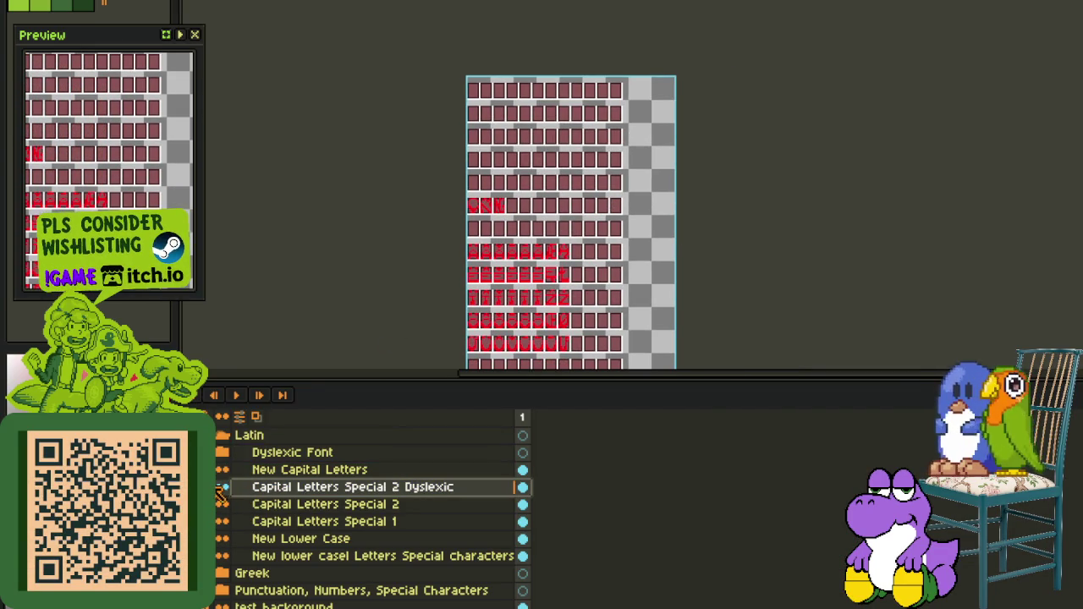
# Move the partial row's first three glyphs into the empty row below U, nudging the N one pixel left
pyautogui.press('Tab')
pyautogui.scroll(1, 560, 288)
pyautogui.moveTo(612, 303)
pyautogui.mouseDown()
pyautogui.moveTo(597, 410)
pyautogui.moveTo(600, 343)
pyautogui.mouseUp()
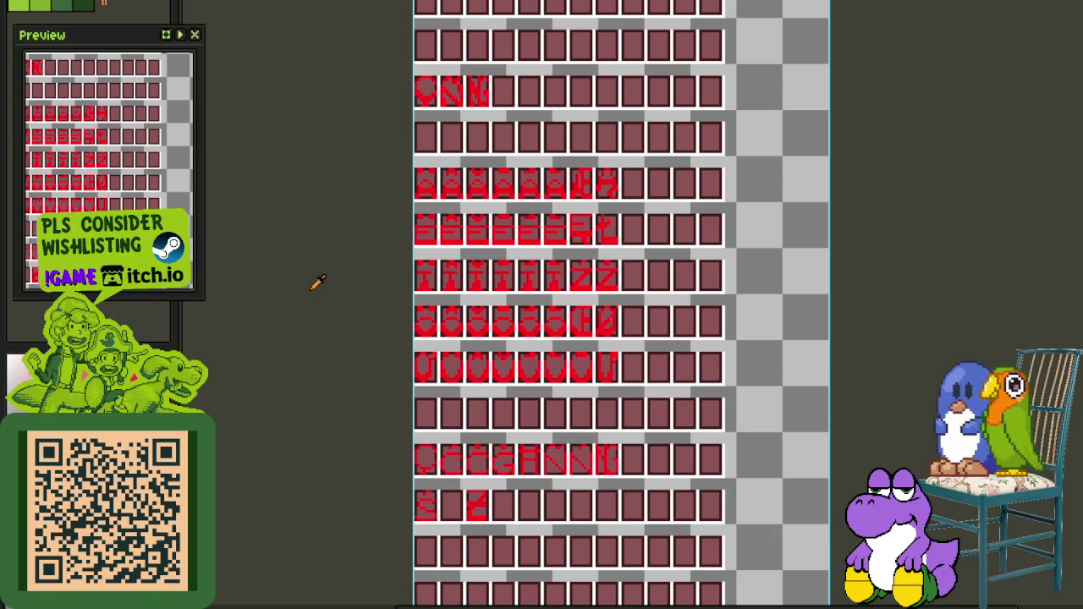
pyautogui.scroll(2, 346, 242)
pyautogui.scroll(2, 459, 169)
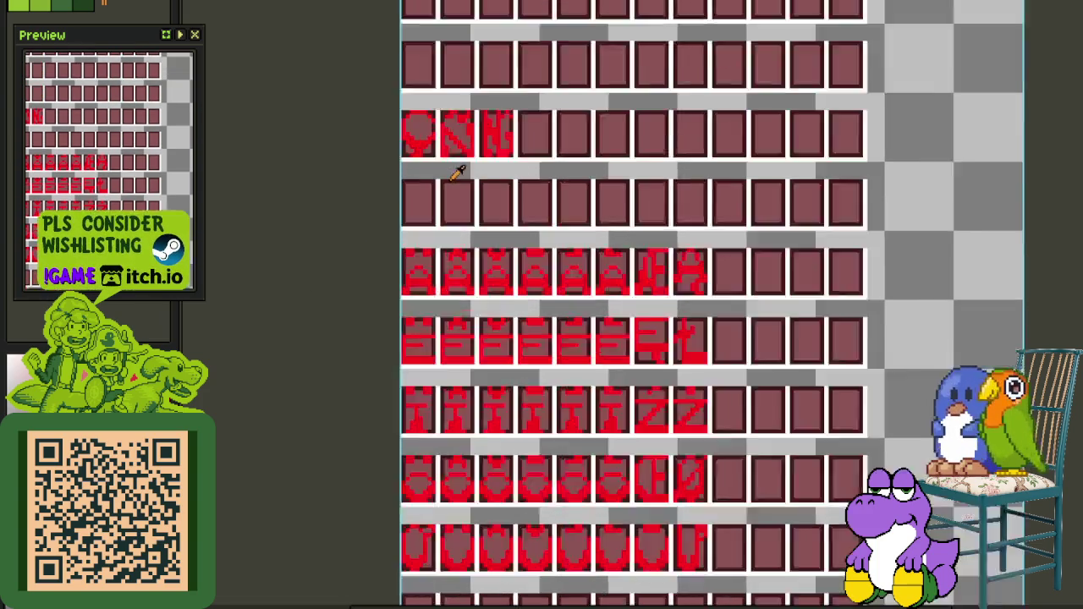
pyautogui.moveTo(373, 140); pyautogui.dragTo(648, 25)
pyautogui.scroll(-2, 648, 34)
pyautogui.moveTo(624, 73)
pyautogui.mouseDown()
pyautogui.moveTo(602, 149)
pyautogui.moveTo(581, 556)
pyautogui.moveTo(672, 150)
pyautogui.moveTo(652, 234)
pyautogui.moveTo(607, 276)
pyautogui.mouseUp()
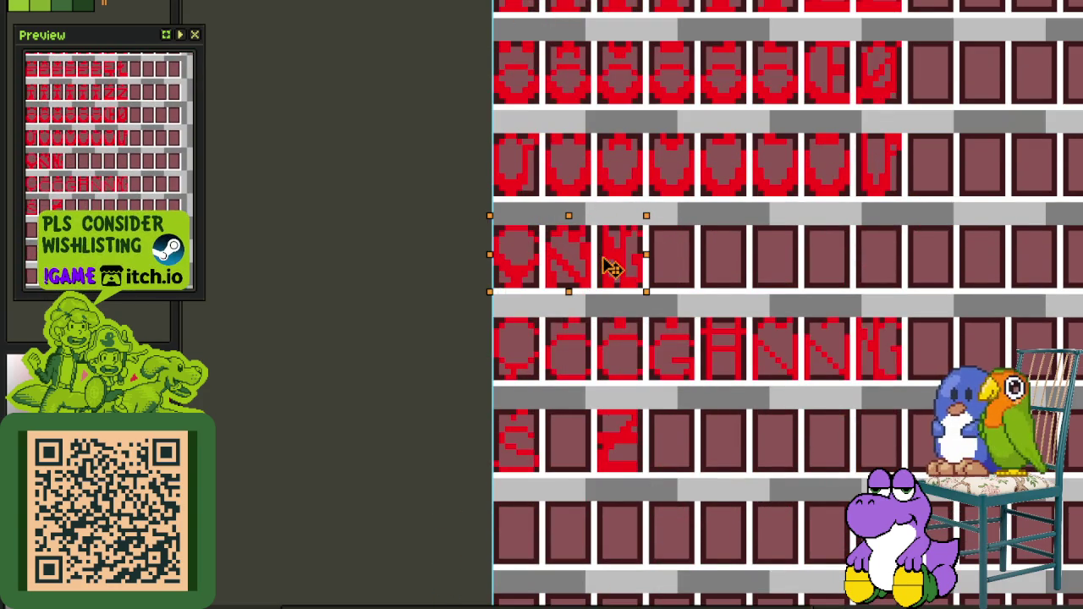
pyautogui.scroll(3, 558, 301)
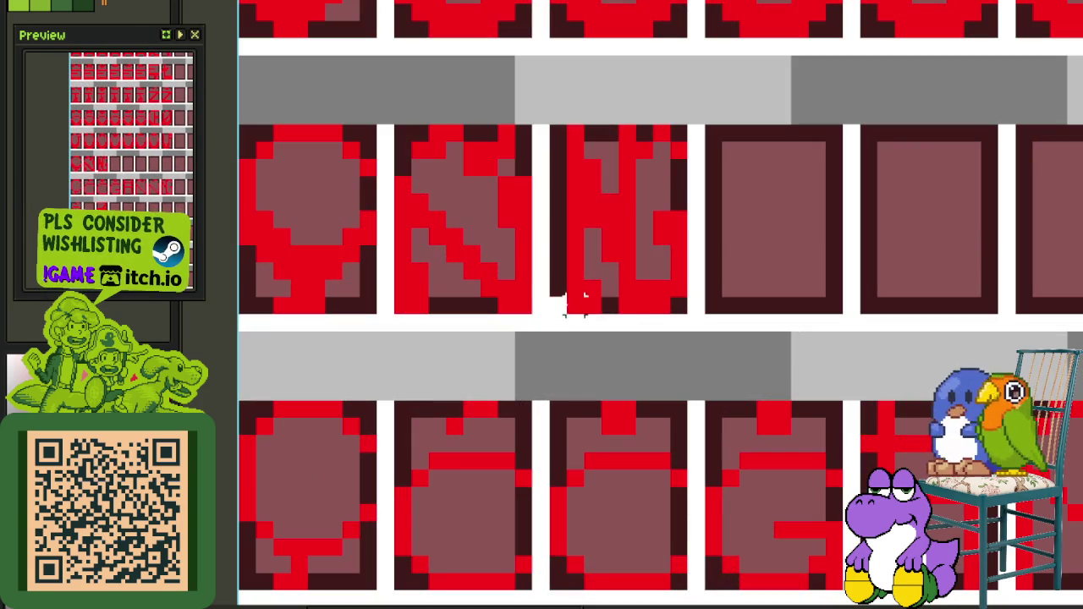
pyautogui.moveTo(554, 305); pyautogui.dragTo(627, 280)
pyautogui.hotkey('ctrl', 'd')
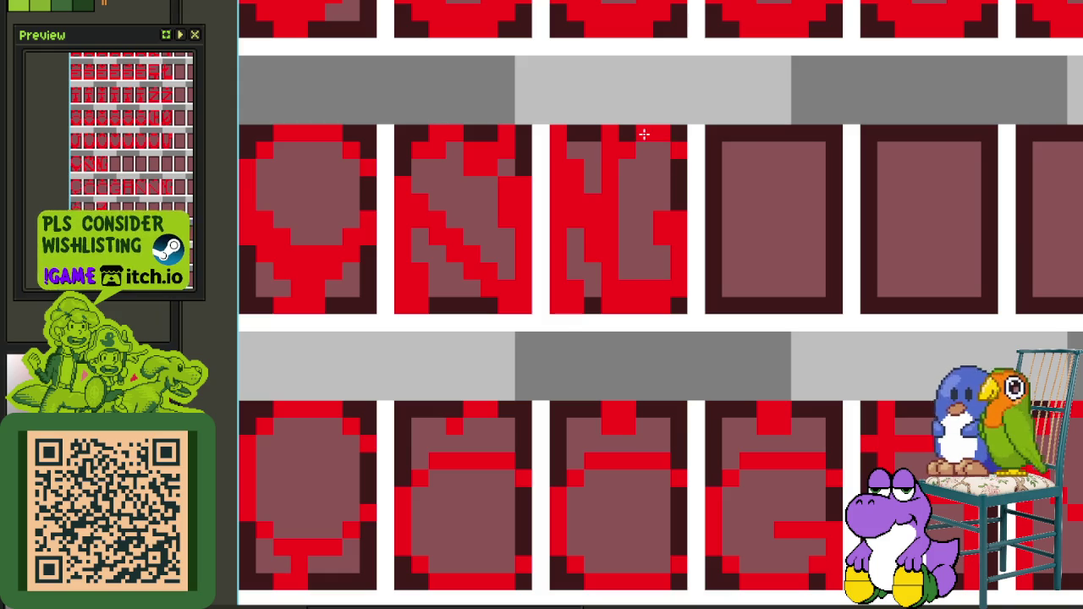
# Place an enlarged K glyph block filling its cell
pyautogui.scroll(-3, 643, 133)
pyautogui.moveTo(671, 121)
pyautogui.mouseDown()
pyautogui.moveTo(493, 195)
pyautogui.moveTo(498, 236)
pyautogui.mouseUp()
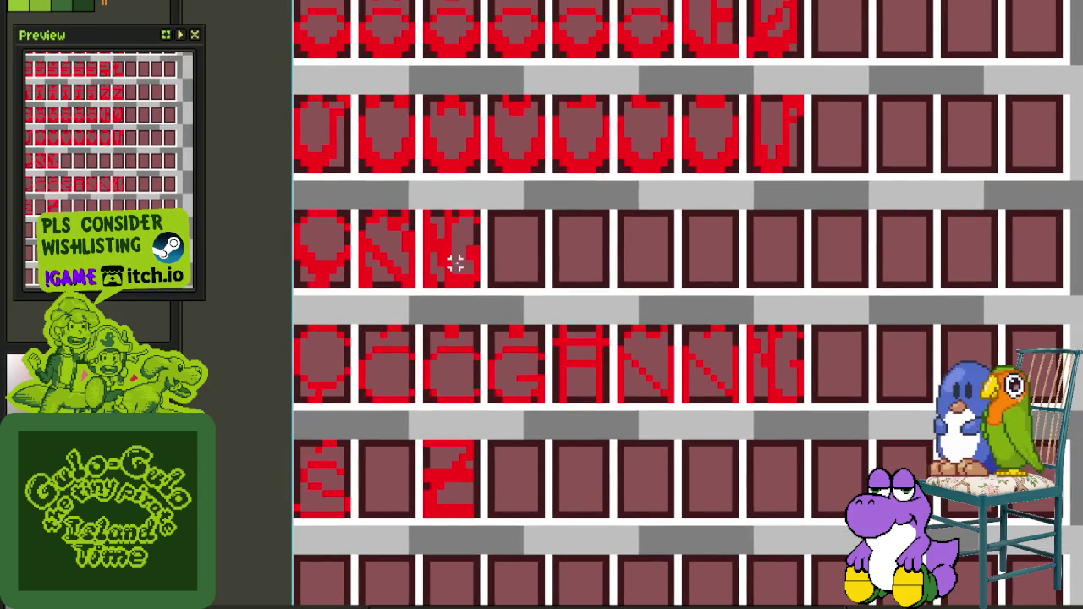
pyautogui.scroll(2, 461, 264)
pyautogui.moveTo(428, 284); pyautogui.dragTo(512, 165)
pyautogui.press('Return')
# Move the pair of N-style glyph tiles several cells right and settle the single N tile
pyautogui.moveTo(315, 290); pyautogui.dragTo(512, 164)
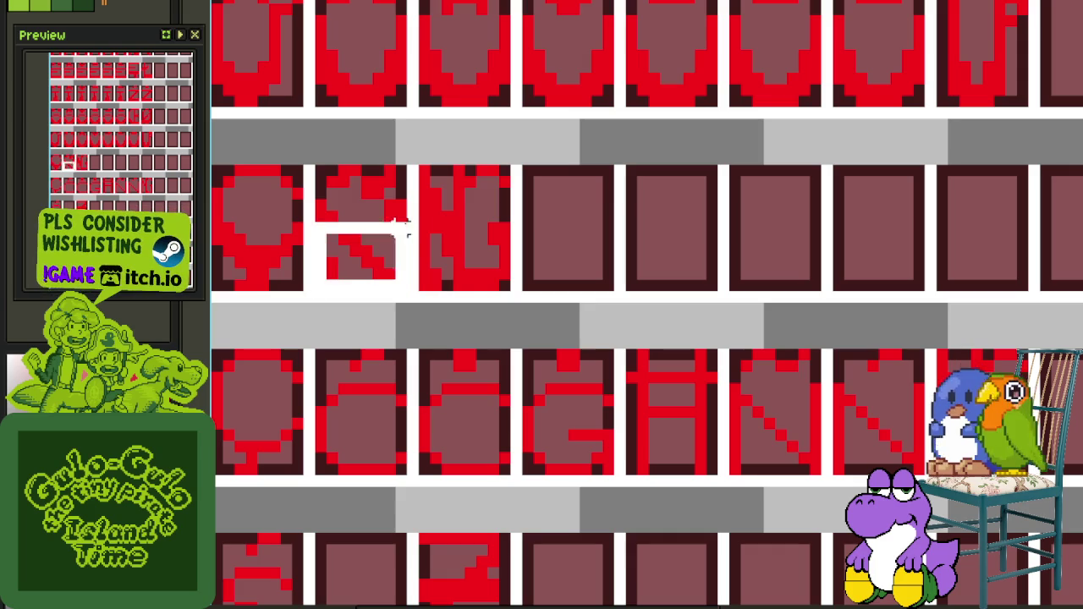
pyautogui.scroll(-2, 505, 190)
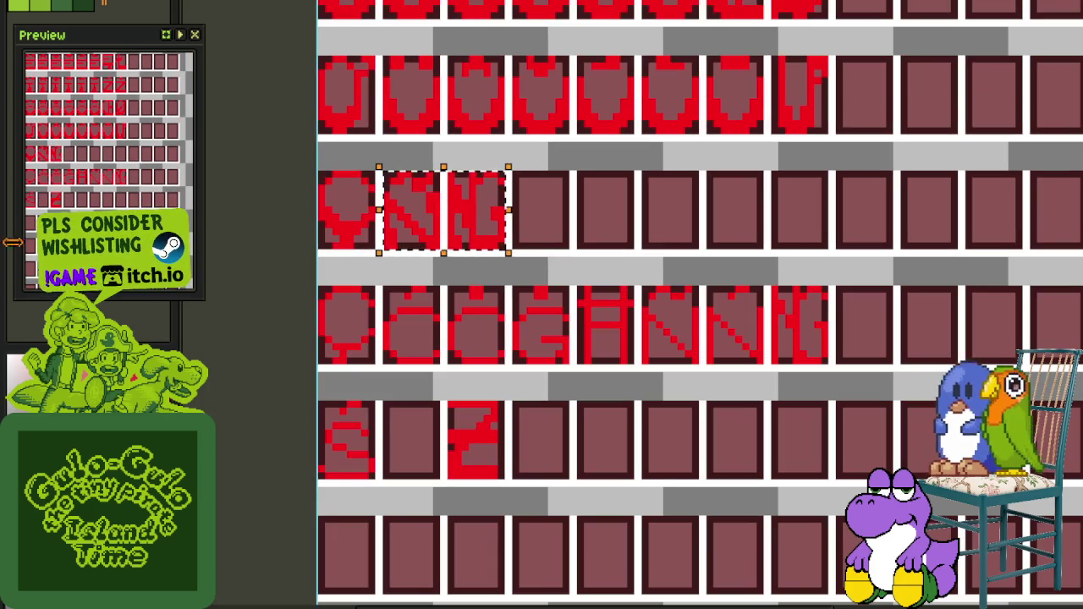
pyautogui.moveTo(471, 226); pyautogui.dragTo(799, 229)
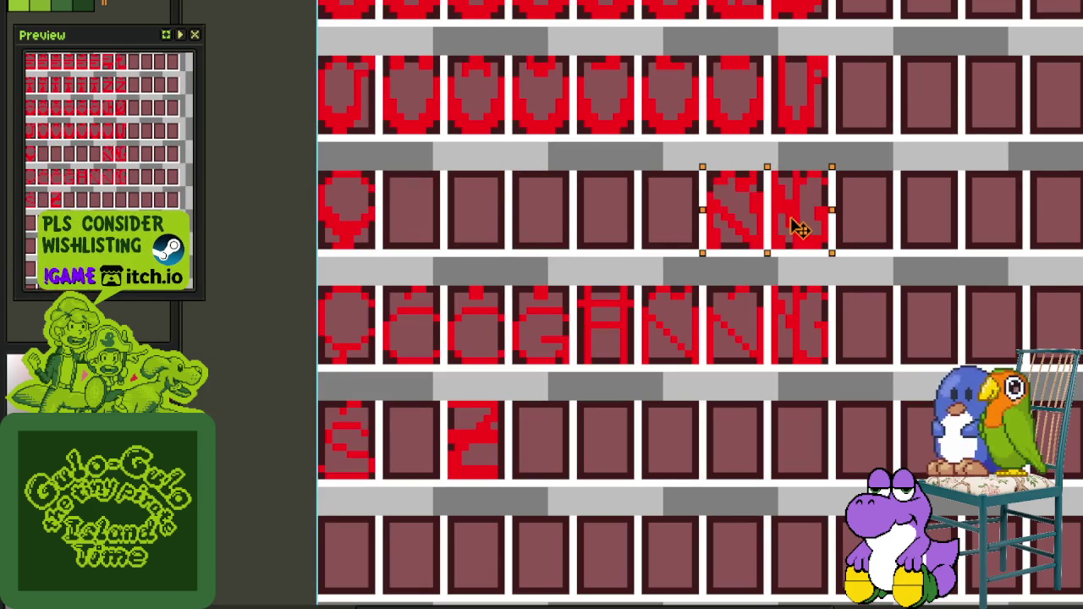
pyautogui.scroll(2, 756, 222)
pyautogui.moveTo(794, 278)
pyautogui.mouseDown()
pyautogui.moveTo(678, 114)
pyautogui.moveTo(553, 150)
pyautogui.mouseUp()
pyautogui.hotkey('ctrl', 'd')
# Select parts of the upper N glyph and the top of a U glyph
pyautogui.scroll(-3, 691, 245)
pyautogui.scroll(1, 685, 285)
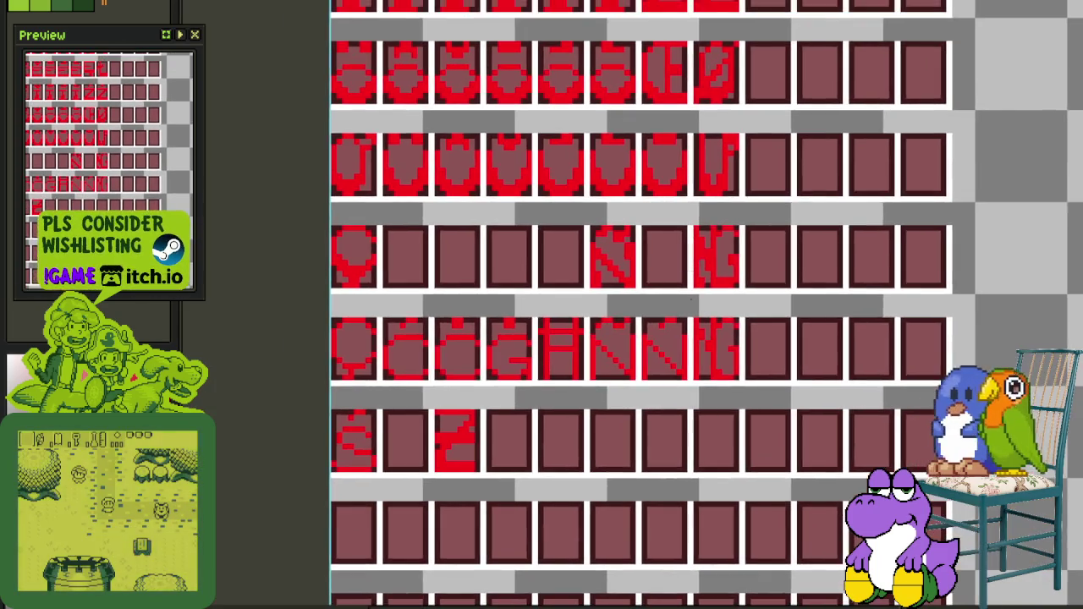
pyautogui.scroll(1, 619, 363)
pyautogui.scroll(1, 668, 436)
pyautogui.moveTo(633, 55)
pyautogui.mouseDown()
pyautogui.moveTo(514, 160)
pyautogui.moveTo(508, 188)
pyautogui.moveTo(695, 188)
pyautogui.mouseUp()
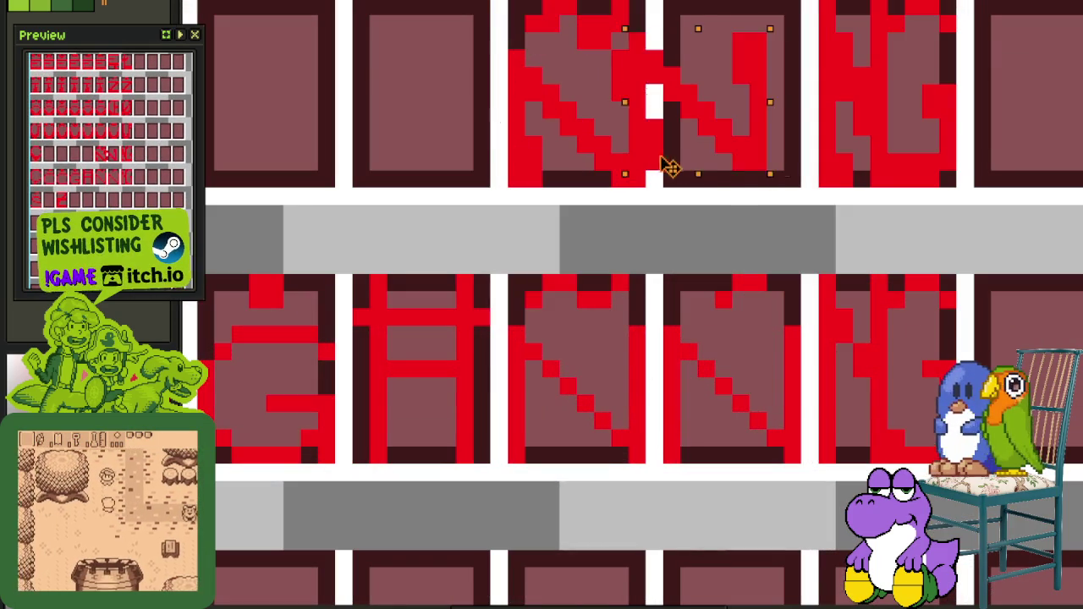
pyautogui.scroll(-2, 656, 203)
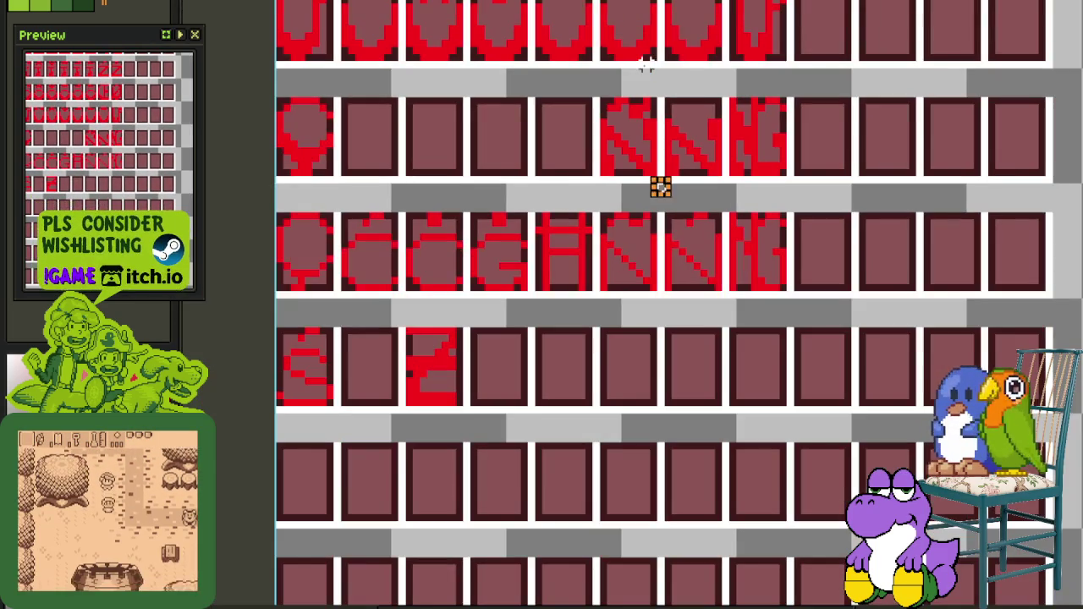
pyautogui.scroll(1, 626, 153)
pyautogui.scroll(2, 508, 140)
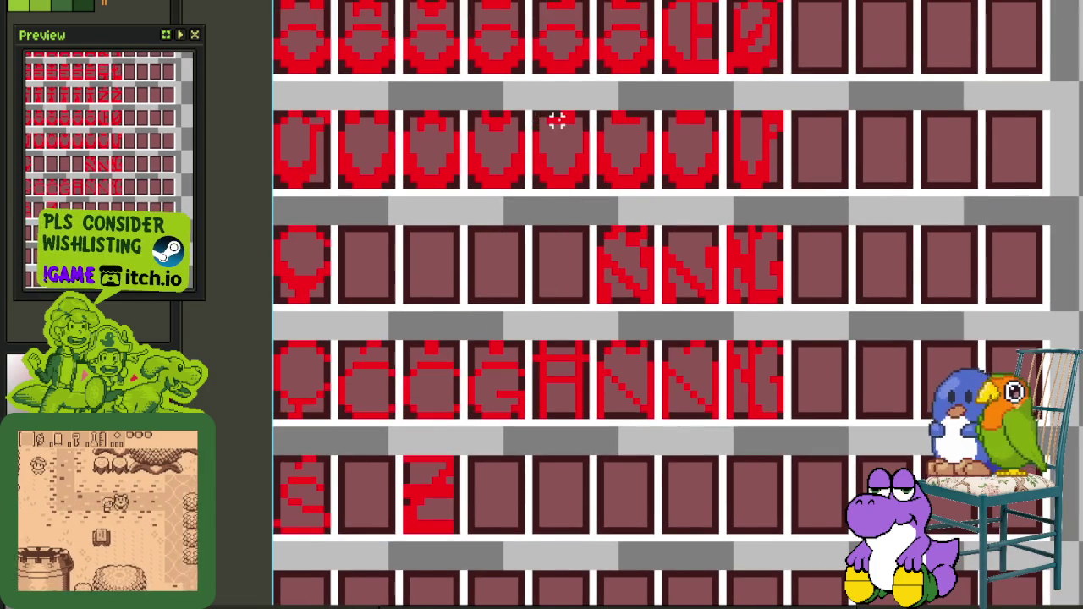
pyautogui.scroll(1, 556, 121)
pyautogui.moveTo(528, 129); pyautogui.dragTo(584, 112)
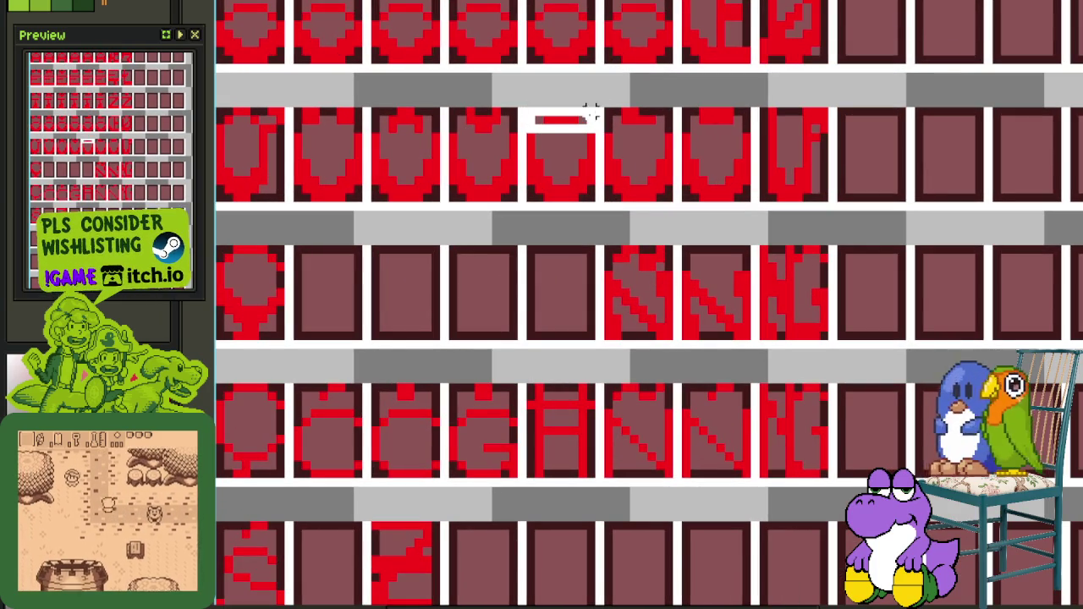
pyautogui.moveTo(660, 146)
pyautogui.mouseDown()
pyautogui.moveTo(736, 181)
pyautogui.moveTo(726, 277)
pyautogui.mouseUp()
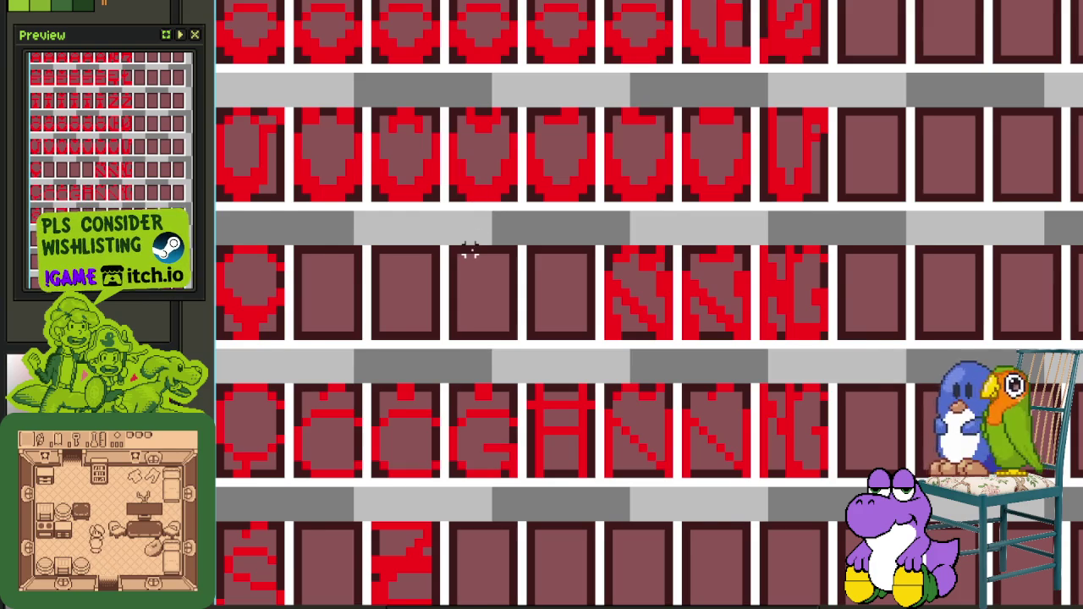
# Select the round Q glyph tile
pyautogui.scroll(-1, 471, 251)
pyautogui.moveTo(446, 232)
pyautogui.mouseDown()
pyautogui.moveTo(542, 266)
pyautogui.moveTo(595, 248)
pyautogui.mouseUp()
pyautogui.scroll(2, 415, 309)
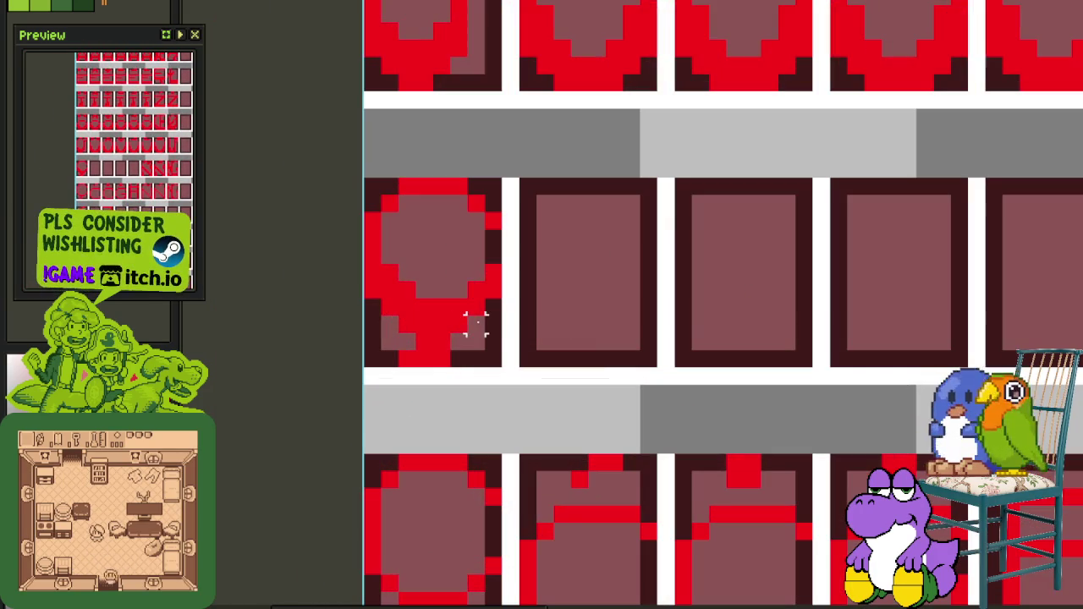
pyautogui.moveTo(491, 326)
pyautogui.mouseDown()
pyautogui.moveTo(370, 222)
pyautogui.moveTo(370, 182)
pyautogui.mouseUp()
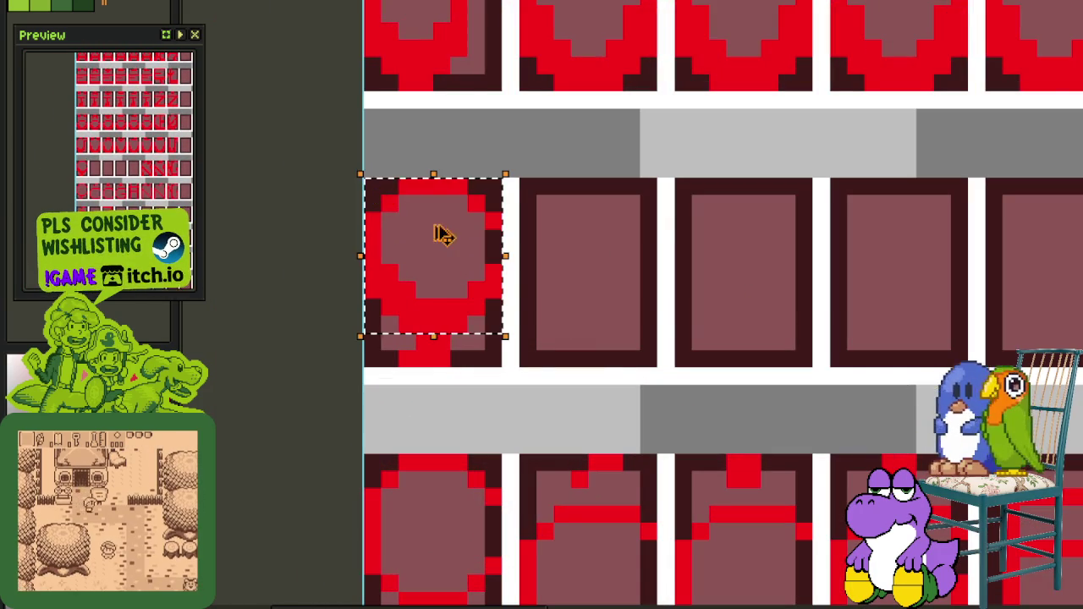
# Copy the round O glyph into the two empty cells after the Q
pyautogui.moveTo(435, 230); pyautogui.dragTo(606, 309)
pyautogui.scroll(-2, 643, 279)
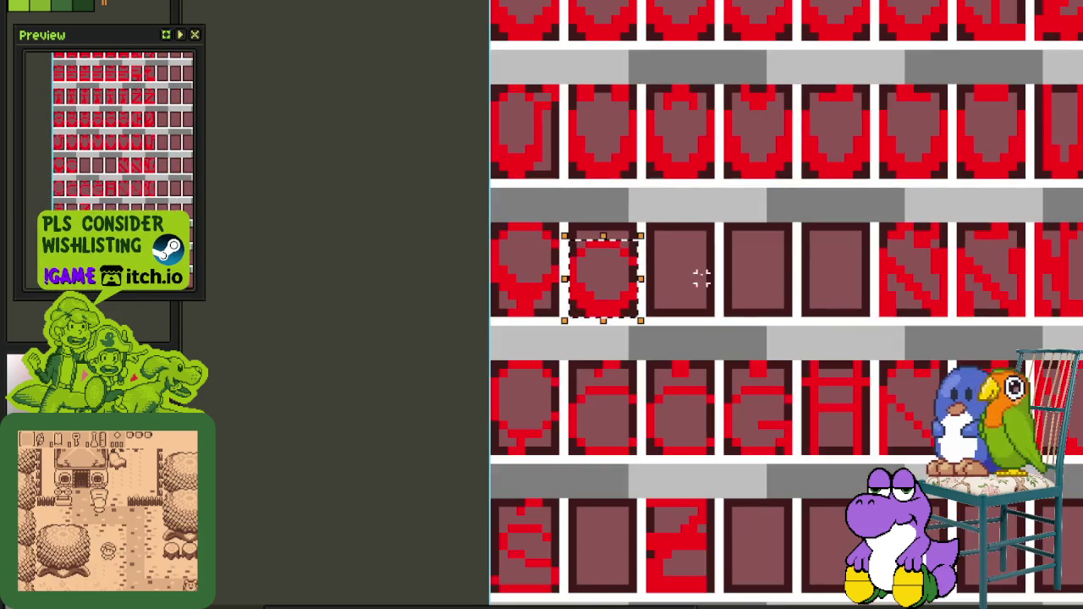
pyautogui.moveTo(702, 278); pyautogui.dragTo(604, 262)
pyautogui.moveTo(525, 298); pyautogui.dragTo(602, 294)
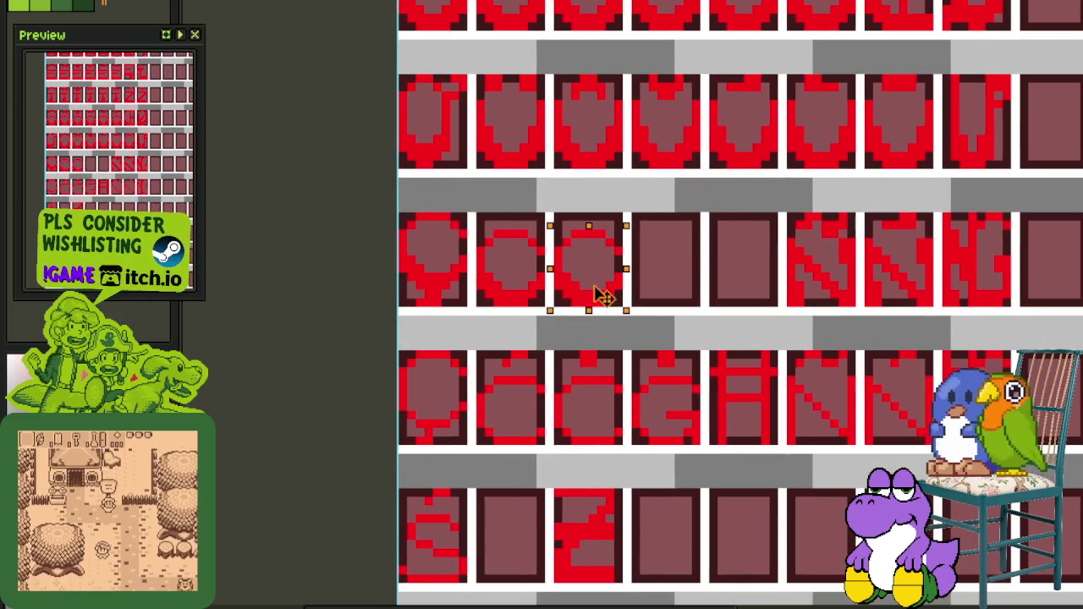
pyautogui.scroll(2, 694, 277)
# Move an accent mark from the lower row up onto the first copied O glyph
pyautogui.moveTo(613, 366)
pyautogui.mouseDown()
pyautogui.moveTo(385, 342)
pyautogui.moveTo(487, 74)
pyautogui.moveTo(447, 73)
pyautogui.mouseUp()
pyautogui.click(745, 92)
pyautogui.scroll(-1, 770, 115)
pyautogui.scroll(1, 769, 115)
pyautogui.scroll(1, 866, 181)
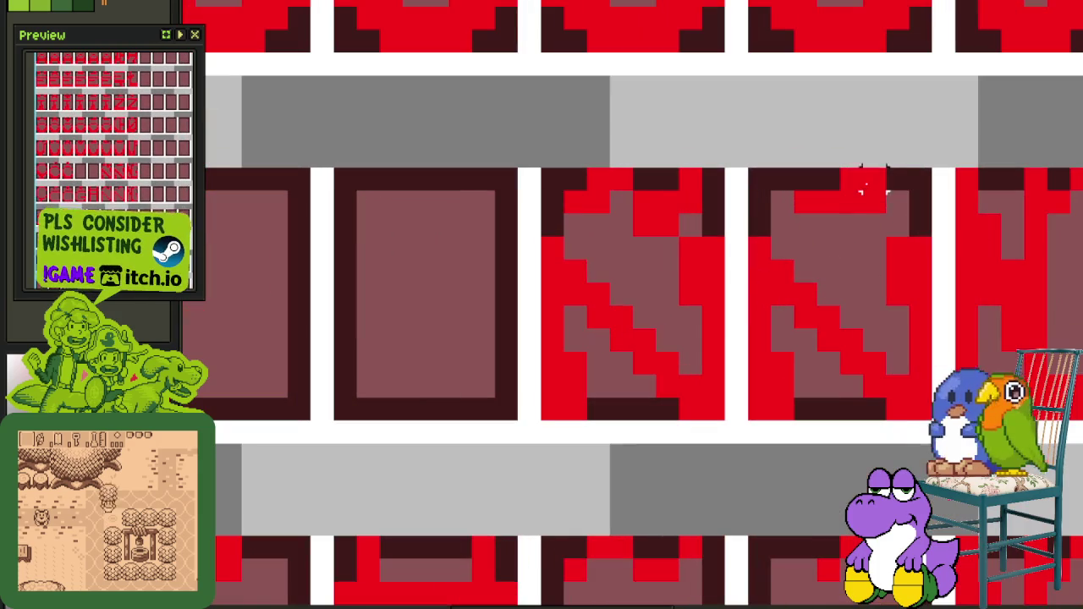
# Place a second accent piece over the O glyph in the second cell
pyautogui.moveTo(931, 237); pyautogui.dragTo(738, 174)
pyautogui.scroll(-2, 737, 180)
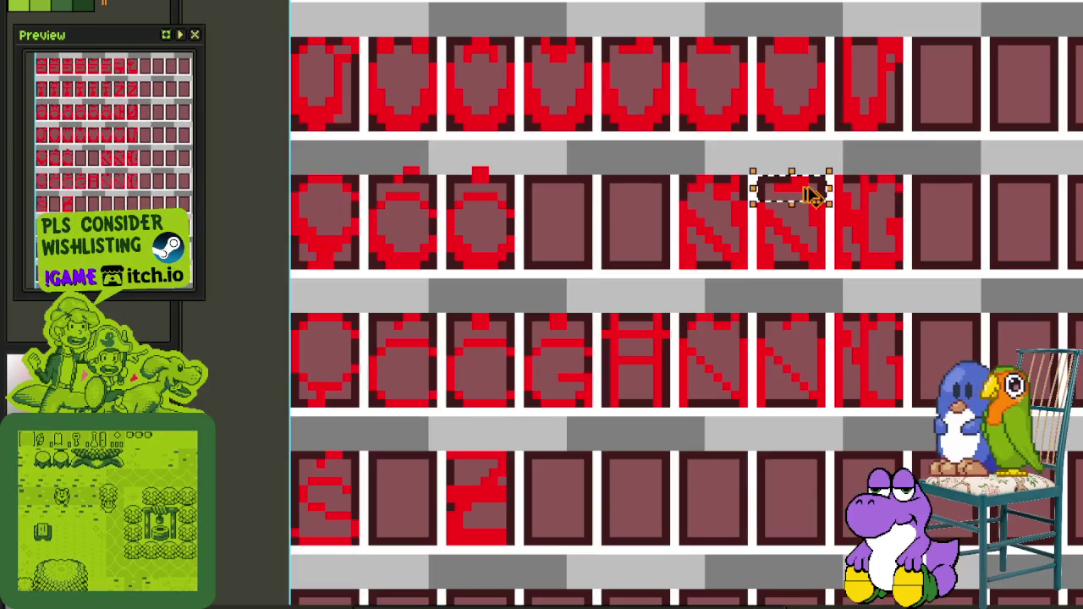
pyautogui.scroll(2, 351, 176)
pyautogui.moveTo(800, 196)
pyautogui.mouseDown()
pyautogui.moveTo(350, 176)
pyautogui.moveTo(483, 184)
pyautogui.moveTo(461, 185)
pyautogui.mouseUp()
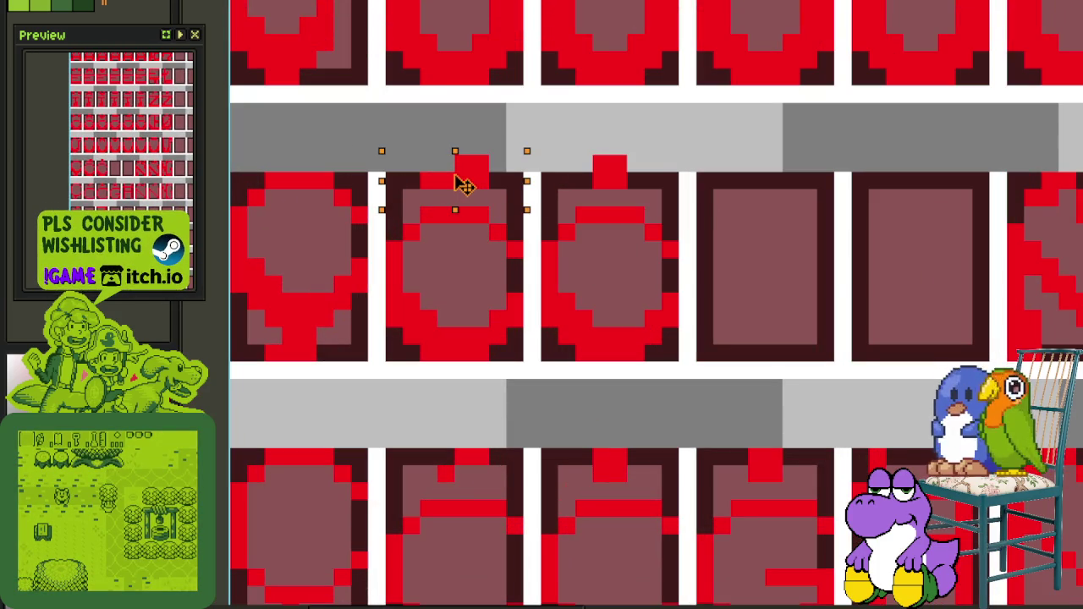
pyautogui.scroll(-2, 635, 143)
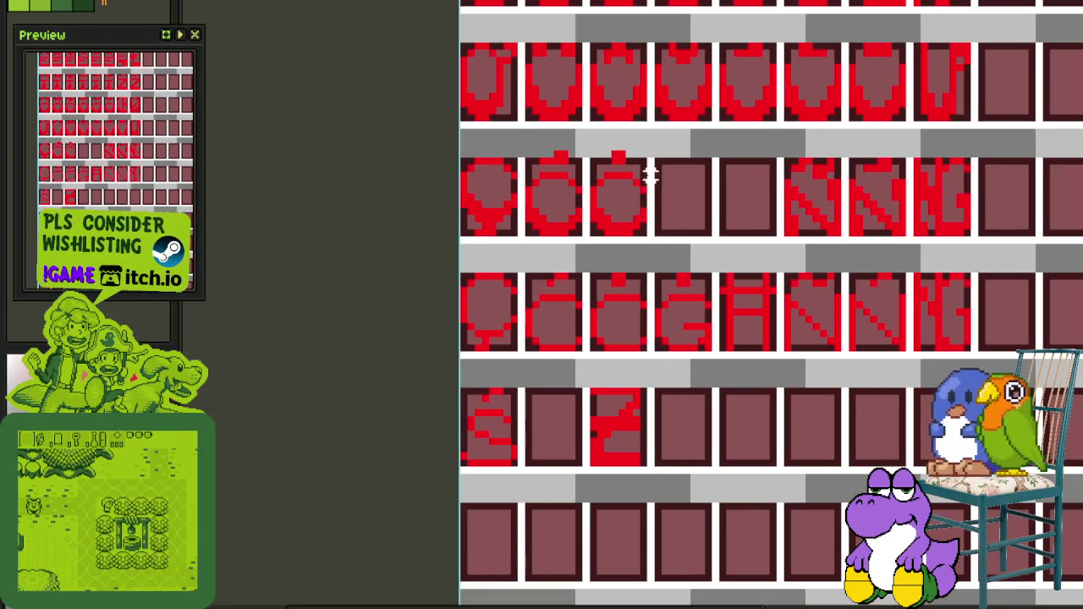
pyautogui.moveTo(617, 155); pyautogui.dragTo(572, 201)
pyautogui.scroll(-1, 542, 200)
pyautogui.scroll(2, 516, 198)
pyautogui.scroll(-2, 536, 198)
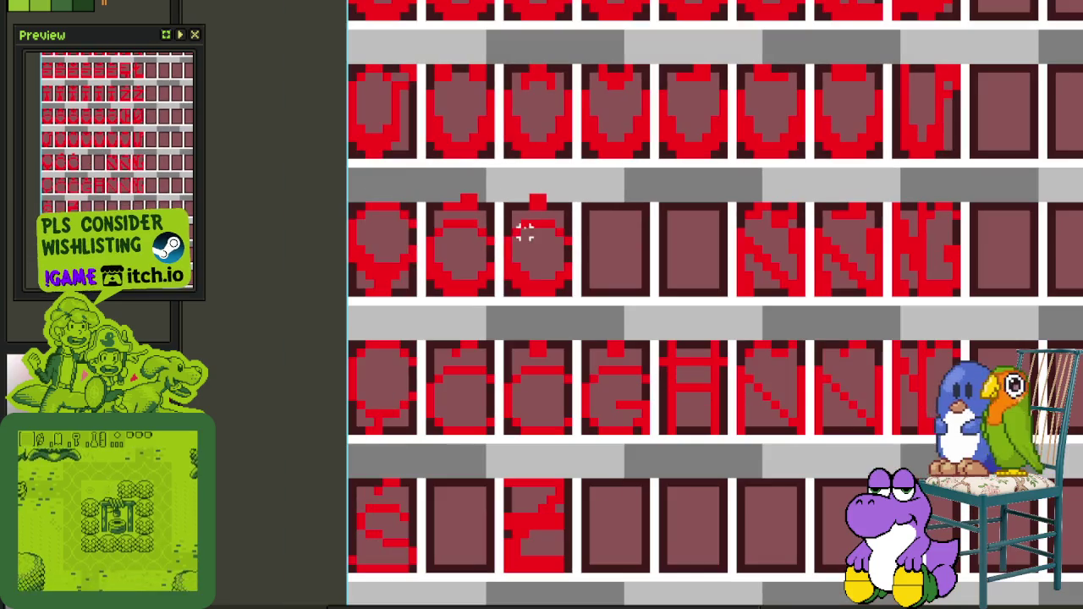
pyautogui.scroll(2, 521, 224)
pyautogui.scroll(1, 571, 242)
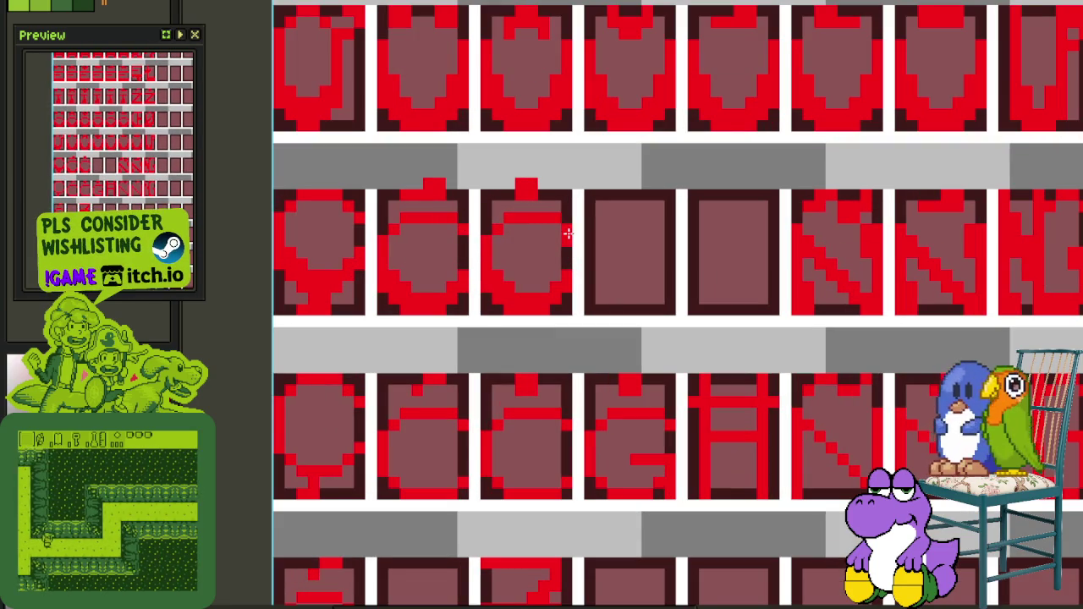
pyautogui.scroll(-1, 479, 177)
pyautogui.scroll(1, 426, 191)
pyautogui.scroll(1, 380, 174)
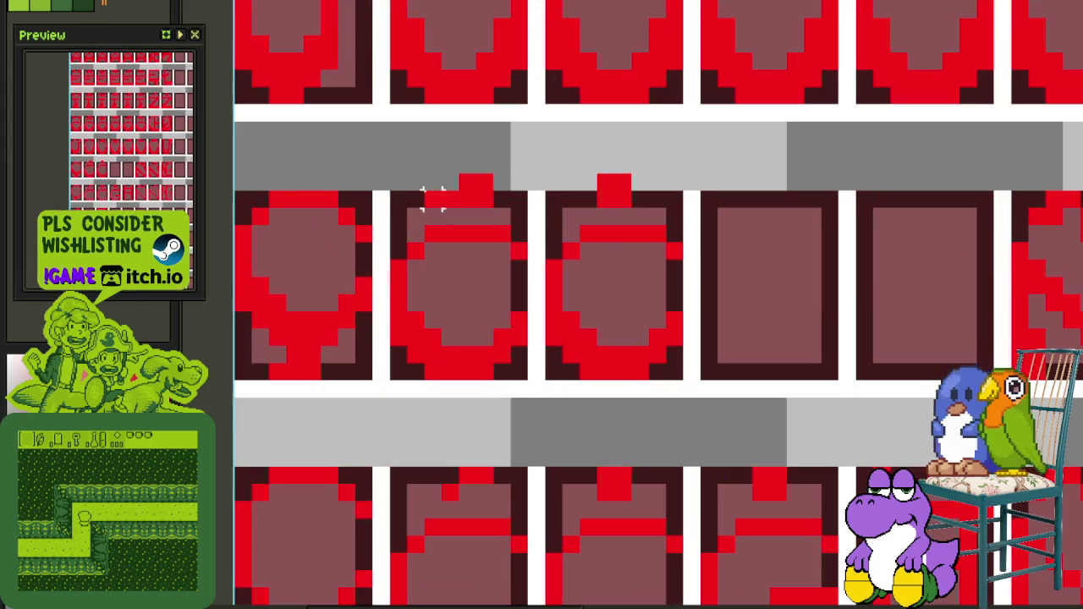
# Select the area around the accented glyphs and save the sprite
pyautogui.moveTo(376, 177); pyautogui.dragTo(682, 281)
pyautogui.scroll(-2, 760, 245)
pyautogui.scroll(-1, 759, 248)
pyautogui.scroll(1, 774, 314)
pyautogui.hotkey('ctrl', 's')
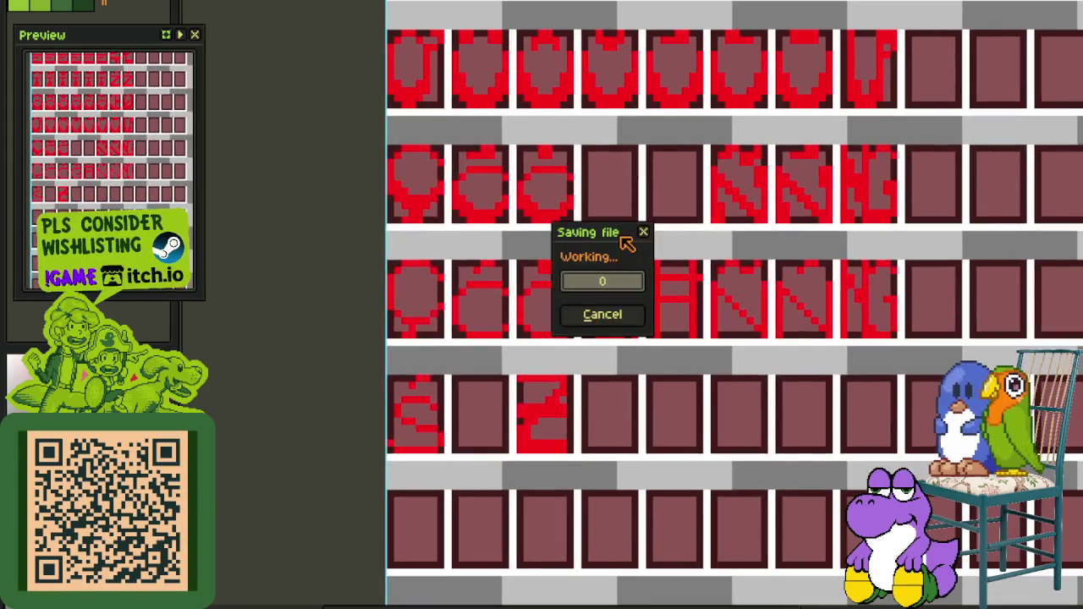
# Save the sheet and select the New Capital Letters Dyslexic layer in the expanded Dyslexic Font group
pyautogui.scroll(-1, 624, 242)
pyautogui.scroll(-1, 658, 218)
pyautogui.moveTo(641, 220); pyautogui.dragTo(523, 384)
pyautogui.hotkey('ctrl', 's')
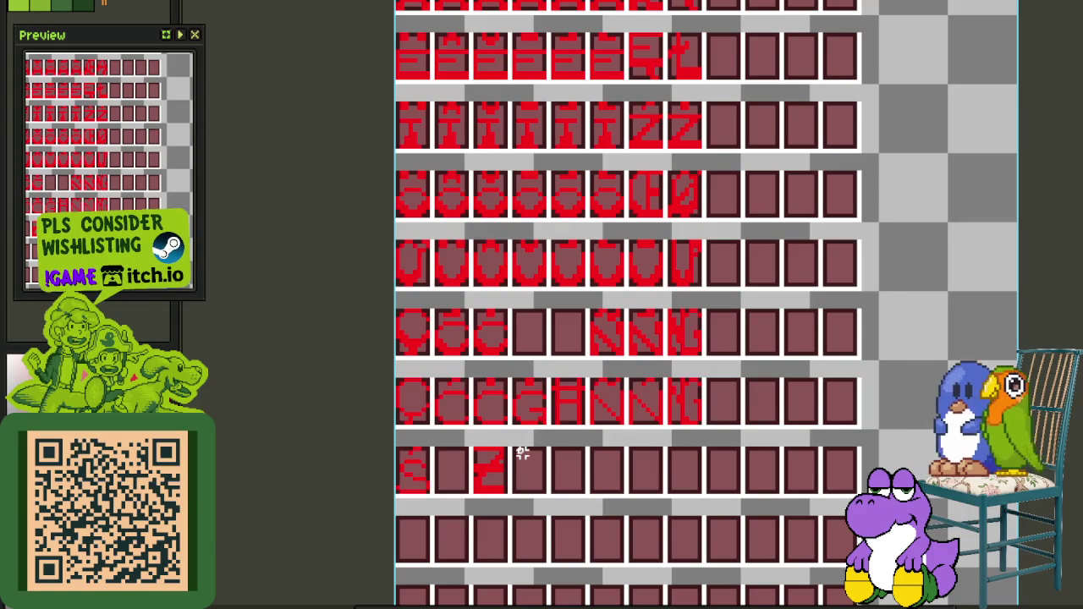
pyautogui.press('Tab')
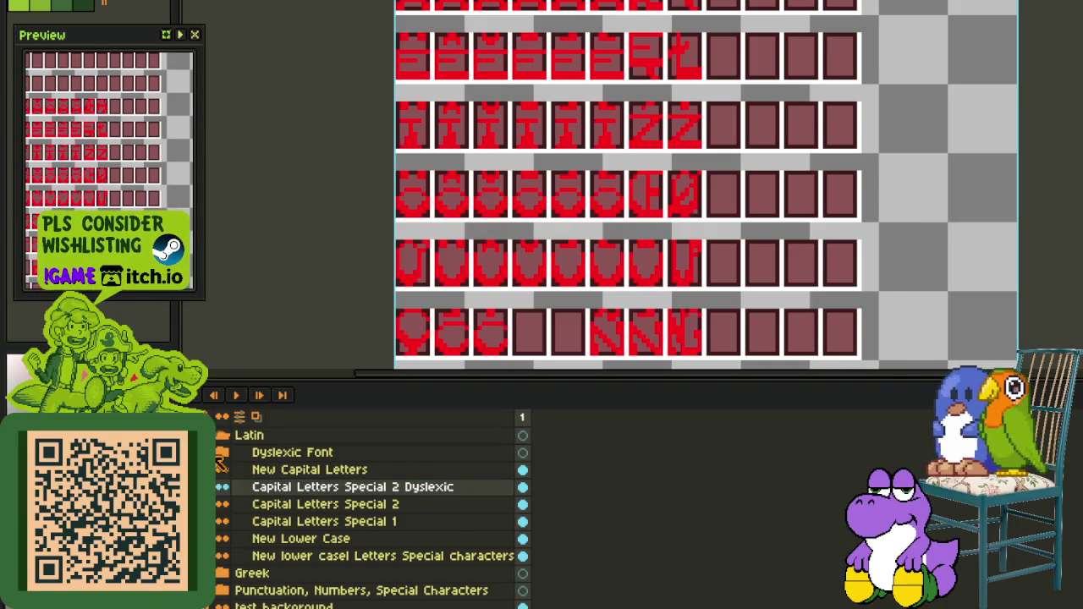
pyautogui.click(221, 453)
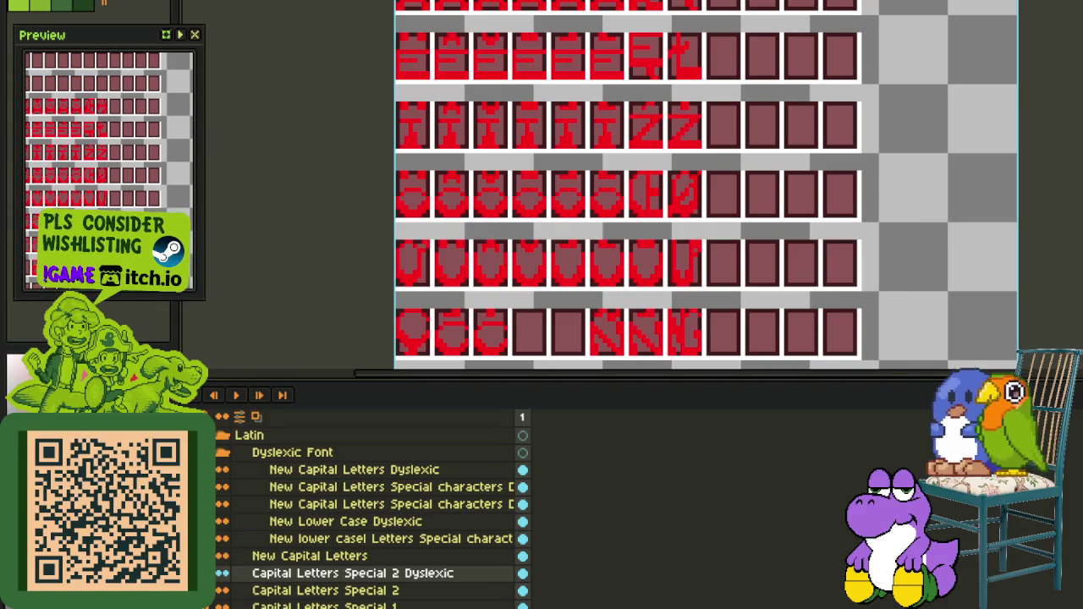
pyautogui.click(297, 470)
# Copy the G glyph from the A–J row into an empty lower cell
pyautogui.moveTo(551, 97); pyautogui.dragTo(536, 159)
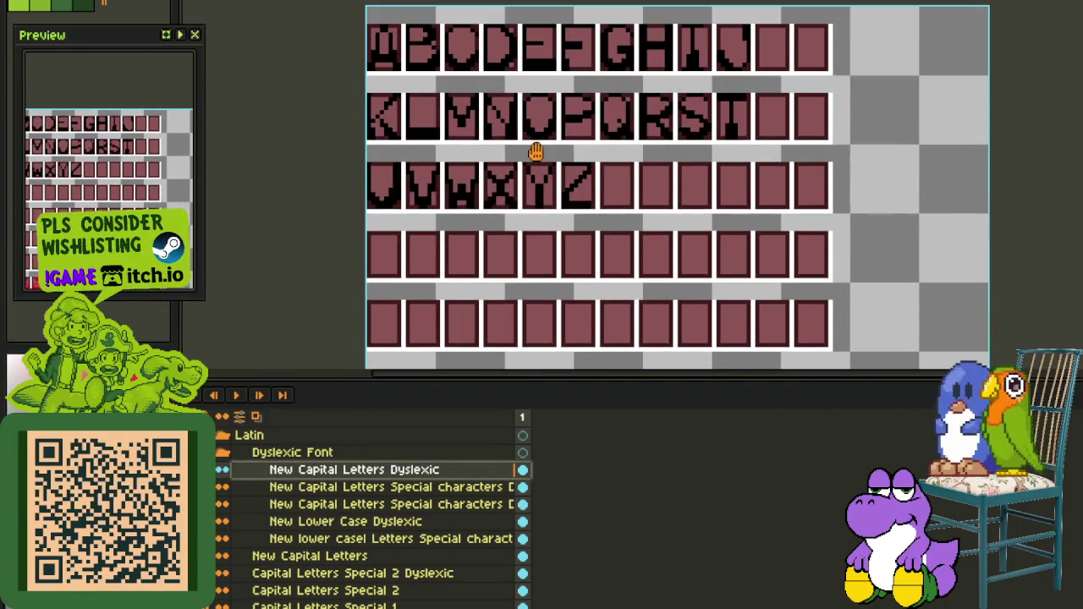
pyautogui.scroll(2, 650, 116)
pyautogui.moveTo(415, 189); pyautogui.dragTo(525, 266)
pyautogui.scroll(1, 726, 92)
pyautogui.scroll(2, 727, 129)
pyautogui.scroll(-2, 736, 129)
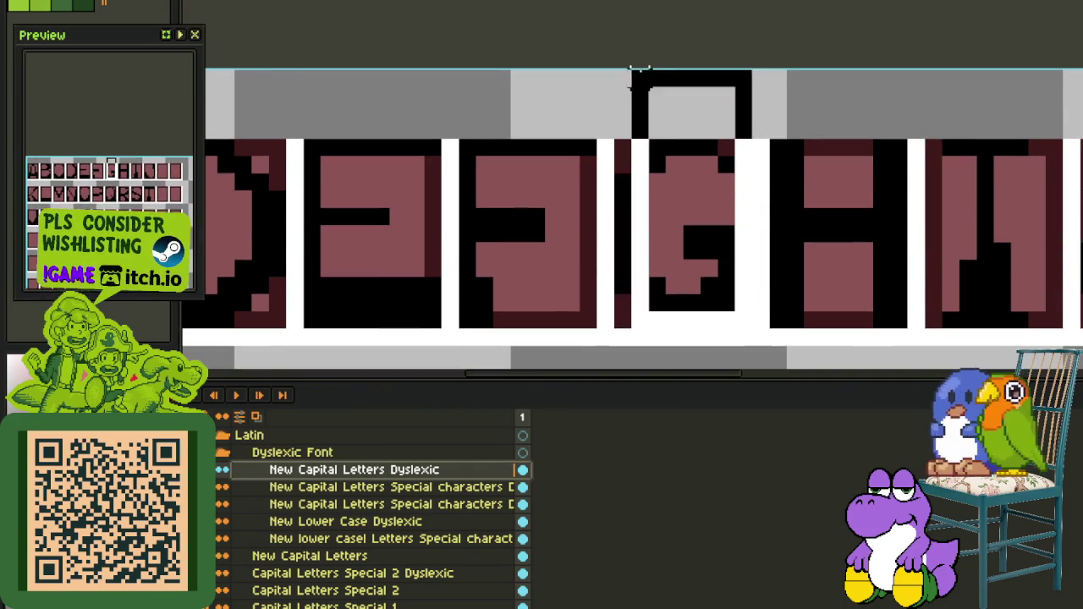
pyautogui.moveTo(639, 142); pyautogui.dragTo(728, 313)
pyautogui.scroll(-2, 612, 153)
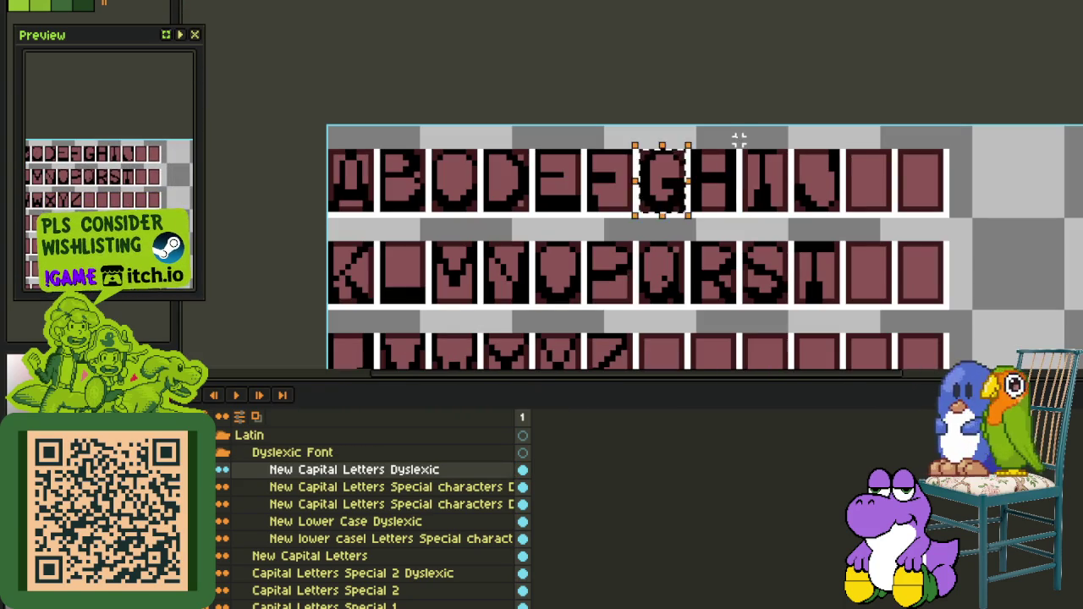
pyautogui.moveTo(684, 196); pyautogui.dragTo(478, 275)
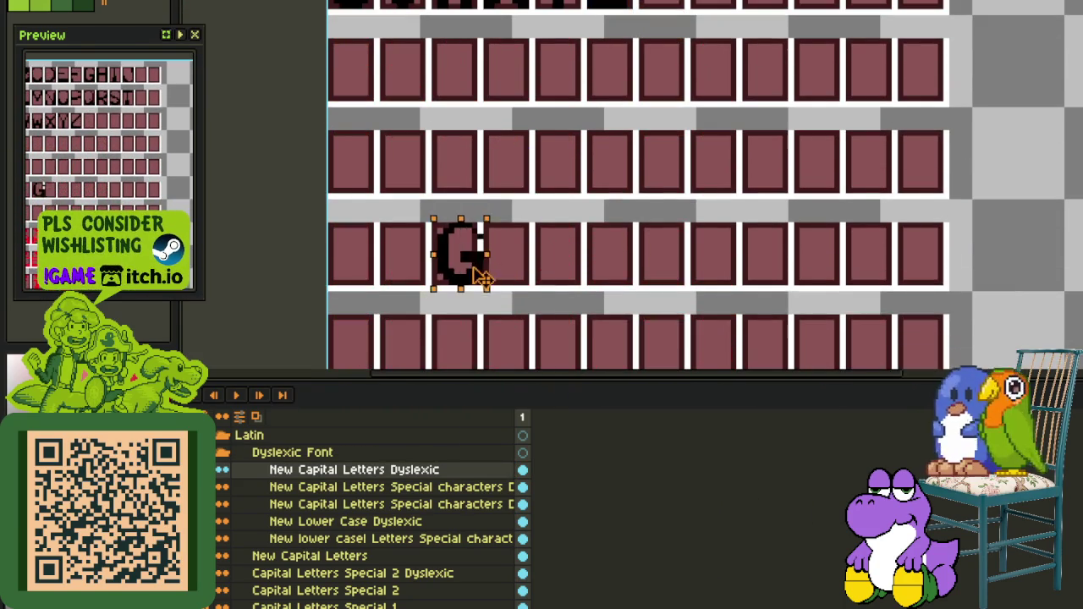
# Paste a black H glyph into the empty cell to the right of the G
pyautogui.scroll(-3, 573, 227)
pyautogui.scroll(1, 592, 208)
pyautogui.scroll(1, 597, 203)
pyautogui.scroll(1, 601, 196)
pyautogui.moveTo(599, 197); pyautogui.dragTo(508, 244)
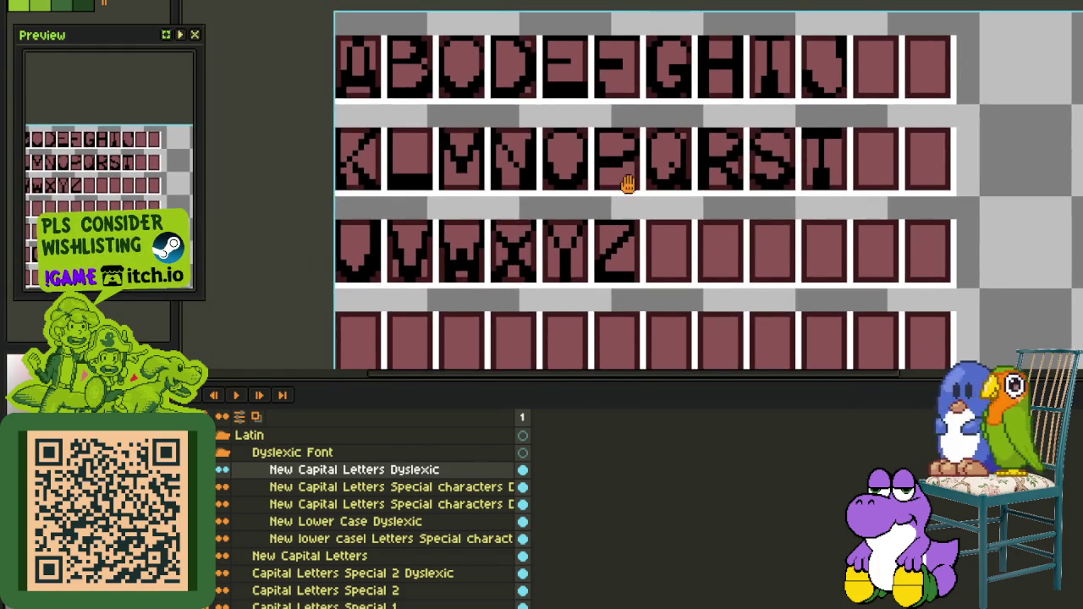
pyautogui.moveTo(579, 177); pyautogui.dragTo(590, 218)
pyautogui.scroll(3, 706, 131)
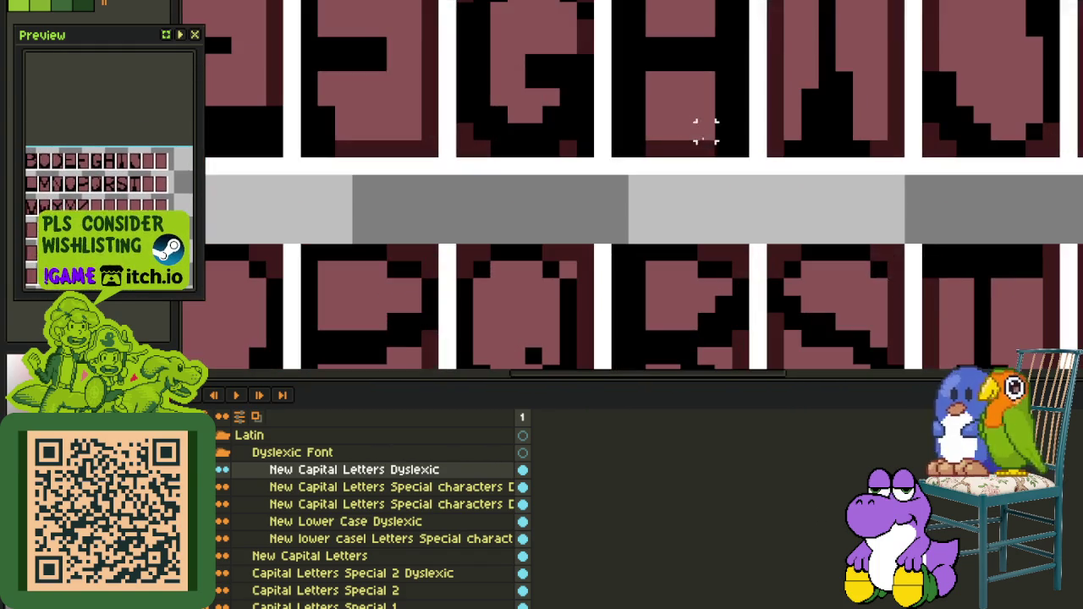
pyautogui.scroll(1, 737, 146)
pyautogui.scroll(2, 678, 127)
pyautogui.click(627, 109)
pyautogui.scroll(-2, 775, 55)
pyautogui.scroll(-2, 624, 121)
pyautogui.scroll(-3, 588, 109)
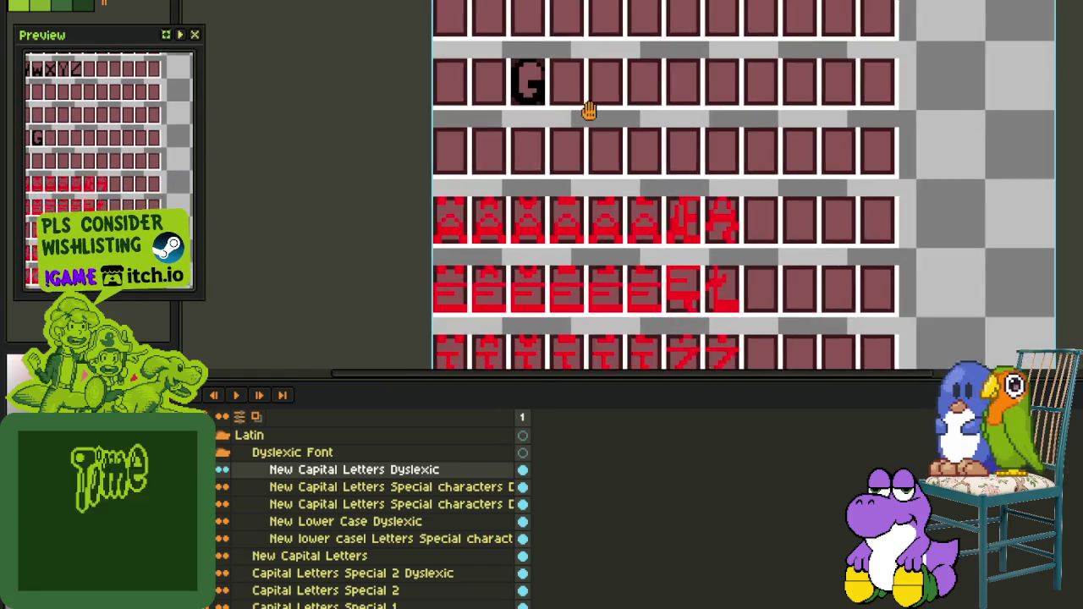
pyautogui.scroll(2, 595, 96)
pyautogui.hotkey('ctrl', 'v')
pyautogui.moveTo(787, 174)
pyautogui.mouseDown()
pyautogui.moveTo(648, 89)
pyautogui.moveTo(554, 76)
pyautogui.moveTo(430, 15)
pyautogui.mouseUp()
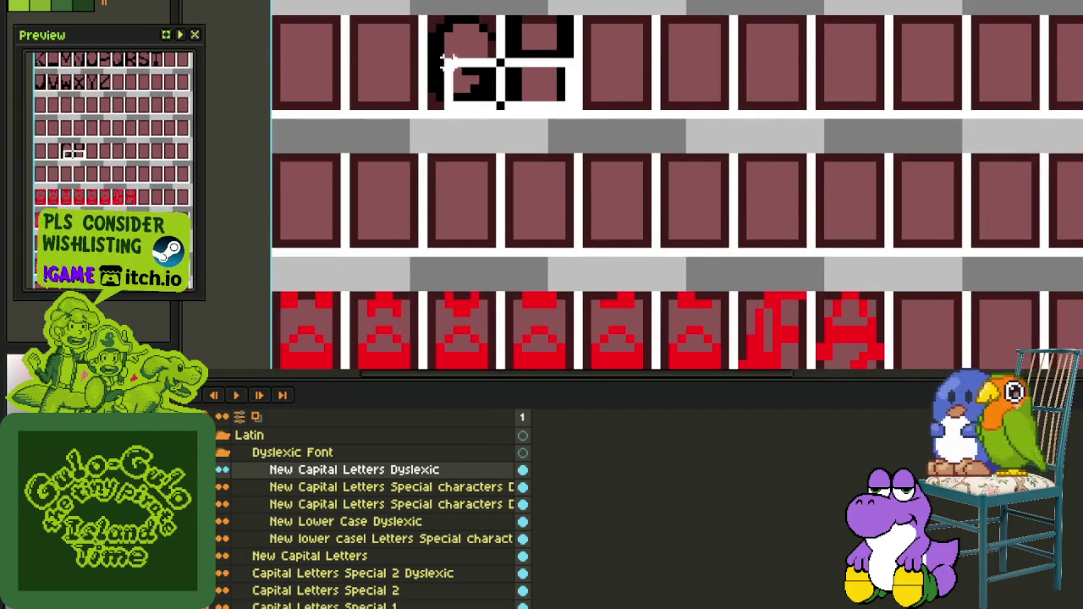
# Cut the G–H pair, collapse Dyslexic Font, and select the Capital Letters Special 2 Dyslexic layer
pyautogui.press('Delete')
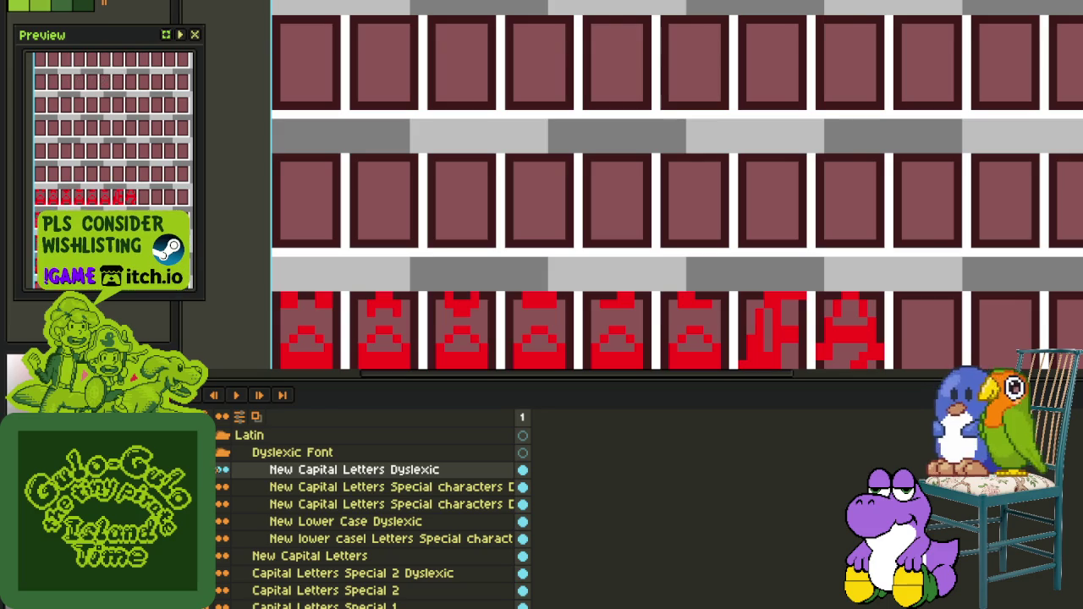
pyautogui.click(221, 452)
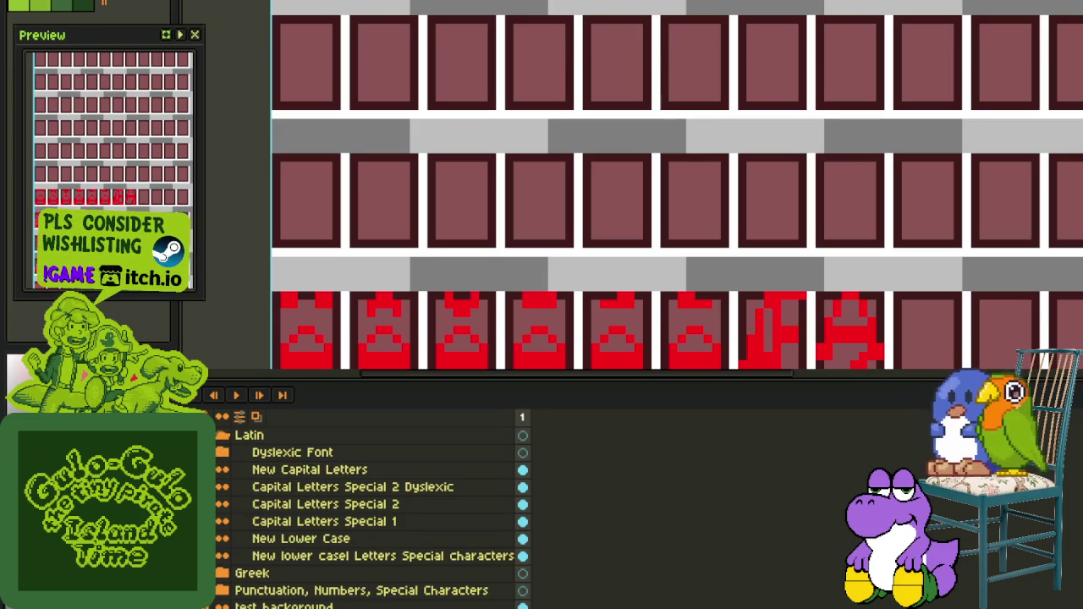
pyautogui.click(249, 495)
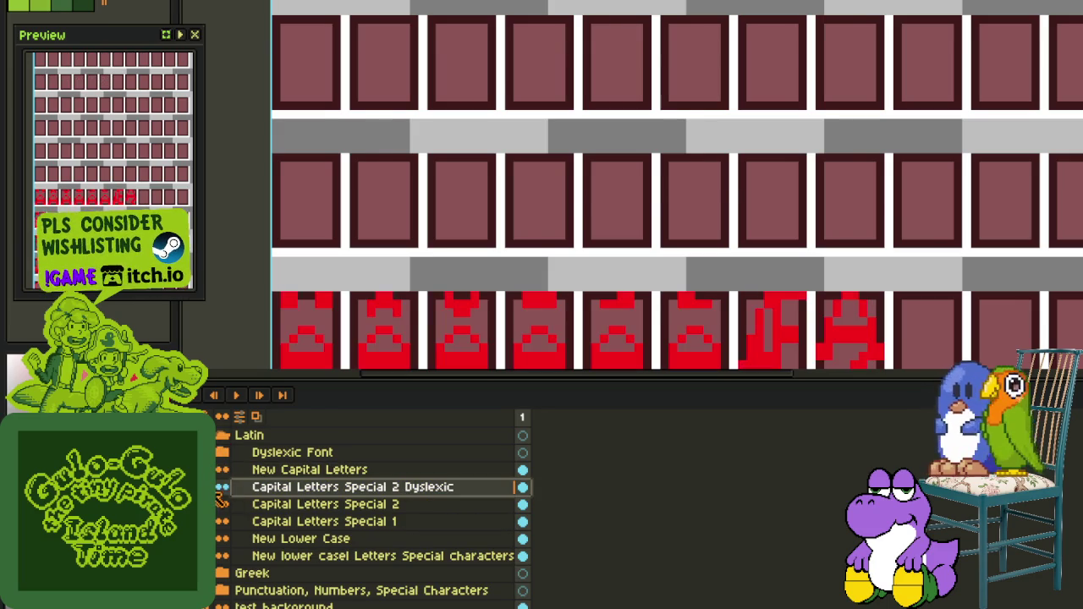
# Paste the black G–H pair into the empty cells after Z on this layer
pyautogui.scroll(-1, 440, 312)
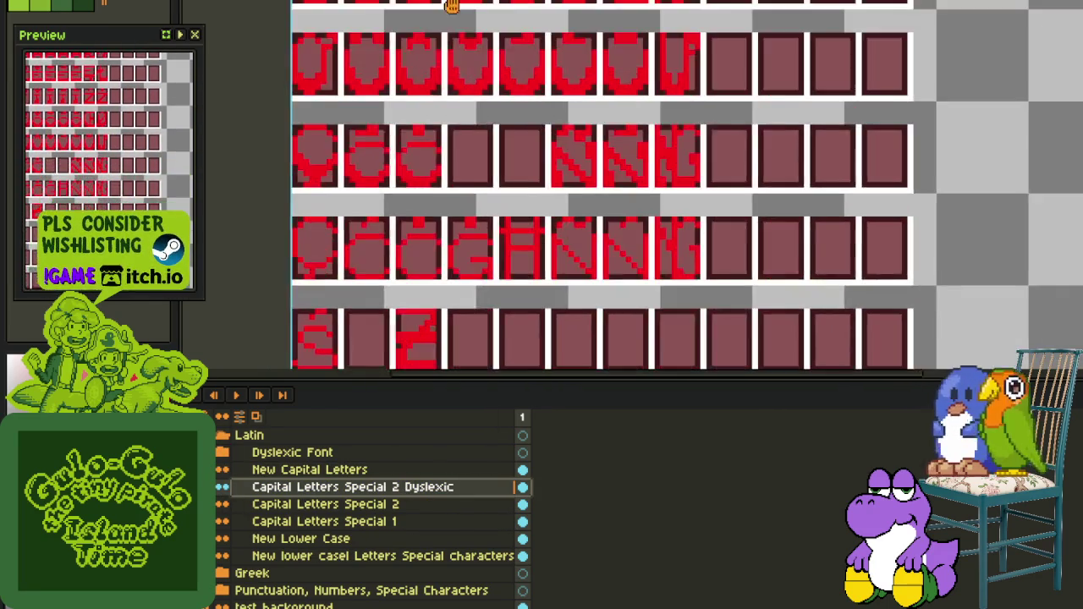
pyautogui.moveTo(441, 311)
pyautogui.mouseDown()
pyautogui.moveTo(517, 190)
pyautogui.moveTo(514, 164)
pyautogui.mouseUp()
pyautogui.scroll(1, 514, 164)
pyautogui.hotkey('ctrl', 'v')
pyautogui.moveTo(378, 209)
pyautogui.mouseDown()
pyautogui.moveTo(571, 159)
pyautogui.moveTo(532, 144)
pyautogui.mouseUp()
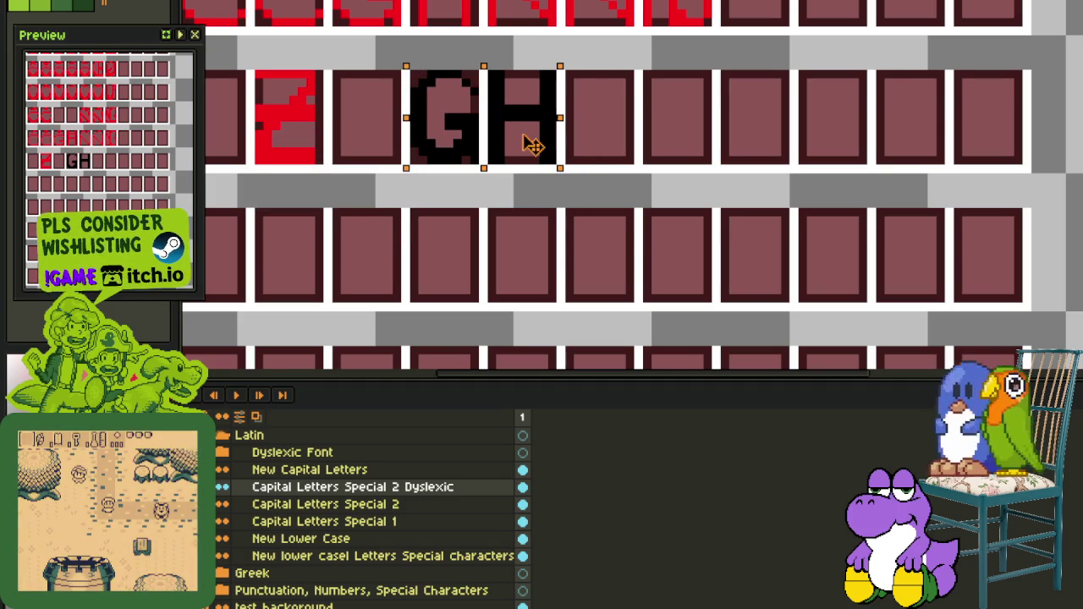
pyautogui.press('Return')
# Recolour the pasted G and H letters red
pyautogui.scroll(-3, 508, 140)
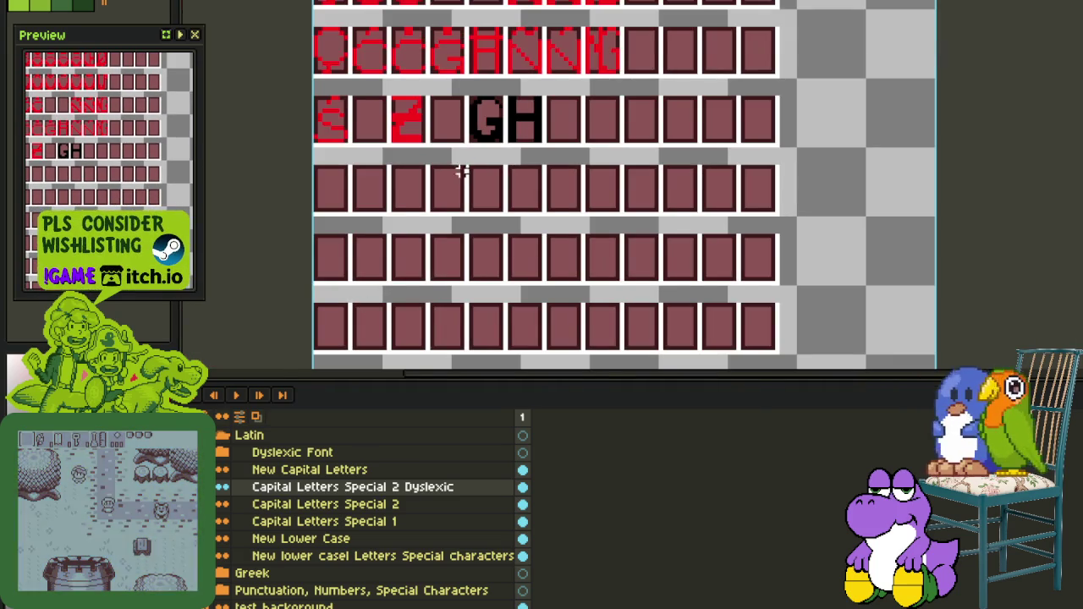
pyautogui.scroll(1, 345, 335)
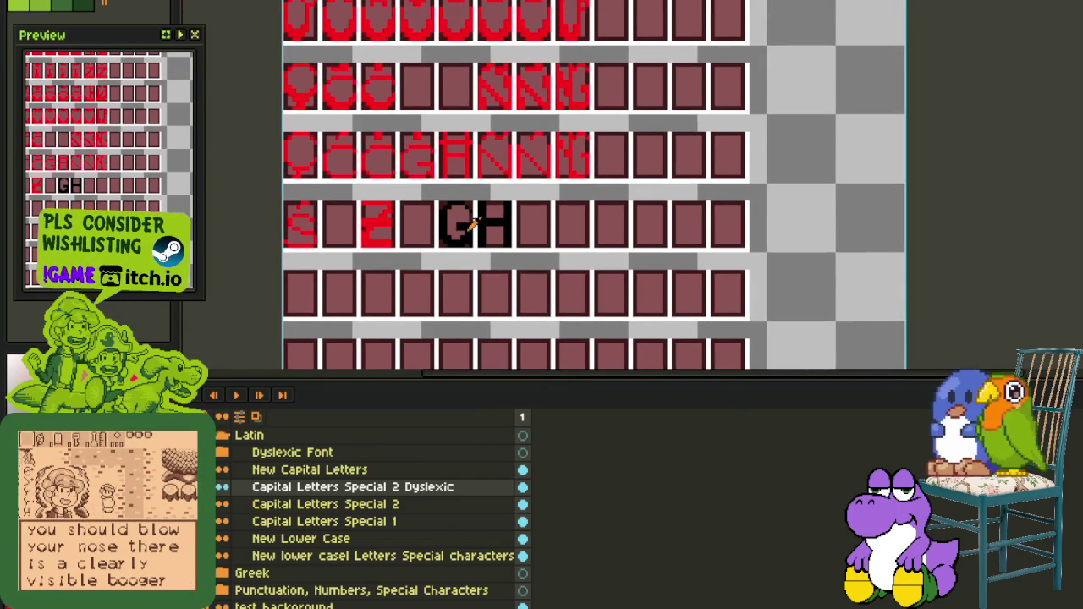
pyautogui.scroll(2, 499, 210)
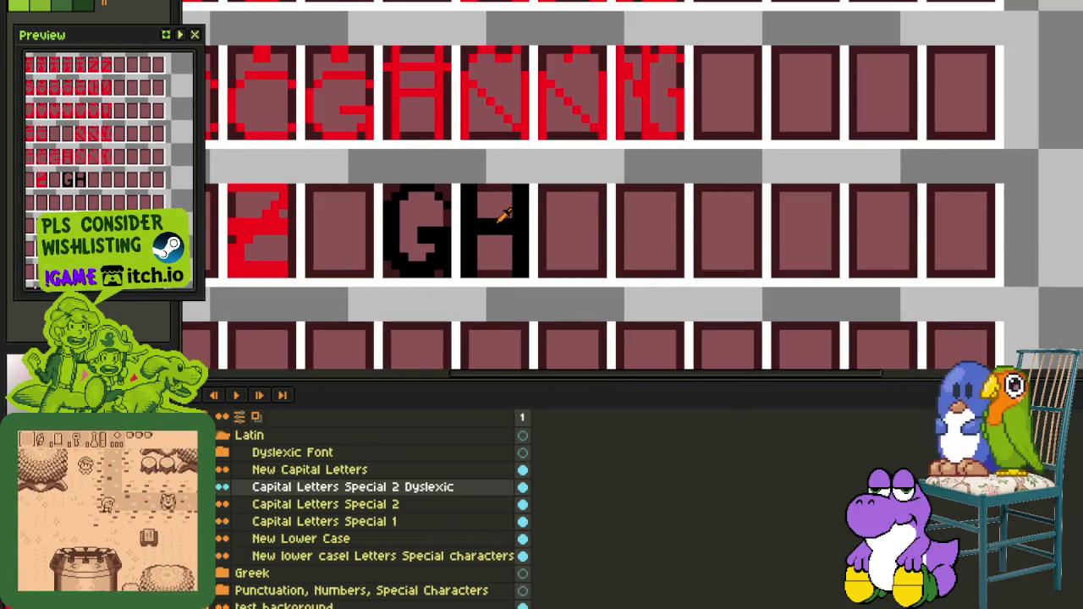
pyautogui.hotkey('shift', 'r')
pyautogui.click(476, 471)
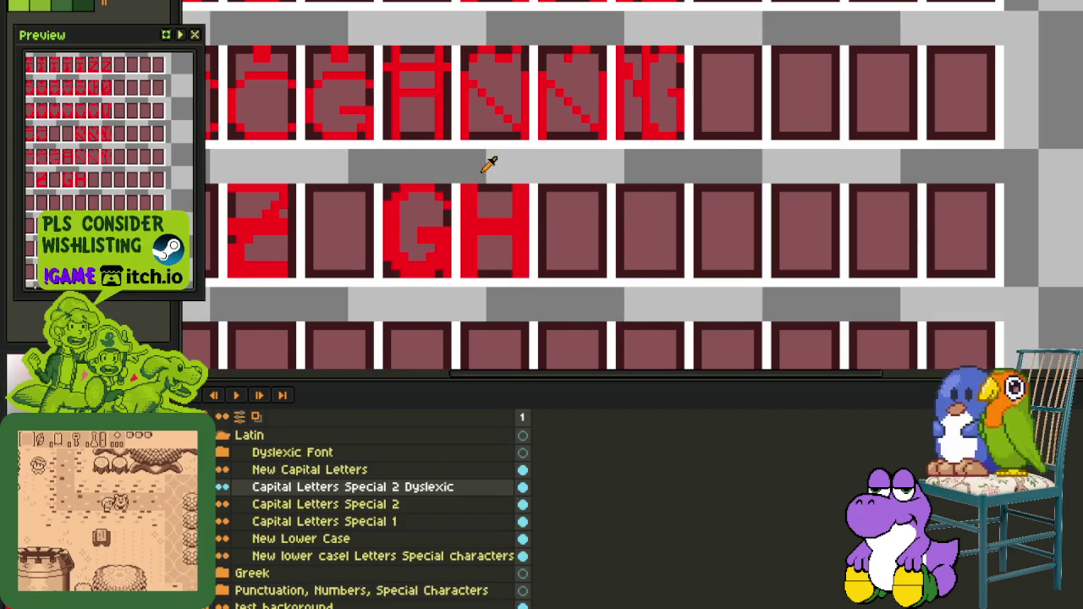
# Copy the accented G glyph from the row above into the cell before G
pyautogui.scroll(-1, 500, 160)
pyautogui.scroll(-1, 499, 161)
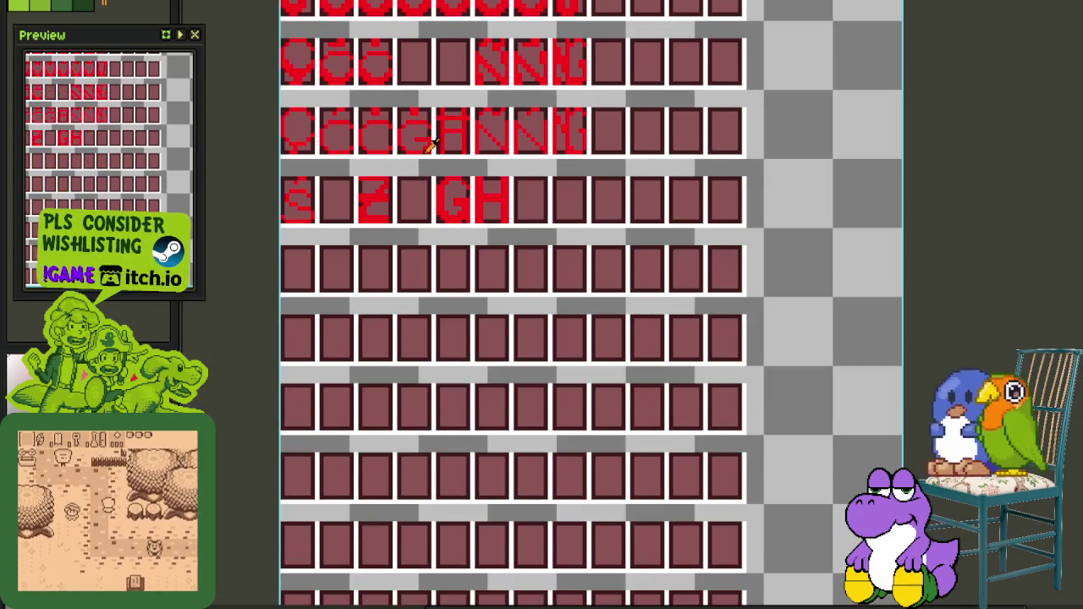
pyautogui.scroll(3, 505, 280)
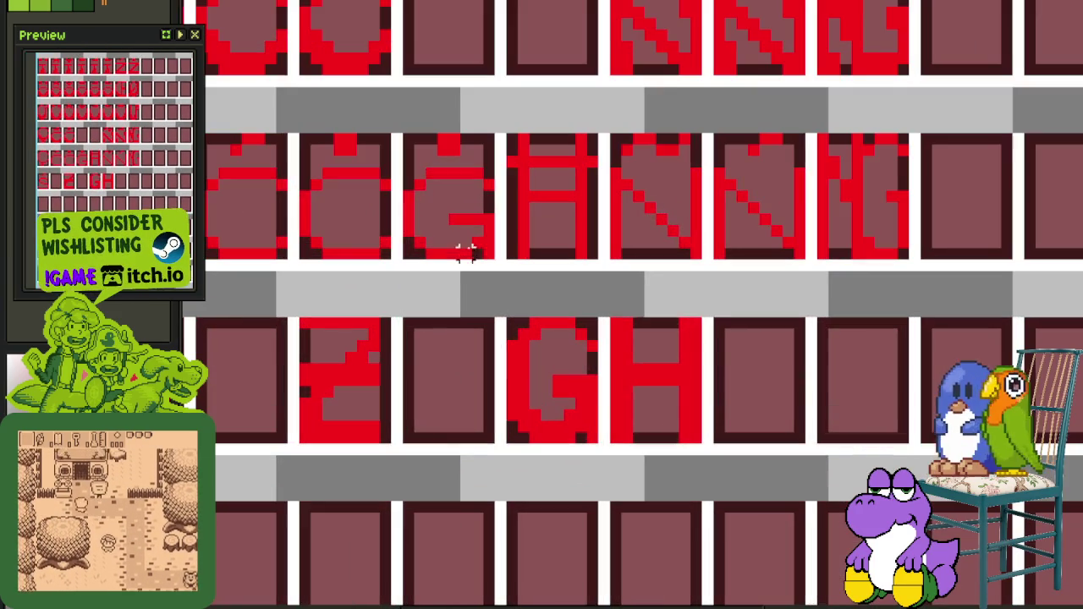
pyautogui.moveTo(496, 260)
pyautogui.mouseDown()
pyautogui.moveTo(415, 137)
pyautogui.moveTo(399, 131)
pyautogui.mouseUp()
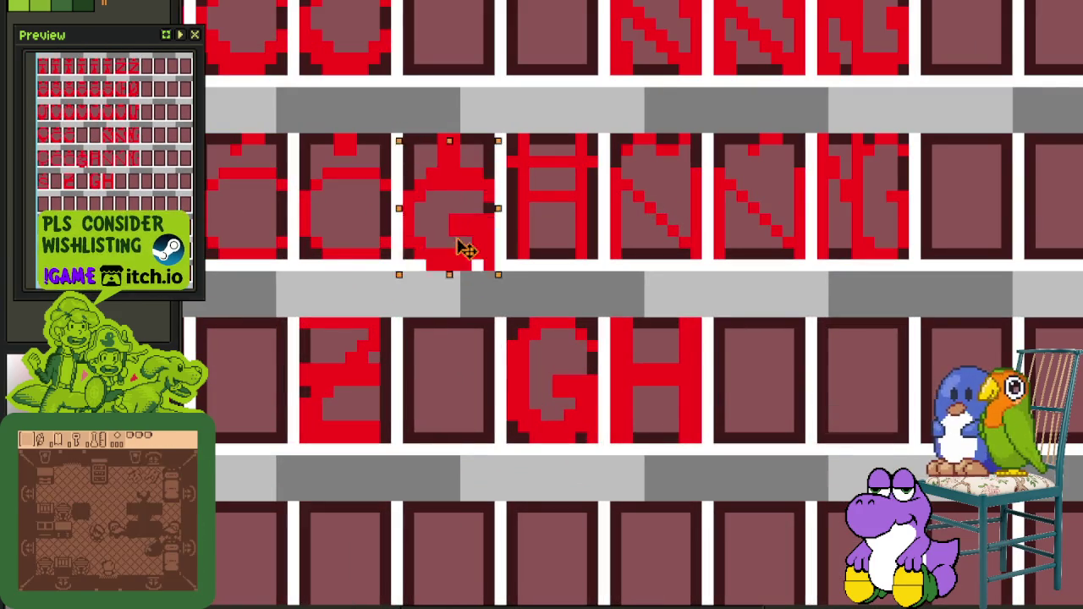
pyautogui.moveTo(464, 232); pyautogui.dragTo(463, 416)
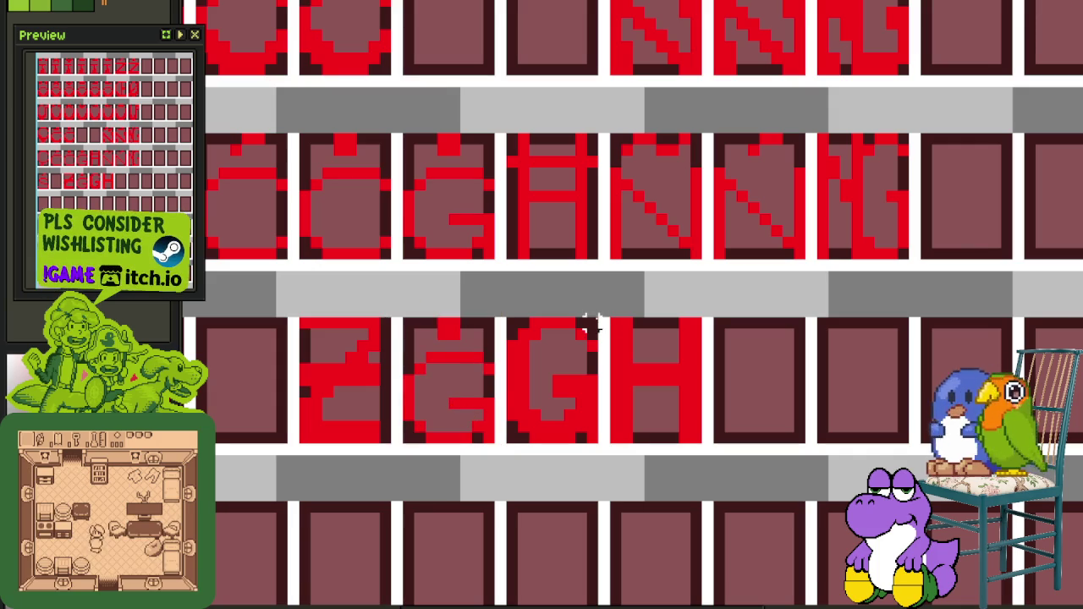
pyautogui.moveTo(558, 382); pyautogui.dragTo(519, 250)
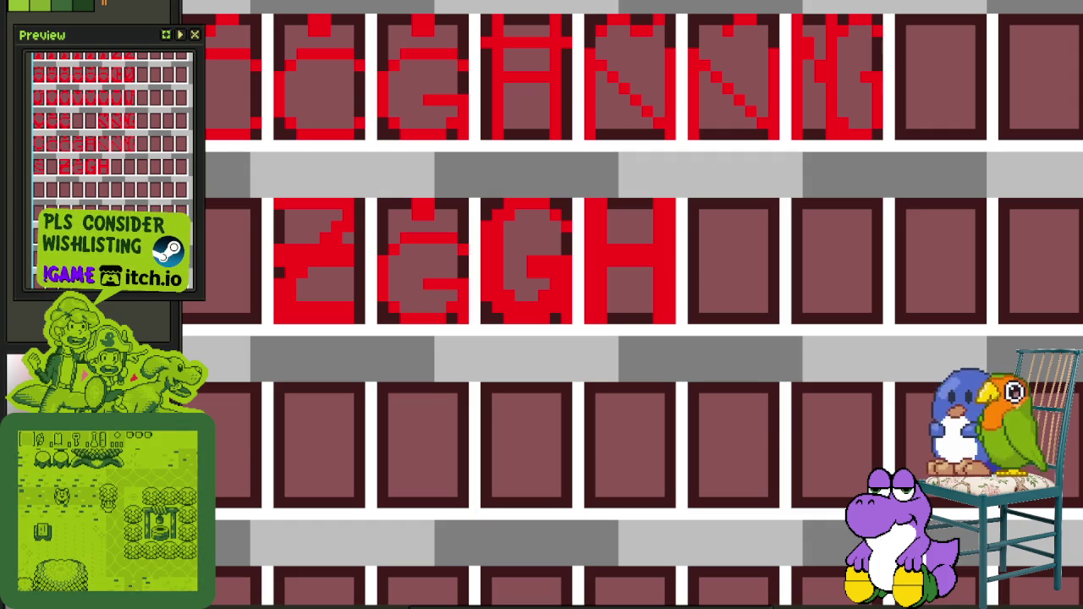
# Touch up the G: add a red top pixel, clear the one beneath, and nudge its top down one pixel
pyautogui.scroll(2, 558, 271)
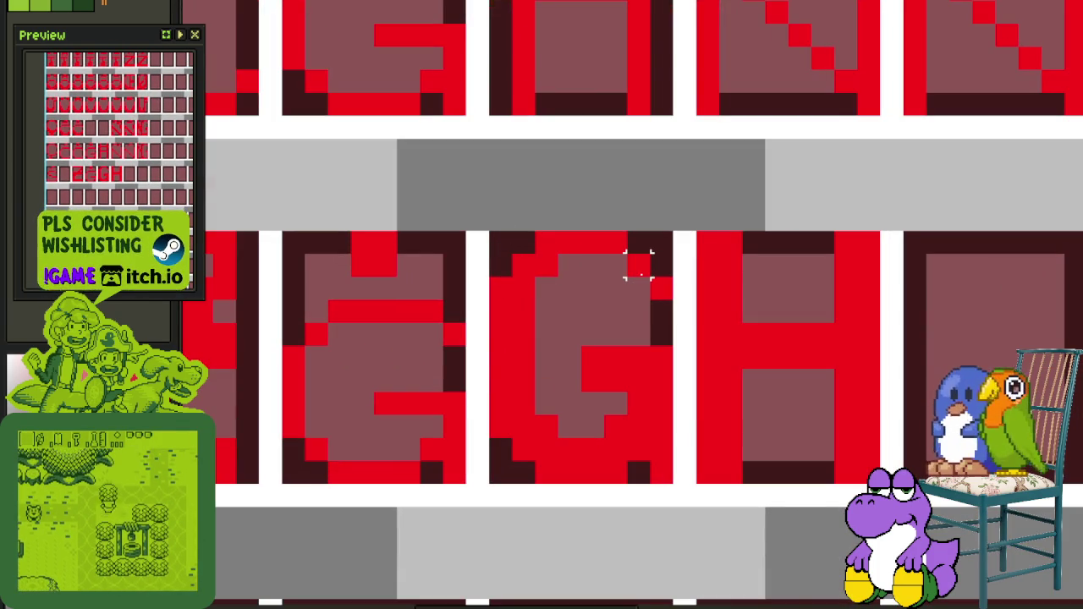
pyautogui.click(662, 265)
pyautogui.rightClick(658, 282)
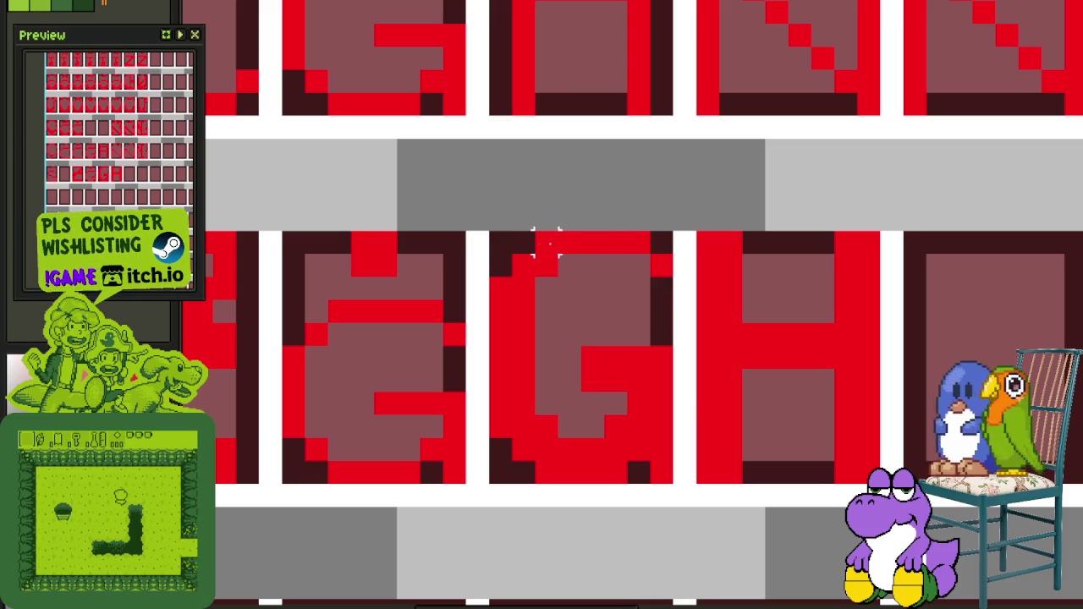
pyautogui.moveTo(506, 246); pyautogui.dragTo(666, 333)
pyautogui.press('Down')
pyautogui.hotkey('ctrl', 'd')
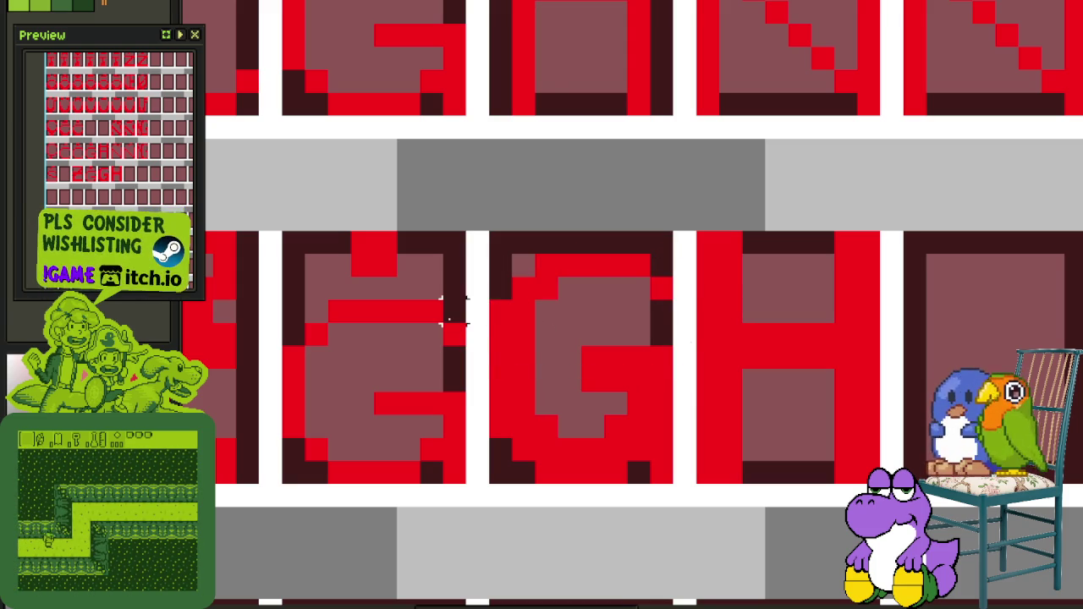
# Copy the accented G and the plain G into the cells of the row below
pyautogui.scroll(-2, 512, 334)
pyautogui.scroll(2, 549, 337)
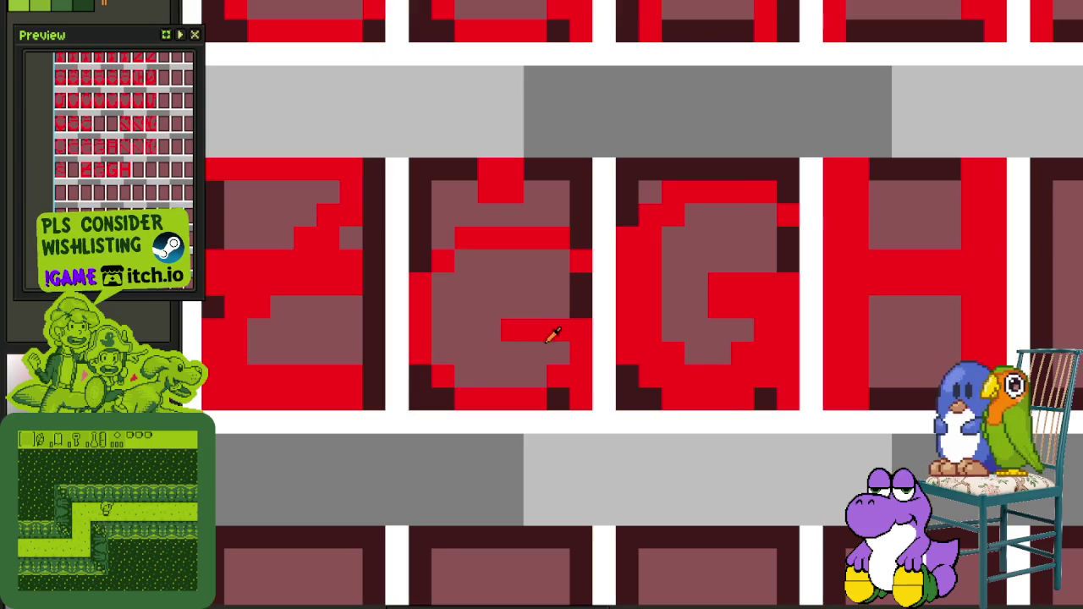
pyautogui.scroll(-3, 552, 337)
pyautogui.scroll(1, 554, 339)
pyautogui.scroll(-1, 553, 338)
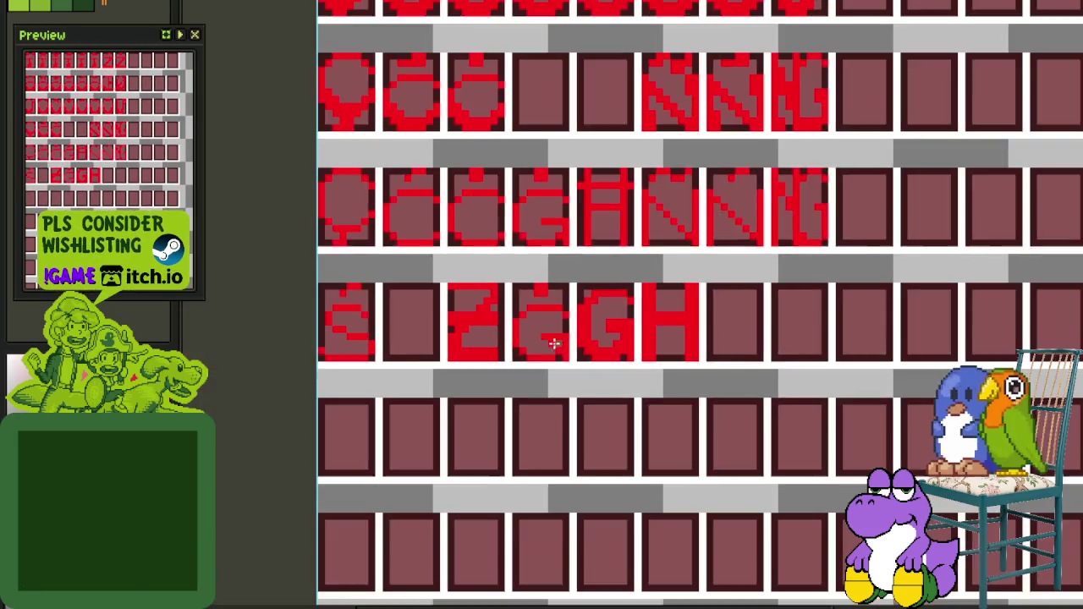
pyautogui.scroll(1, 541, 347)
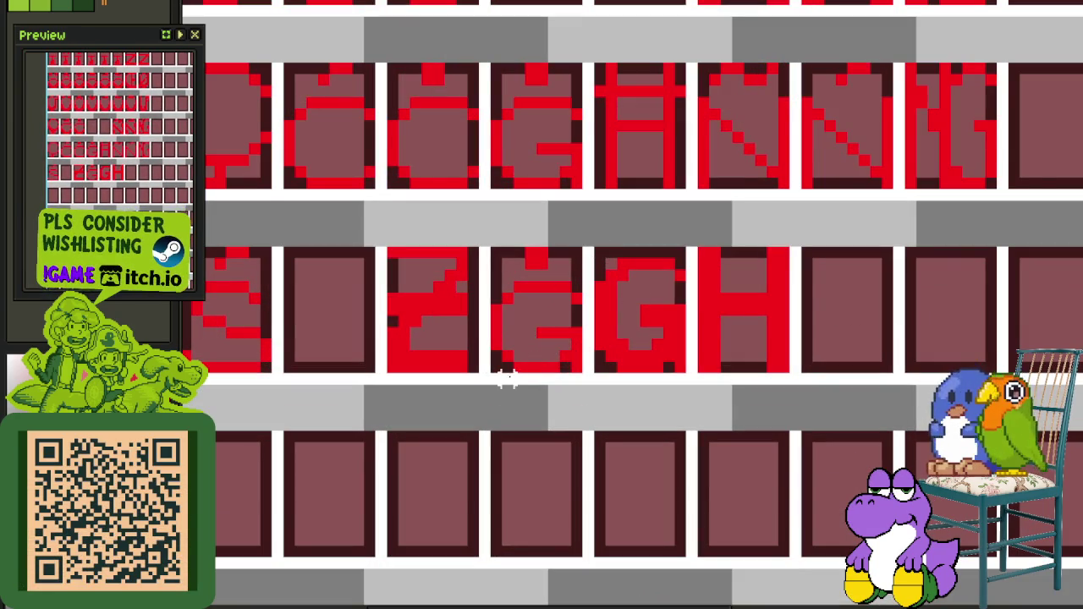
pyautogui.moveTo(495, 366); pyautogui.dragTo(586, 245)
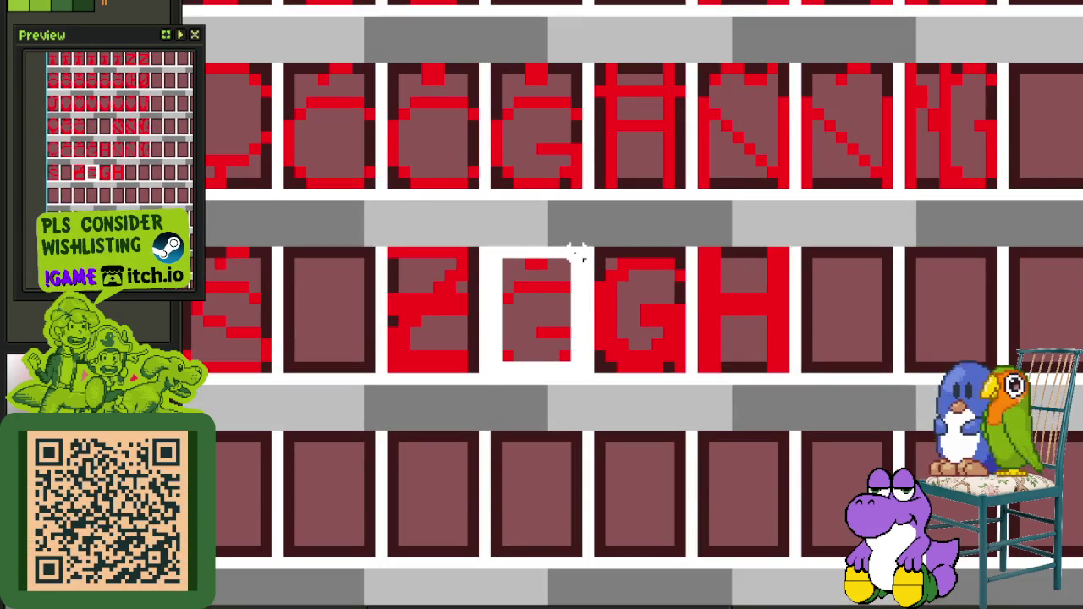
pyautogui.moveTo(558, 355); pyautogui.dragTo(559, 537)
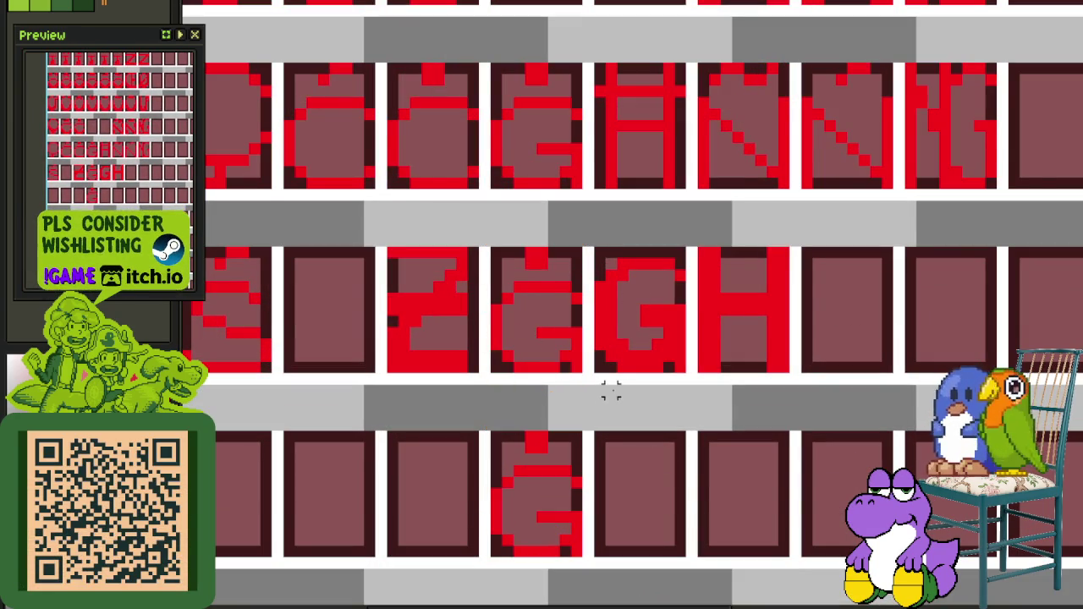
pyautogui.moveTo(598, 365); pyautogui.dragTo(693, 246)
pyautogui.moveTo(671, 317)
pyautogui.mouseDown()
pyautogui.moveTo(657, 523)
pyautogui.moveTo(665, 506)
pyautogui.mouseUp()
# Paint red pixels into the copied G glyphs
pyautogui.scroll(-1, 588, 479)
pyautogui.scroll(2, 588, 356)
pyautogui.scroll(1, 580, 366)
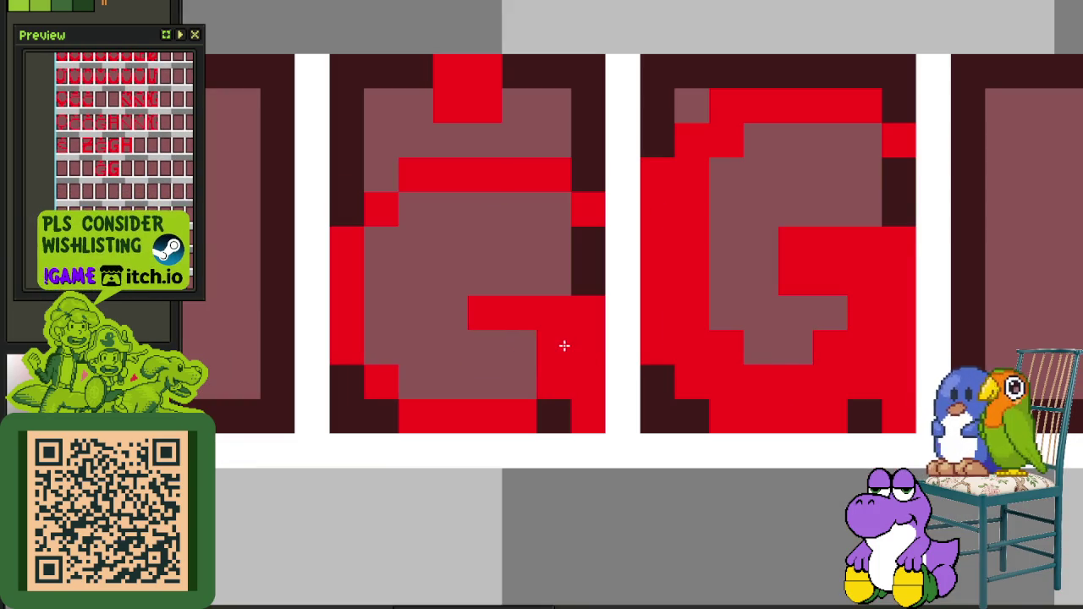
pyautogui.moveTo(565, 345); pyautogui.dragTo(494, 344)
pyautogui.click(422, 378)
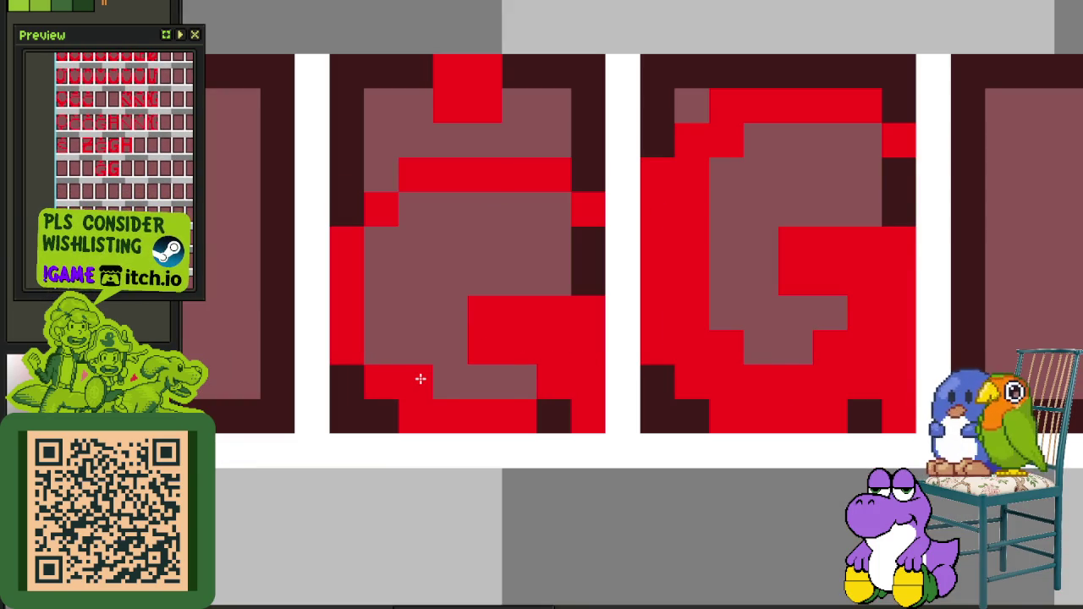
# Erase the extra G glyph in the lower row
pyautogui.scroll(-2, 378, 354)
pyautogui.scroll(1, 396, 363)
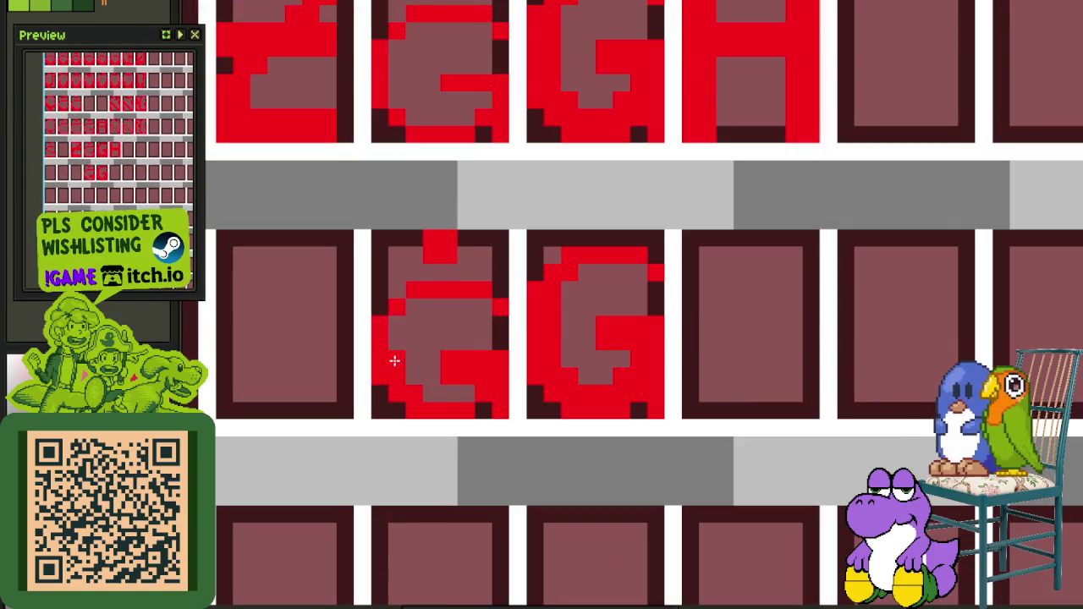
pyautogui.scroll(-3, 407, 379)
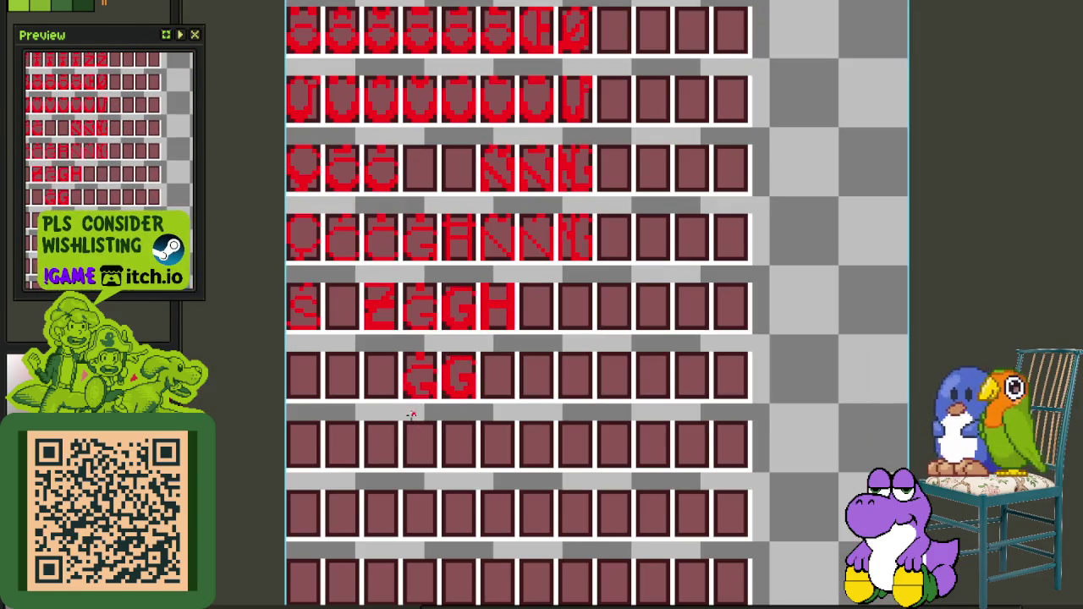
pyautogui.scroll(2, 414, 418)
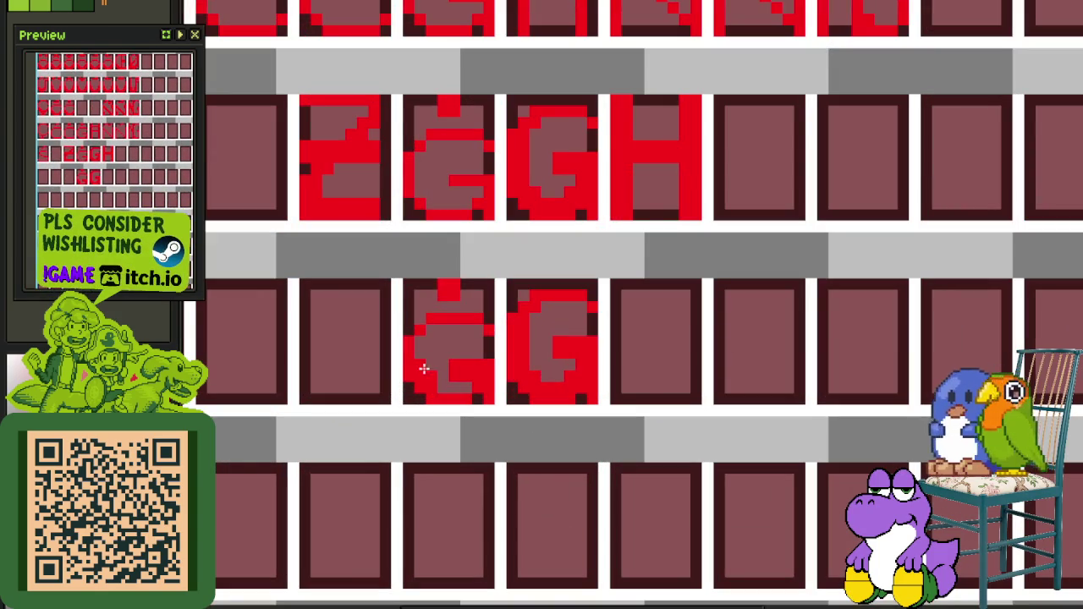
pyautogui.scroll(-2, 431, 371)
pyautogui.scroll(-1, 463, 409)
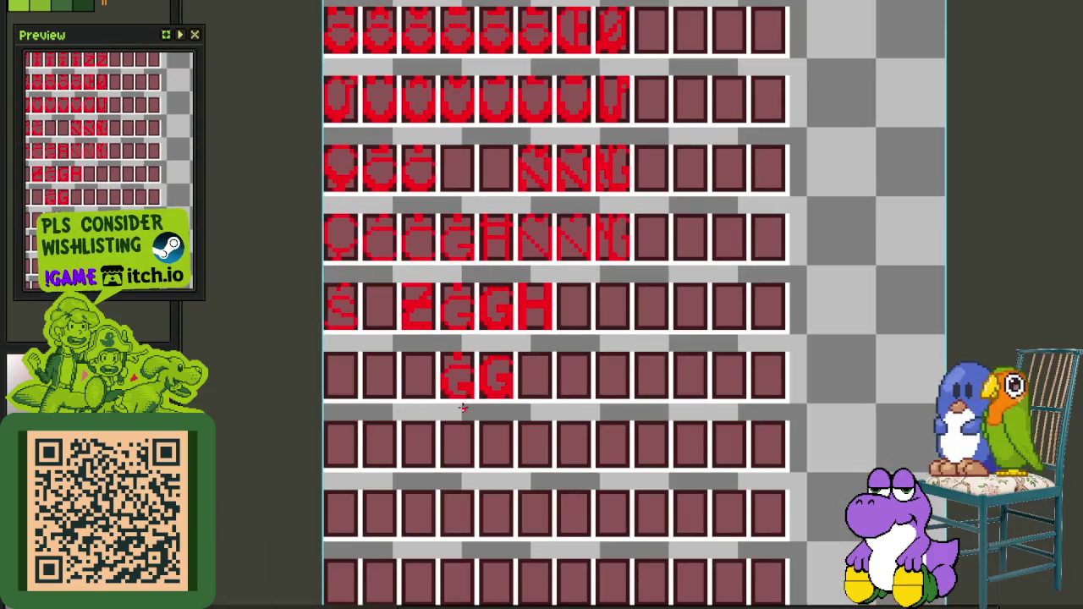
pyautogui.scroll(-1, 518, 388)
pyautogui.scroll(3, 466, 378)
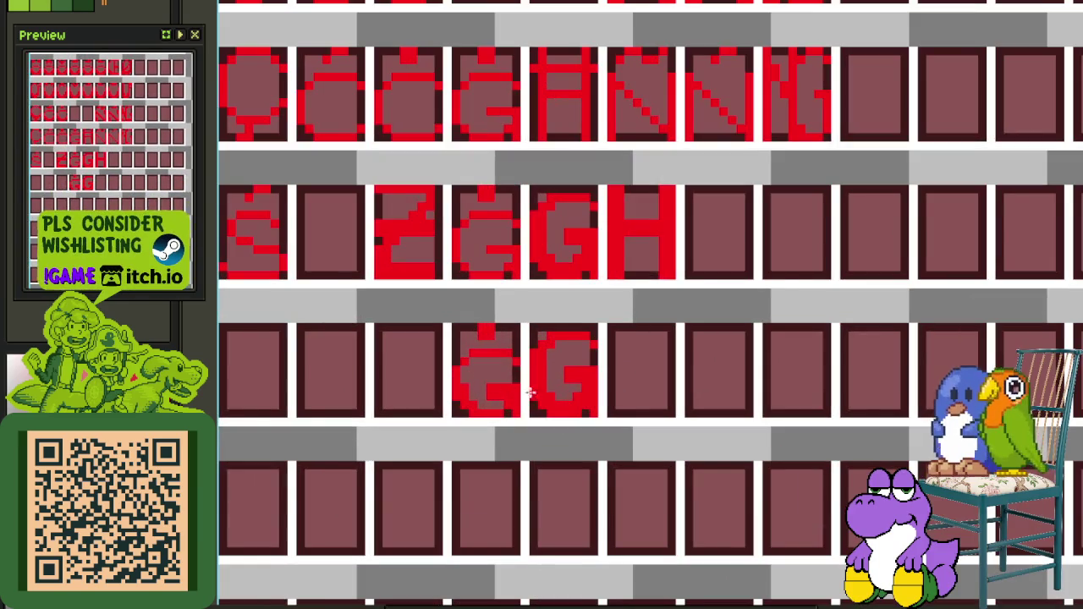
pyautogui.scroll(-2, 522, 391)
pyautogui.scroll(-1, 592, 381)
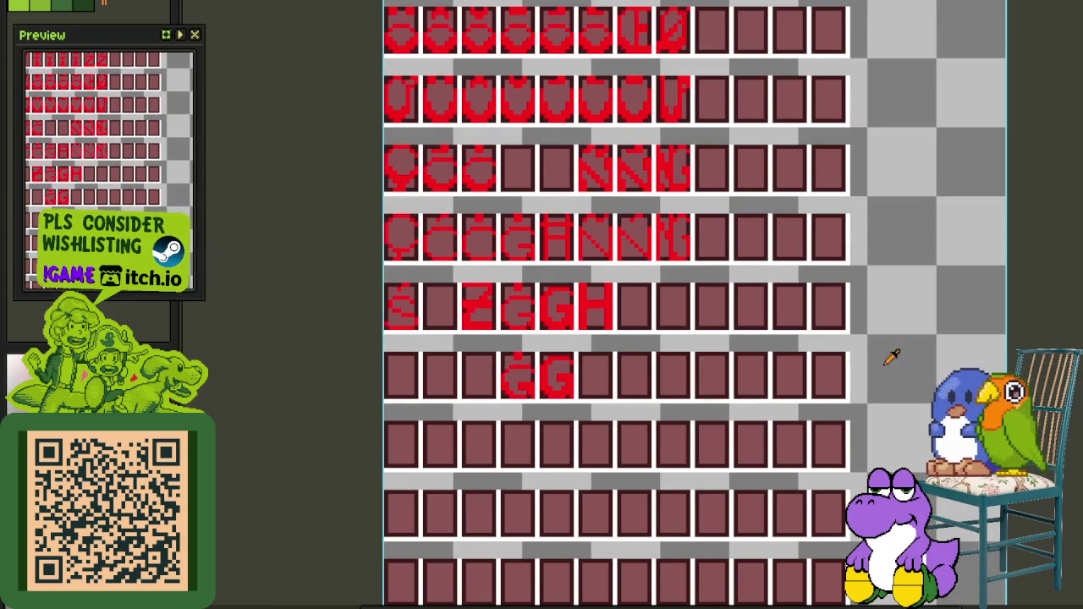
pyautogui.scroll(4, 546, 388)
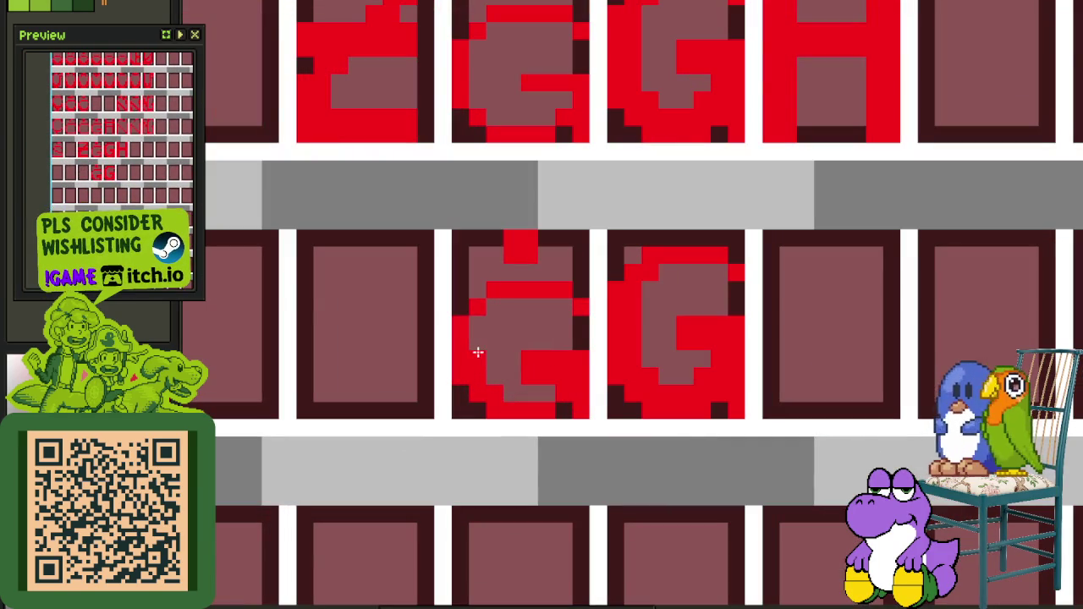
pyautogui.scroll(-5, 510, 344)
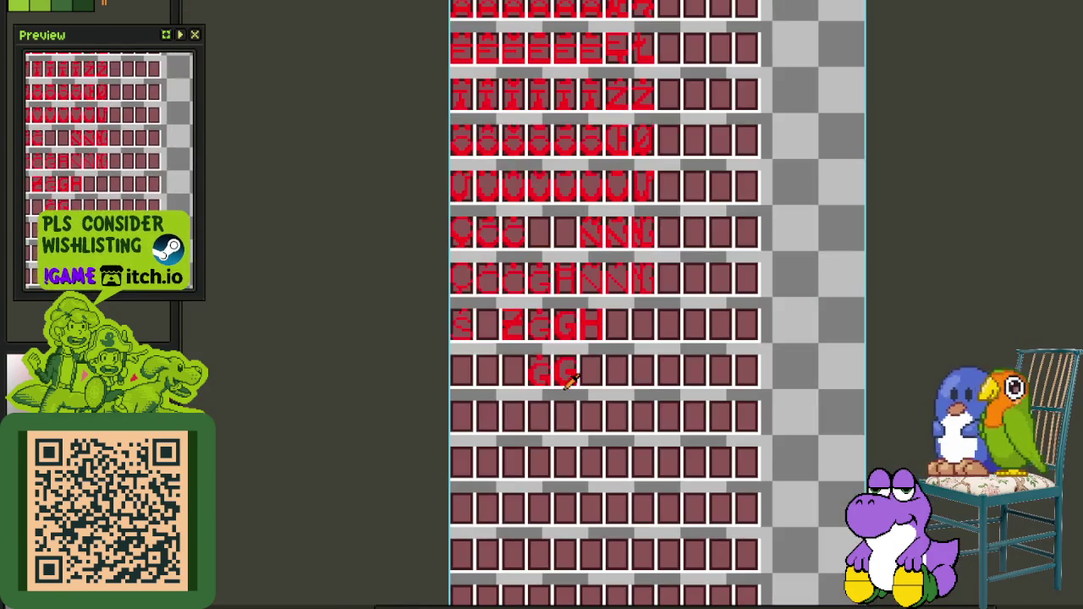
pyautogui.scroll(2, 563, 380)
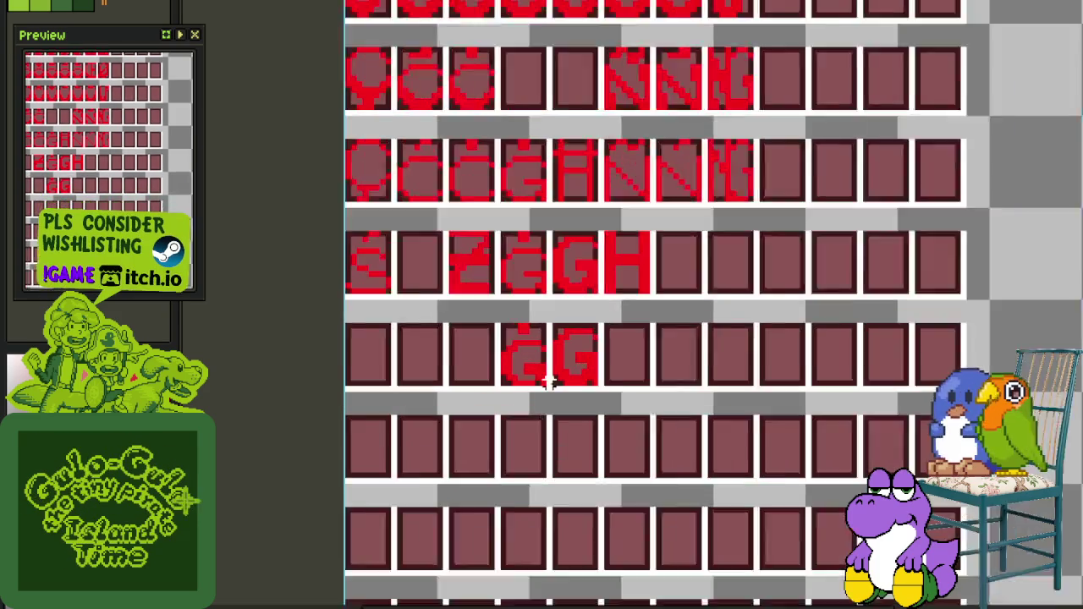
pyautogui.scroll(1, 550, 383)
pyautogui.scroll(1, 496, 356)
pyautogui.moveTo(590, 390)
pyautogui.mouseDown()
pyautogui.moveTo(555, 398)
pyautogui.moveTo(481, 286)
pyautogui.mouseUp()
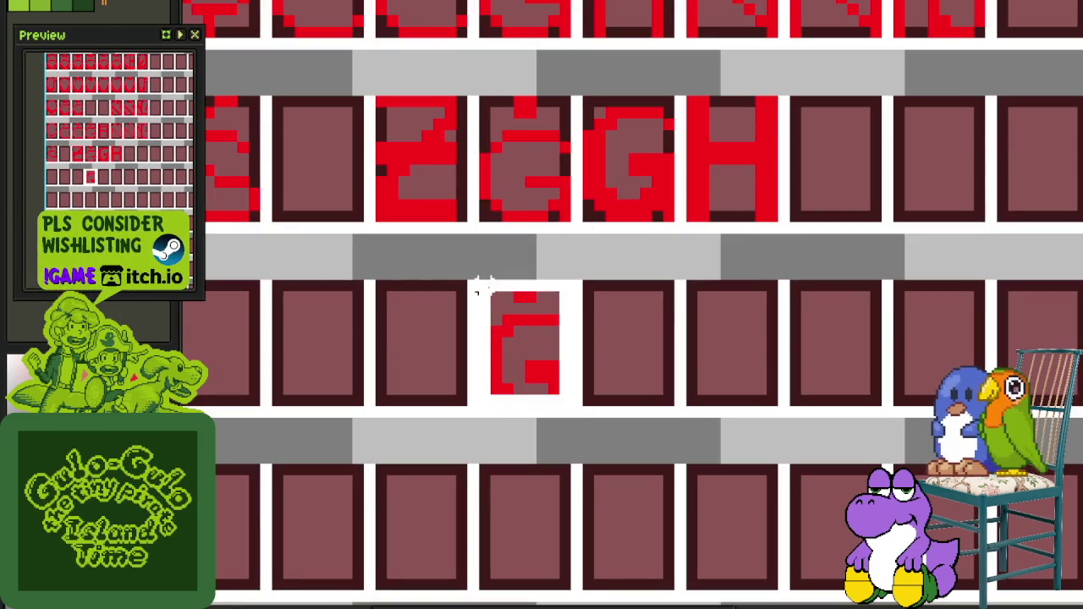
# Move the accented G glyphs up a row into the empty cells of the accented capital rows
pyautogui.moveTo(520, 339)
pyautogui.mouseDown()
pyautogui.moveTo(527, 198)
pyautogui.moveTo(537, 196)
pyautogui.mouseUp()
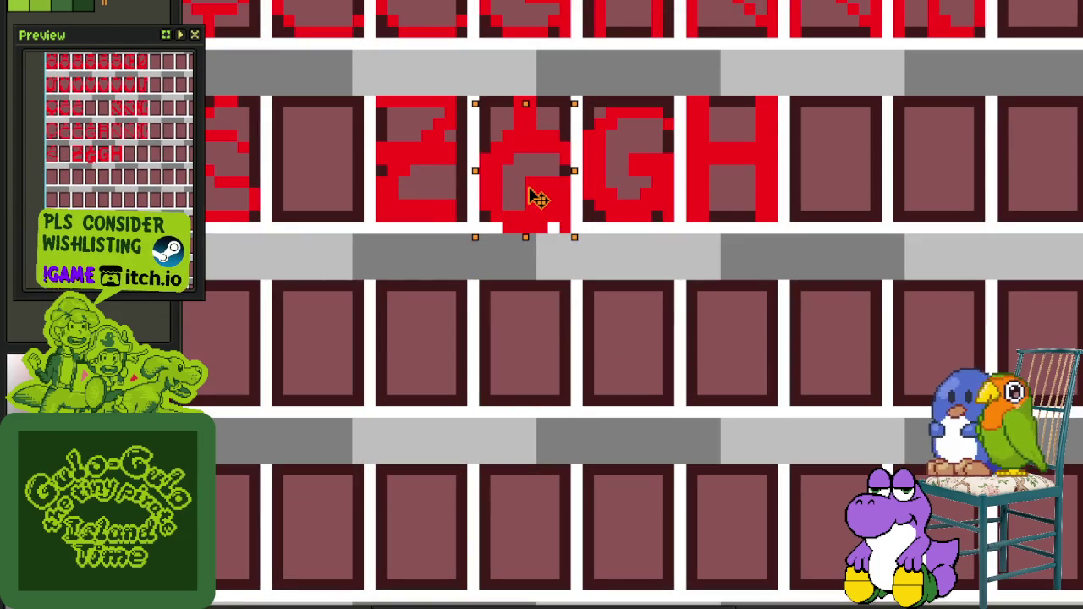
pyautogui.moveTo(669, 195); pyautogui.dragTo(606, 319)
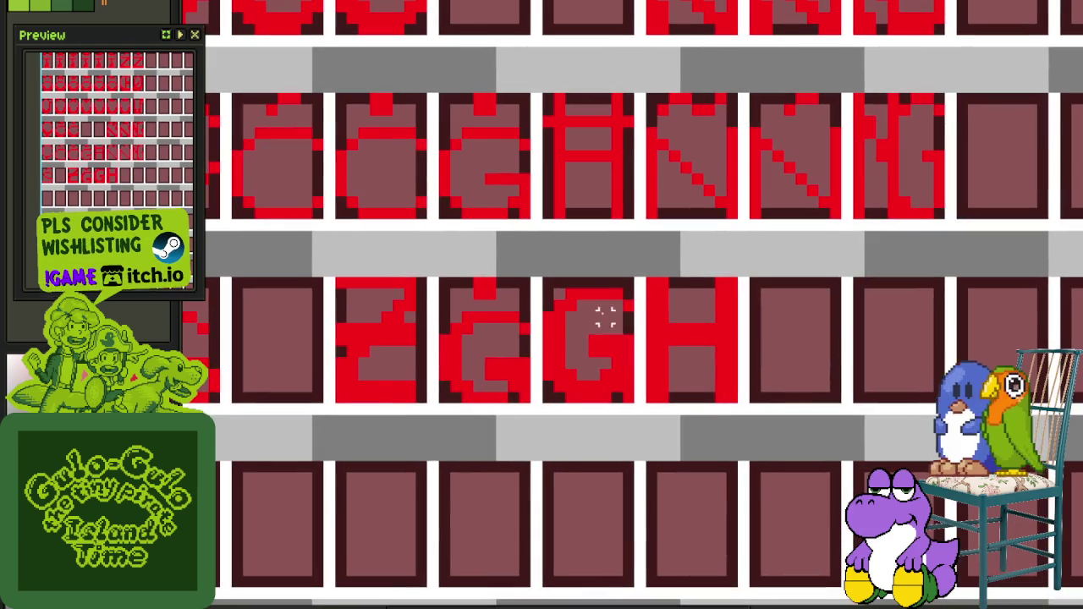
pyautogui.click(559, 385)
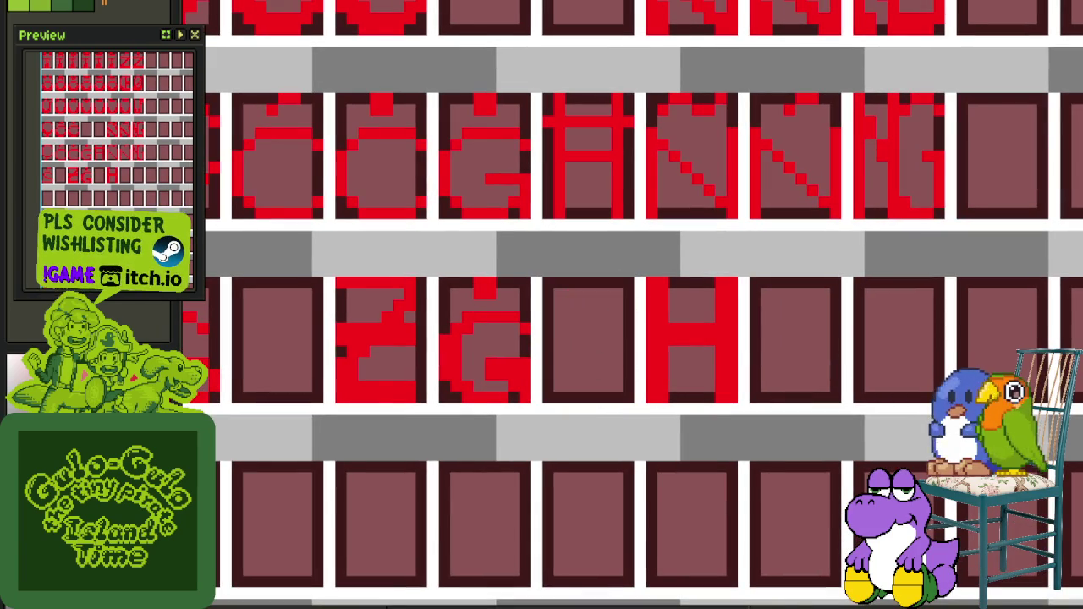
pyautogui.moveTo(487, 286); pyautogui.dragTo(545, 387)
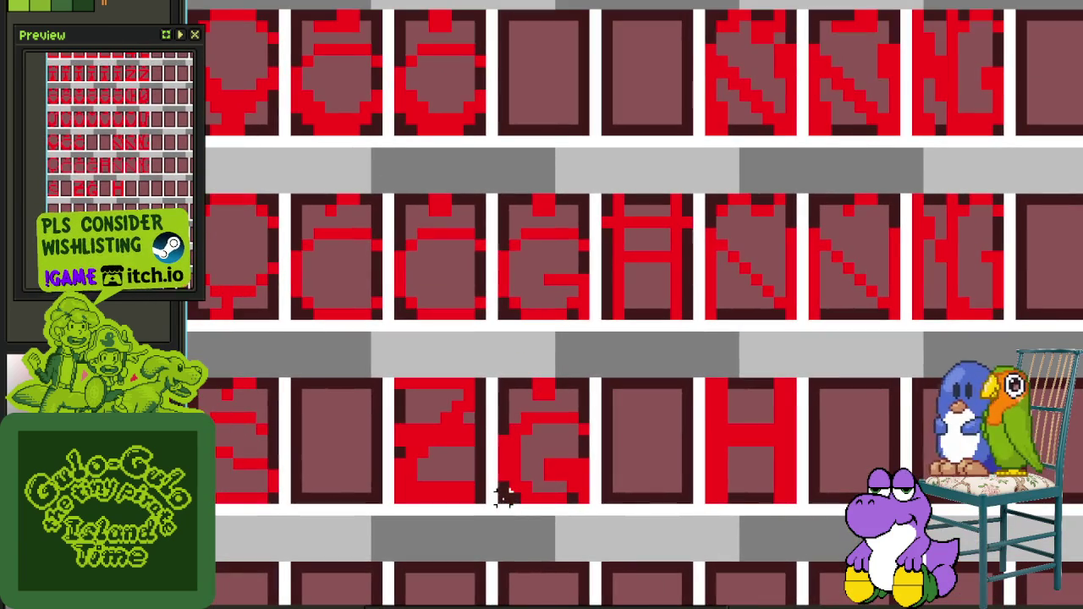
pyautogui.moveTo(506, 496); pyautogui.dragTo(584, 394)
pyautogui.scroll(-2, 587, 387)
pyautogui.moveTo(556, 435)
pyautogui.mouseDown()
pyautogui.moveTo(576, 242)
pyautogui.moveTo(563, 199)
pyautogui.mouseUp()
# Save the font sheet
pyautogui.hotkey('ctrl', 's')
pyautogui.scroll(1, 665, 387)
pyautogui.scroll(1, 627, 368)
# Copy the H glyph into the empty cell below it
pyautogui.scroll(1, 575, 254)
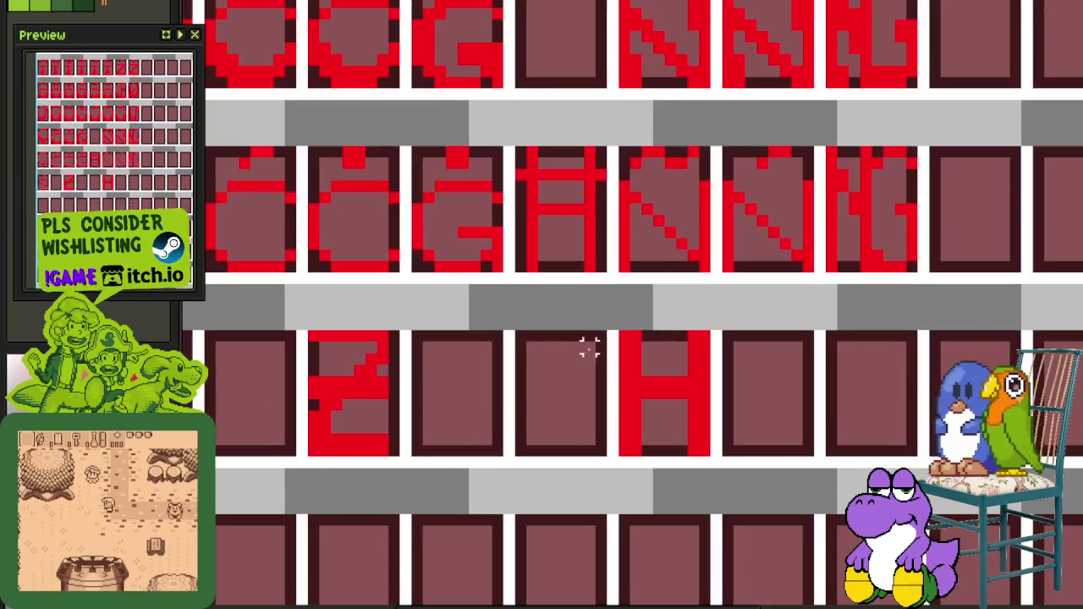
pyautogui.moveTo(587, 241); pyautogui.dragTo(515, 142)
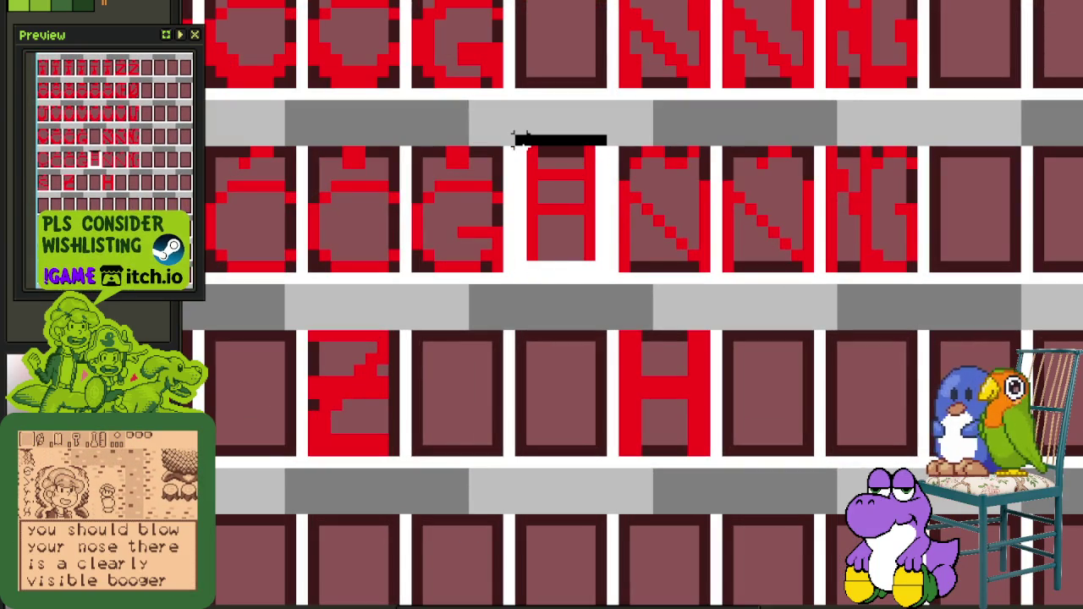
pyautogui.moveTo(561, 223); pyautogui.dragTo(564, 398)
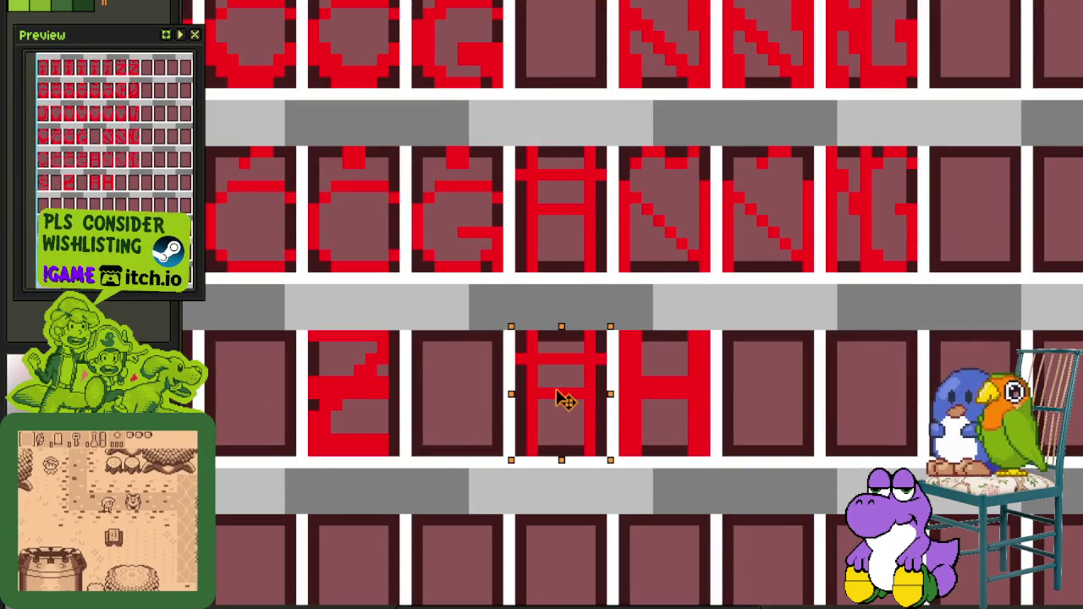
pyautogui.click(647, 391)
# Add a filled red bar inside the copied H
pyautogui.scroll(1, 648, 391)
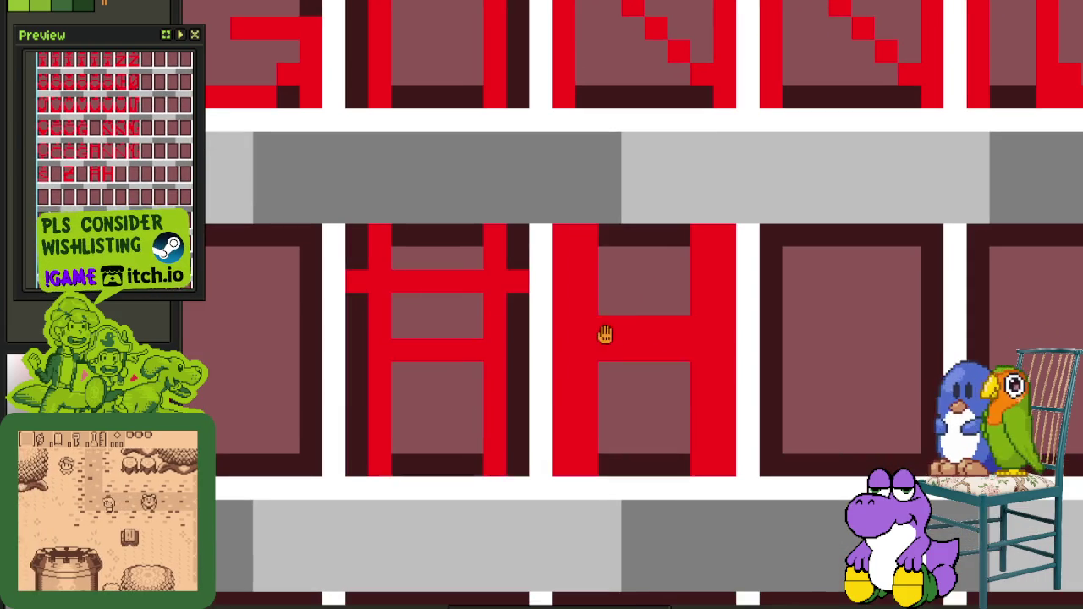
pyautogui.moveTo(609, 327); pyautogui.dragTo(694, 362)
pyautogui.press('f')
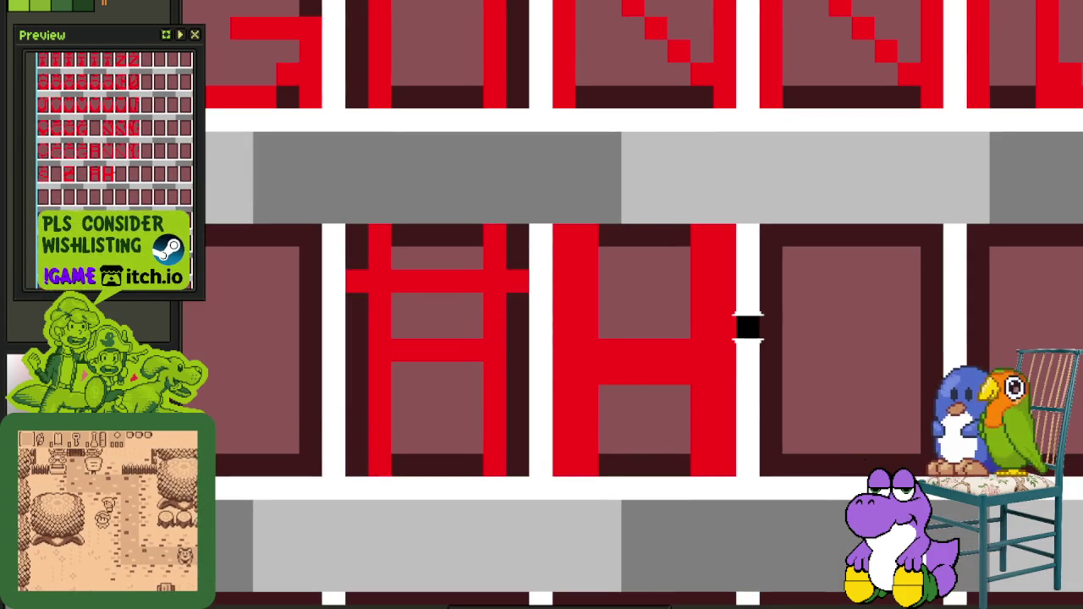
# Shift one H column a pixel left, then move the crossbar right and up one pixel
pyautogui.moveTo(576, 244); pyautogui.dragTo(581, 474)
pyautogui.moveTo(690, 222); pyautogui.dragTo(720, 460)
pyautogui.press('Left')
pyautogui.moveTo(533, 267); pyautogui.dragTo(343, 295)
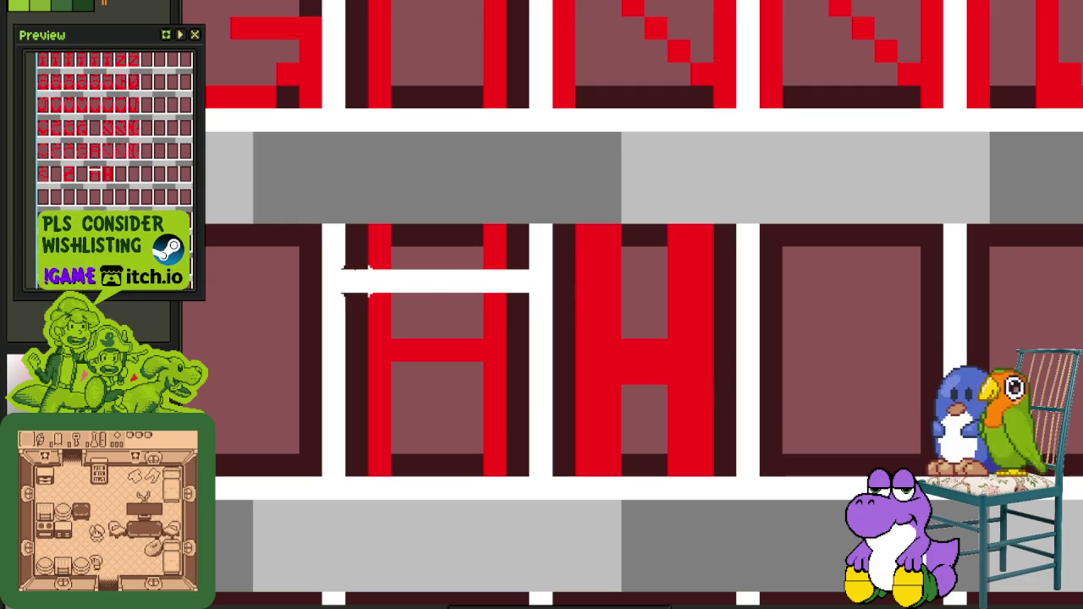
pyautogui.press('Right')
pyautogui.press('Right')
pyautogui.press('Right')
pyautogui.press('Right')
pyautogui.press('Right')
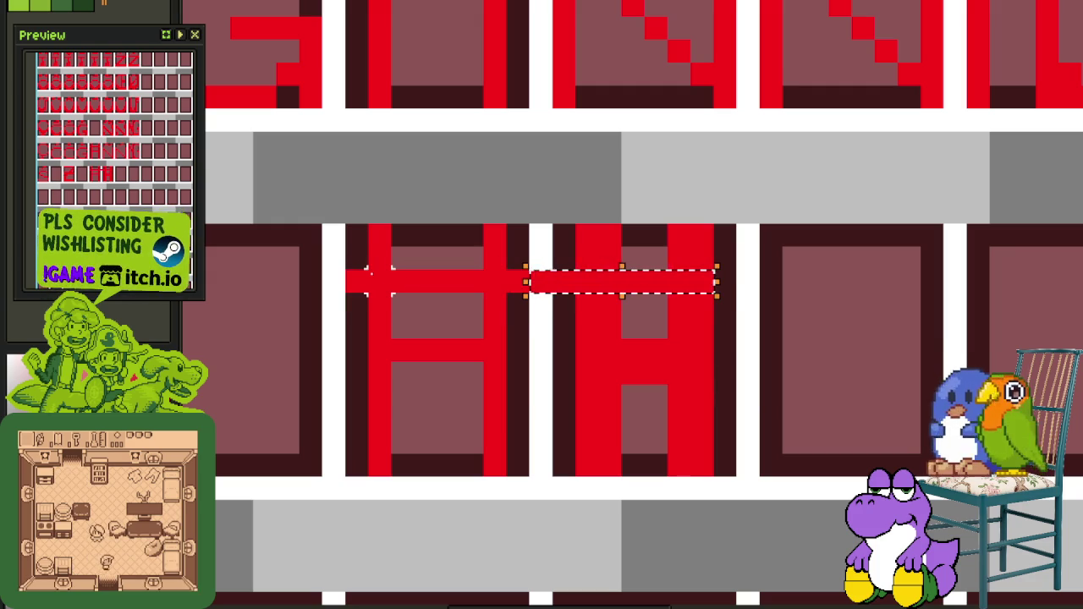
pyautogui.press('Right')
pyautogui.press('Up')
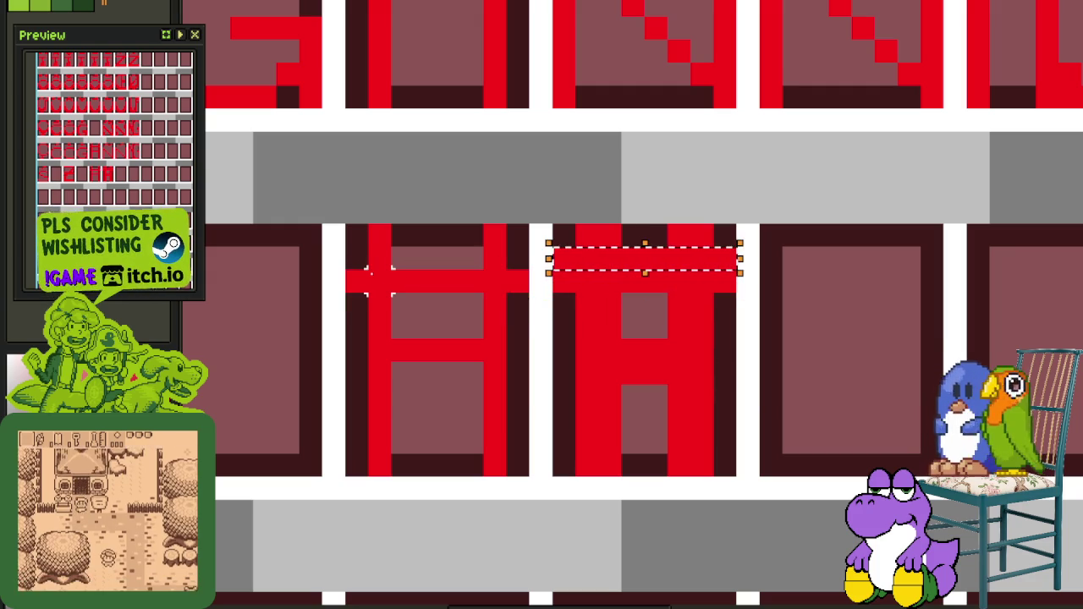
pyautogui.click(563, 166)
# Erase the H, redraw it as a red rectangle outline, and pencil in both column gaps
pyautogui.scroll(-2, 563, 166)
pyautogui.scroll(1, 514, 223)
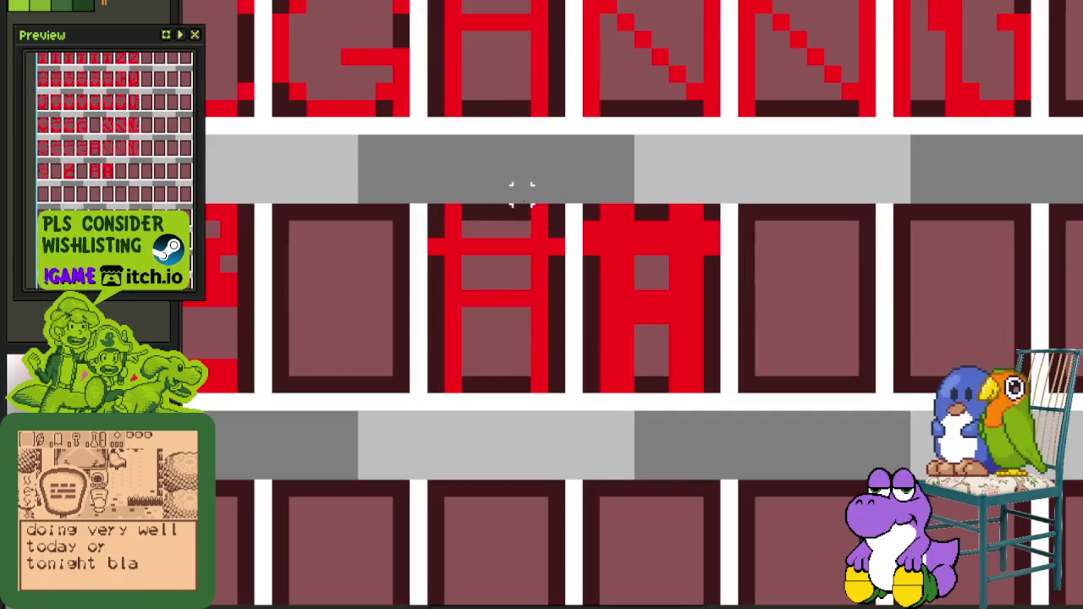
pyautogui.moveTo(558, 207); pyautogui.dragTo(419, 360)
pyautogui.press('Delete')
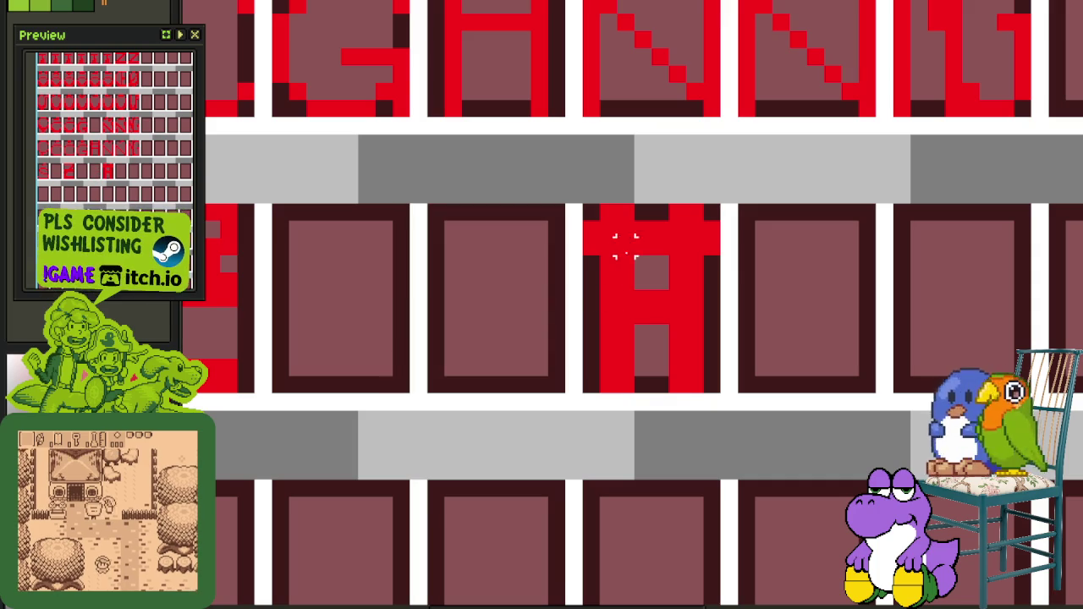
pyautogui.moveTo(592, 227); pyautogui.dragTo(719, 314)
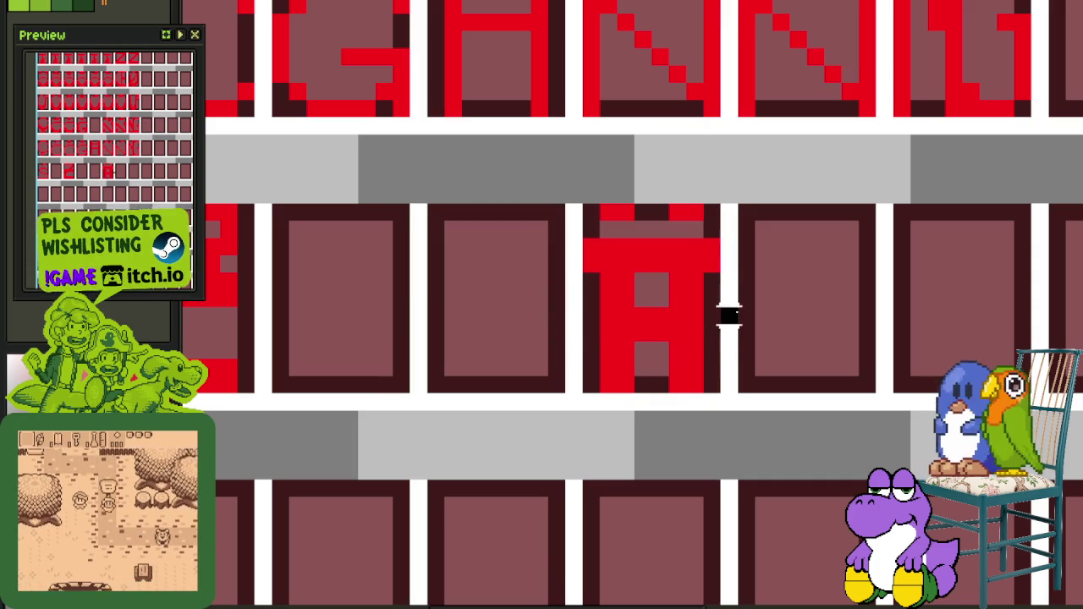
pyautogui.click(690, 231)
pyautogui.click(624, 231)
pyautogui.scroll(-2, 612, 229)
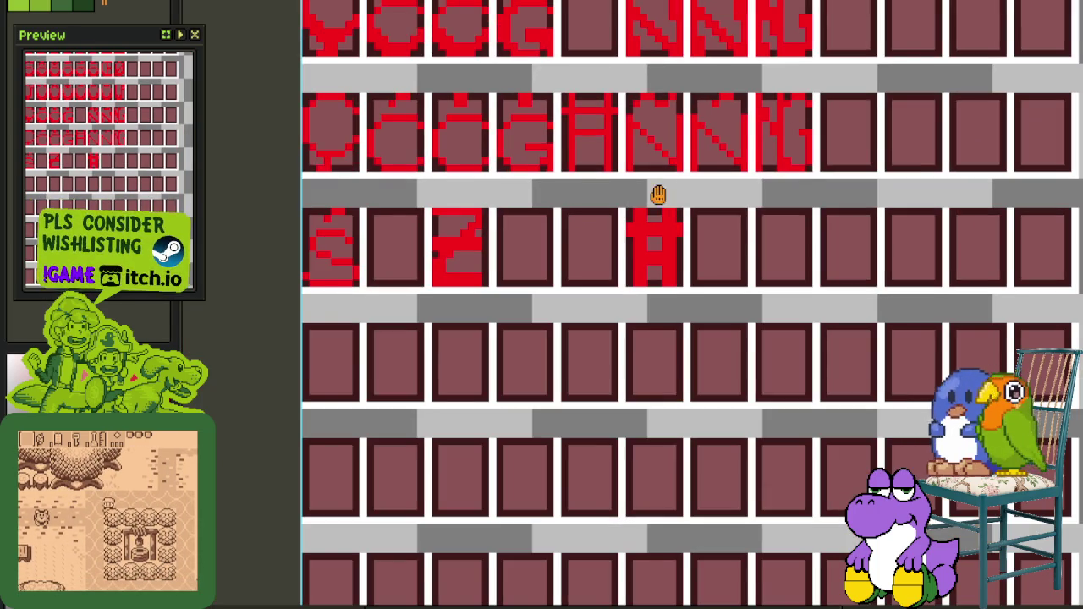
# Move the new H glyph up a row, then delete it
pyautogui.scroll(1, 702, 318)
pyautogui.scroll(1, 703, 318)
pyautogui.moveTo(756, 302); pyautogui.dragTo(640, 470)
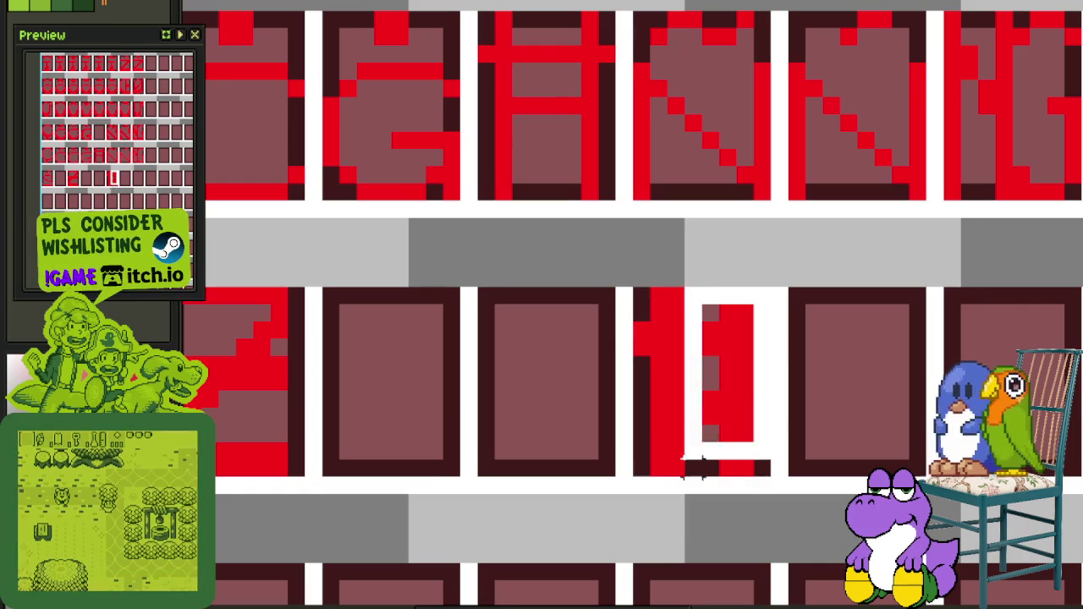
pyautogui.scroll(-2, 640, 470)
pyautogui.moveTo(668, 427); pyautogui.dragTo(641, 234)
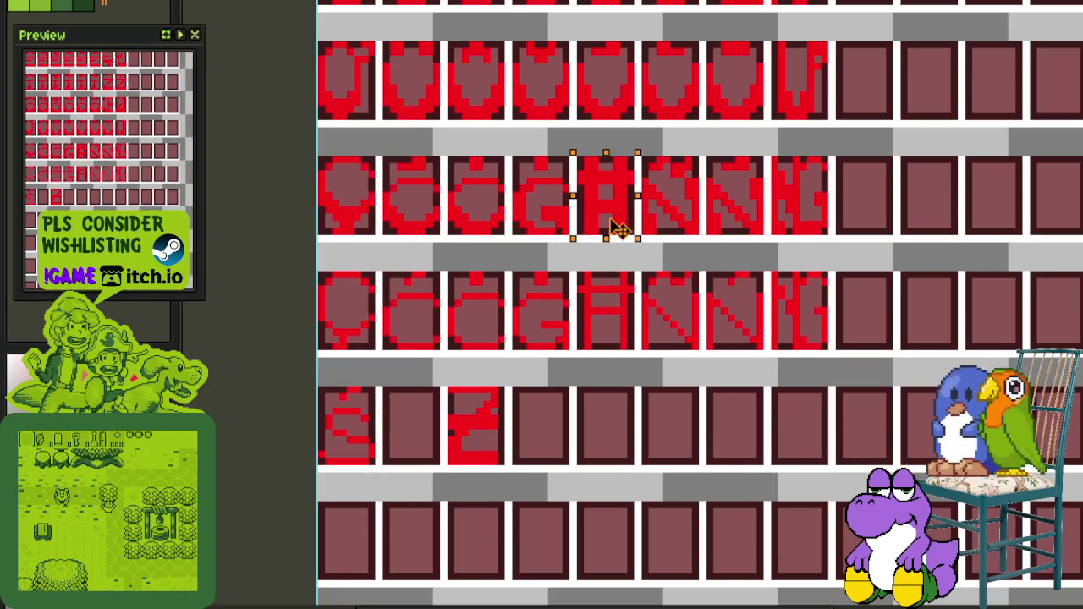
pyautogui.scroll(1, 640, 271)
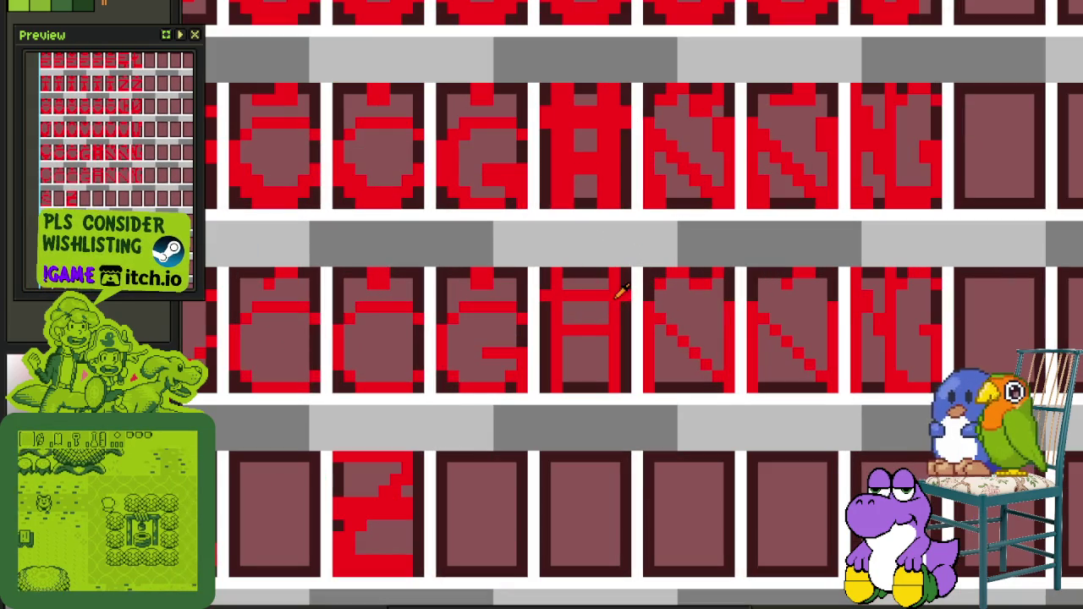
pyautogui.press('Delete')
# Select the fourth row of glyph cells and hide the timeline for a larger canvas
pyautogui.scroll(-2, 603, 243)
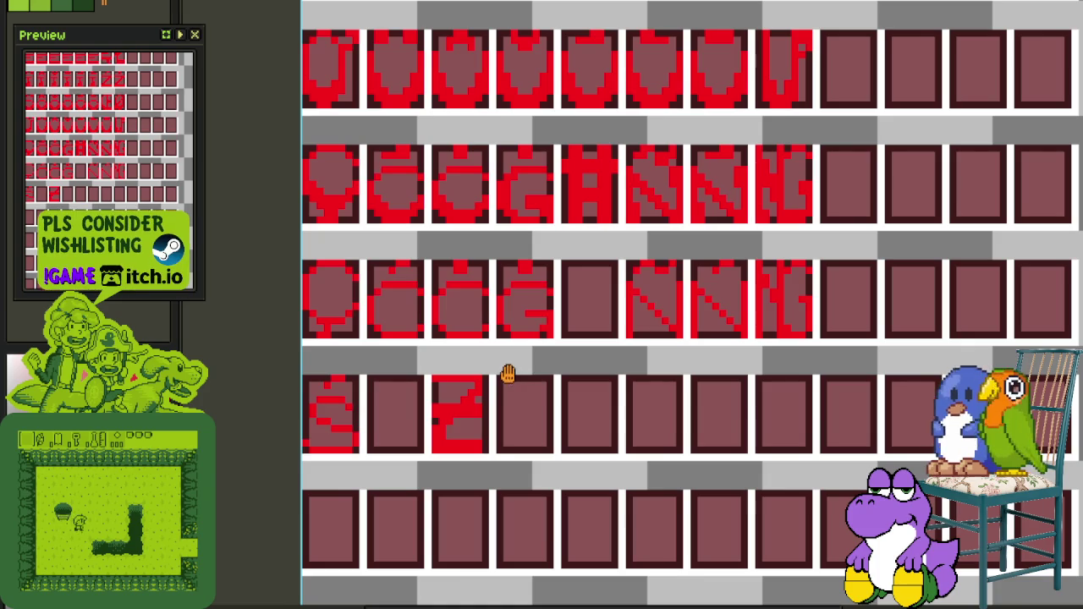
pyautogui.scroll(1, 502, 370)
pyautogui.scroll(1, 554, 378)
pyautogui.scroll(1, 493, 389)
pyautogui.scroll(-3, 514, 358)
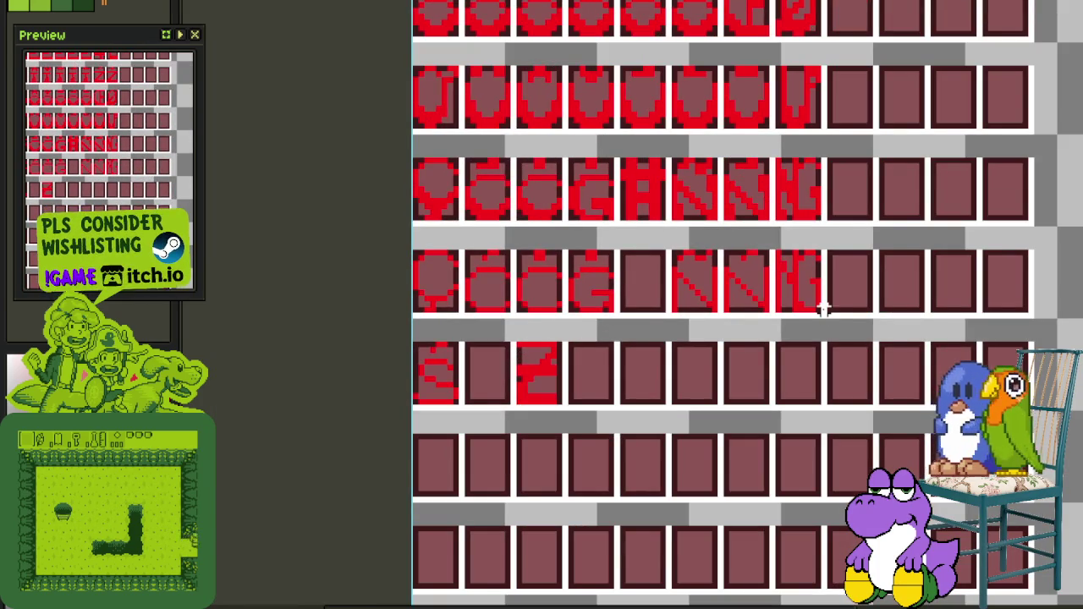
pyautogui.moveTo(817, 312); pyautogui.dragTo(407, 252)
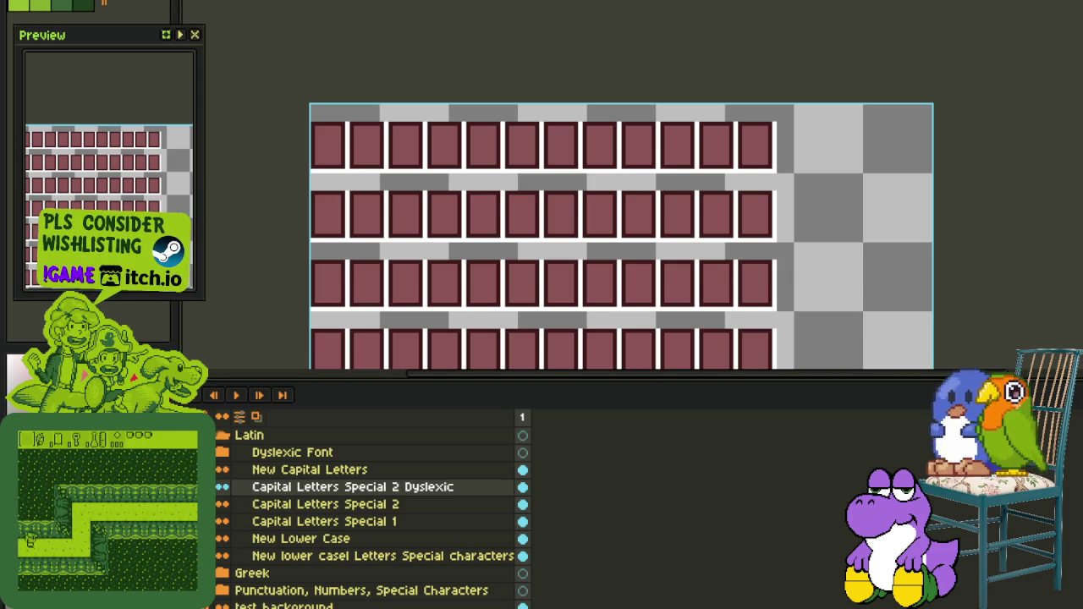
pyautogui.scroll(-3, 350, 306)
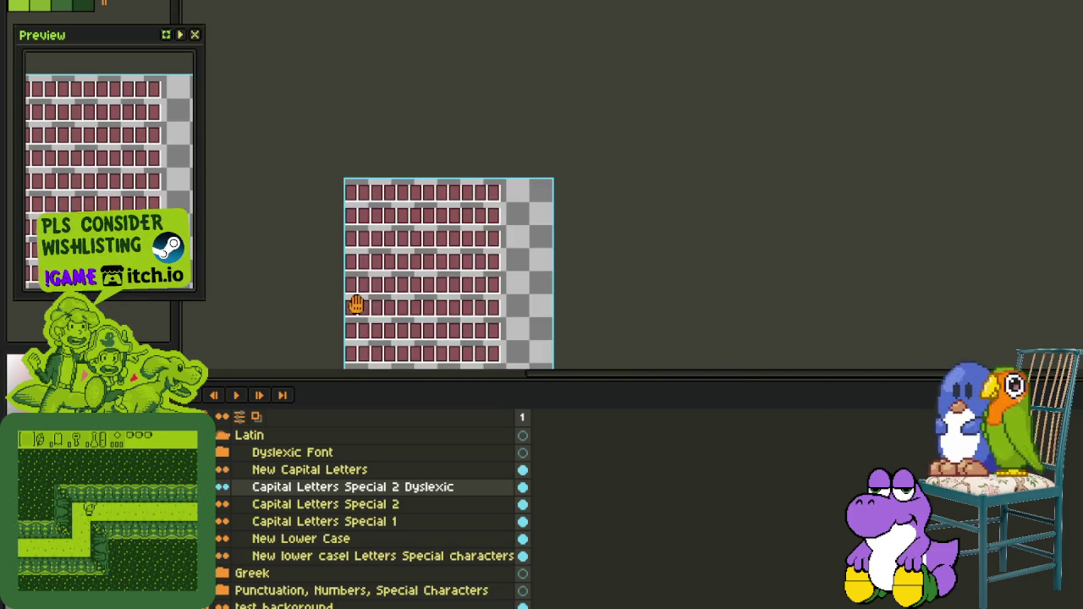
pyautogui.press('Tab')
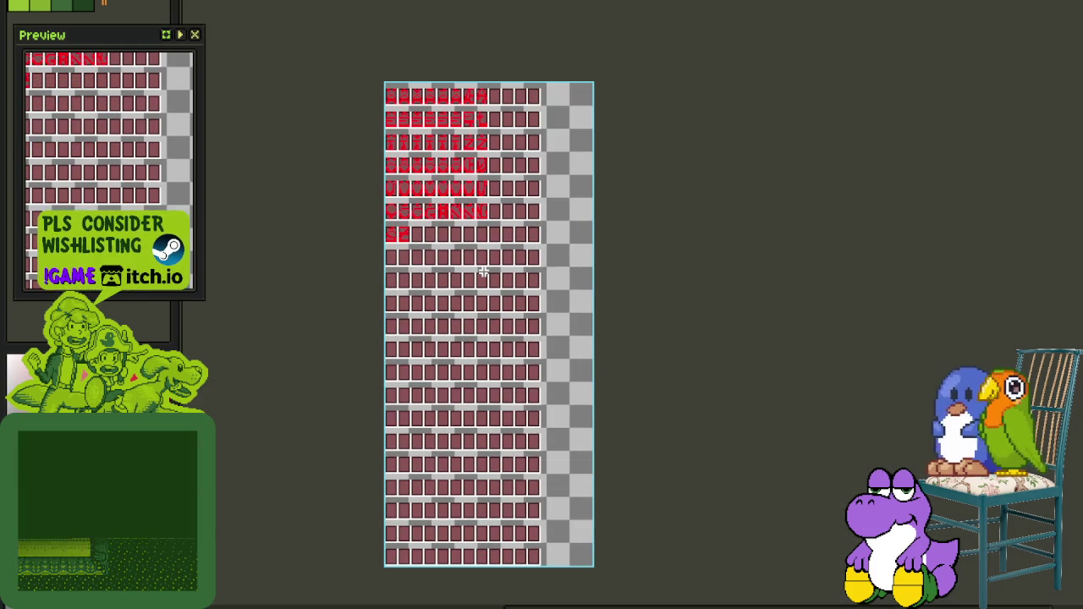
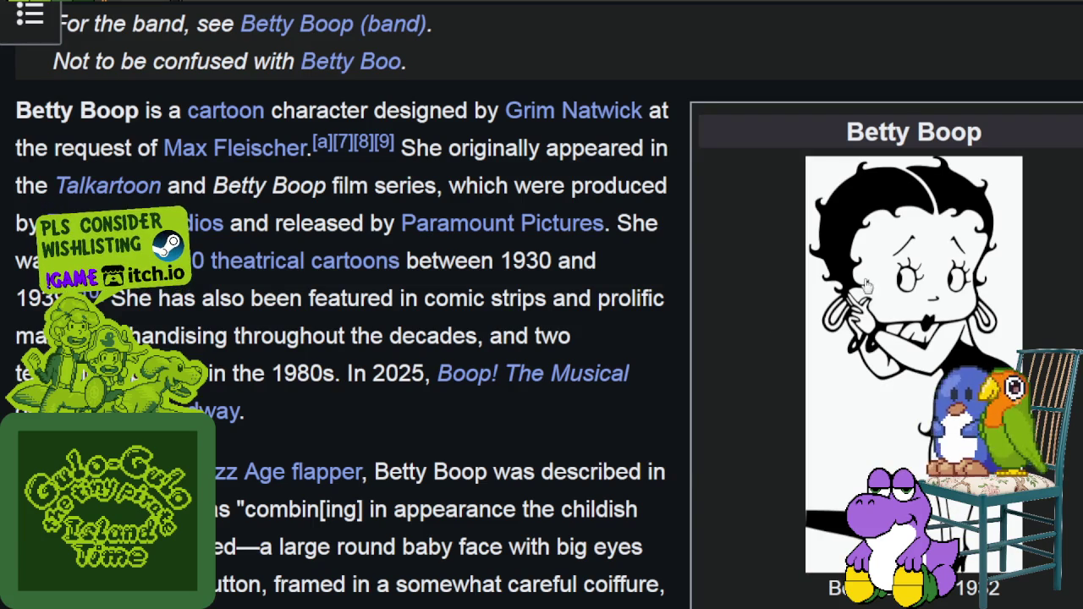
# Scroll down through the Betty Boop Wikipedia article
pyautogui.scroll(-2, 855, 288)
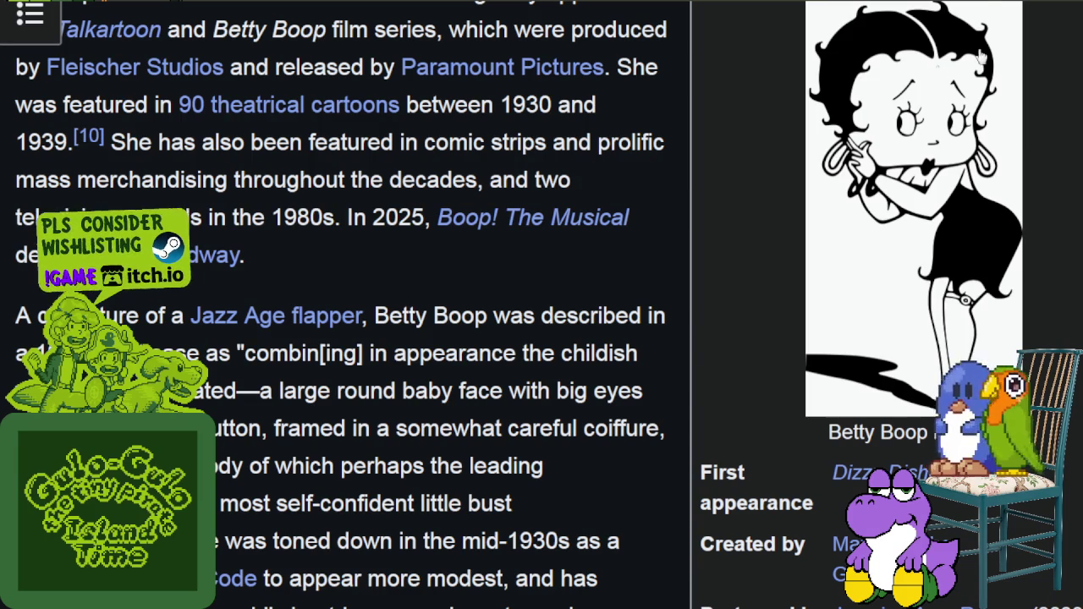
pyautogui.scroll(-3, 924, 102)
pyautogui.scroll(2, 924, 101)
pyautogui.scroll(2, 846, 135)
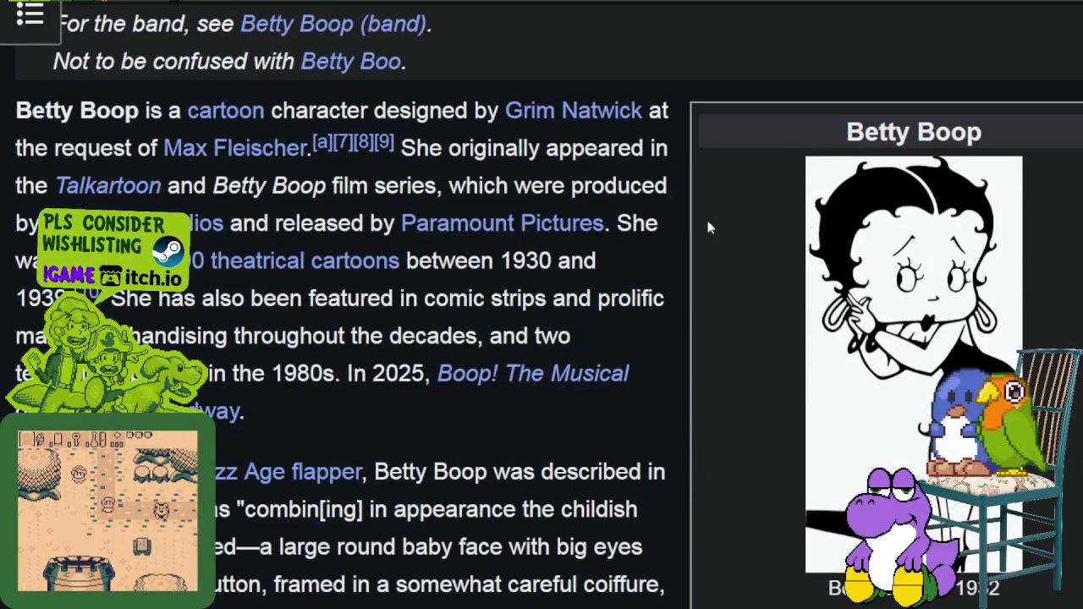
pyautogui.scroll(-10, 784, 128)
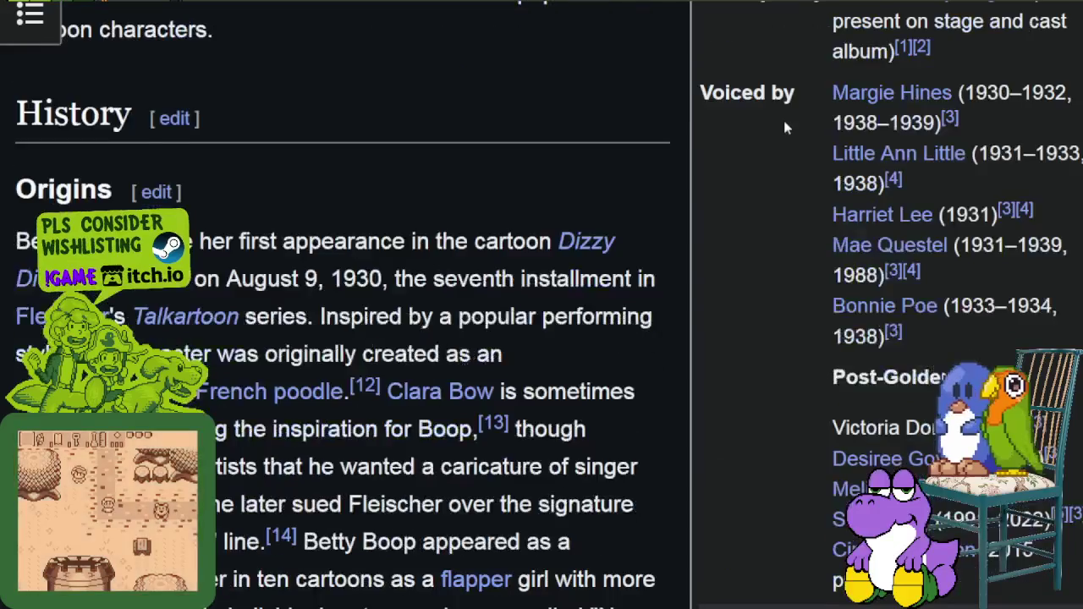
pyautogui.scroll(-5, 784, 121)
pyautogui.scroll(-6, 784, 119)
pyautogui.scroll(-4, 785, 120)
pyautogui.scroll(15, 798, 119)
pyautogui.scroll(8, 809, 122)
pyautogui.scroll(-5, 811, 127)
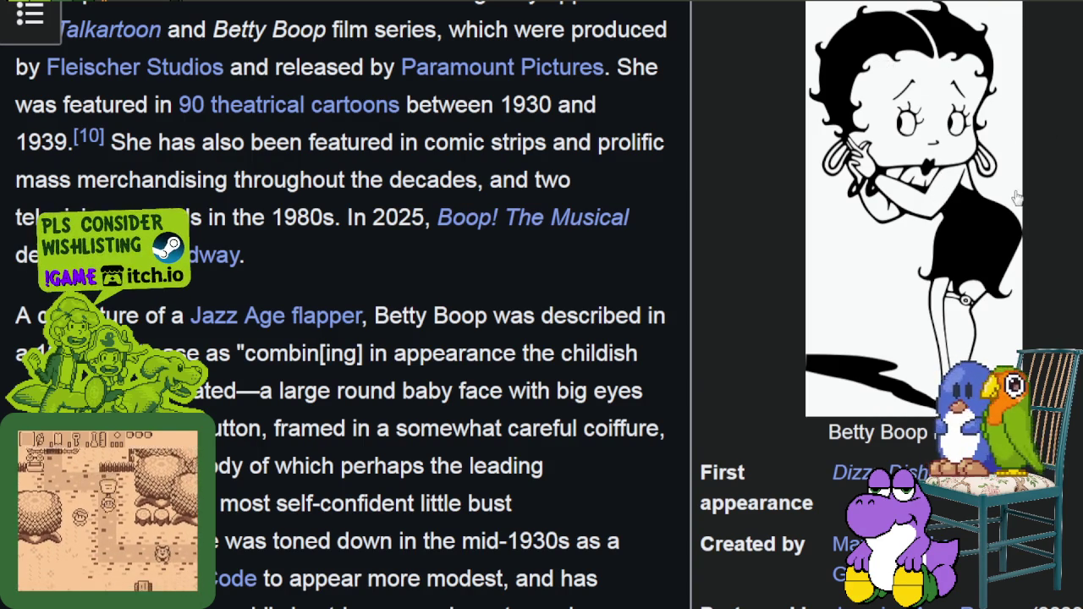
pyautogui.scroll(-2, 1016, 196)
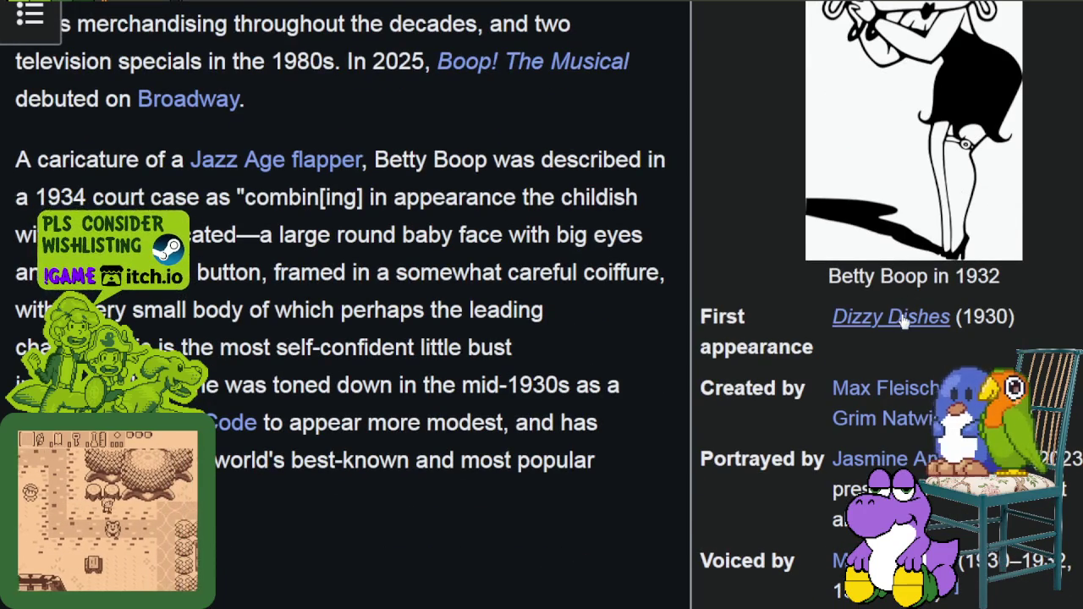
pyautogui.moveTo(891, 317)
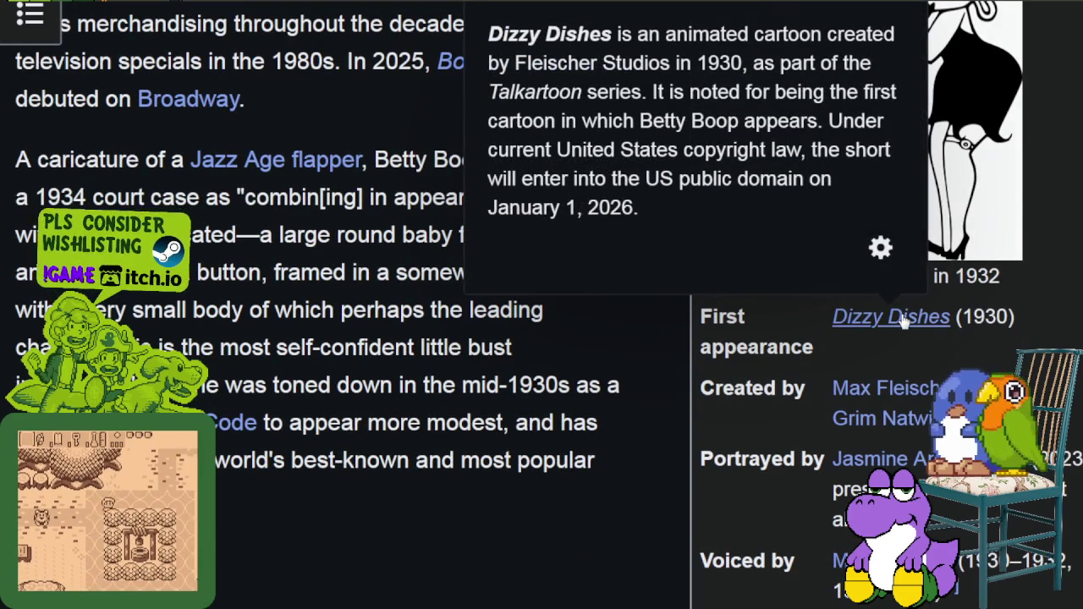
pyautogui.scroll(2, 622, 366)
pyautogui.scroll(2, 648, 339)
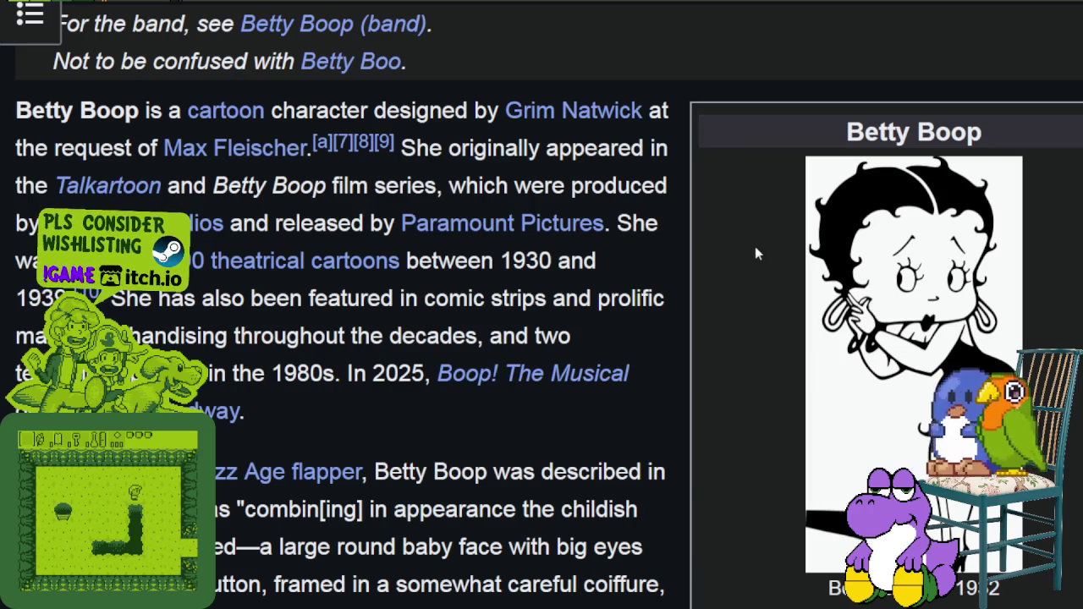
pyautogui.scroll(-5, 706, 258)
pyautogui.scroll(-3, 695, 261)
pyautogui.scroll(-4, 694, 259)
pyautogui.scroll(-5, 693, 264)
pyautogui.scroll(-5, 693, 268)
pyautogui.scroll(-5, 689, 271)
pyautogui.scroll(-5, 678, 299)
pyautogui.scroll(-5, 672, 285)
pyautogui.scroll(5, 669, 301)
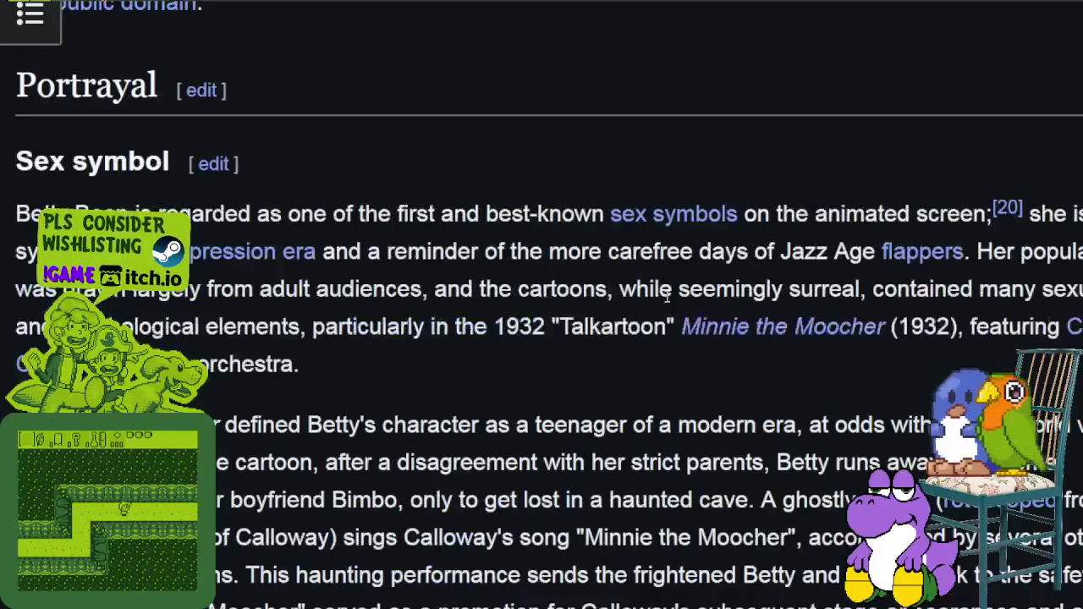
pyautogui.scroll(5, 665, 296)
pyautogui.moveTo(627, 244); pyautogui.dragTo(551, 240)
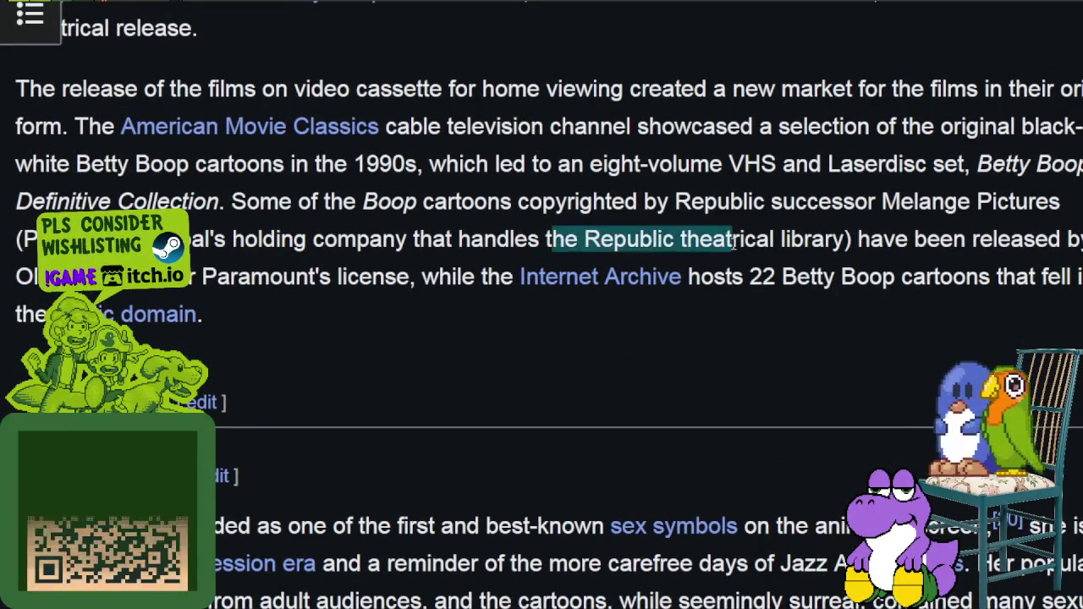
pyautogui.click(643, 245)
pyautogui.scroll(15, 719, 247)
pyautogui.scroll(-5, 798, 248)
pyautogui.scroll(-5, 797, 248)
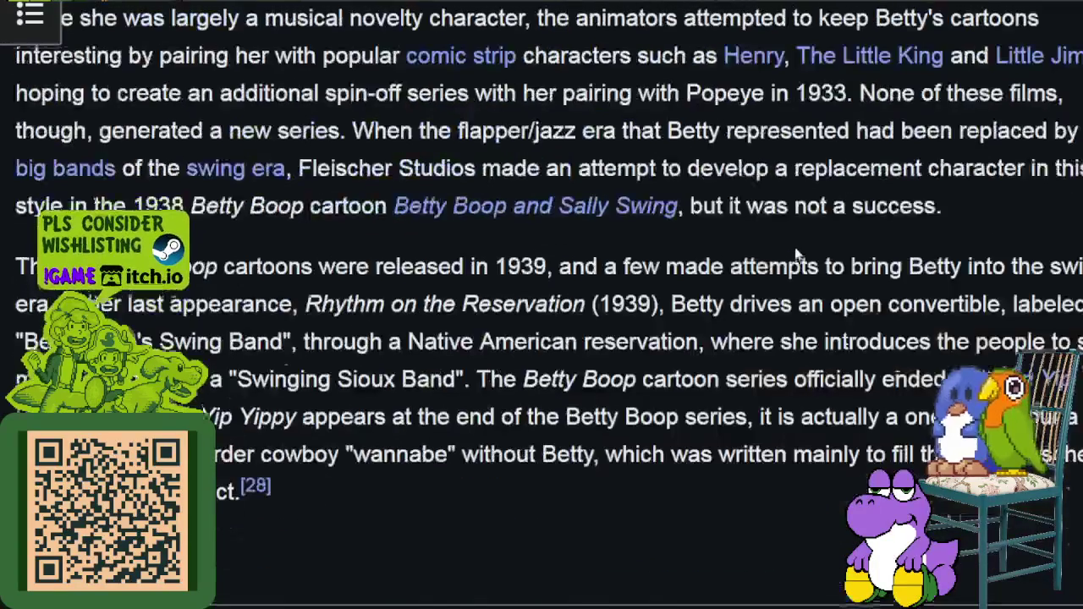
pyautogui.scroll(4, 798, 249)
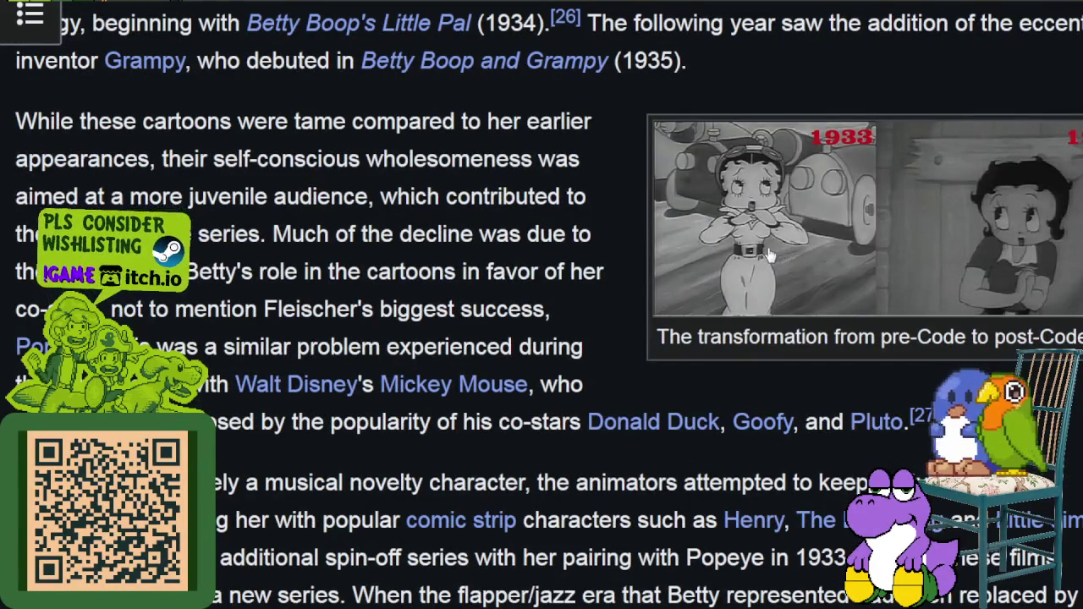
pyautogui.scroll(-10, 769, 254)
pyautogui.scroll(-10, 767, 254)
pyautogui.scroll(-10, 765, 252)
pyautogui.scroll(-2, 761, 250)
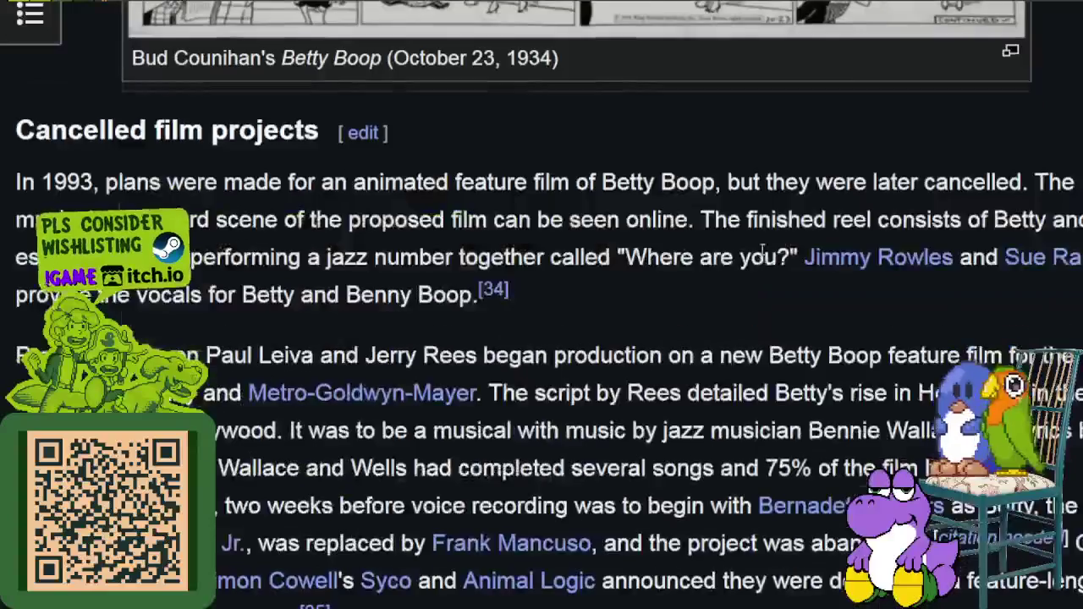
pyautogui.scroll(2, 762, 252)
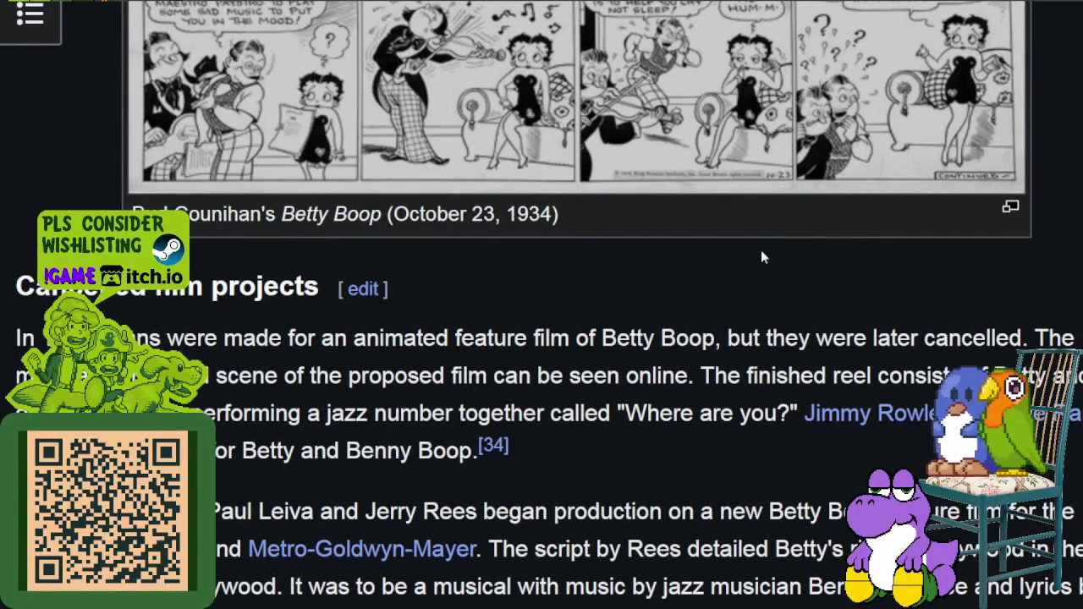
pyautogui.press('Home')
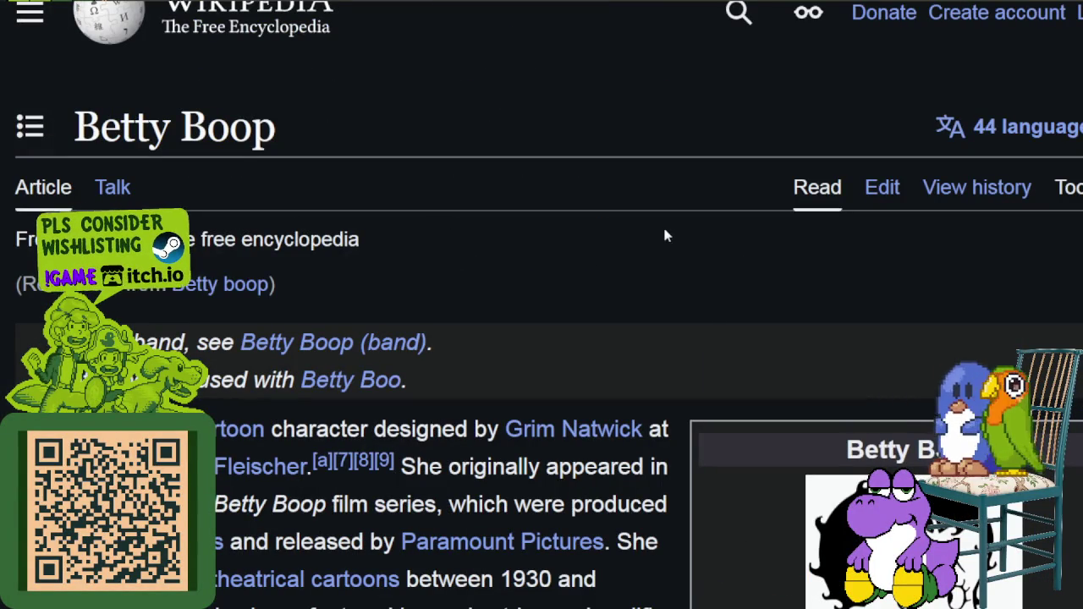
pyautogui.scroll(-3, 676, 288)
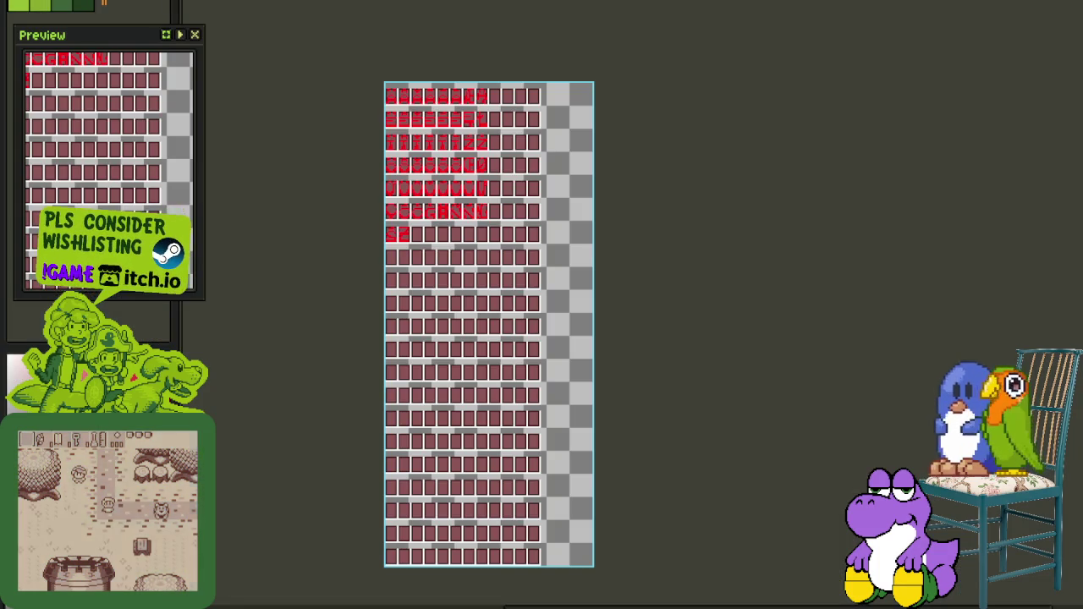
# Pan the glyph sheet up to its top row and save the file
pyautogui.scroll(1, 398, 212)
pyautogui.scroll(1, 399, 213)
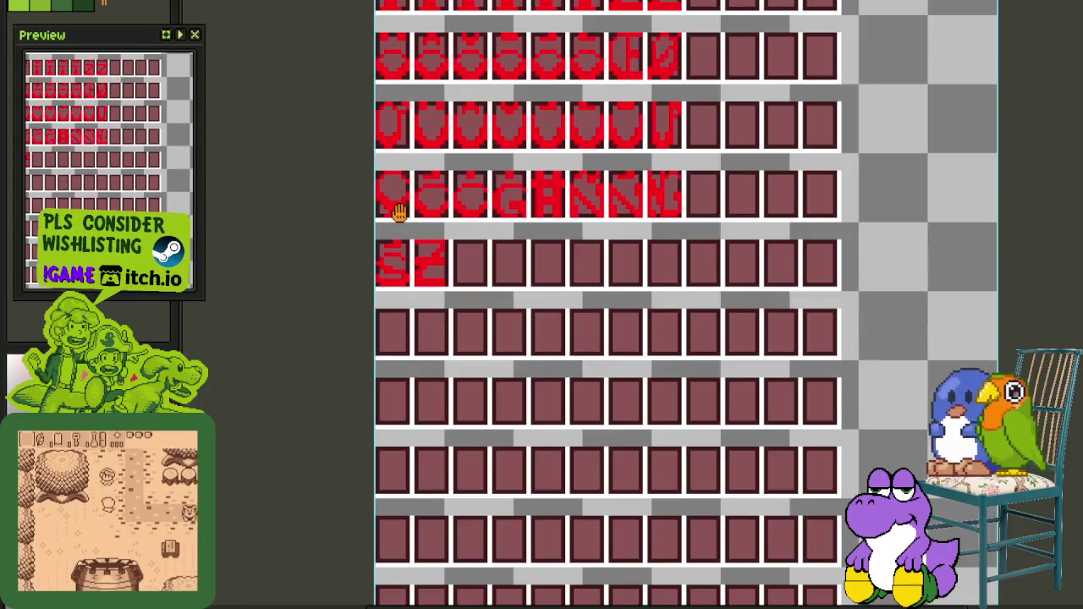
pyautogui.moveTo(398, 212); pyautogui.dragTo(444, 360)
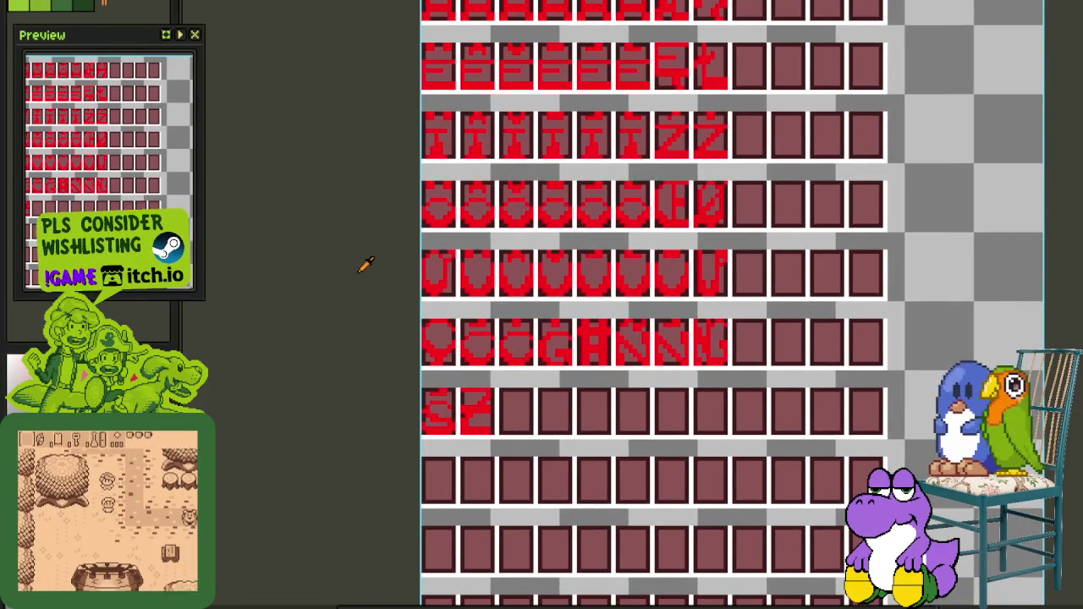
pyautogui.moveTo(363, 261); pyautogui.dragTo(355, 346)
pyautogui.hotkey('ctrl', 's')
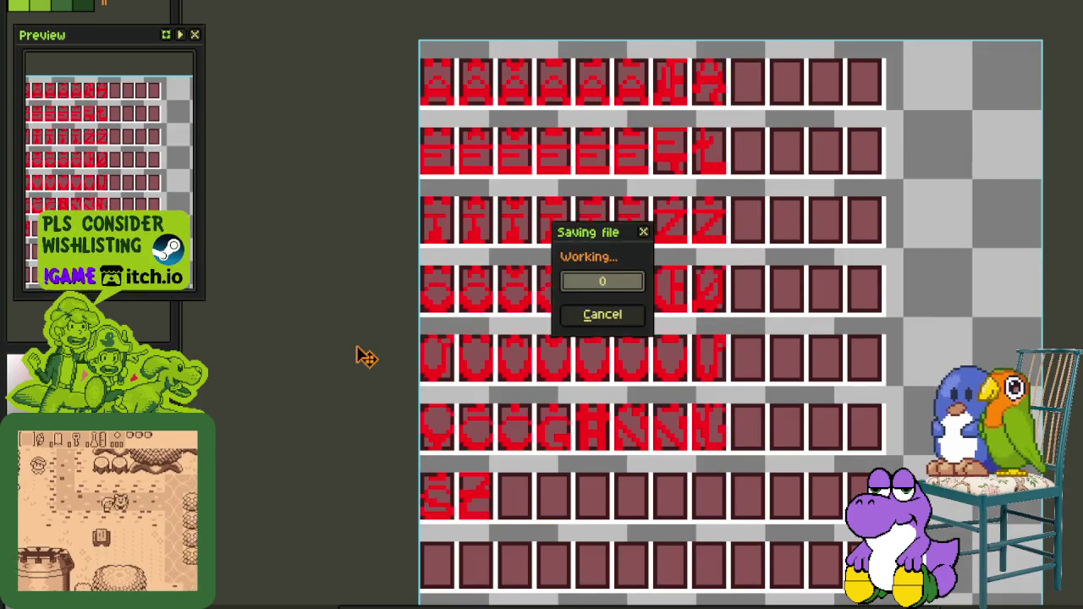
# Show the layer timeline beside the canvas and pan the sheet left and up
pyautogui.press('Tab')
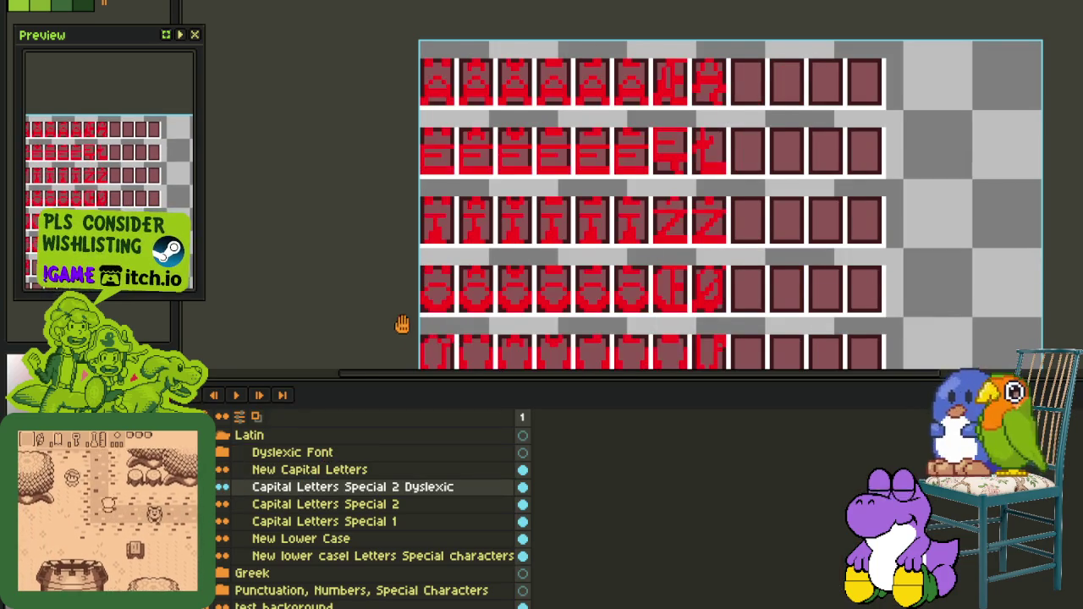
pyautogui.moveTo(408, 247); pyautogui.dragTo(363, 196)
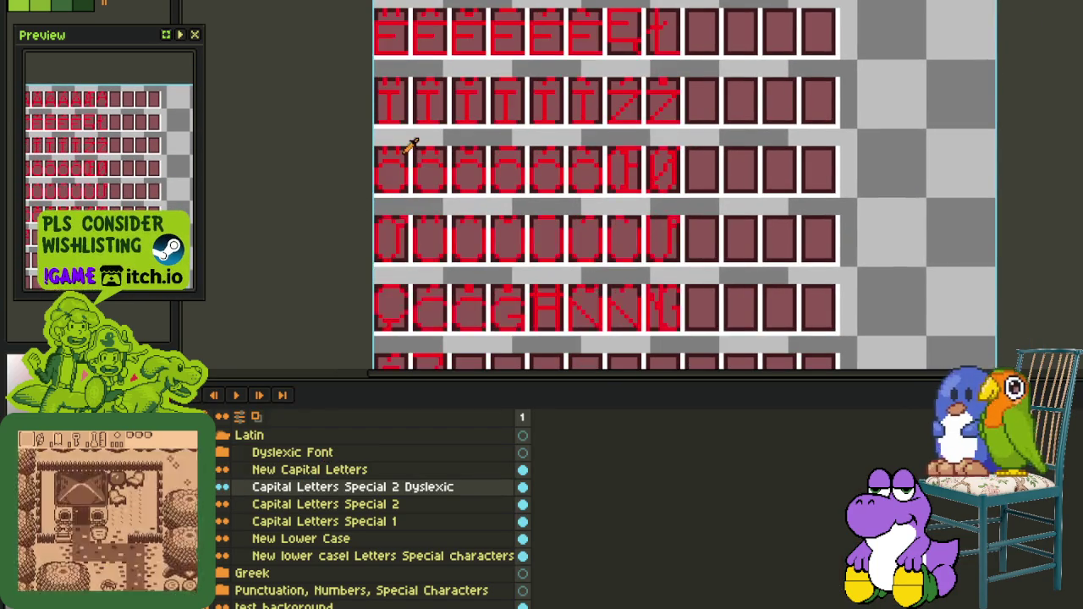
pyautogui.scroll(-1, 401, 153)
pyautogui.scroll(2, 406, 213)
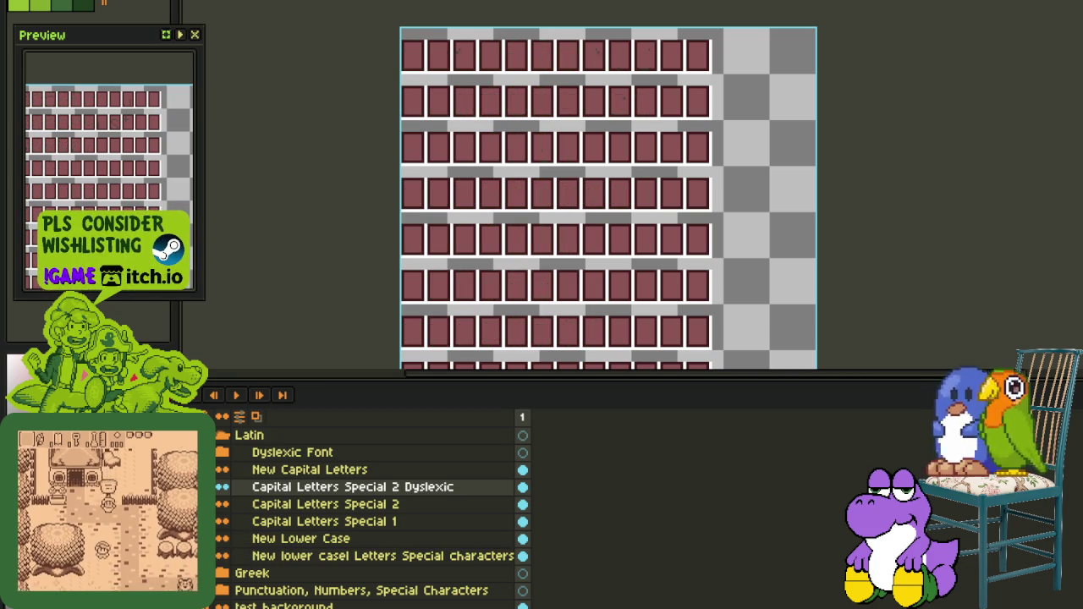
pyautogui.scroll(1, 506, 235)
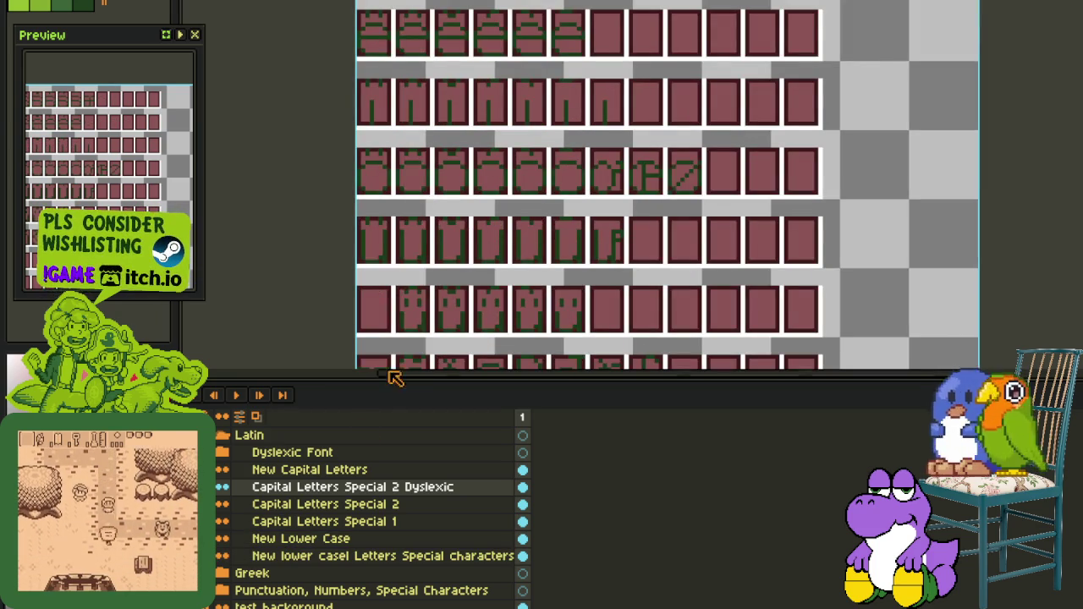
# Duplicate the lowercase special-characters layer and rename the copy 'lower casel Letters Special 1'
pyautogui.rightClick(312, 556)
pyautogui.click(350, 580)
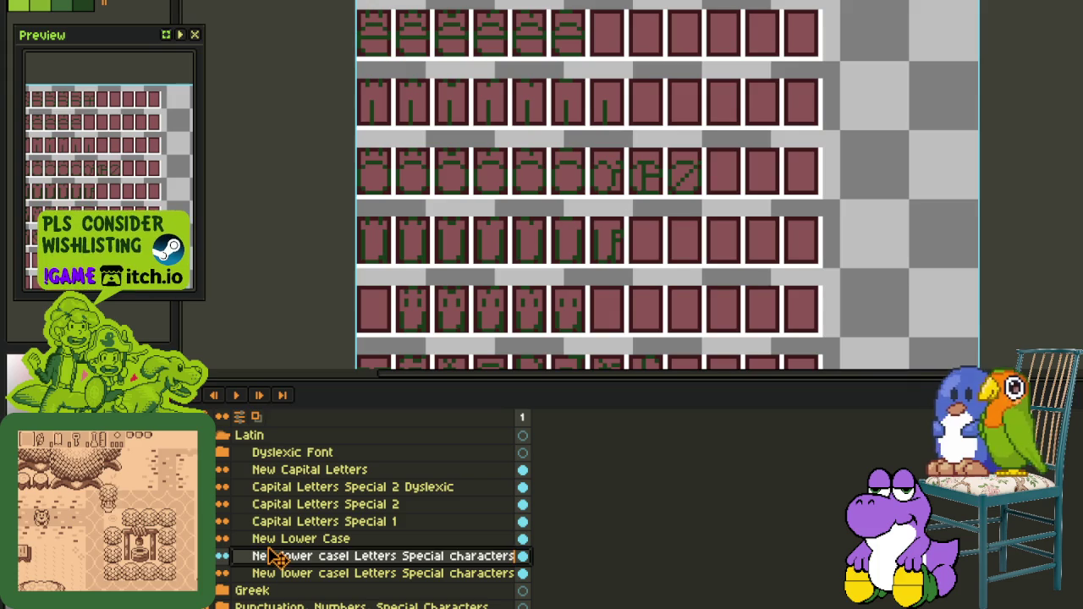
pyautogui.moveTo(273, 556); pyautogui.dragTo(315, 506)
pyautogui.doubleClick(381, 576)
pyautogui.press('Home')
pyautogui.hotkey('shift', 'Right')
pyautogui.hotkey('shift', 'Right')
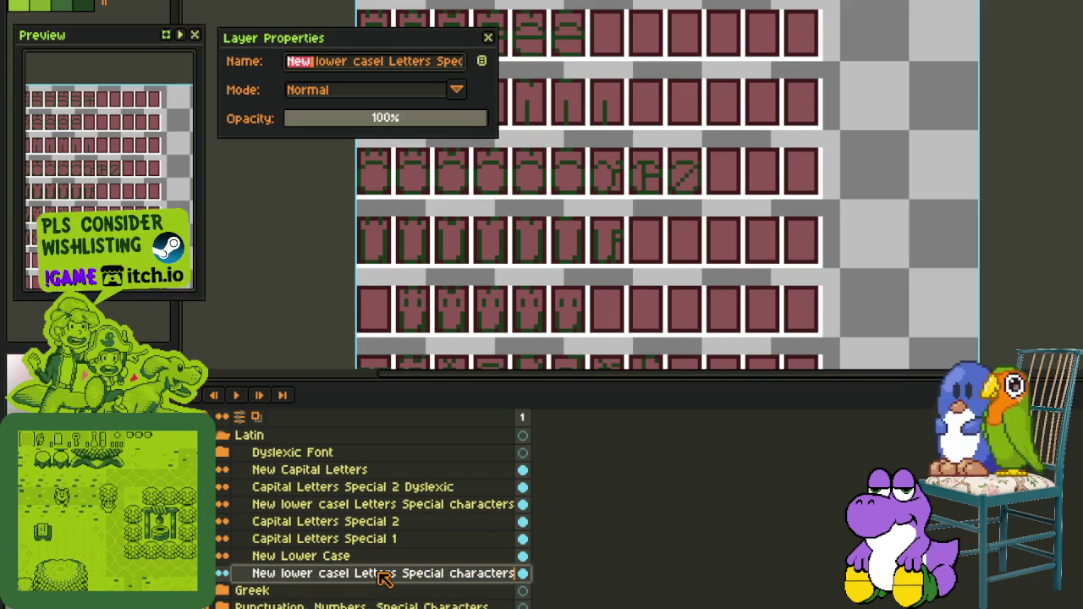
pyautogui.press('BackSpace')
pyautogui.press('End')
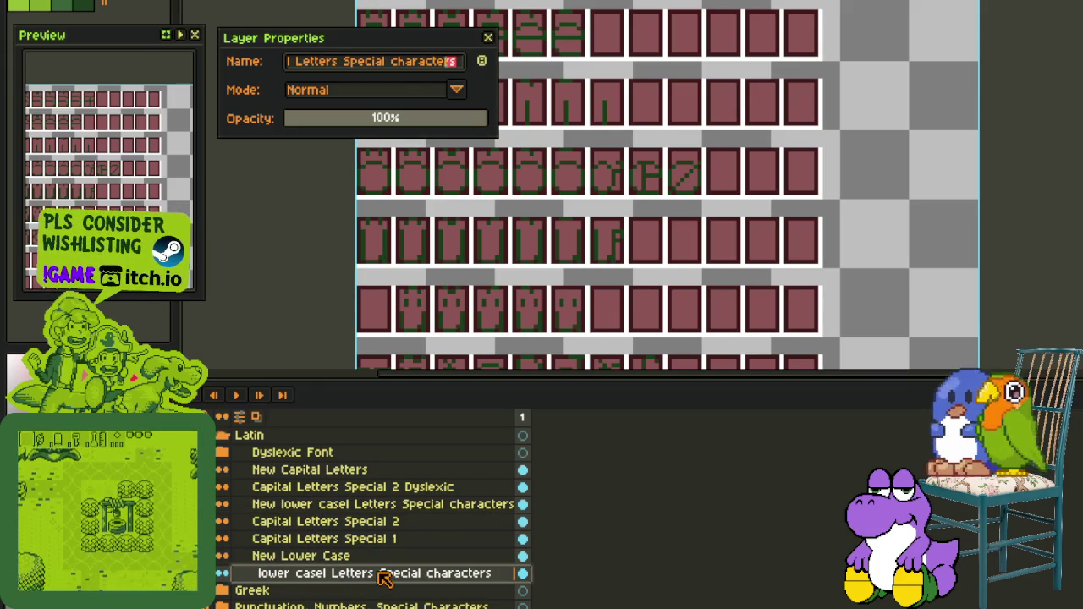
pyautogui.hotkey('shift', 'Left')
pyautogui.hotkey('shift', 'Left')
pyautogui.hotkey('shift', 'Left')
pyautogui.hotkey('shift', 'Left')
pyautogui.hotkey('shift', 'Left')
pyautogui.hotkey('shift', 'Left')
pyautogui.write('1')
pyautogui.press('Return')
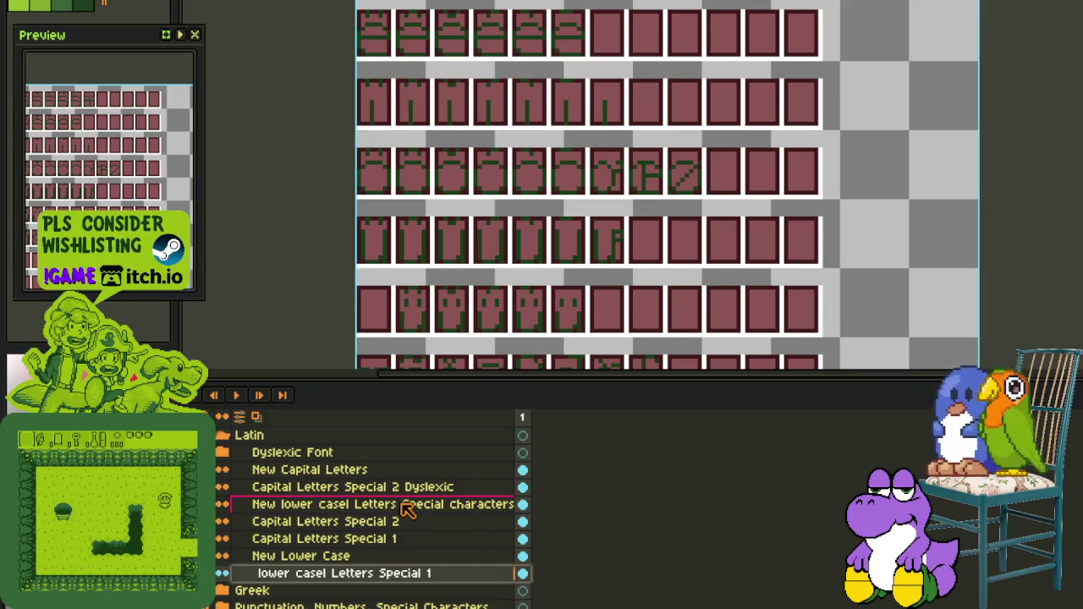
# Delete the old lowercase special-characters layer
pyautogui.doubleClick(406, 505)
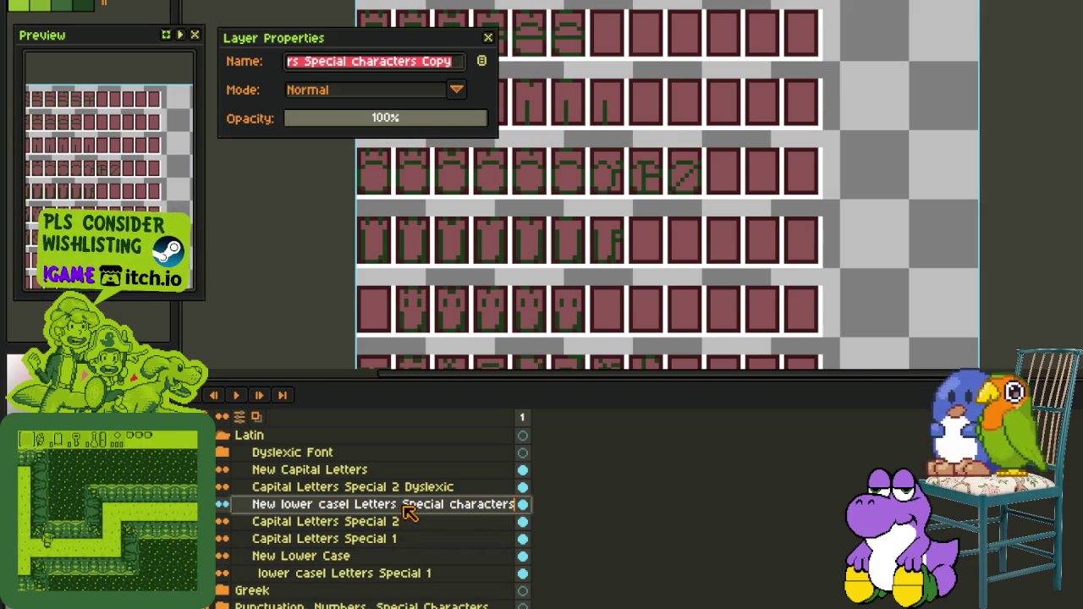
pyautogui.click(489, 37)
pyautogui.rightClick(411, 504)
pyautogui.click(457, 542)
# Duplicate Special 1 as 'lower casel Letters Special 2' and place it below New Lower Case
pyautogui.click(380, 557)
pyautogui.rightClick(380, 556)
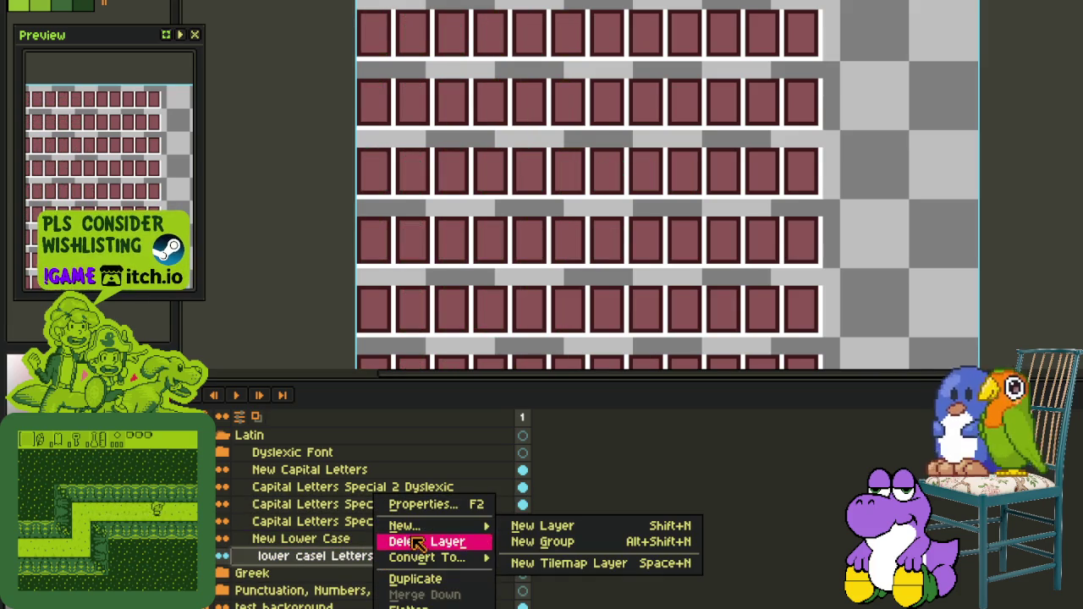
pyautogui.click(421, 584)
pyautogui.moveTo(385, 556); pyautogui.dragTo(398, 506)
pyautogui.doubleClick(430, 510)
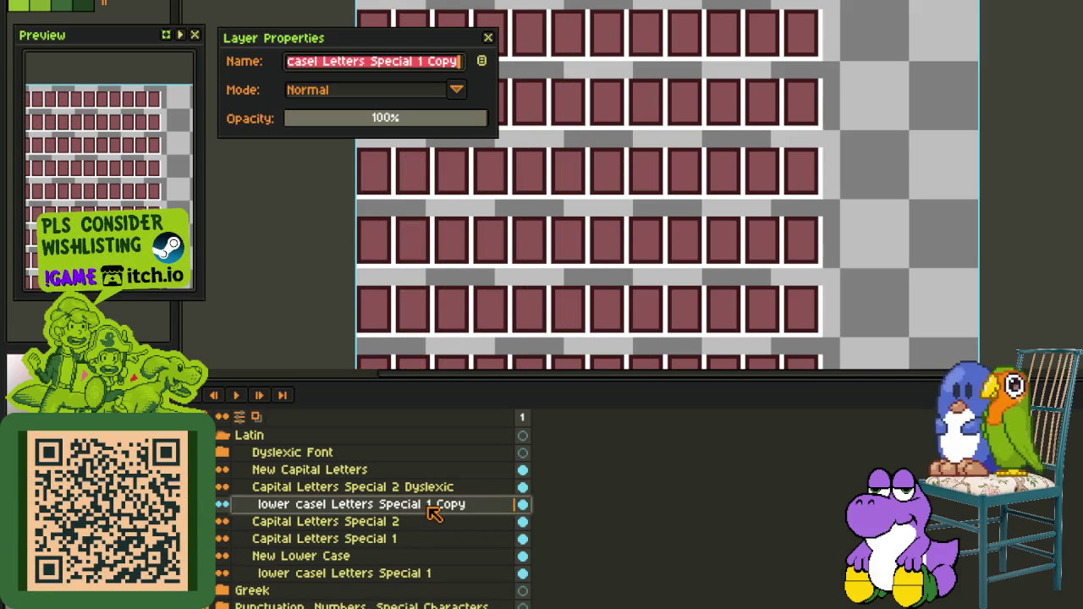
pyautogui.press('BackSpace')
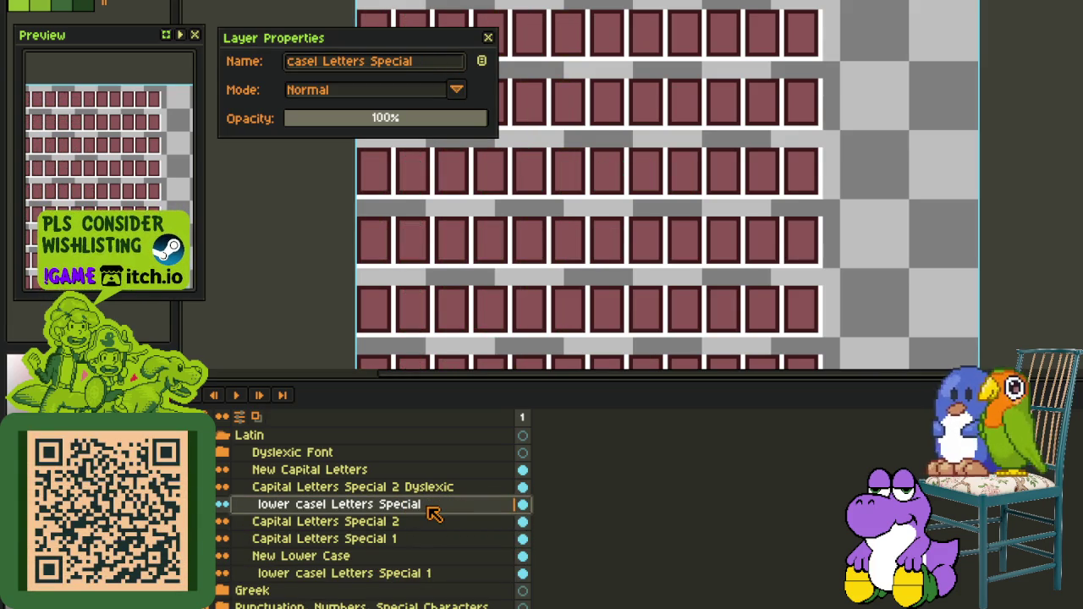
pyautogui.write('2')
pyautogui.press('Return')
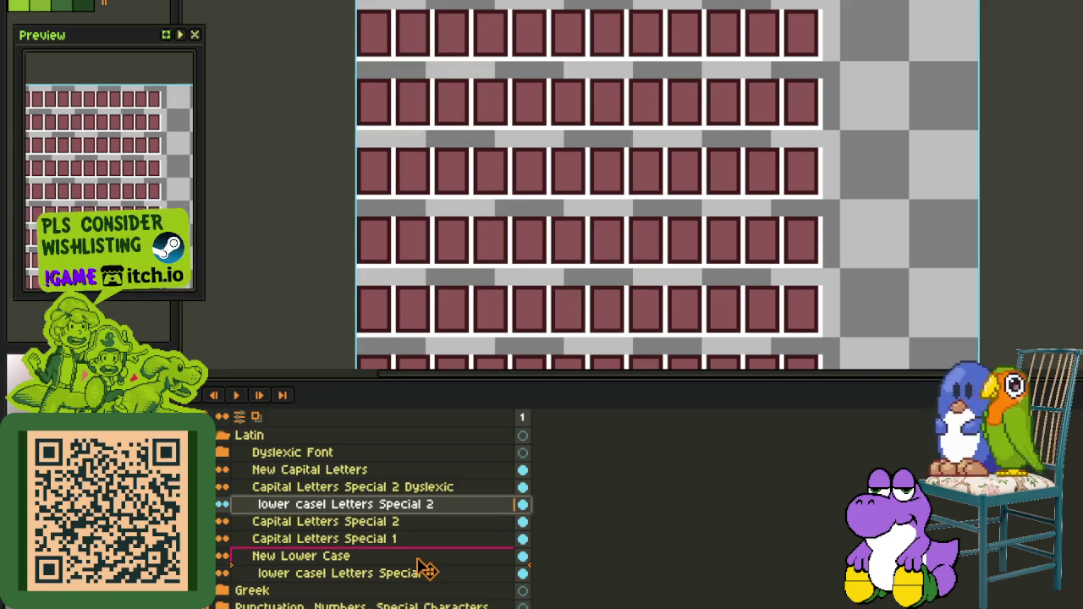
pyautogui.moveTo(421, 525); pyautogui.dragTo(422, 565)
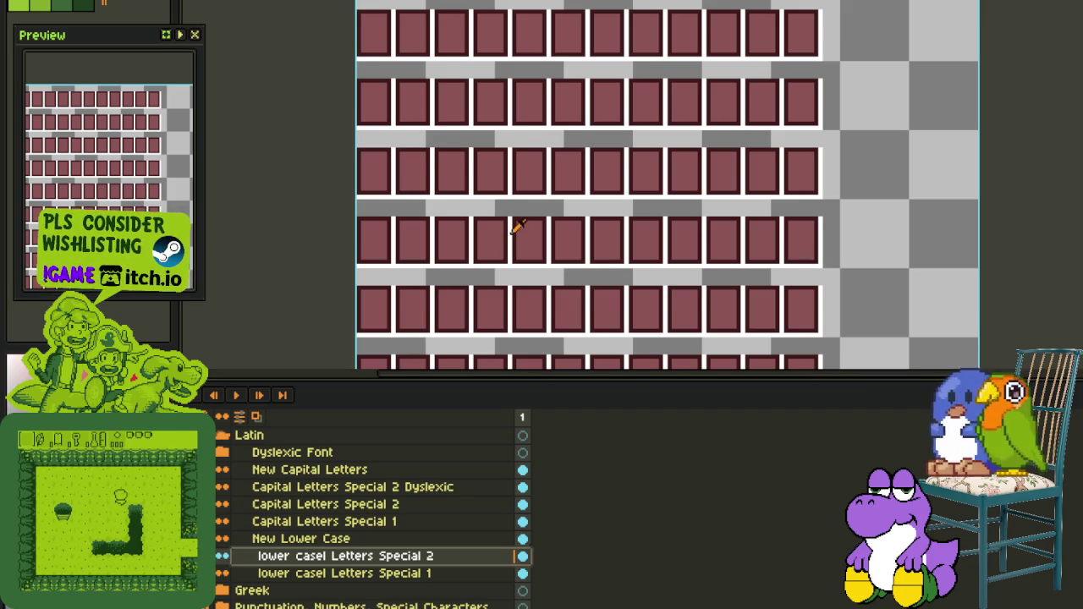
# Make the lowercase special layer visible to reveal its accented glyphs
pyautogui.scroll(-1, 515, 234)
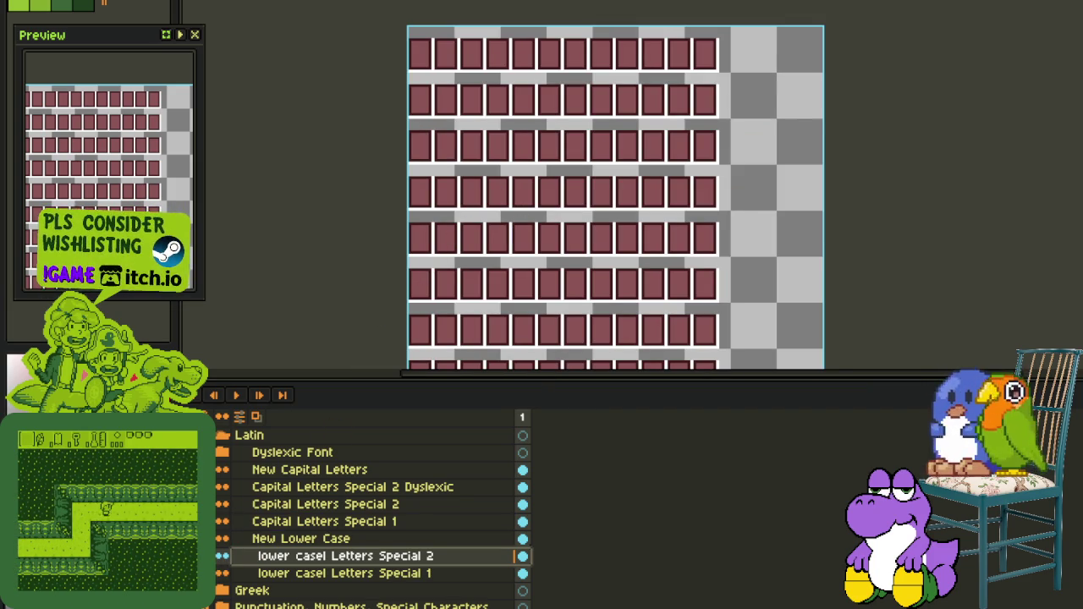
pyautogui.click(218, 538)
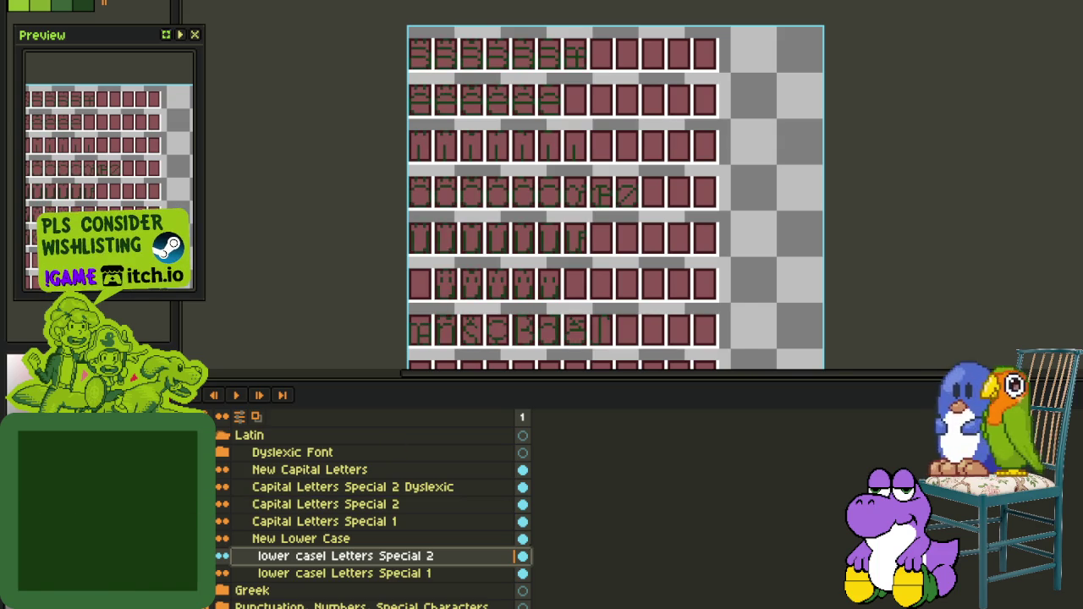
pyautogui.press('Tab')
pyautogui.press('Tab')
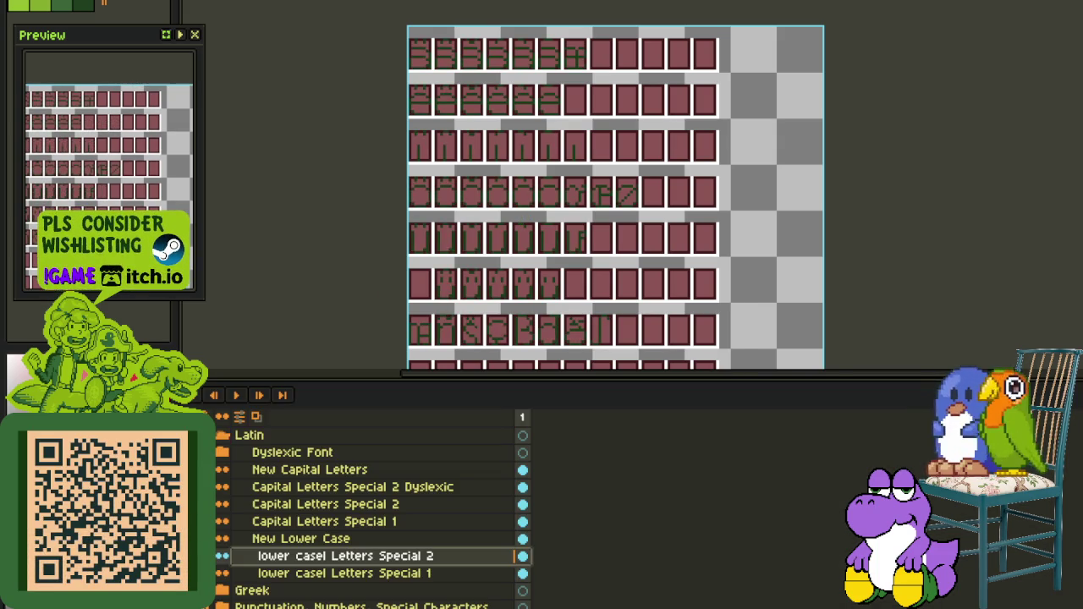
pyautogui.press('Tab')
pyautogui.scroll(2, 536, 133)
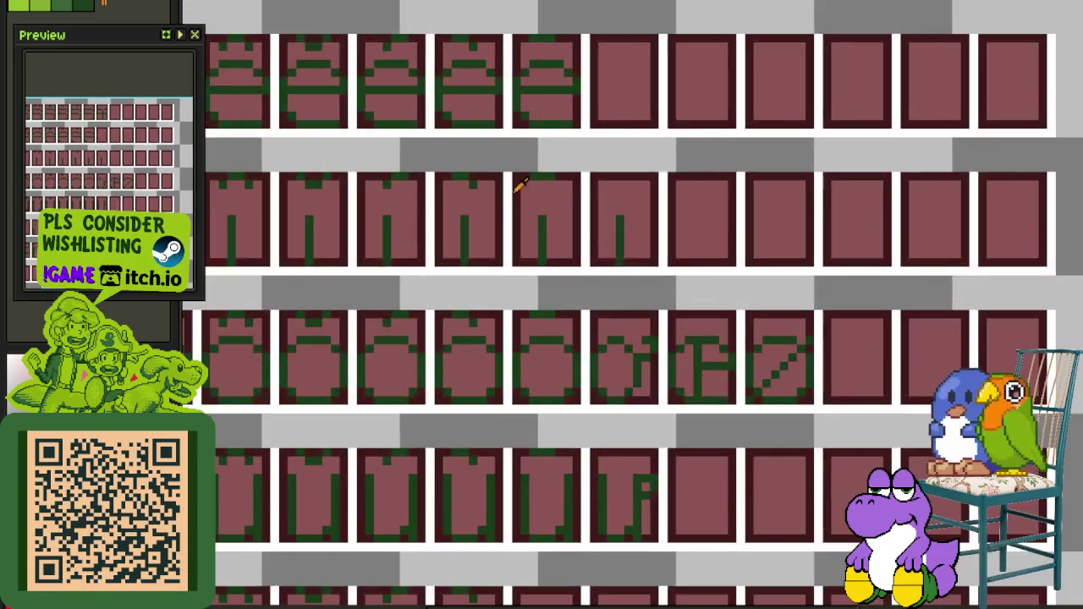
pyautogui.scroll(1, 496, 338)
pyautogui.scroll(2, 482, 354)
# Replace the glyphs' green colour with red and paste the copied glyph rows
pyautogui.hotkey('shift', 'r')
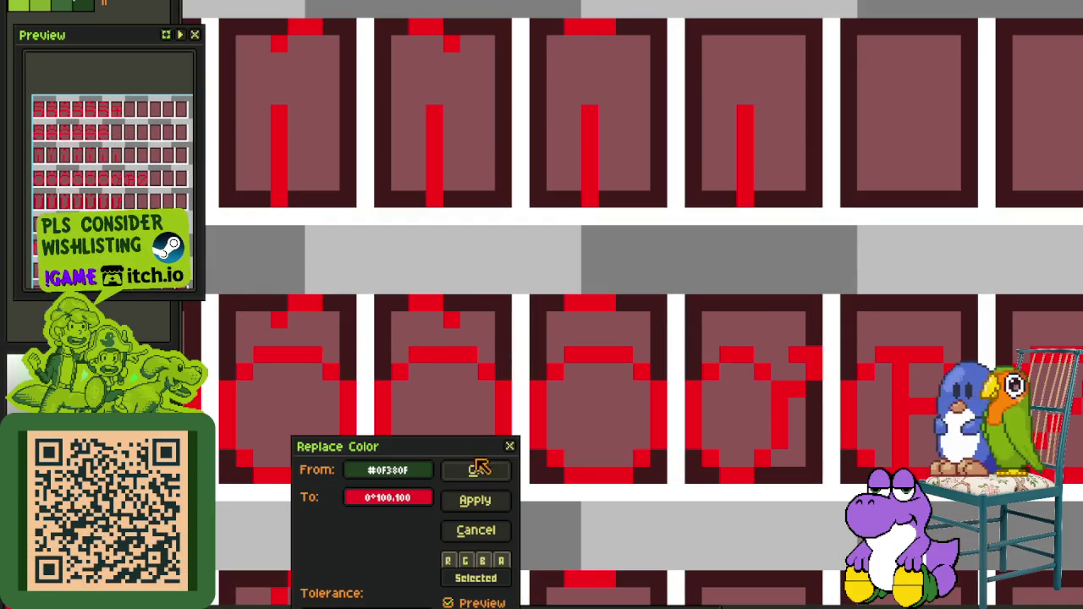
pyautogui.click(479, 466)
pyautogui.scroll(-2, 481, 423)
pyautogui.scroll(-1, 482, 312)
pyautogui.scroll(-2, 482, 312)
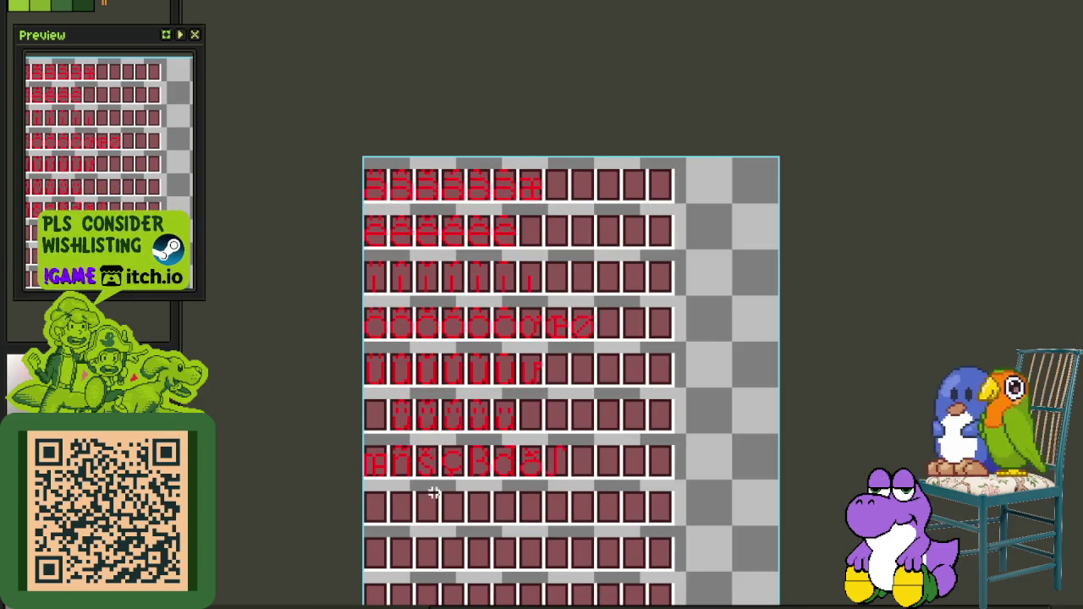
pyautogui.scroll(1, 588, 480)
pyautogui.hotkey('ctrl', 'v')
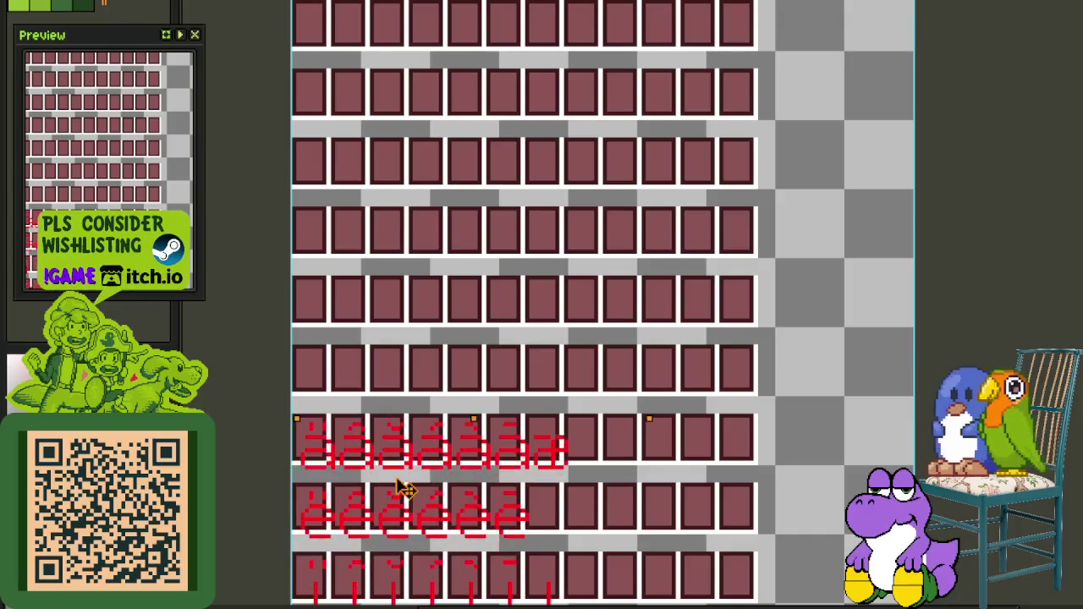
# Commit the pasted glyph block and pan down to the lower glyph rows
pyautogui.press('Return')
pyautogui.press('Tab')
pyautogui.scroll(-2, 423, 425)
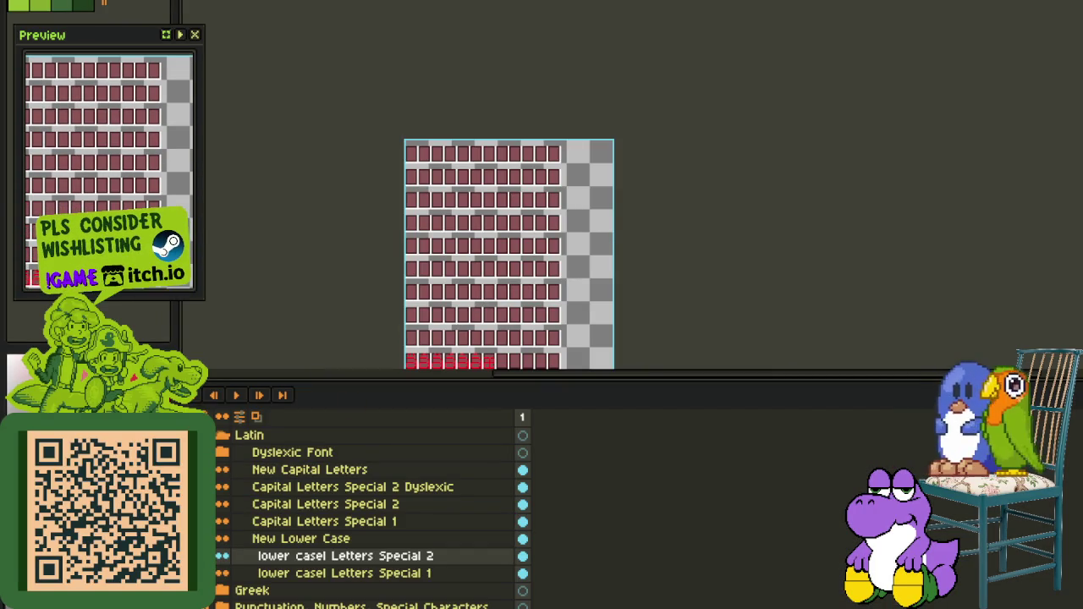
pyautogui.press('Tab')
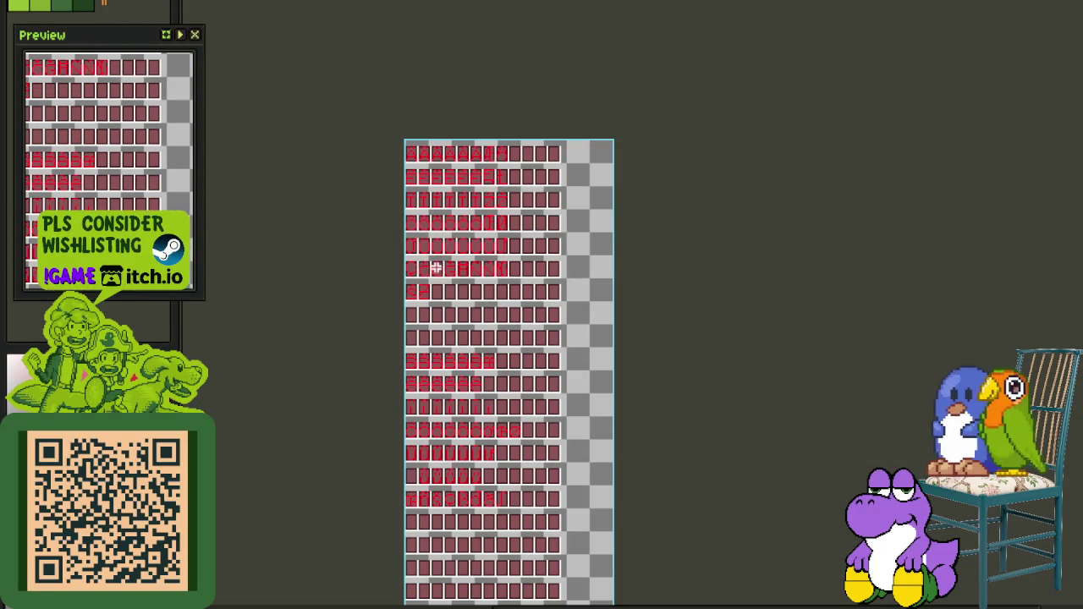
pyautogui.scroll(2, 417, 292)
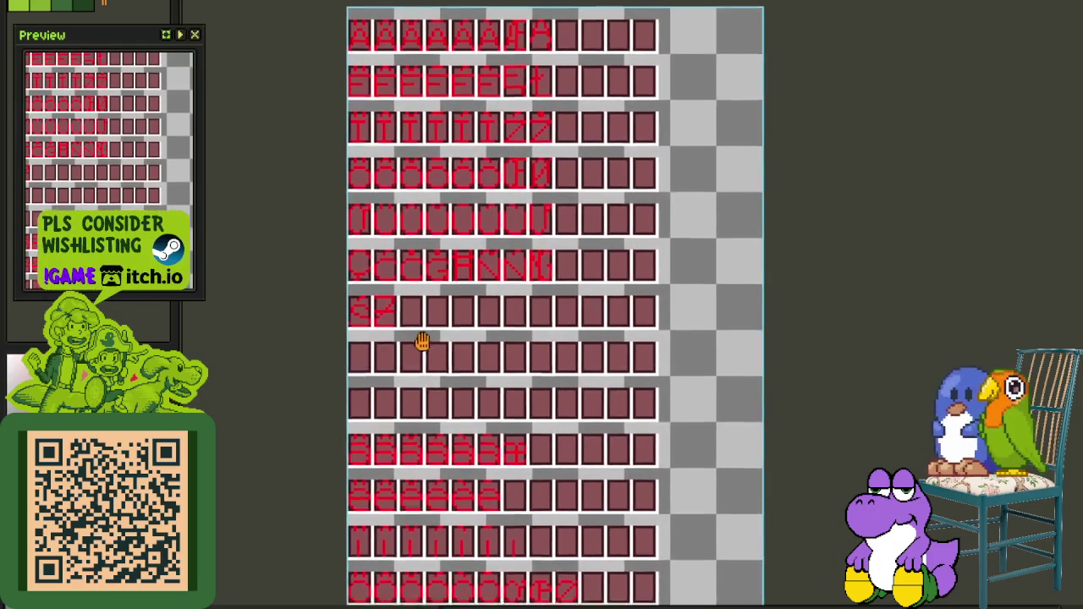
pyautogui.moveTo(422, 341); pyautogui.dragTo(417, 295)
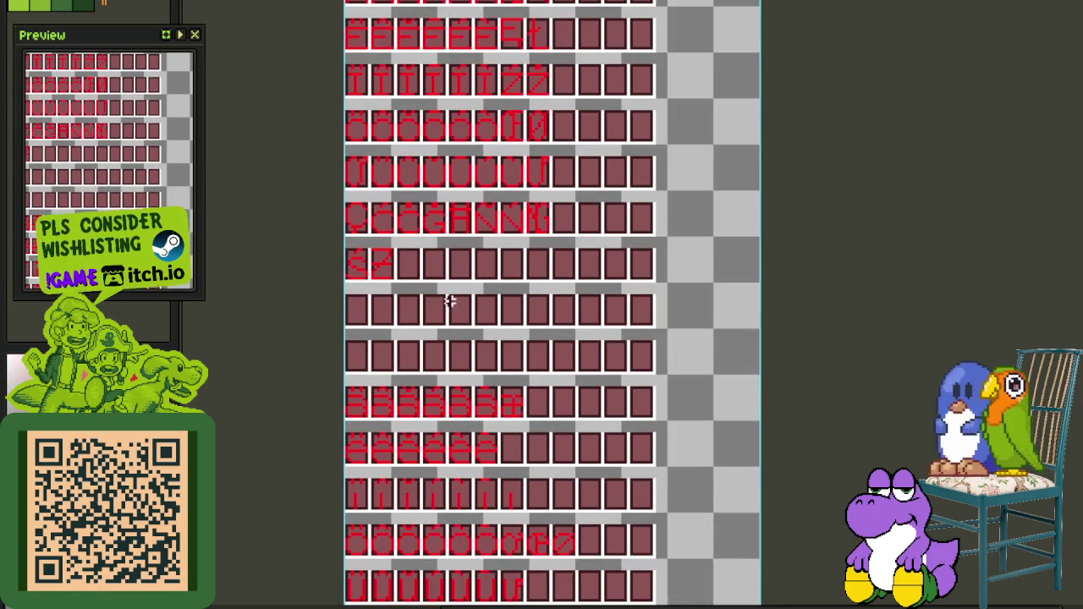
pyautogui.moveTo(490, 324); pyautogui.dragTo(509, 222)
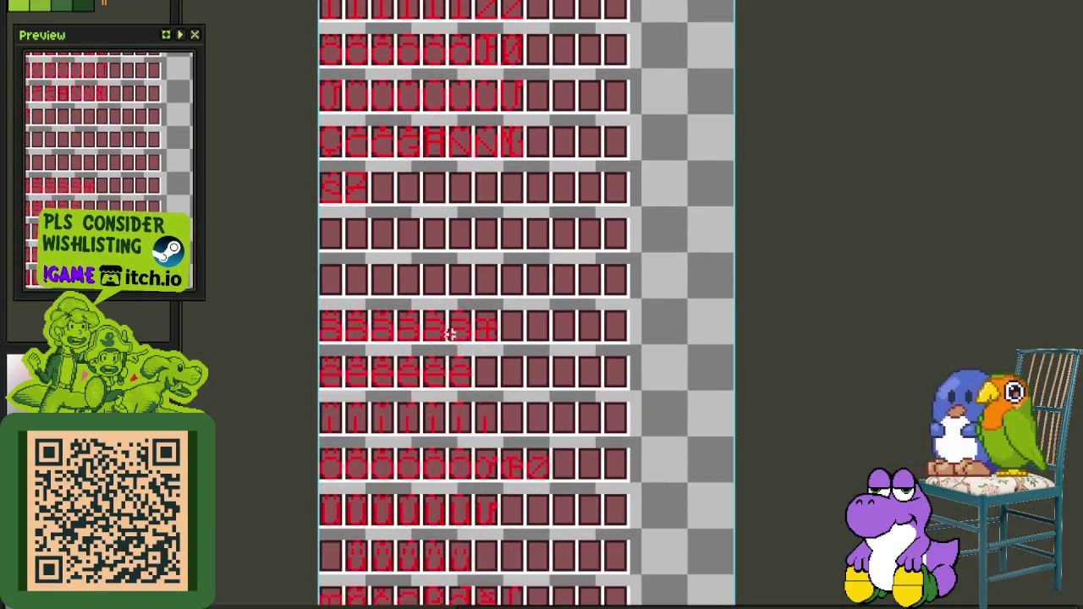
pyautogui.scroll(2, 449, 351)
# Select a block of red glyphs and shift it one cell right
pyautogui.moveTo(348, 293); pyautogui.dragTo(796, 598)
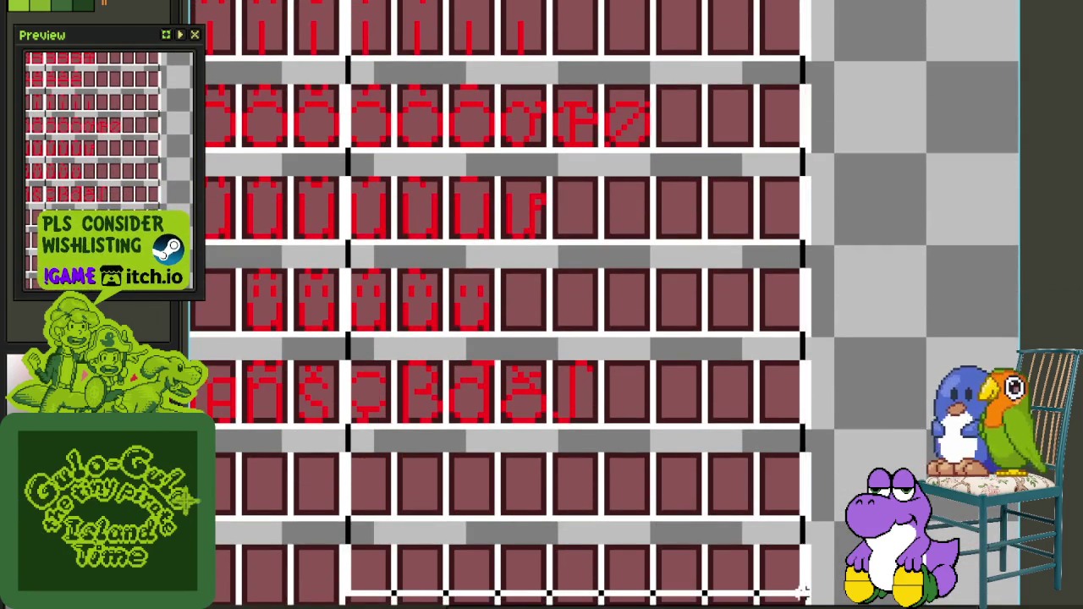
pyautogui.scroll(5, 629, 494)
pyautogui.scroll(2, 540, 335)
pyautogui.scroll(2, 541, 335)
pyautogui.moveTo(532, 273); pyautogui.dragTo(584, 311)
pyautogui.click(616, 188)
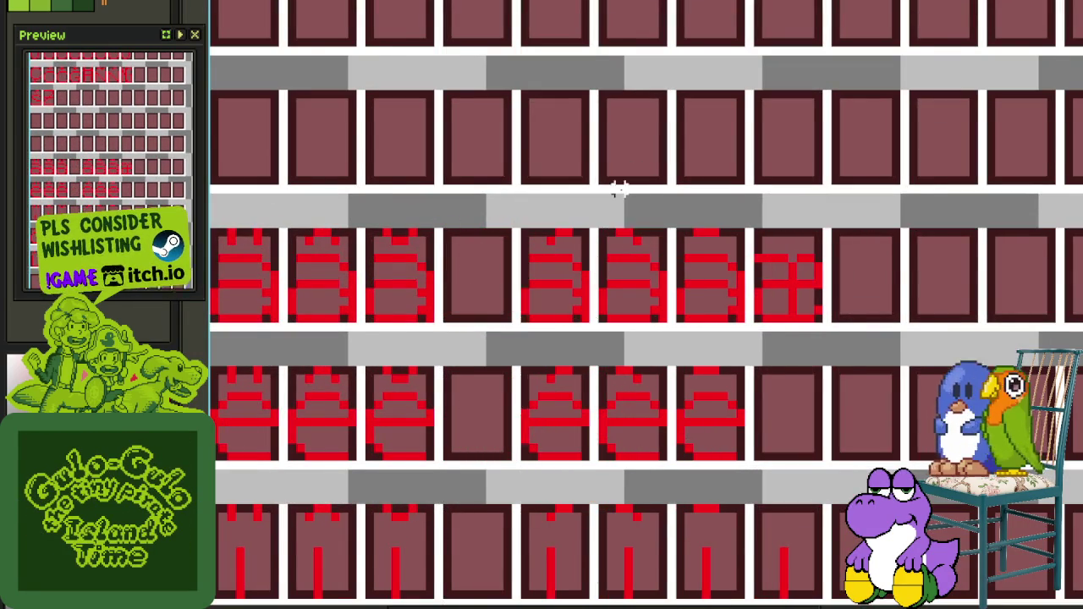
# Narrow the selection to one glyph column and drag it left into the empty column
pyautogui.scroll(-1, 618, 203)
pyautogui.scroll(-3, 673, 512)
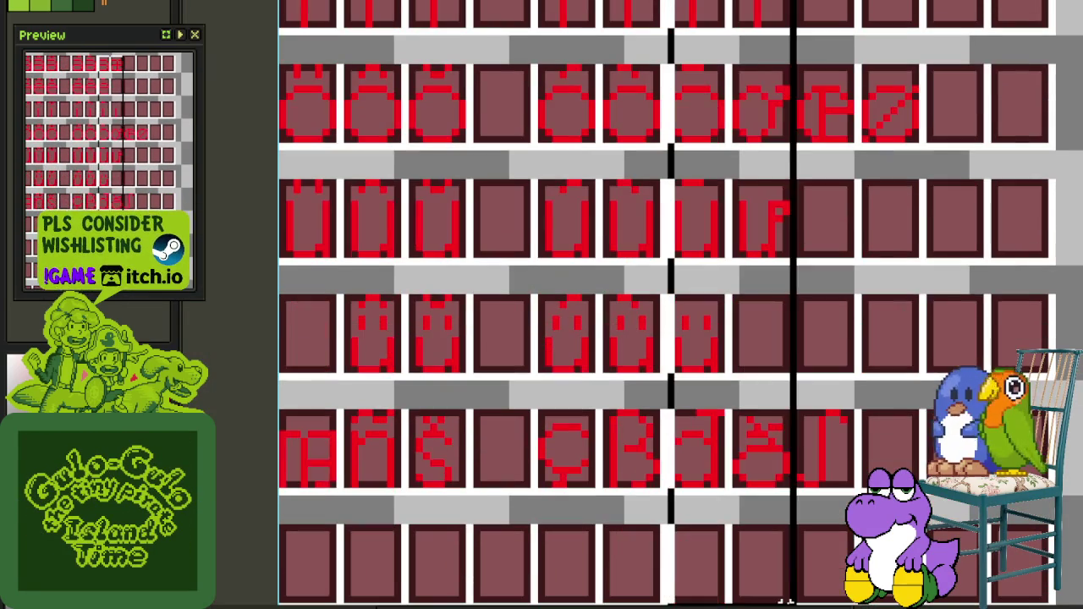
pyautogui.moveTo(673, 512); pyautogui.dragTo(720, 257)
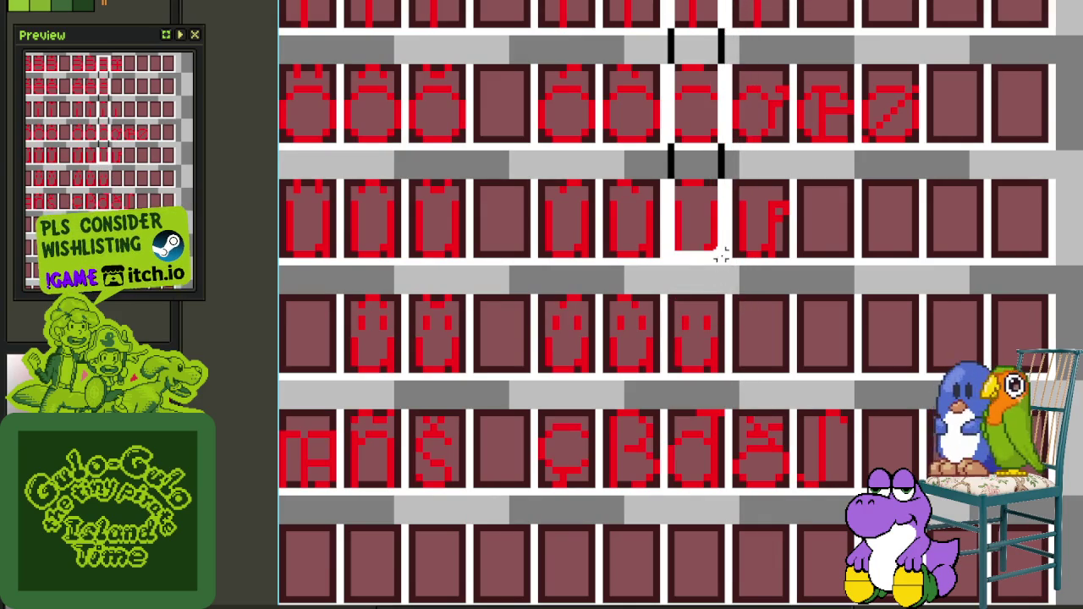
pyautogui.scroll(-2, 720, 256)
pyautogui.scroll(3, 720, 254)
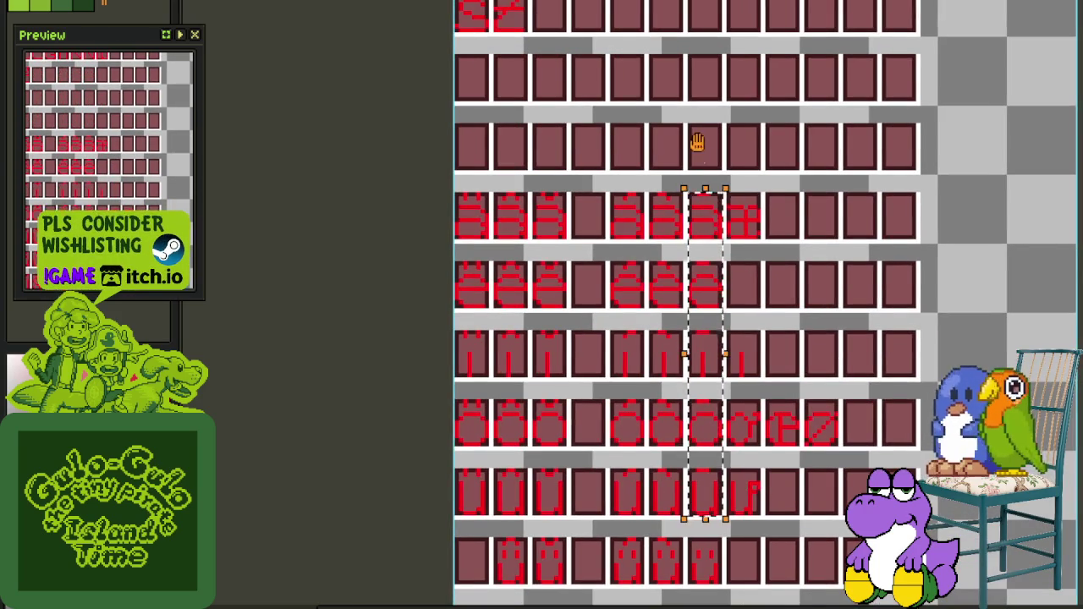
pyautogui.scroll(-3, 698, 159)
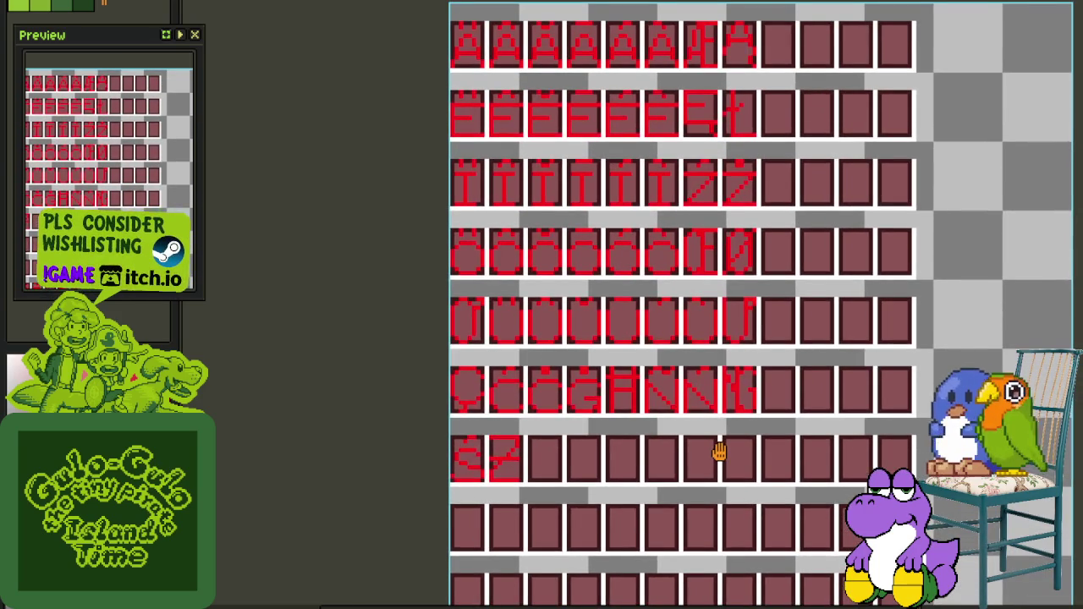
pyautogui.scroll(-3, 718, 453)
pyautogui.scroll(-3, 702, 346)
pyautogui.scroll(2, 694, 370)
pyautogui.moveTo(694, 370); pyautogui.dragTo(505, 364)
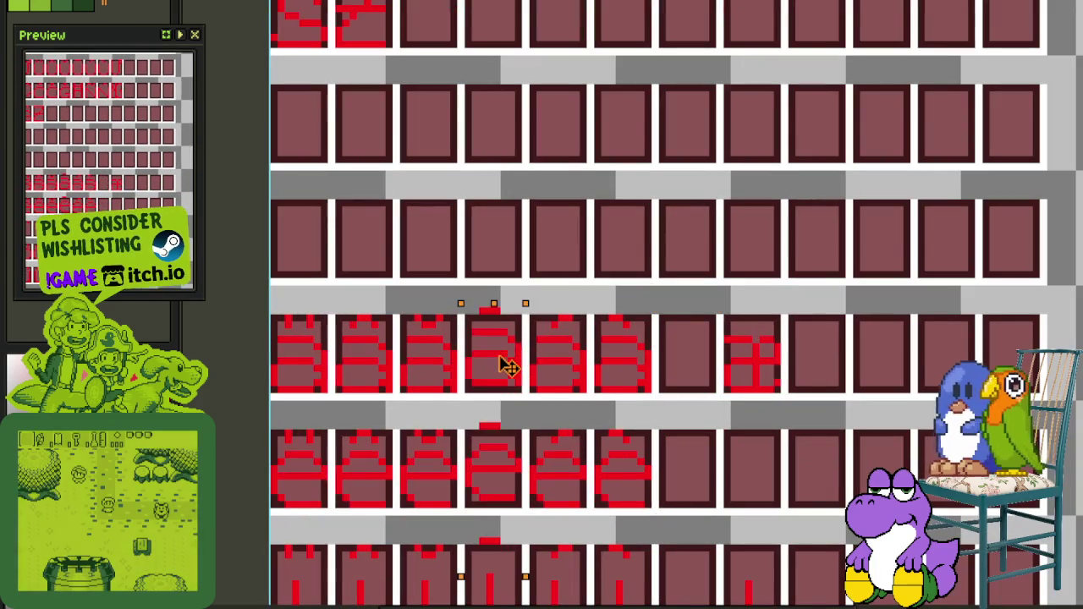
# Review the accented lowercase rows and select the E-shaped glyph in the o row
pyautogui.scroll(-3, 669, 278)
pyautogui.scroll(2, 670, 251)
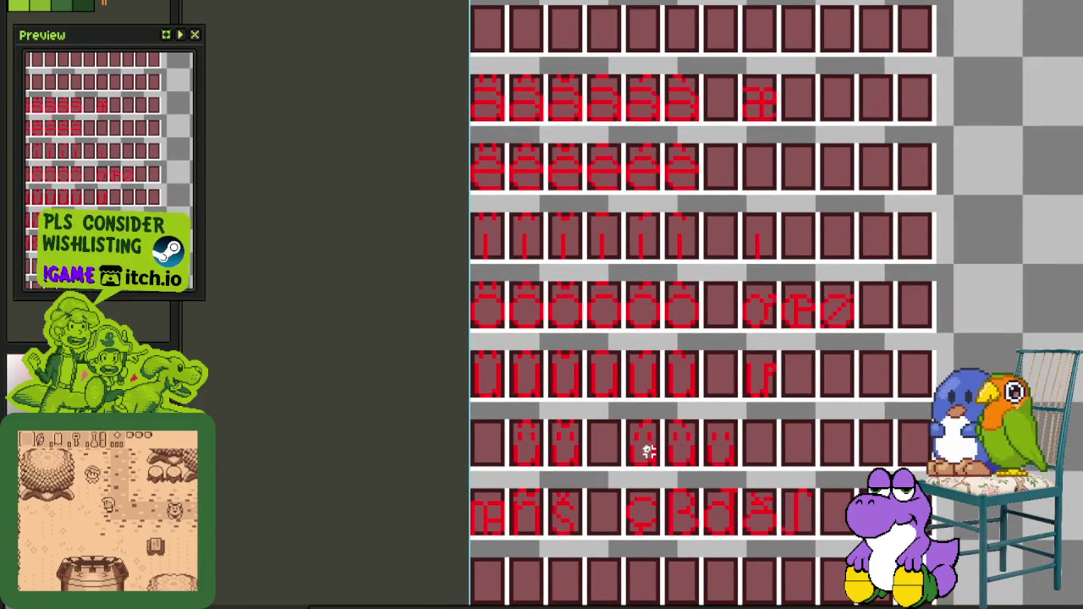
pyautogui.scroll(-1, 649, 447)
pyautogui.moveTo(706, 333)
pyautogui.mouseDown()
pyautogui.moveTo(670, 446)
pyautogui.moveTo(660, 584)
pyautogui.moveTo(648, 536)
pyautogui.moveTo(675, 245)
pyautogui.moveTo(669, 367)
pyautogui.mouseUp()
pyautogui.scroll(2, 669, 368)
pyautogui.scroll(-2, 730, 291)
pyautogui.moveTo(730, 290)
pyautogui.mouseDown()
pyautogui.moveTo(697, 581)
pyautogui.moveTo(694, 500)
pyautogui.mouseUp()
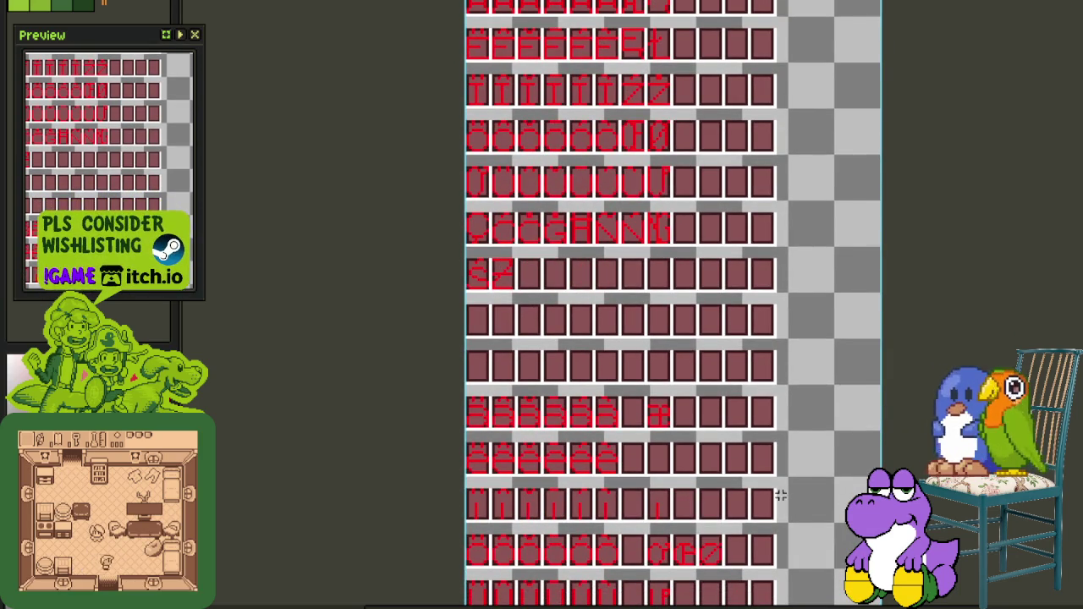
pyautogui.scroll(-2, 780, 499)
pyautogui.scroll(2, 742, 522)
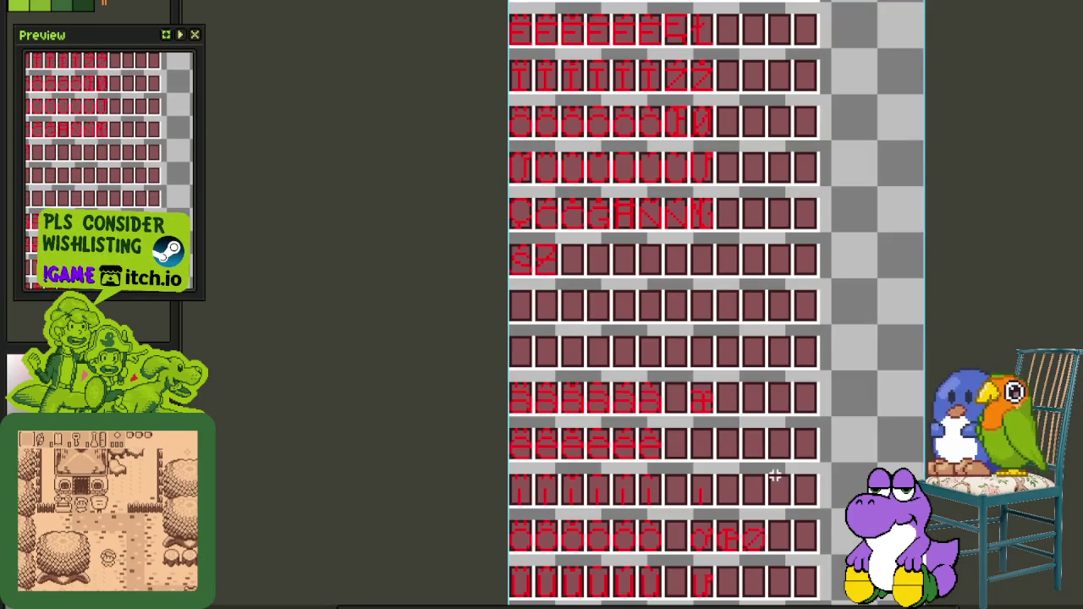
pyautogui.moveTo(733, 490)
pyautogui.mouseDown()
pyautogui.moveTo(620, 449)
pyautogui.moveTo(611, 458)
pyautogui.mouseUp()
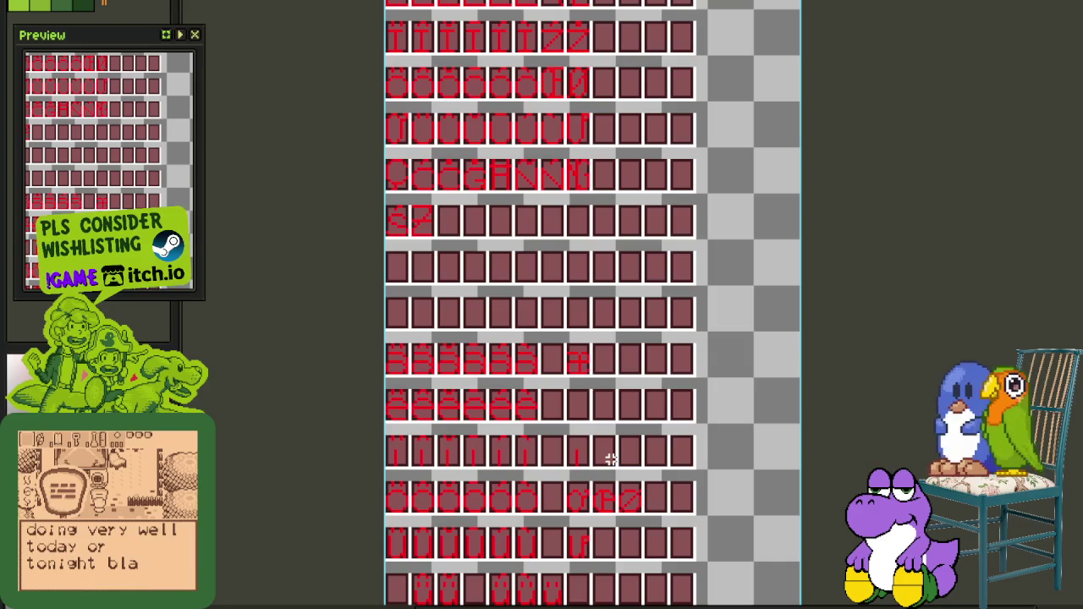
pyautogui.moveTo(680, 338)
pyautogui.mouseDown()
pyautogui.moveTo(669, 457)
pyautogui.moveTo(643, 313)
pyautogui.moveTo(656, 392)
pyautogui.moveTo(641, 344)
pyautogui.mouseUp()
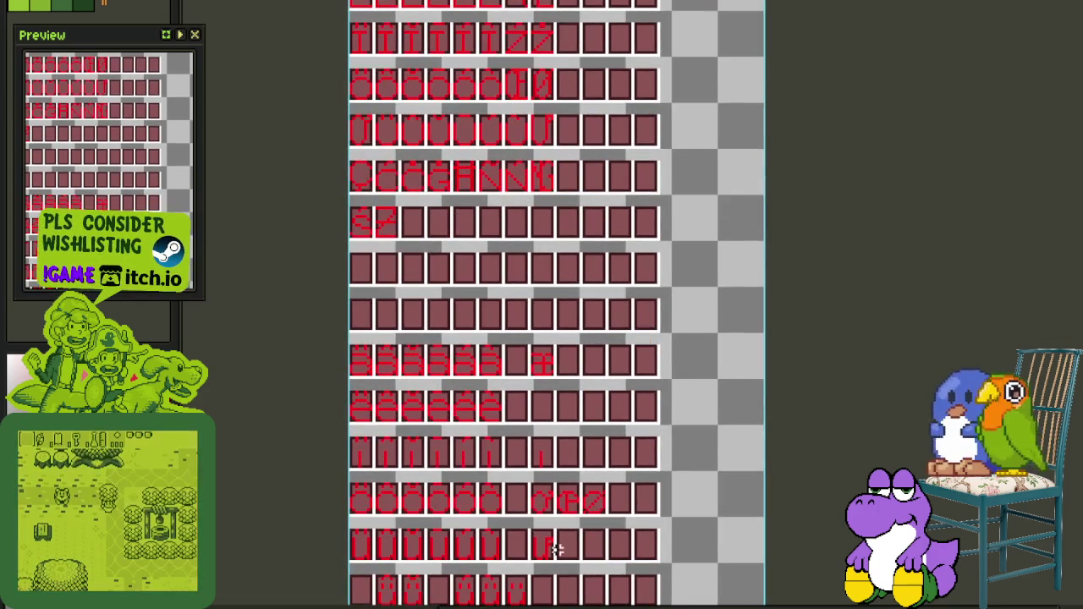
pyautogui.scroll(3, 565, 487)
pyautogui.moveTo(555, 474); pyautogui.dragTo(618, 385)
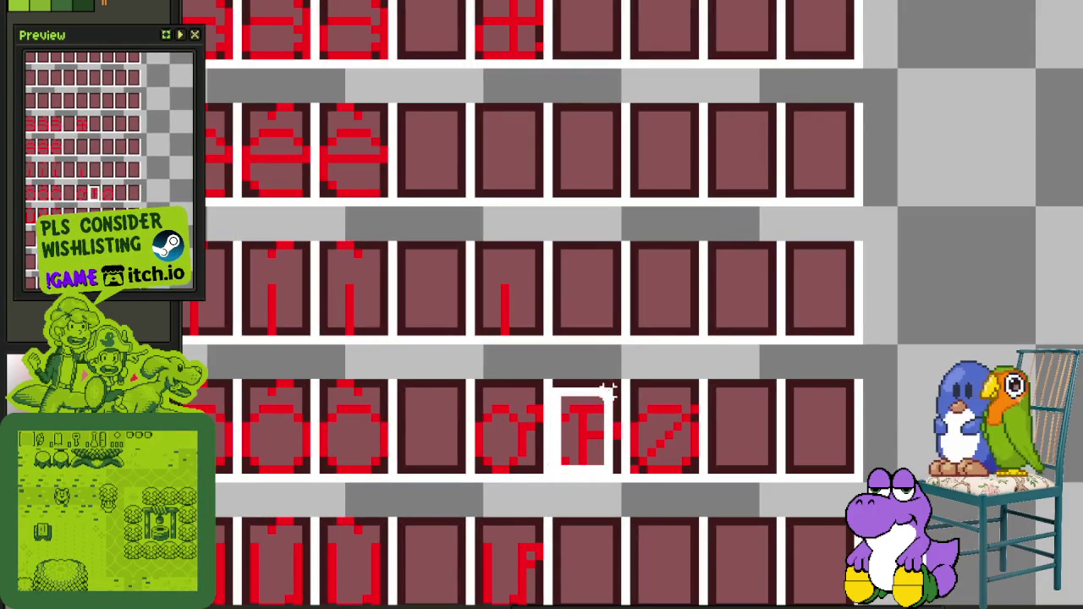
# Move the E-shaped glyph two cells left and shift the u row one cell right
pyautogui.moveTo(611, 430); pyautogui.dragTo(455, 428)
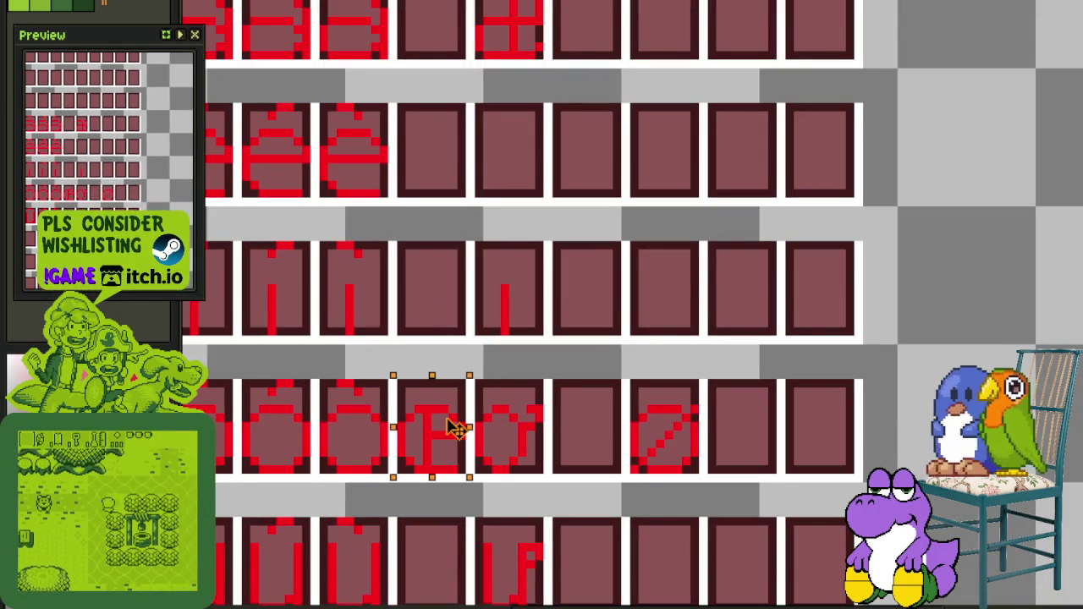
pyautogui.scroll(-2, 608, 401)
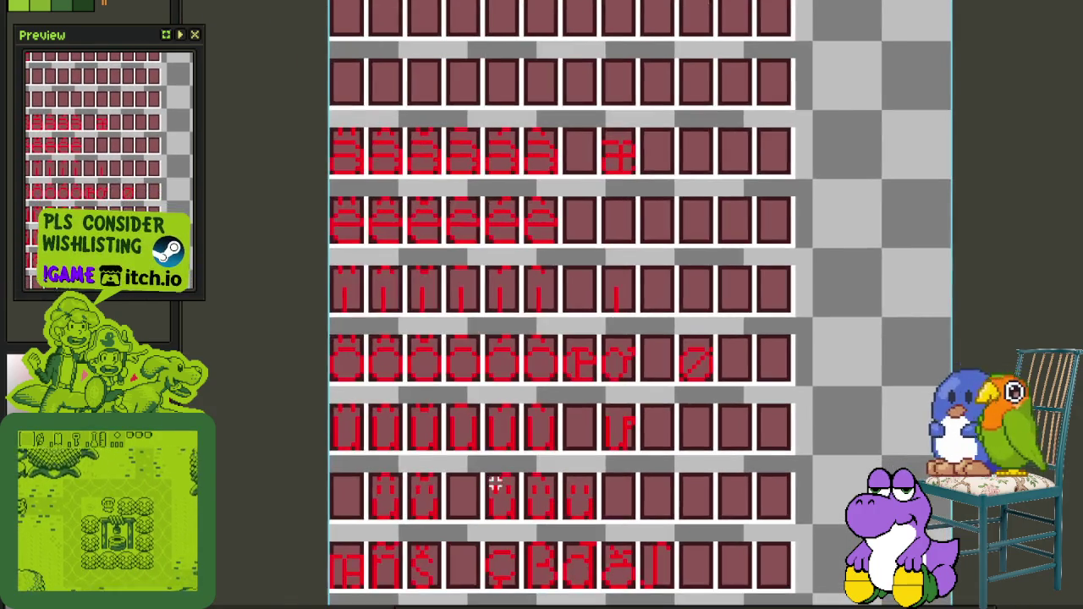
pyautogui.scroll(1, 326, 465)
pyautogui.moveTo(328, 442); pyautogui.dragTo(736, 391)
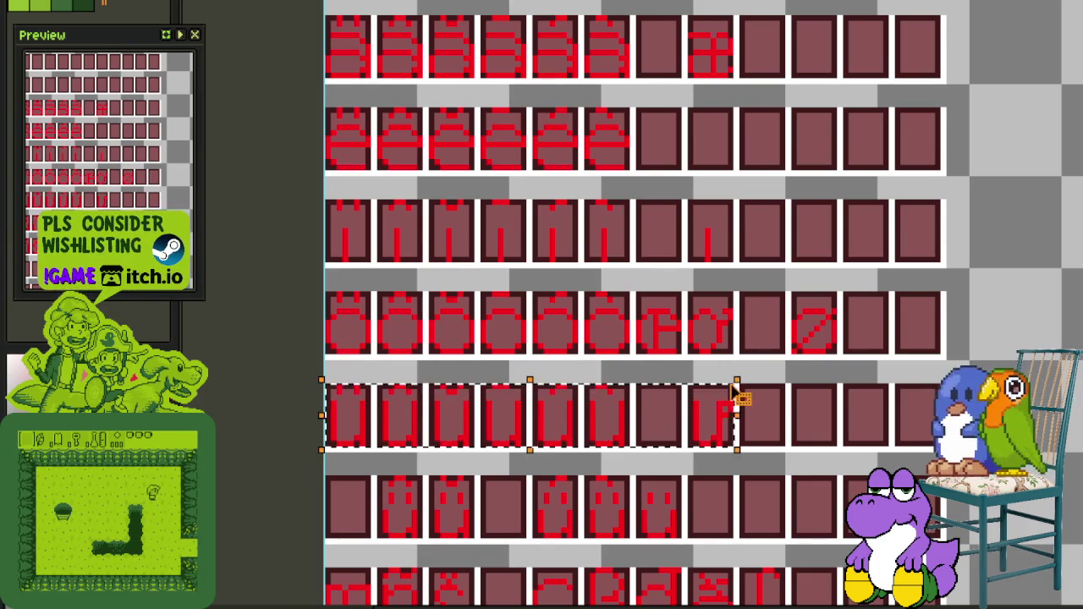
pyautogui.moveTo(608, 398)
pyautogui.mouseDown()
pyautogui.moveTo(677, 396)
pyautogui.moveTo(667, 375)
pyautogui.mouseUp()
pyautogui.click(770, 346)
# Move the slashed glyph into the first cell of its row
pyautogui.moveTo(788, 356)
pyautogui.mouseDown()
pyautogui.moveTo(841, 302)
pyautogui.moveTo(361, 447)
pyautogui.moveTo(360, 419)
pyautogui.mouseUp()
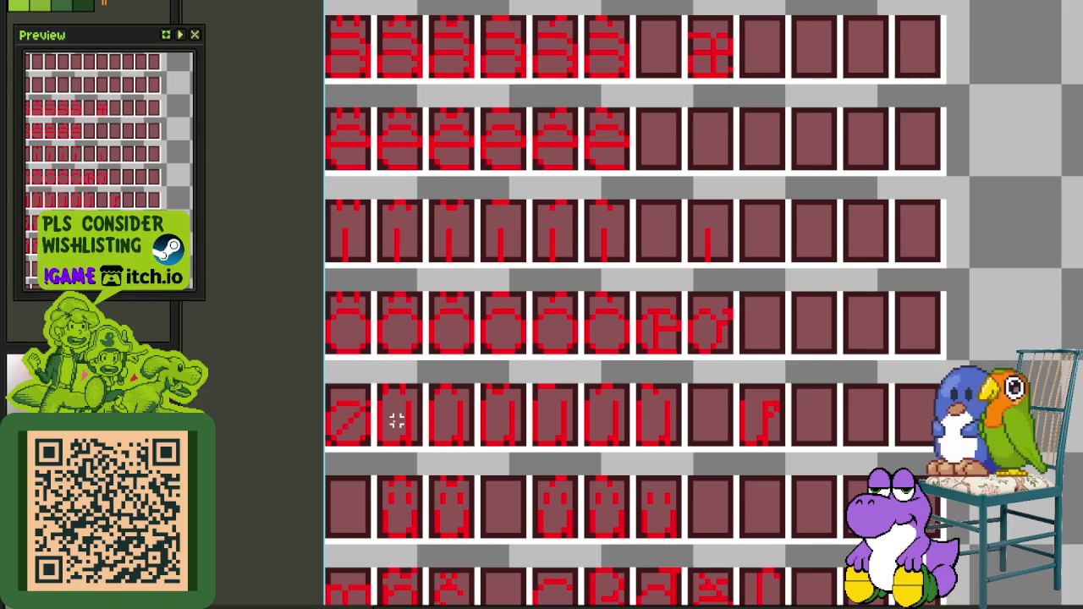
pyautogui.scroll(-2, 567, 203)
pyautogui.scroll(-2, 576, 326)
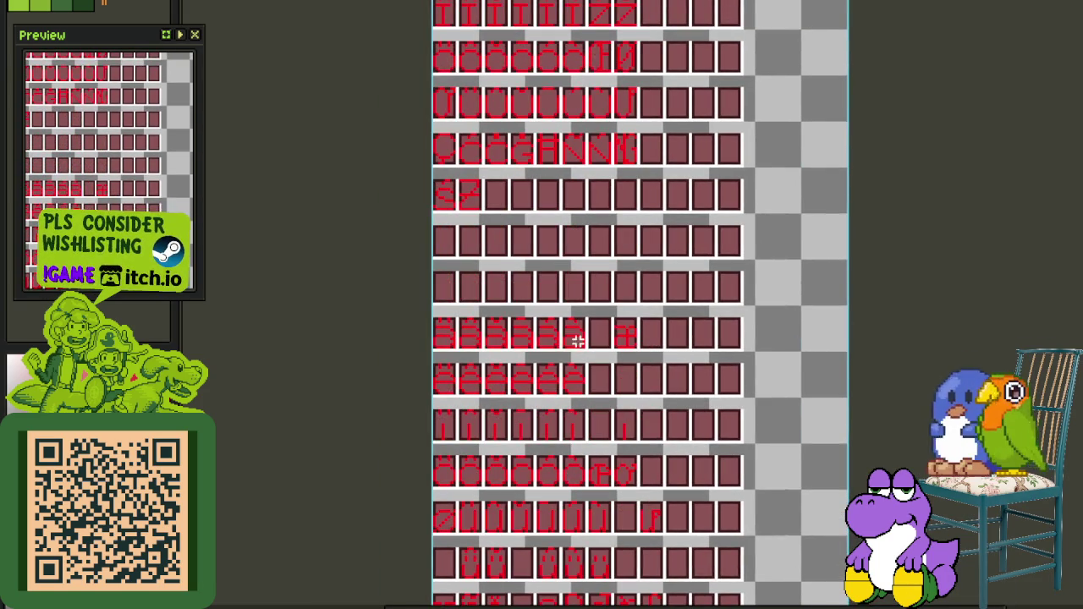
pyautogui.scroll(2, 575, 343)
pyautogui.scroll(2, 608, 351)
pyautogui.scroll(1, 581, 242)
# Move the F-shaped glyph one cell left so it follows the accented u glyphs
pyautogui.moveTo(603, 296); pyautogui.dragTo(693, 203)
pyautogui.moveTo(671, 250)
pyautogui.mouseDown()
pyautogui.moveTo(554, 250)
pyautogui.moveTo(565, 259)
pyautogui.mouseUp()
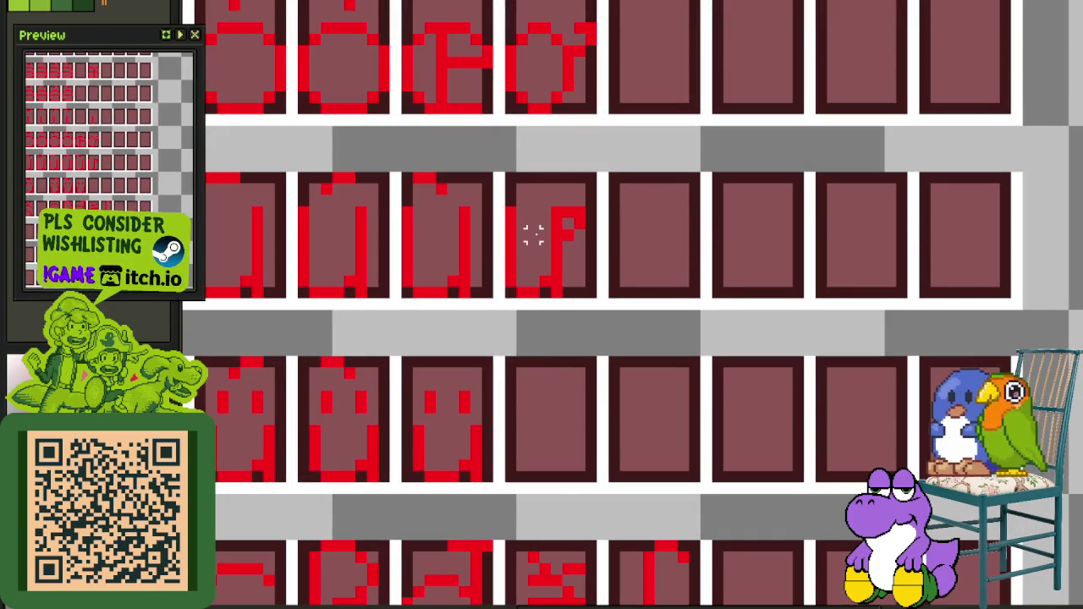
pyautogui.moveTo(545, 212); pyautogui.dragTo(636, 300)
pyautogui.click(533, 284)
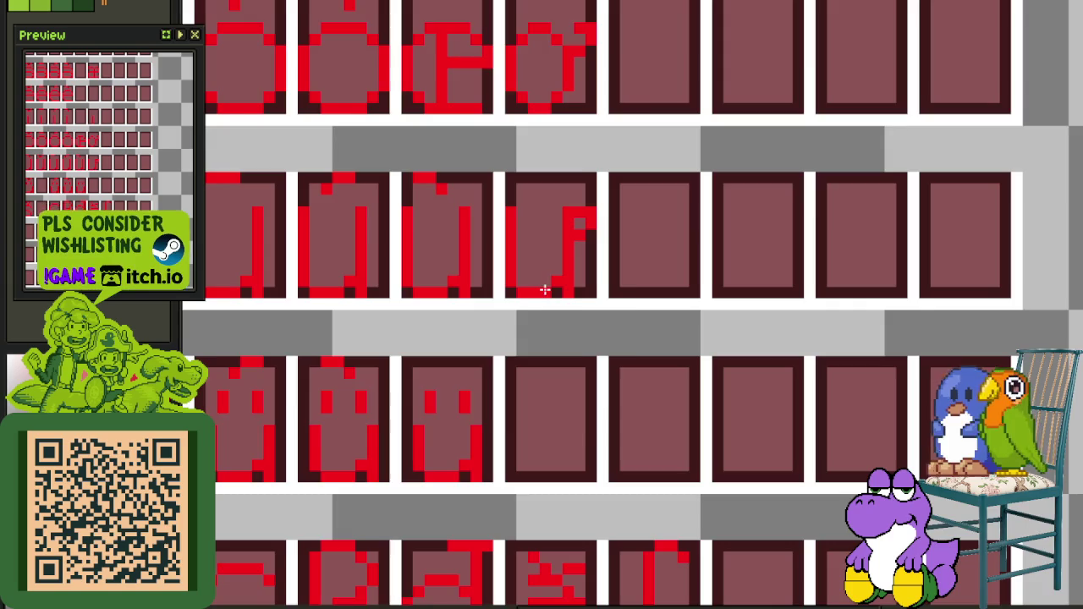
pyautogui.scroll(-2, 546, 291)
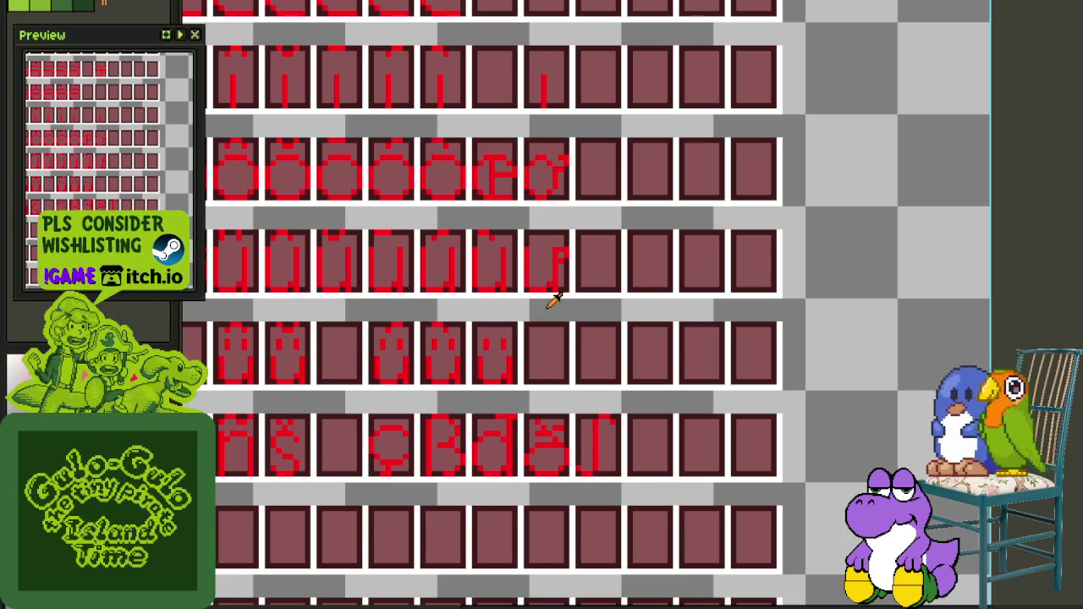
# Select the row of accented U glyphs and drag it below the mñs row
pyautogui.scroll(-2, 552, 301)
pyautogui.moveTo(445, 185); pyautogui.dragTo(448, 500)
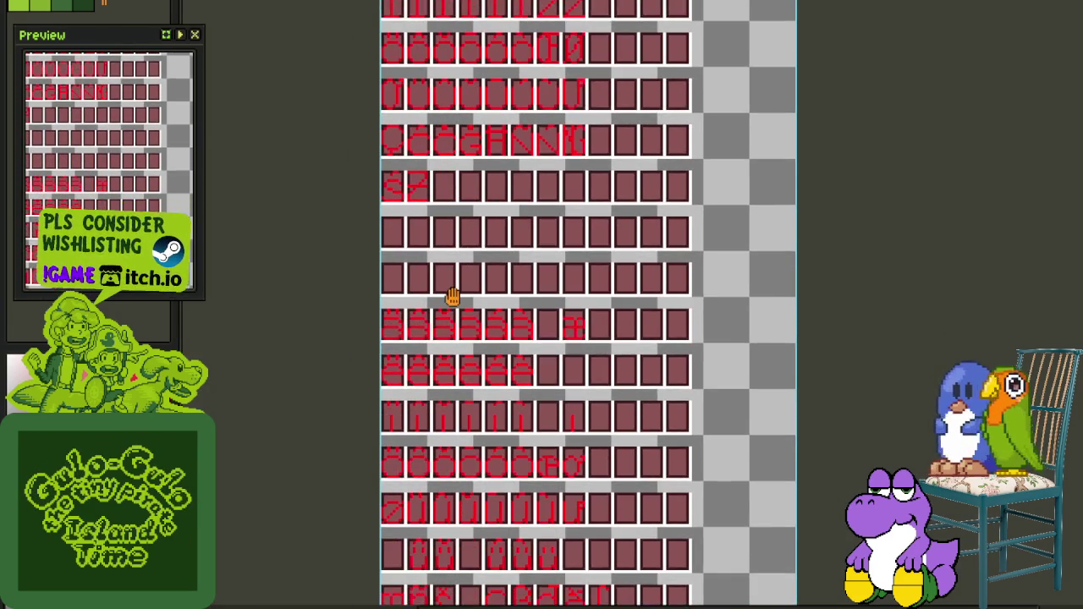
pyautogui.moveTo(452, 296)
pyautogui.mouseDown()
pyautogui.moveTo(451, 269)
pyautogui.moveTo(450, 328)
pyautogui.mouseUp()
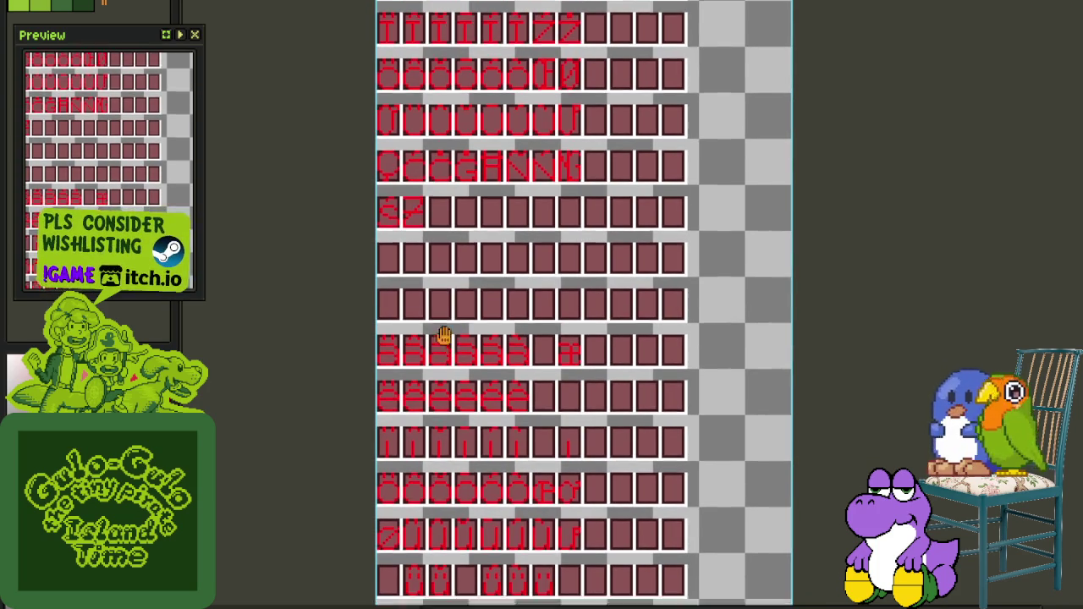
pyautogui.scroll(-2, 448, 346)
pyautogui.scroll(-2, 435, 339)
pyautogui.moveTo(444, 349); pyautogui.dragTo(448, 446)
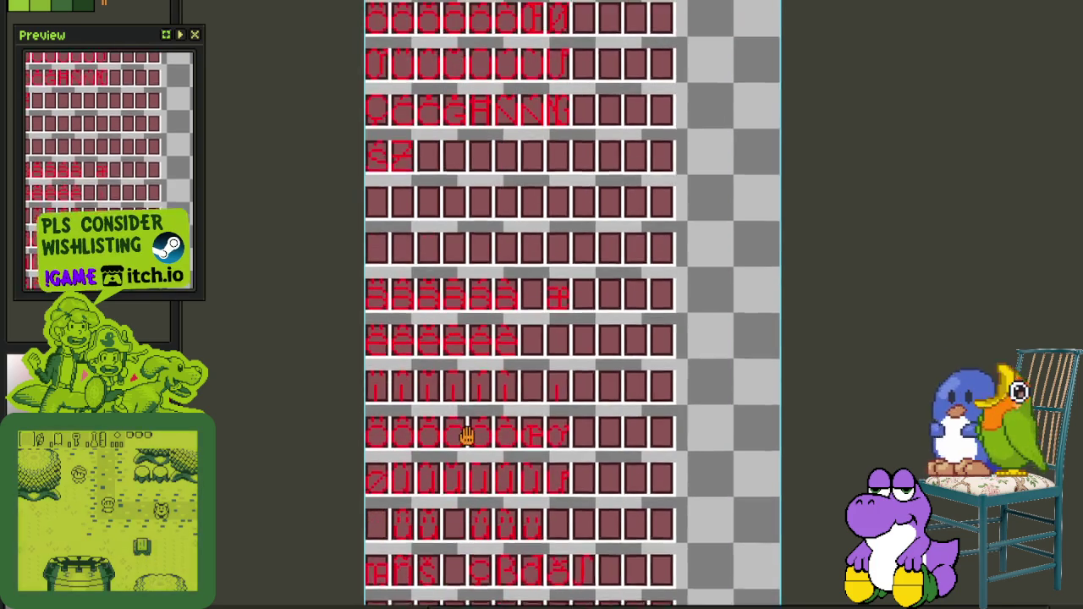
pyautogui.moveTo(474, 415); pyautogui.dragTo(468, 482)
pyautogui.scroll(-1, 468, 487)
pyautogui.scroll(3, 355, 435)
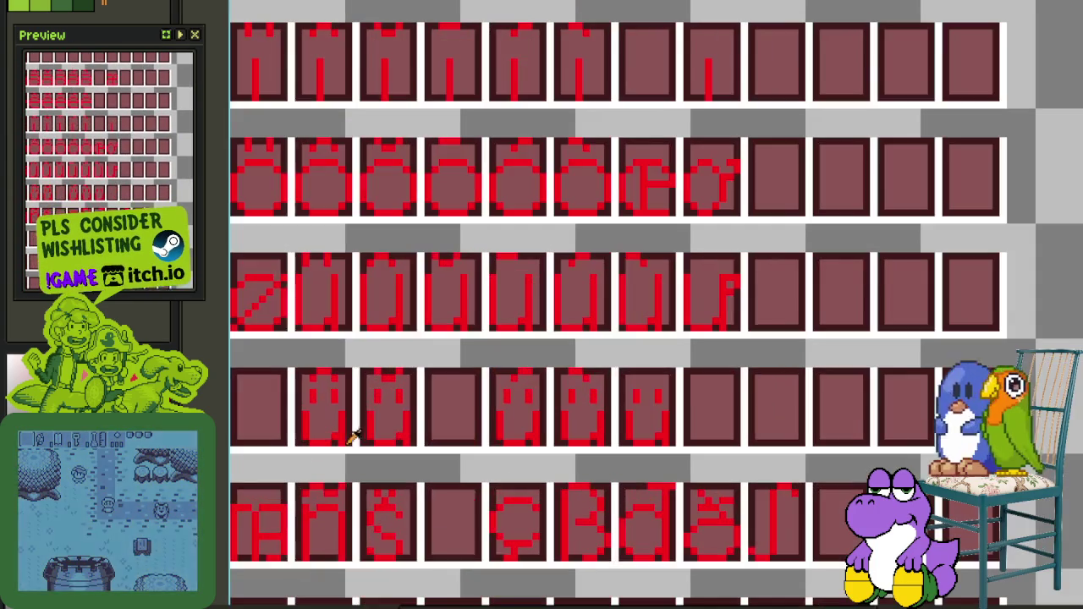
pyautogui.moveTo(298, 444); pyautogui.dragTo(664, 371)
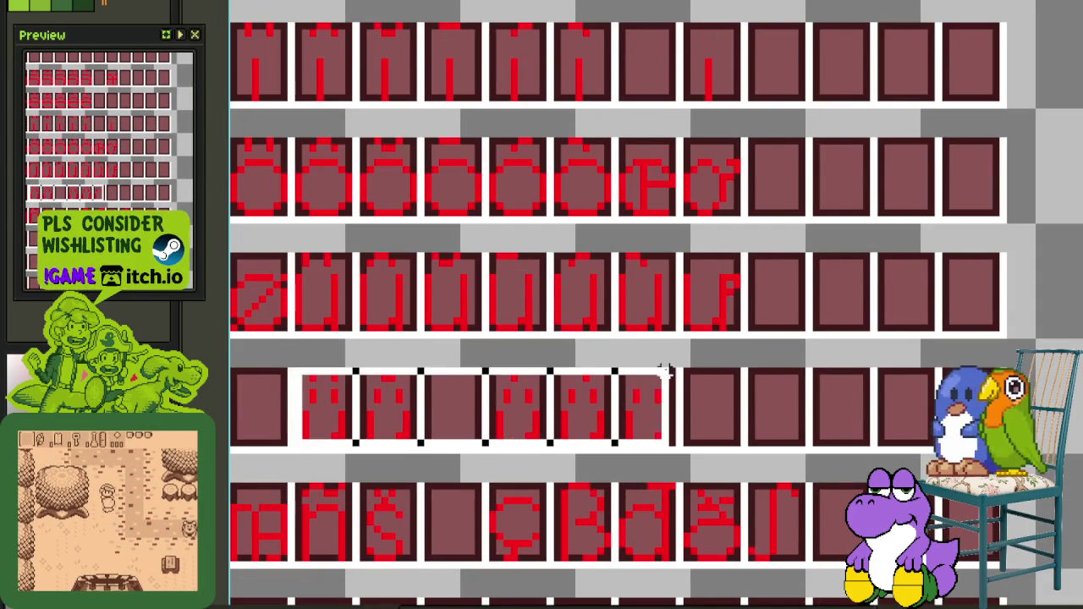
pyautogui.scroll(-3, 665, 373)
pyautogui.moveTo(597, 408); pyautogui.dragTo(592, 496)
# Move one glyph cell down toward the o row
pyautogui.scroll(2, 600, 483)
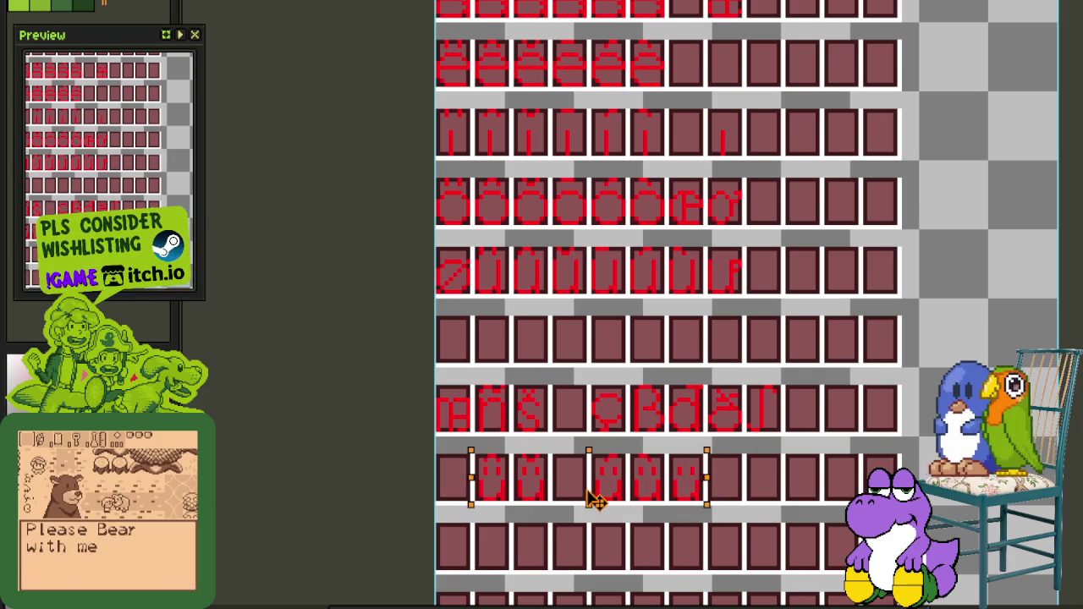
pyautogui.scroll(2, 685, 237)
pyautogui.moveTo(582, 386)
pyautogui.mouseDown()
pyautogui.moveTo(641, 302)
pyautogui.moveTo(590, 453)
pyautogui.moveTo(681, 220)
pyautogui.mouseUp()
pyautogui.scroll(-2, 641, 302)
pyautogui.scroll(-5, 590, 453)
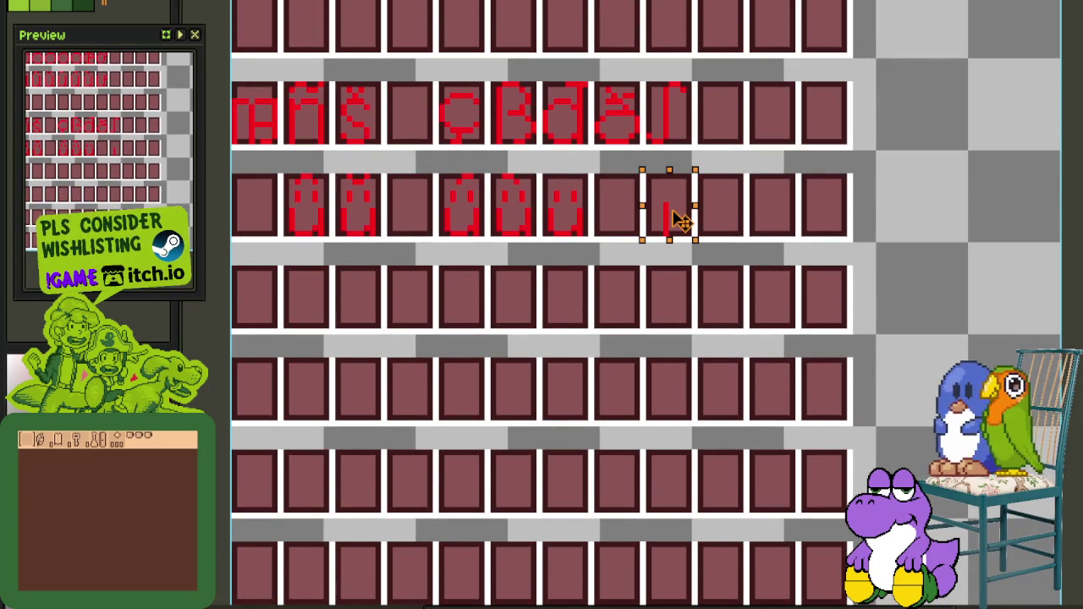
pyautogui.scroll(-2, 746, 187)
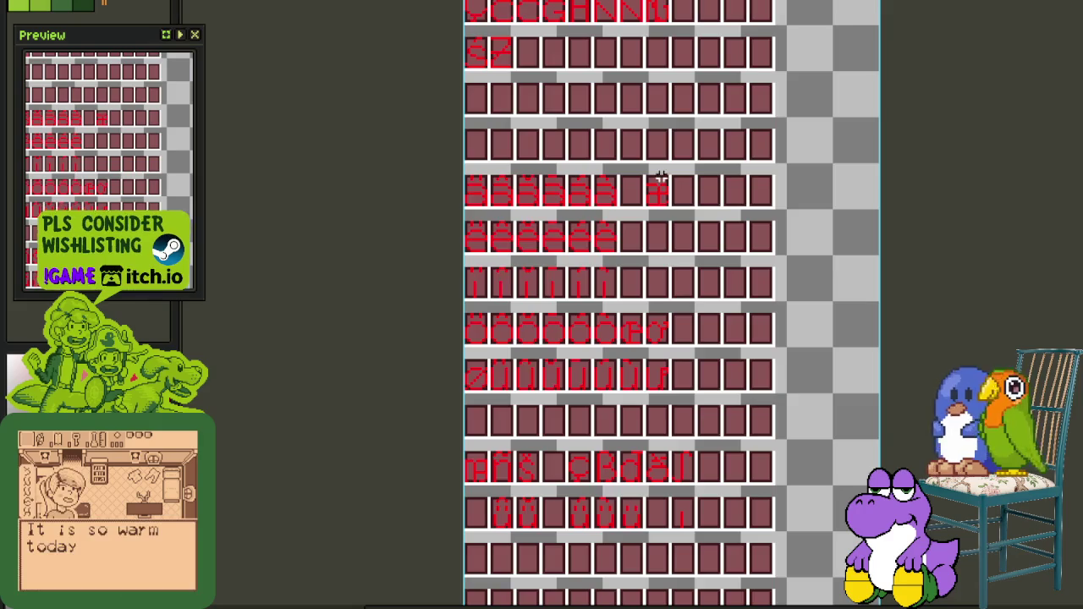
pyautogui.scroll(2, 661, 177)
pyautogui.scroll(-2, 617, 260)
# Shift the cross-shaped glyph one cell left and pick up the next glyph cell
pyautogui.moveTo(634, 235); pyautogui.dragTo(606, 484)
pyautogui.scroll(-1, 607, 484)
pyautogui.moveTo(598, 528)
pyautogui.mouseDown()
pyautogui.moveTo(574, 314)
pyautogui.moveTo(650, 176)
pyautogui.mouseUp()
pyautogui.scroll(2, 584, 335)
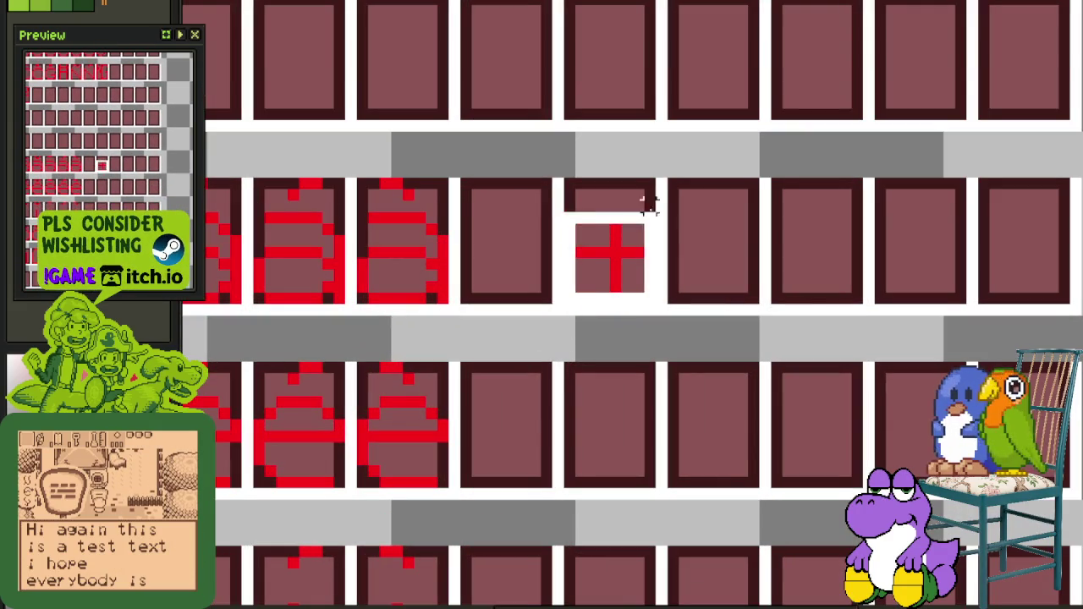
pyautogui.moveTo(617, 242); pyautogui.dragTo(506, 243)
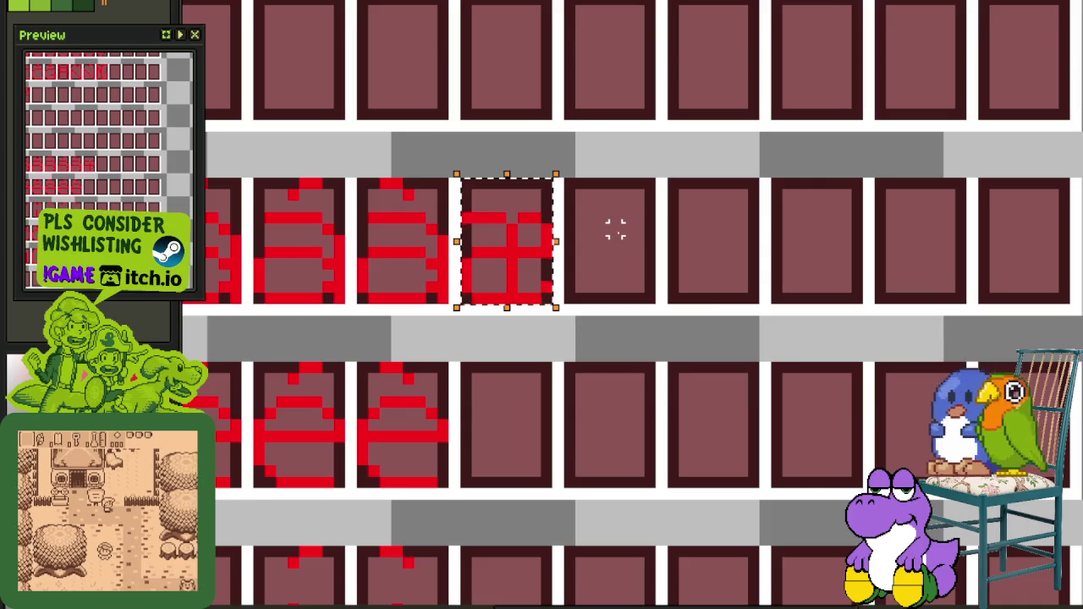
pyautogui.scroll(-2, 615, 233)
pyautogui.scroll(-2, 621, 411)
pyautogui.scroll(-1, 599, 288)
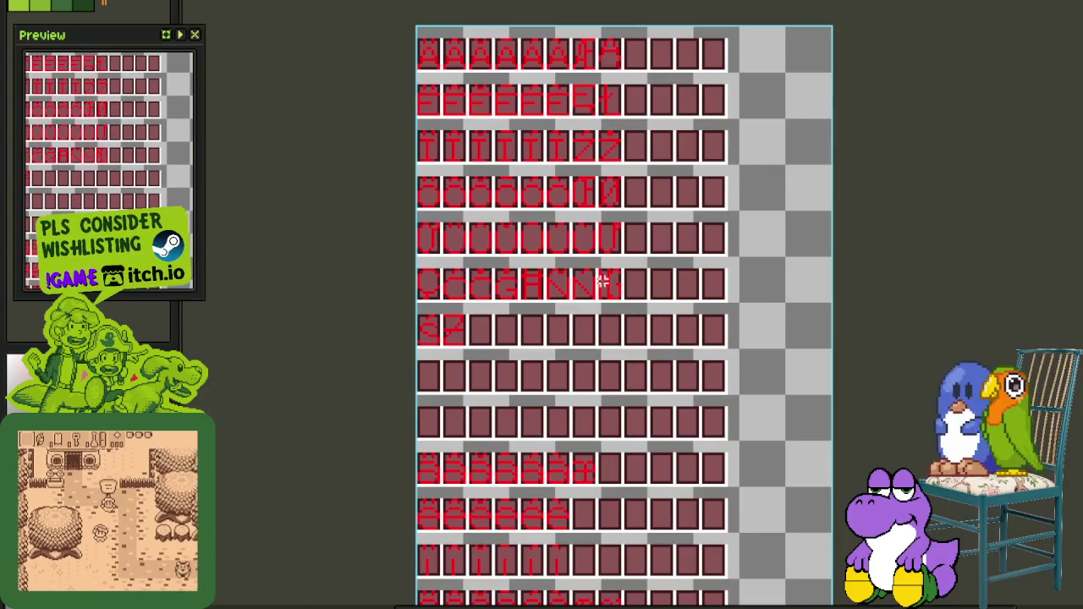
pyautogui.scroll(-2, 602, 275)
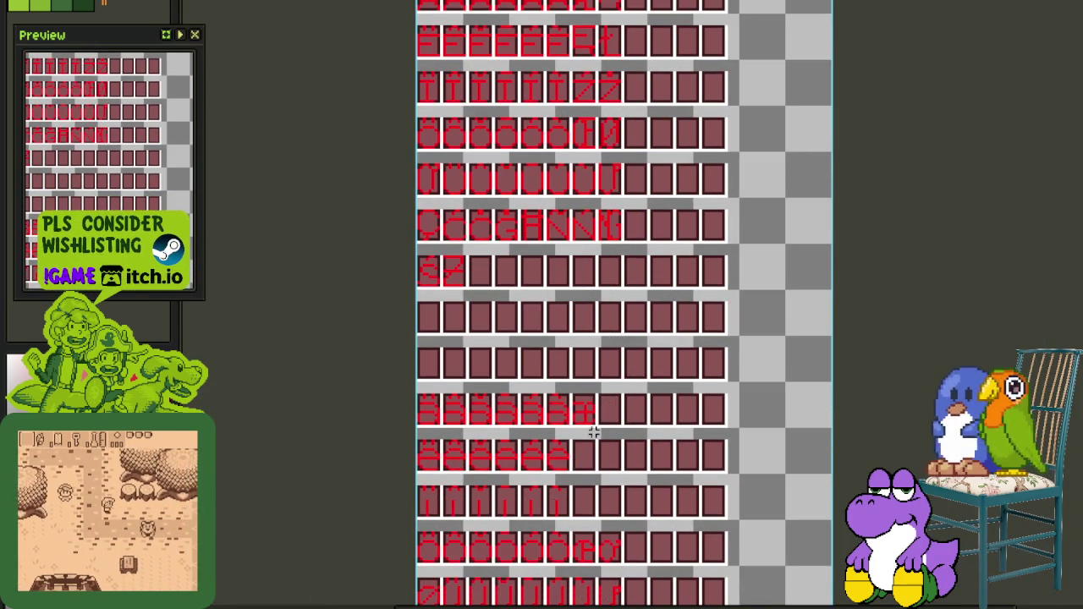
pyautogui.scroll(-3, 587, 504)
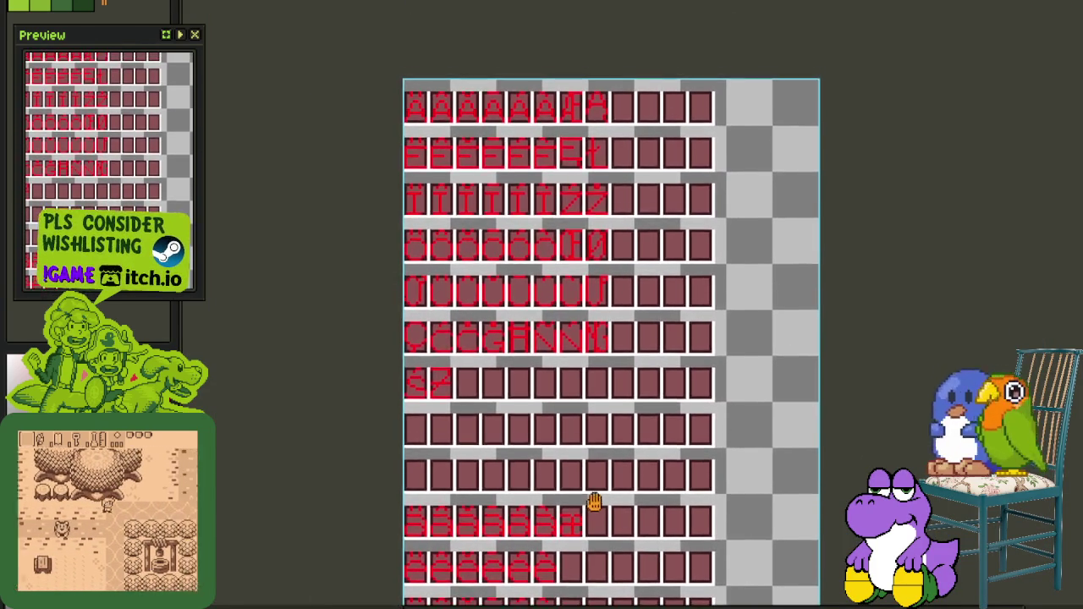
pyautogui.scroll(1, 583, 358)
pyautogui.scroll(1, 583, 381)
pyautogui.scroll(1, 586, 489)
pyautogui.scroll(2, 583, 491)
pyautogui.scroll(1, 583, 508)
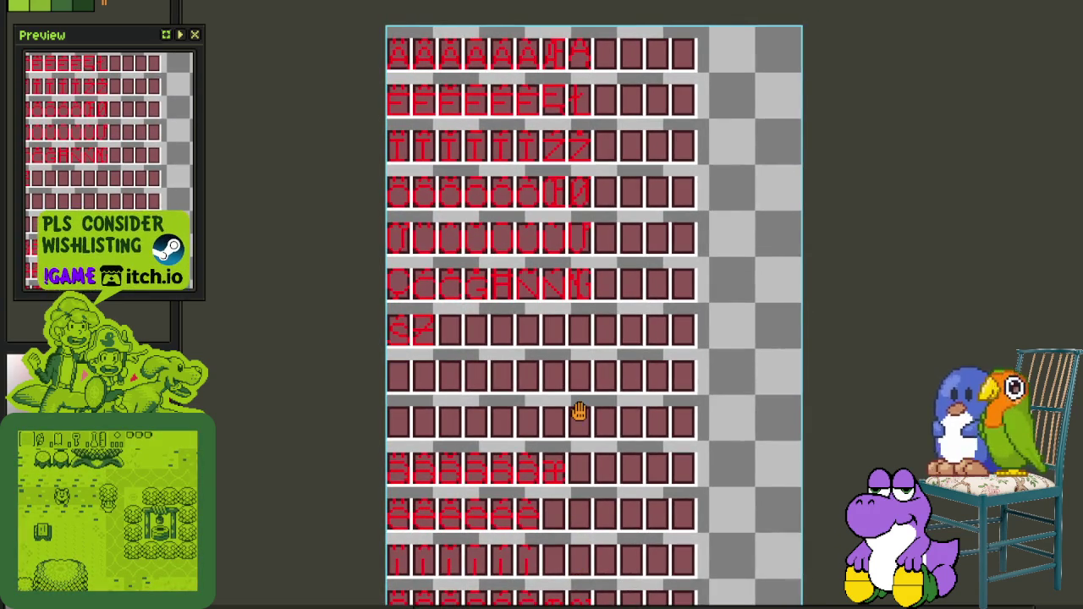
pyautogui.scroll(-2, 578, 420)
pyautogui.scroll(-2, 576, 412)
pyautogui.scroll(2, 564, 399)
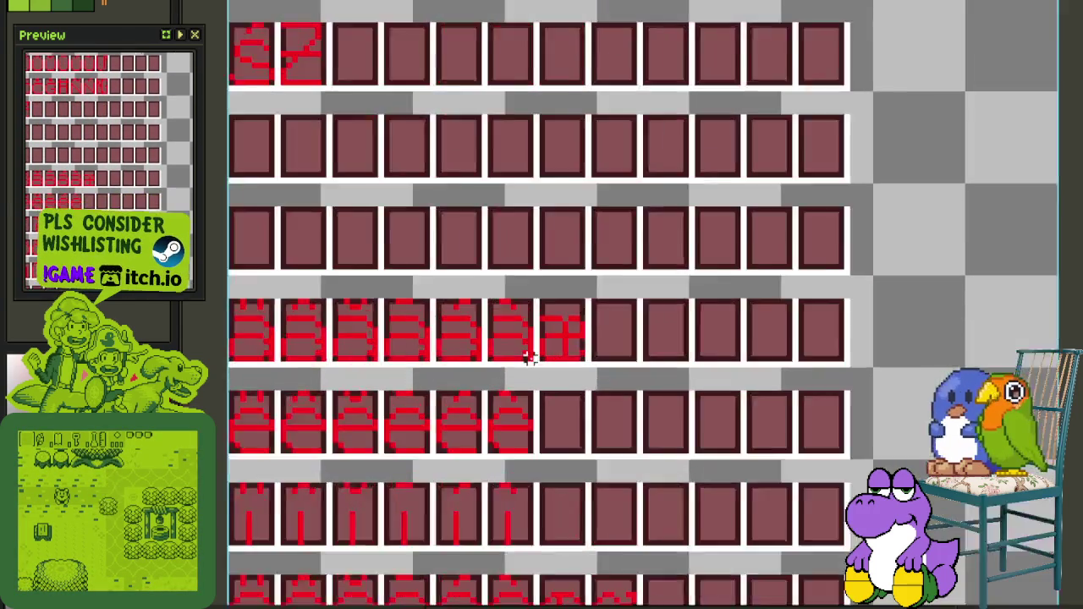
pyautogui.scroll(2, 528, 358)
pyautogui.moveTo(528, 358)
pyautogui.mouseDown()
pyautogui.moveTo(443, 278)
pyautogui.moveTo(583, 296)
pyautogui.mouseUp()
pyautogui.scroll(-1, 476, 294)
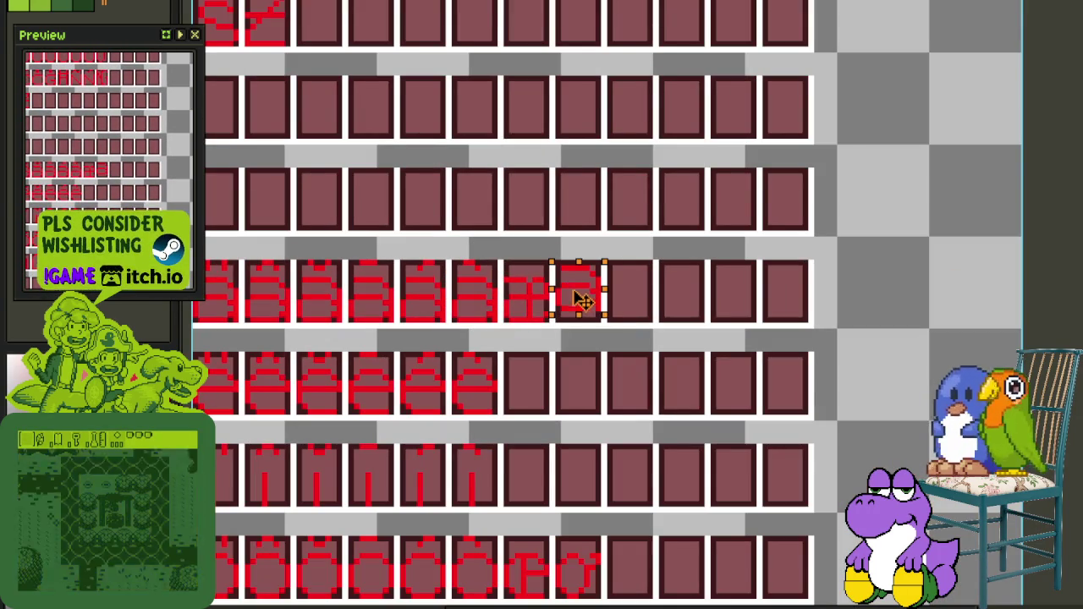
# Move the glyph's bottom-right corner pixels into a new position and drop them in place
pyautogui.scroll(-2, 618, 254)
pyautogui.scroll(3, 643, 296)
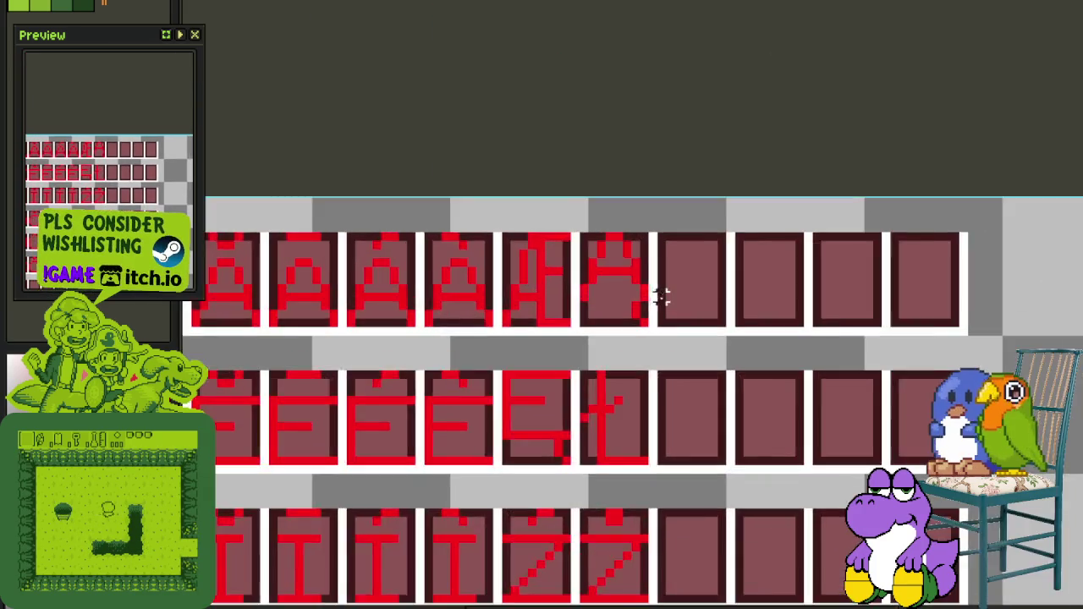
pyautogui.scroll(1, 606, 307)
pyautogui.scroll(1, 681, 323)
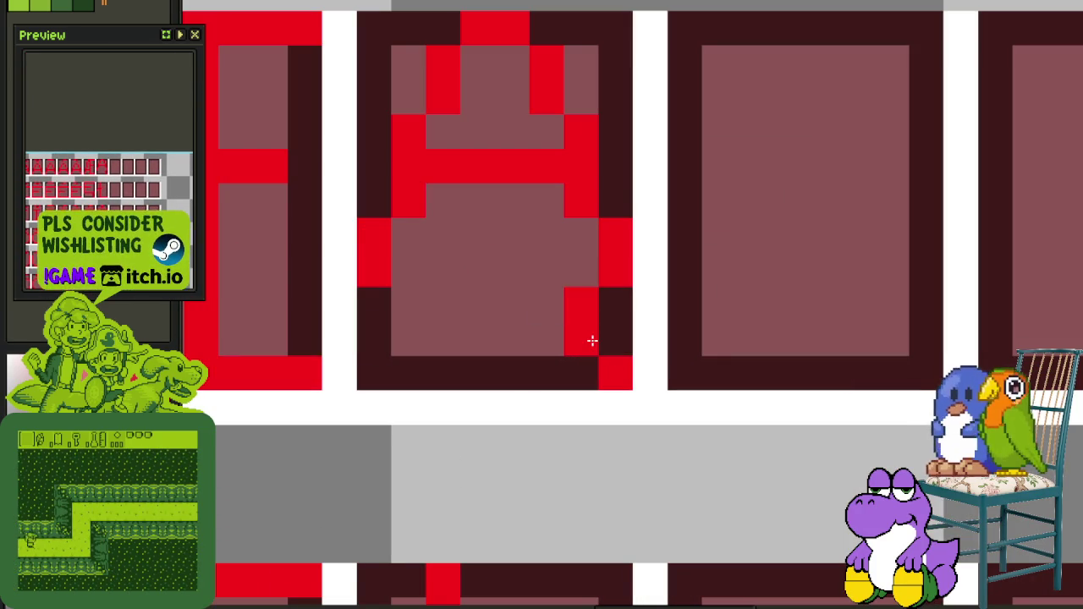
pyautogui.scroll(-1, 612, 283)
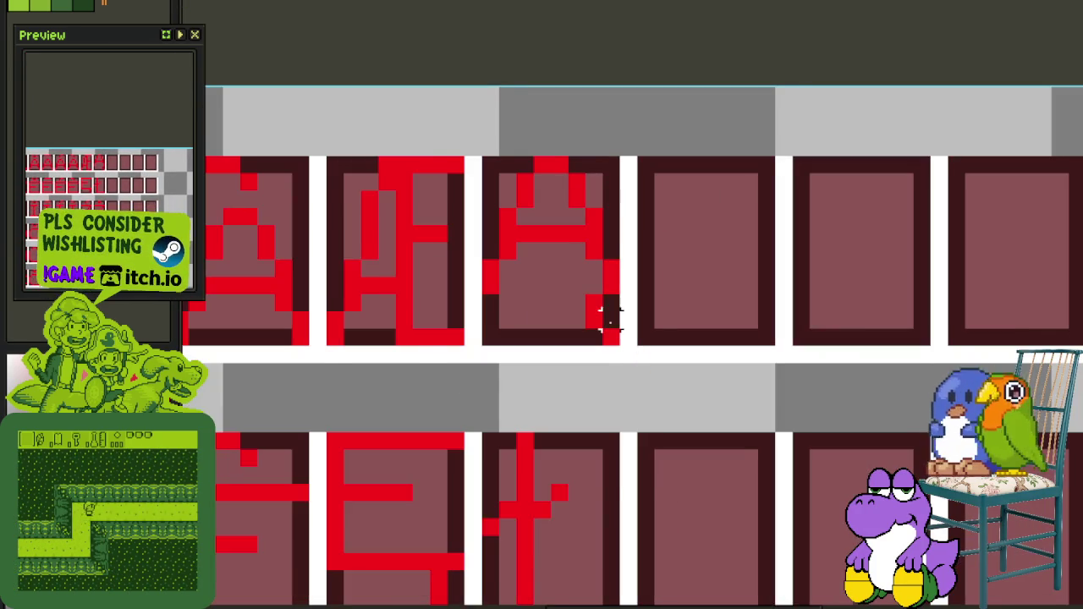
pyautogui.scroll(1, 606, 320)
pyautogui.moveTo(604, 339); pyautogui.dragTo(532, 286)
pyautogui.scroll(-1, 571, 297)
pyautogui.scroll(-1, 609, 350)
pyautogui.moveTo(610, 351)
pyautogui.mouseDown()
pyautogui.moveTo(634, 7)
pyautogui.moveTo(666, 435)
pyautogui.moveTo(617, 586)
pyautogui.moveTo(520, 581)
pyautogui.moveTo(660, 142)
pyautogui.moveTo(671, 5)
pyautogui.moveTo(561, 15)
pyautogui.moveTo(686, 68)
pyautogui.moveTo(658, 96)
pyautogui.moveTo(604, 10)
pyautogui.moveTo(595, 25)
pyautogui.moveTo(599, 248)
pyautogui.moveTo(666, 568)
pyautogui.moveTo(592, 580)
pyautogui.moveTo(624, 382)
pyautogui.moveTo(601, 42)
pyautogui.moveTo(578, 329)
pyautogui.moveTo(595, 328)
pyautogui.mouseUp()
pyautogui.click(667, 296)
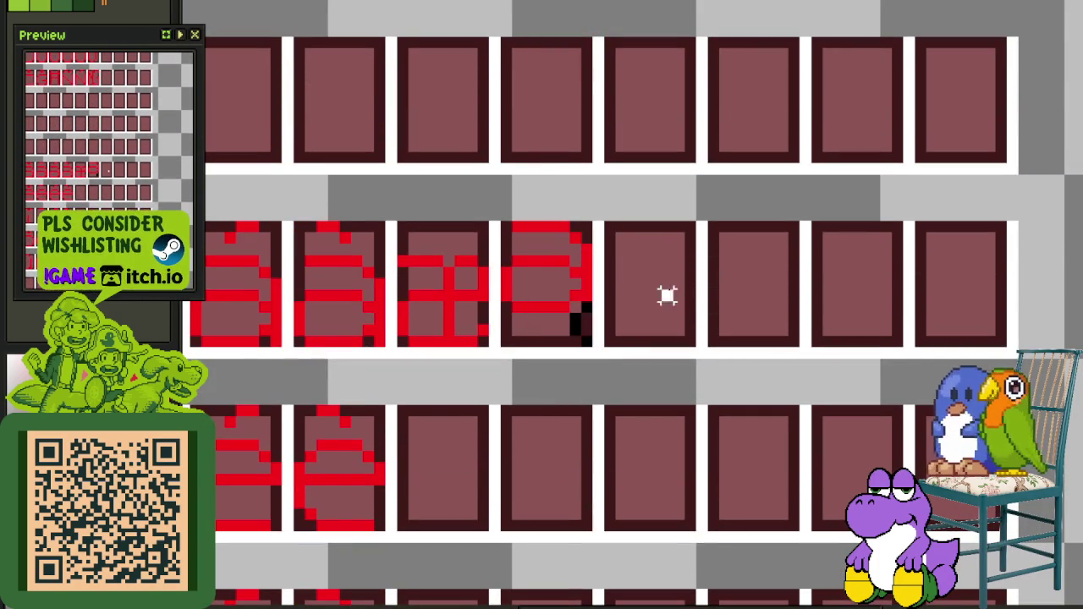
pyautogui.scroll(1, 552, 307)
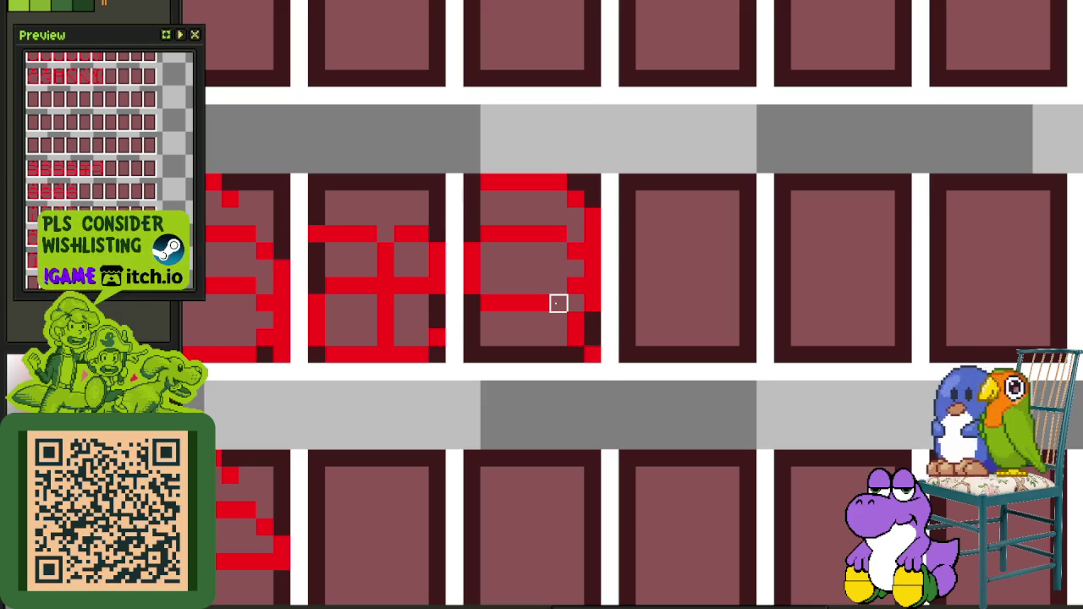
pyautogui.scroll(-2, 561, 286)
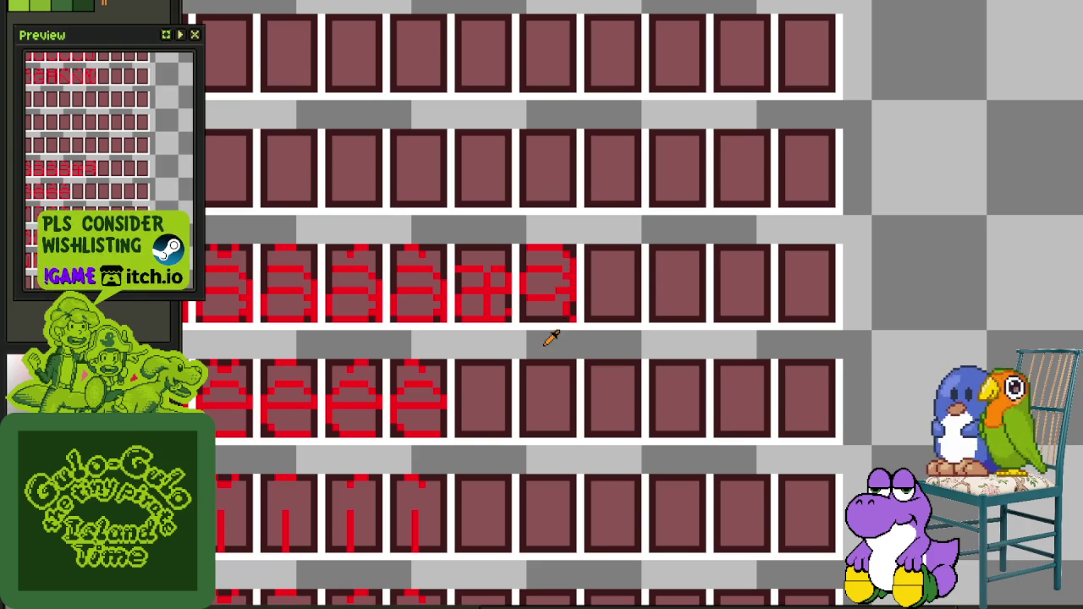
pyautogui.scroll(-1, 554, 305)
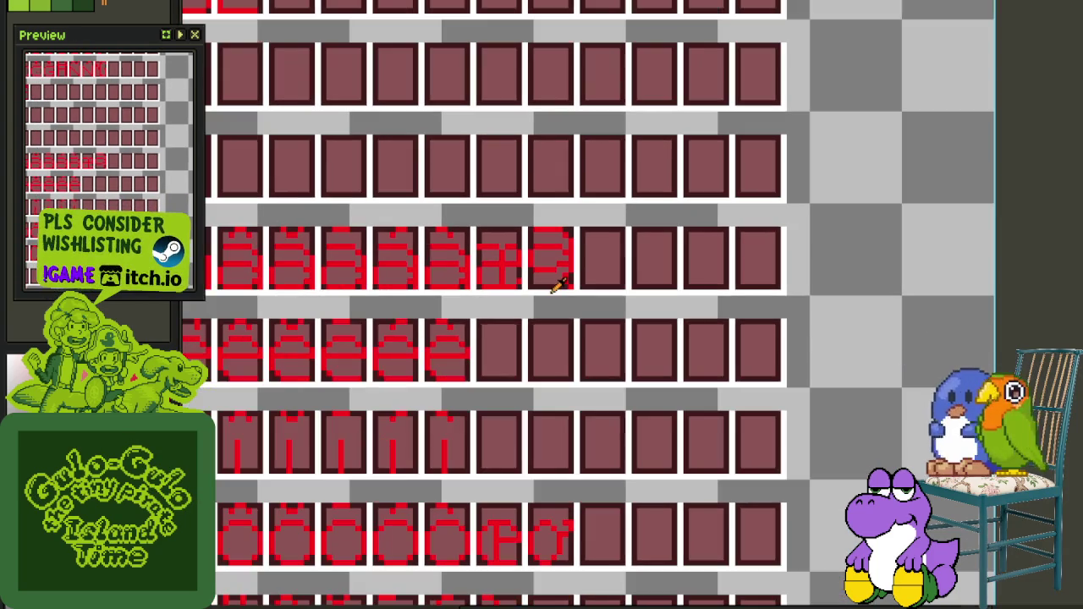
# Move the middle-tile glyph into the empty cell to its right and commit it
pyautogui.scroll(-1, 547, 299)
pyautogui.moveTo(532, 194)
pyautogui.mouseDown()
pyautogui.moveTo(574, 332)
pyautogui.moveTo(573, 415)
pyautogui.mouseUp()
pyautogui.scroll(-5, 570, 380)
pyautogui.scroll(-3, 554, 382)
pyautogui.scroll(1, 521, 273)
pyautogui.scroll(2, 508, 274)
pyautogui.moveTo(453, 229); pyautogui.dragTo(595, 370)
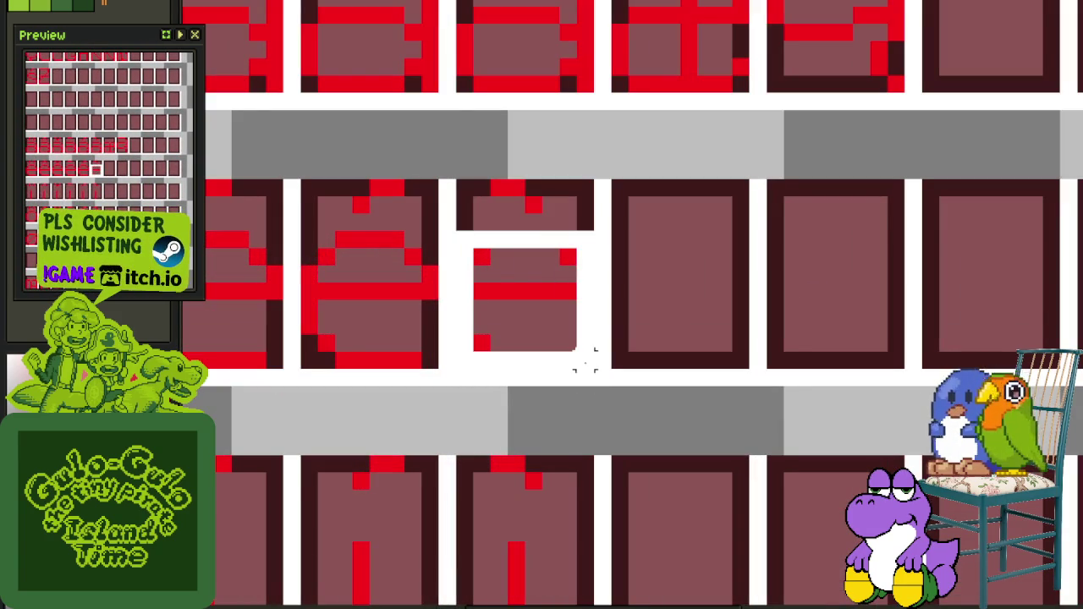
pyautogui.moveTo(556, 296); pyautogui.dragTo(718, 242)
pyautogui.hotkey('ctrl', 'd')
pyautogui.scroll(-1, 844, 159)
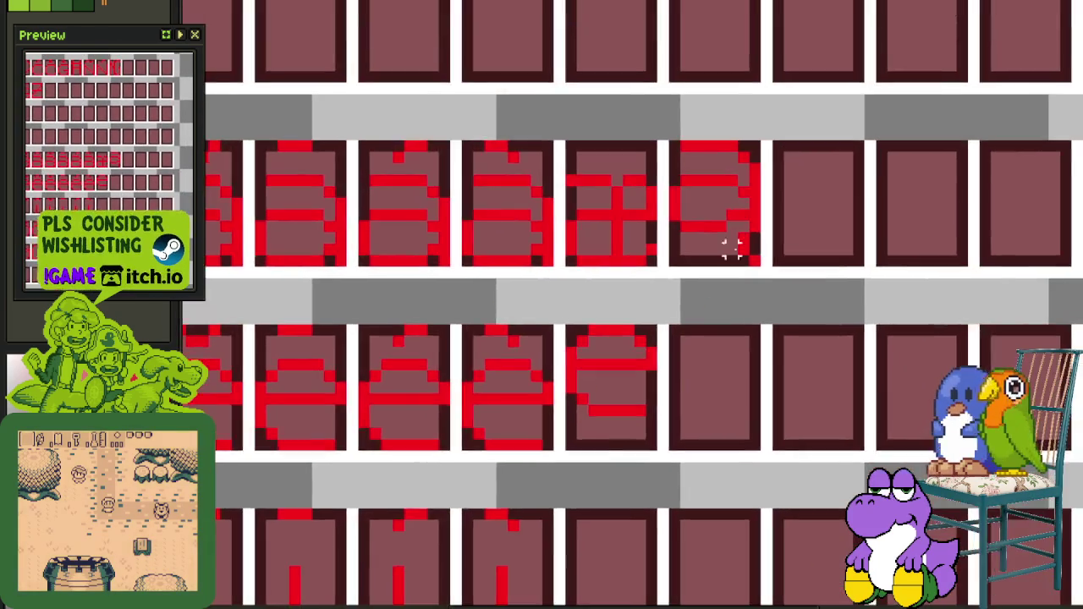
pyautogui.scroll(2, 745, 205)
# Reposition a block of pixels in the top-right tile and commit it
pyautogui.moveTo(736, 189)
pyautogui.mouseDown()
pyautogui.moveTo(787, 283)
pyautogui.moveTo(551, 393)
pyautogui.mouseUp()
pyautogui.scroll(-3, 580, 496)
pyautogui.hotkey('ctrl', 'd')
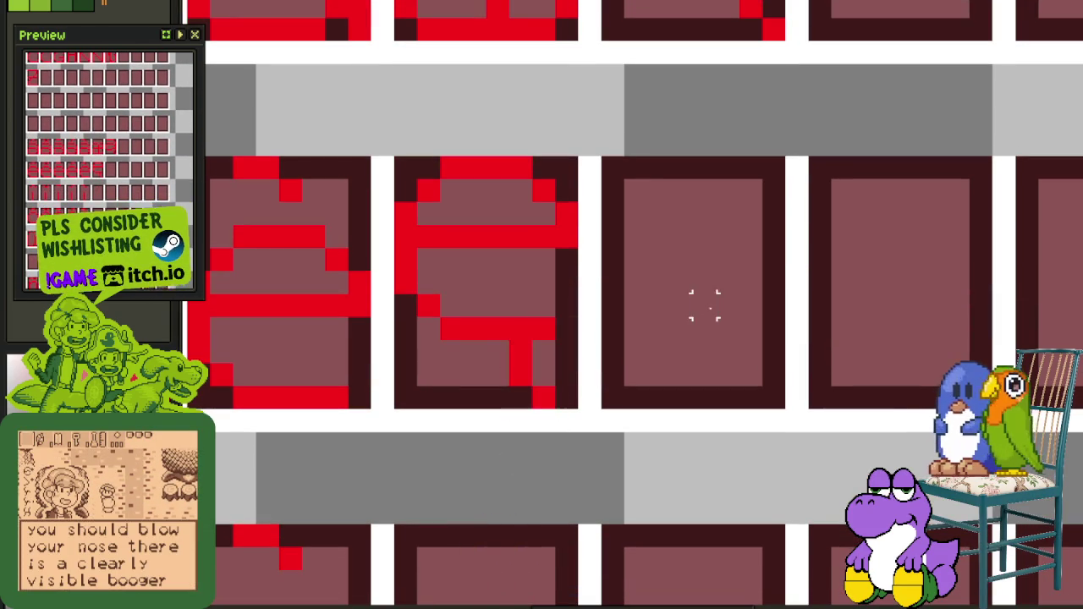
pyautogui.scroll(-2, 704, 308)
pyautogui.scroll(2, 725, 266)
pyautogui.scroll(-3, 656, 333)
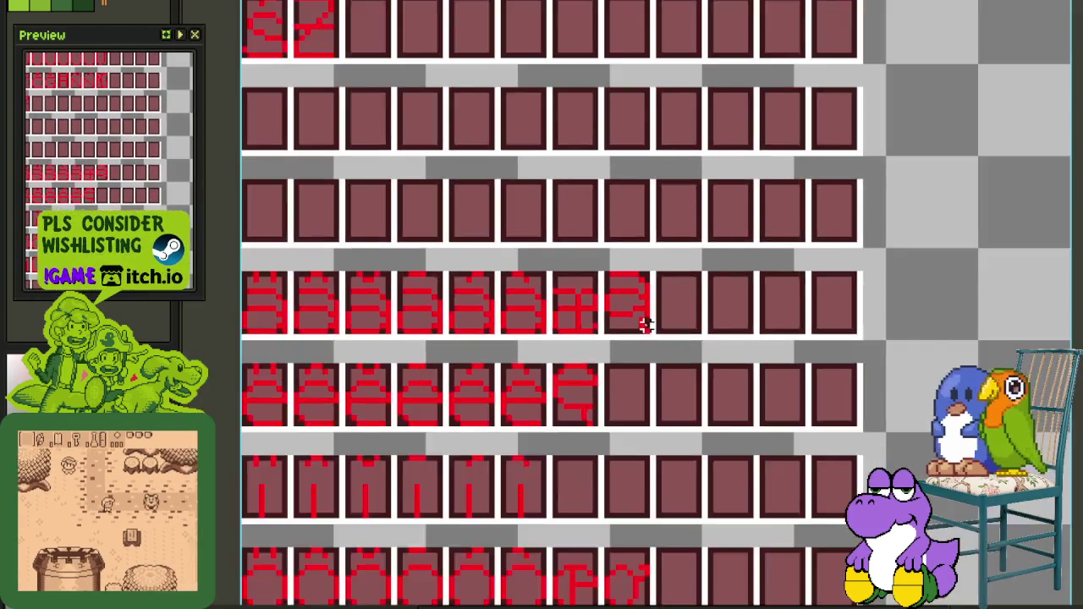
pyautogui.scroll(1, 644, 322)
# Select the T glyph tile, nudge it, and drop it back in place
pyautogui.moveTo(643, 382)
pyautogui.mouseDown()
pyautogui.moveTo(573, 500)
pyautogui.moveTo(628, 452)
pyautogui.mouseUp()
pyautogui.scroll(2, 628, 453)
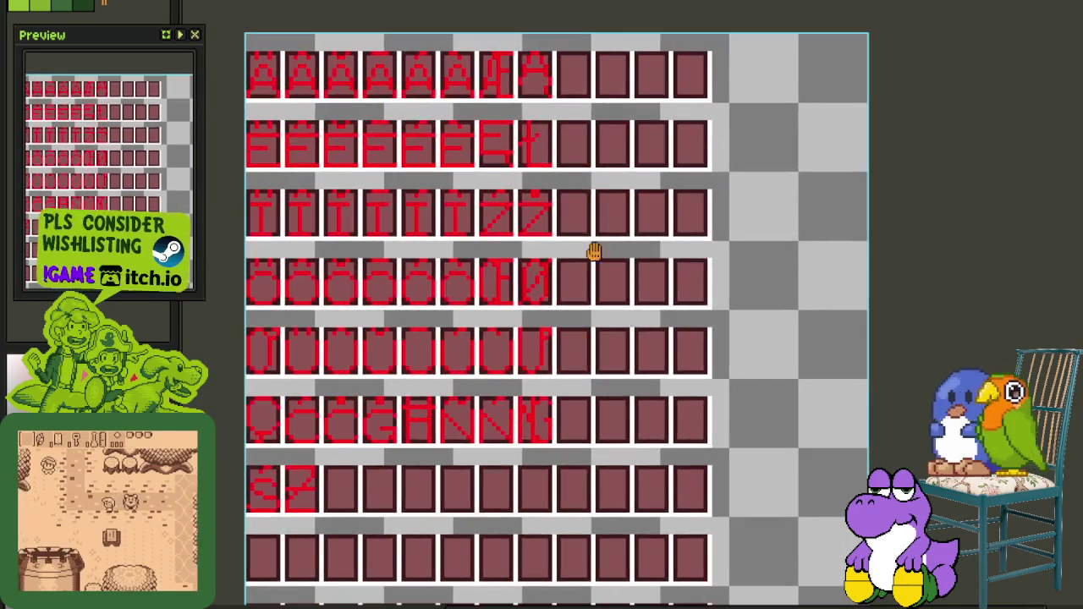
pyautogui.scroll(5, 459, 193)
pyautogui.moveTo(394, 243); pyautogui.dragTo(498, 25)
pyautogui.scroll(-2, 508, 30)
pyautogui.moveTo(489, 109)
pyautogui.mouseDown()
pyautogui.moveTo(483, 205)
pyautogui.moveTo(483, 113)
pyautogui.mouseUp()
pyautogui.click(645, 118)
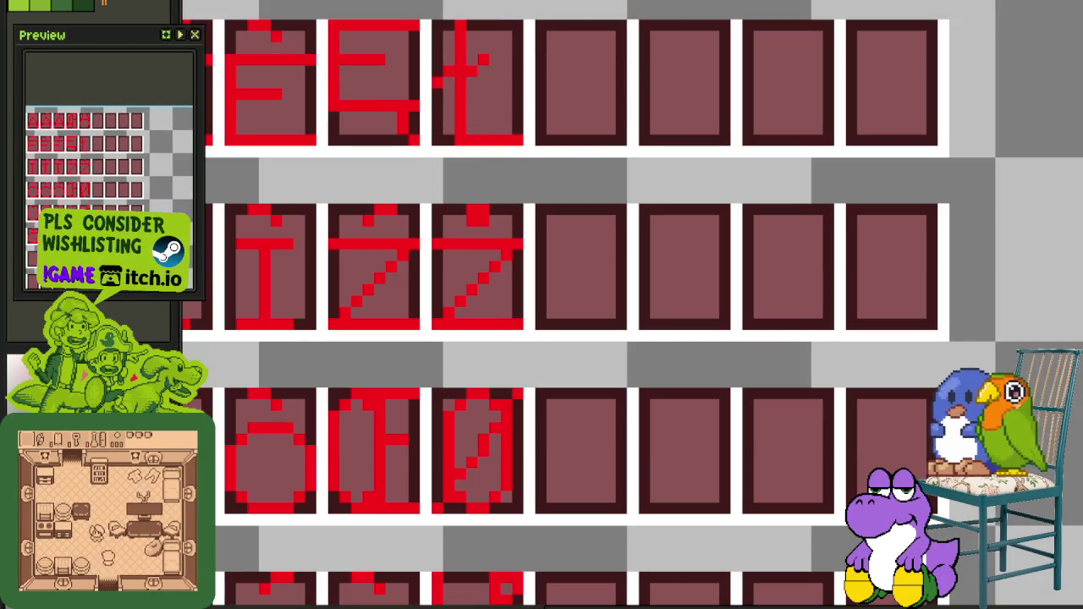
# Add a red pixel to the t glyph and select it
pyautogui.scroll(3, 473, 95)
pyautogui.scroll(2, 429, 420)
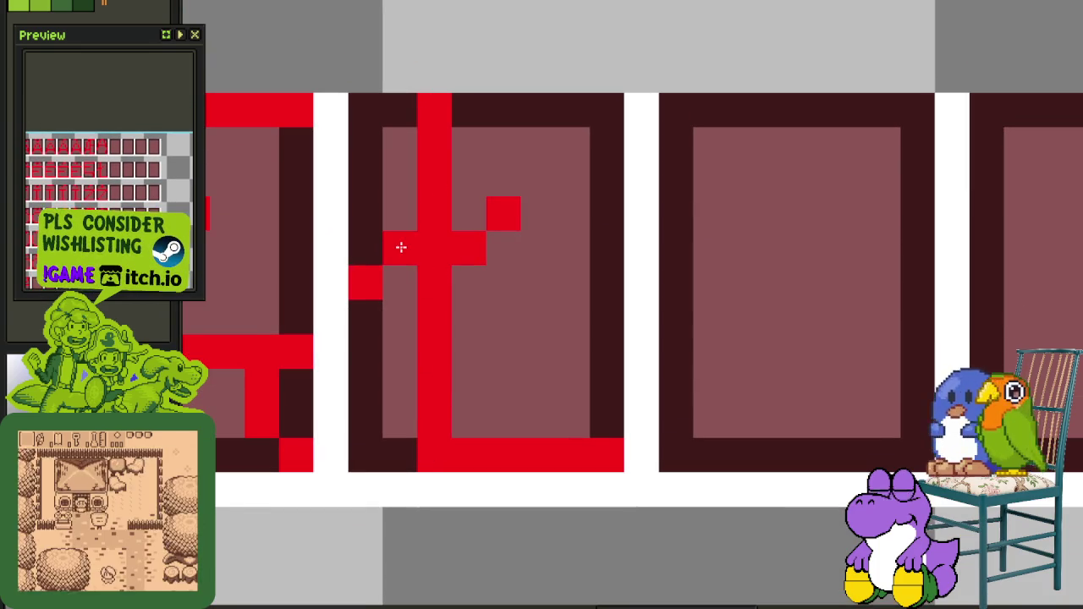
pyautogui.click(361, 283)
pyautogui.scroll(-3, 497, 221)
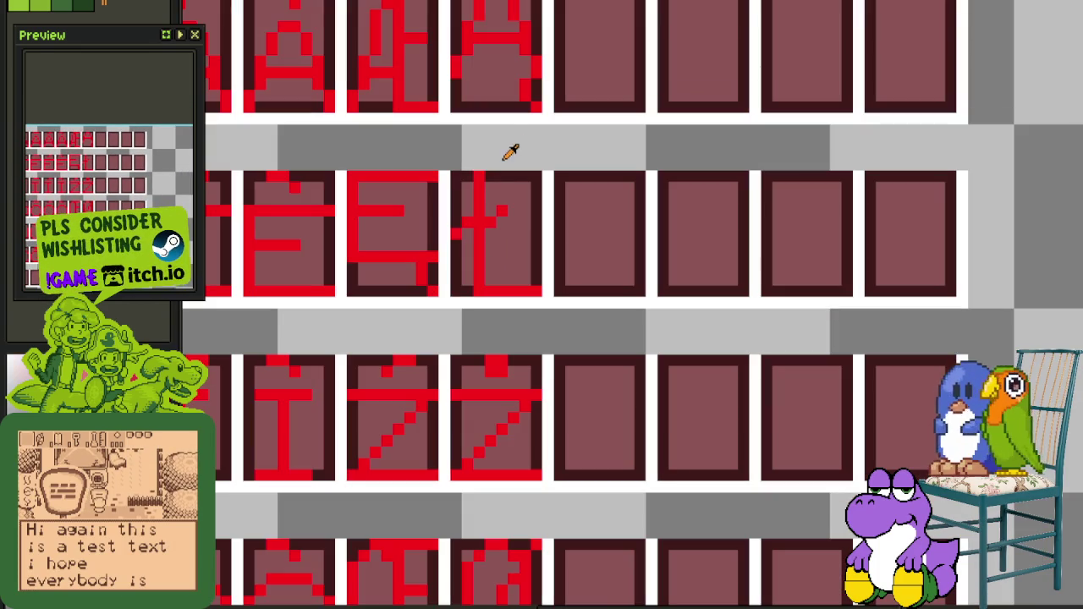
pyautogui.moveTo(459, 169)
pyautogui.mouseDown()
pyautogui.moveTo(508, 303)
pyautogui.moveTo(645, 489)
pyautogui.moveTo(548, 286)
pyautogui.moveTo(633, 480)
pyautogui.moveTo(480, 358)
pyautogui.mouseUp()
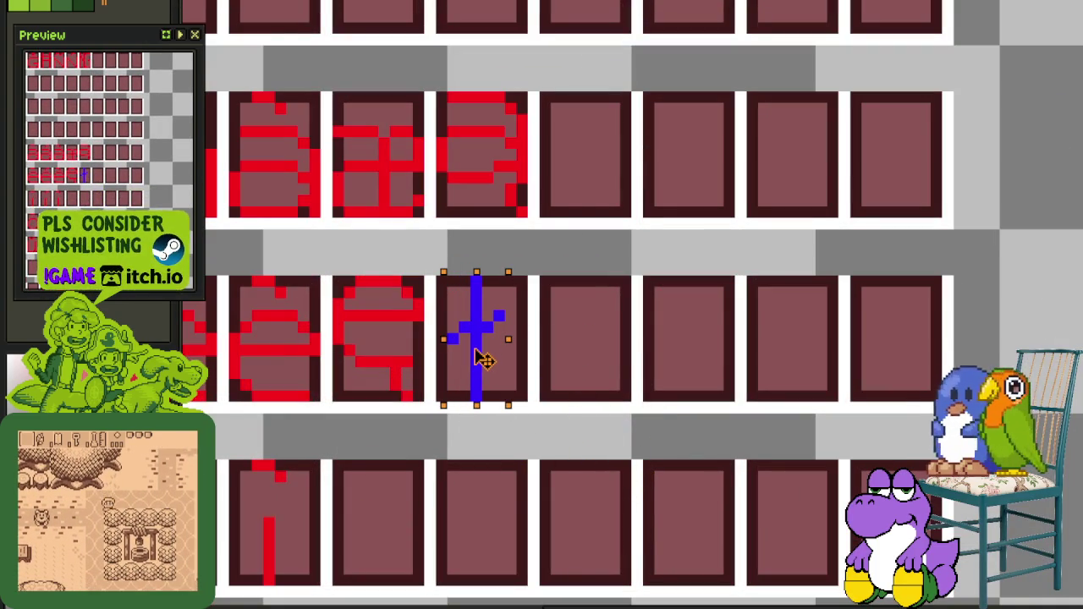
# Save the sheet and replace the glyph's blue pixels with red
pyautogui.hotkey('ctrl', 's')
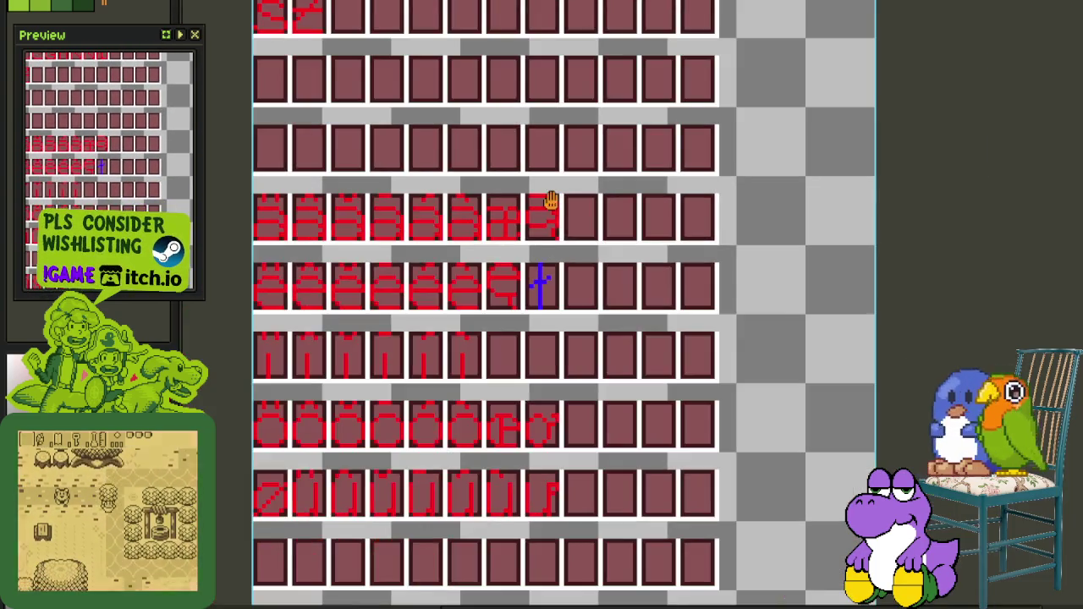
pyautogui.scroll(1, 509, 286)
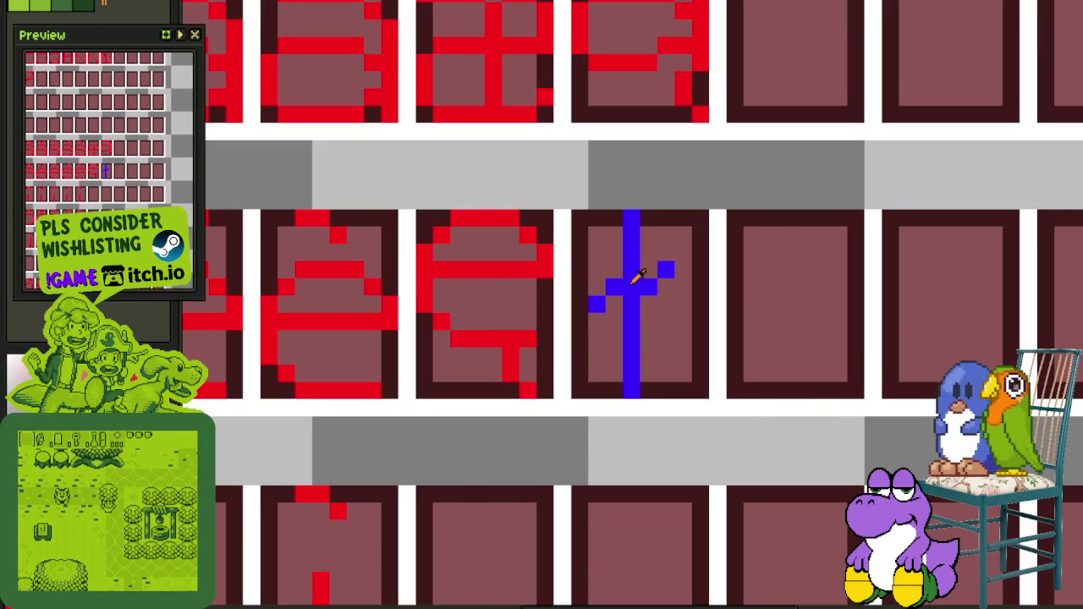
pyautogui.hotkey('shift', 'r')
pyautogui.click(480, 474)
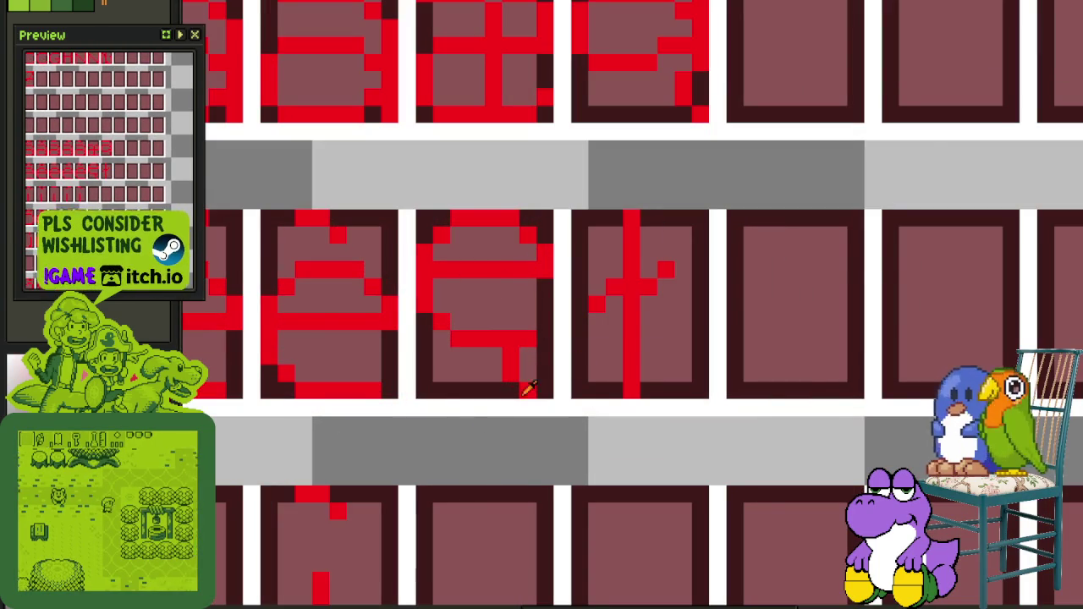
# Pan to the lower glyph rows, show the layers list, and undo the last change
pyautogui.scroll(-3, 516, 406)
pyautogui.moveTo(640, 149)
pyautogui.mouseDown()
pyautogui.moveTo(582, 245)
pyautogui.moveTo(568, 326)
pyautogui.mouseUp()
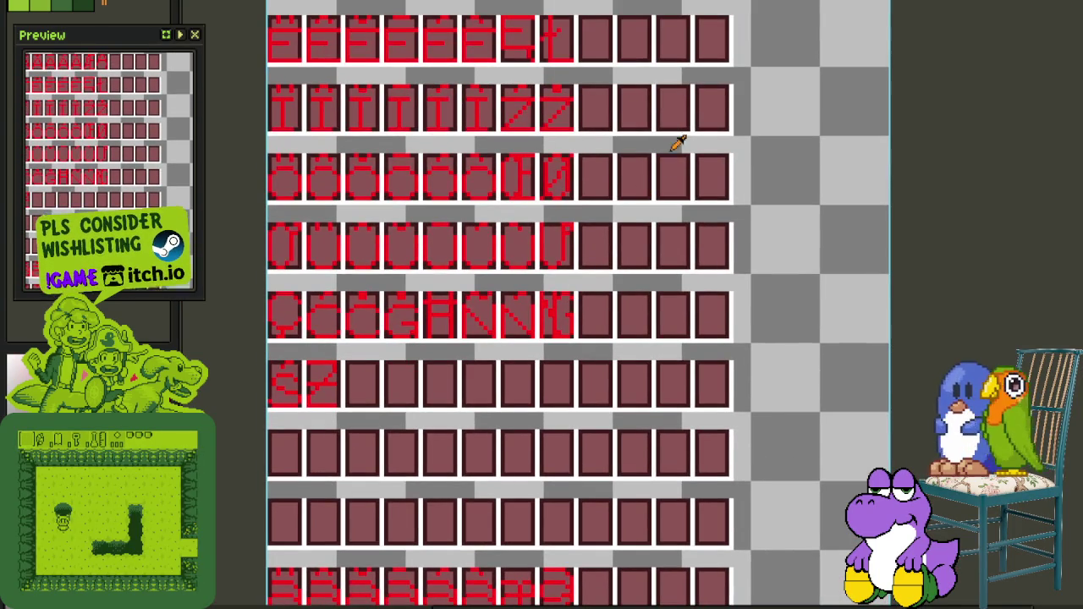
pyautogui.scroll(-1, 687, 68)
pyautogui.moveTo(644, 90)
pyautogui.mouseDown()
pyautogui.moveTo(600, 194)
pyautogui.moveTo(582, 14)
pyautogui.mouseUp()
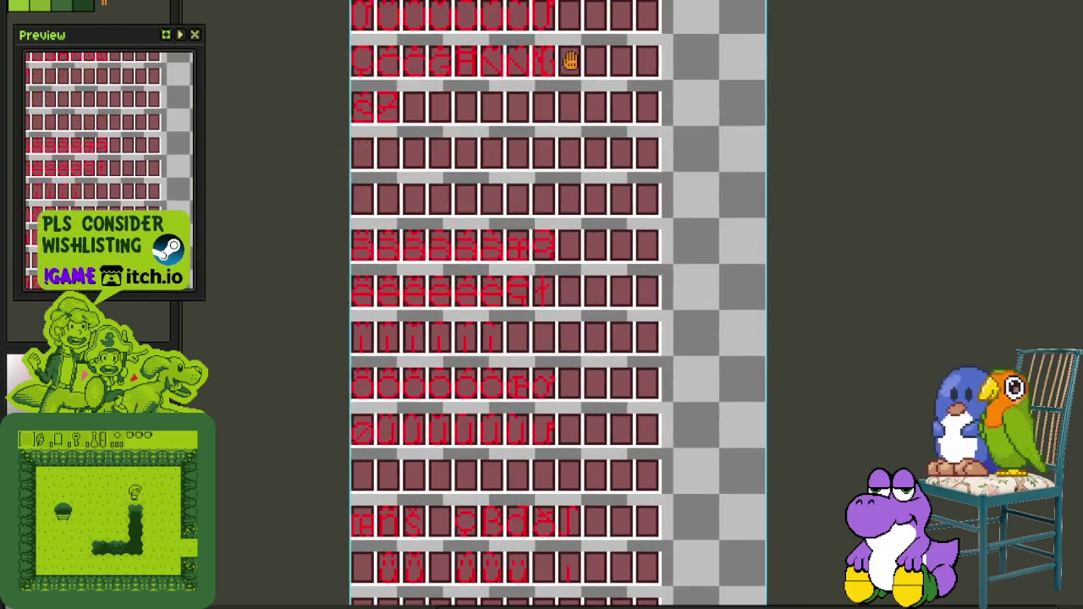
pyautogui.scroll(-2, 528, 65)
pyautogui.scroll(-2, 550, 169)
pyautogui.press('Tab')
pyautogui.hotkey('ctrl', 'z')
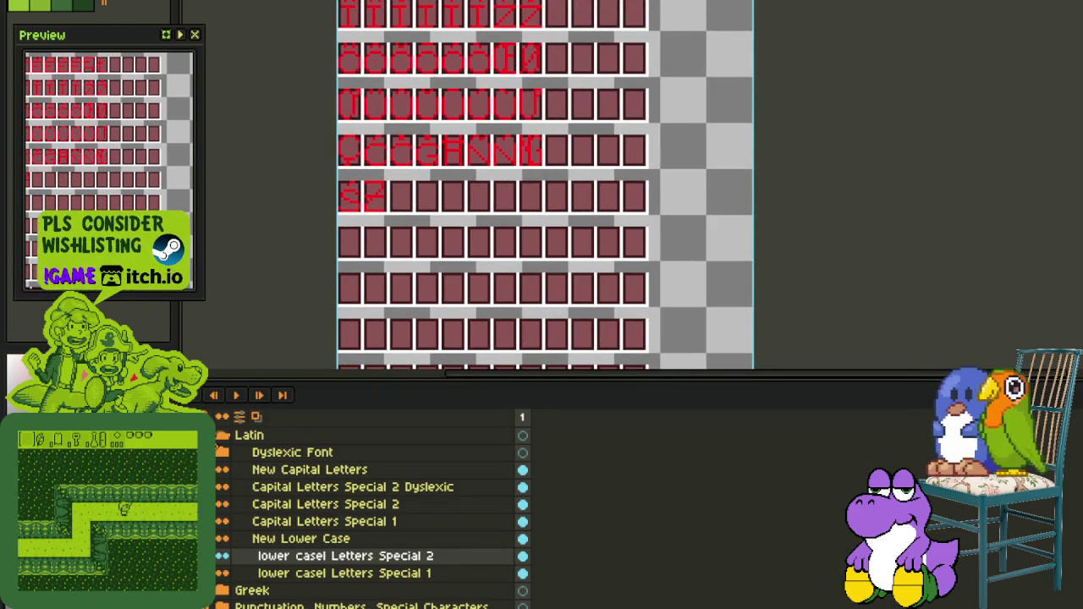
pyautogui.click(221, 454)
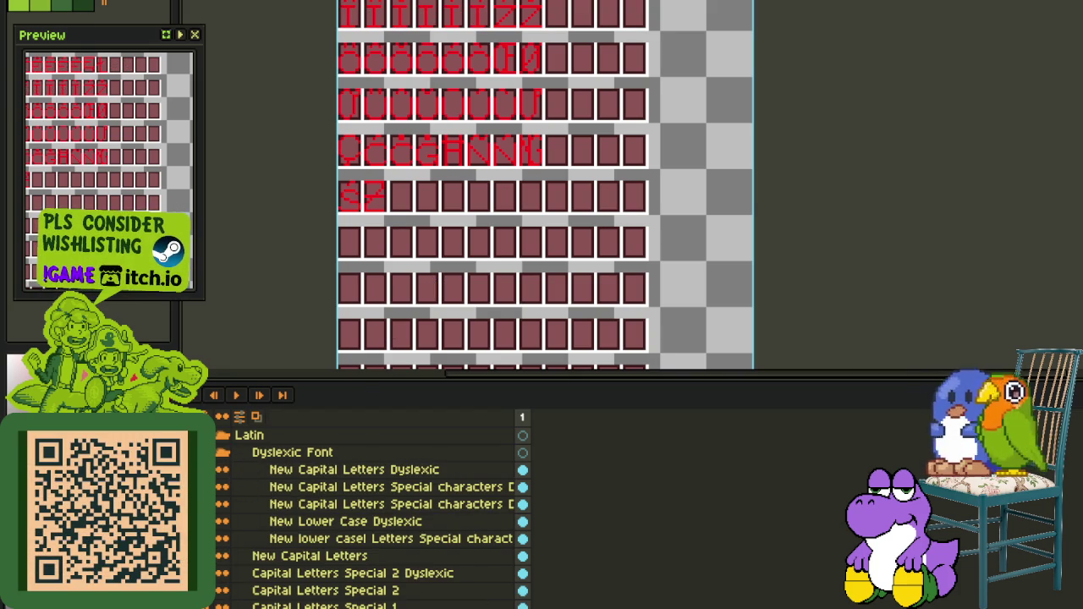
pyautogui.click(224, 456)
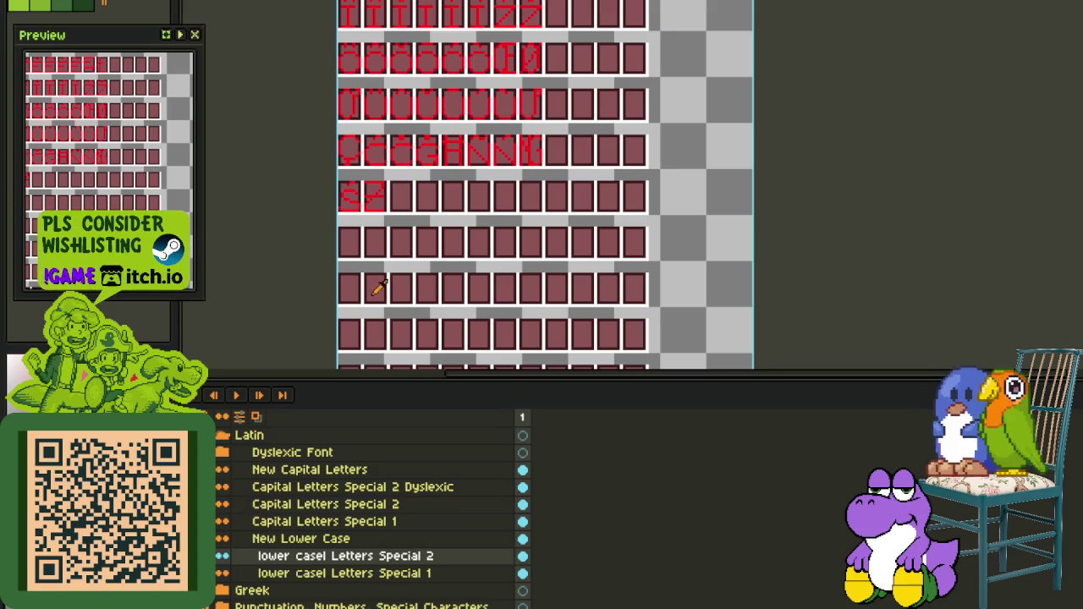
pyautogui.scroll(1, 446, 290)
pyautogui.scroll(2, 662, 231)
pyautogui.moveTo(675, 203); pyautogui.dragTo(678, 314)
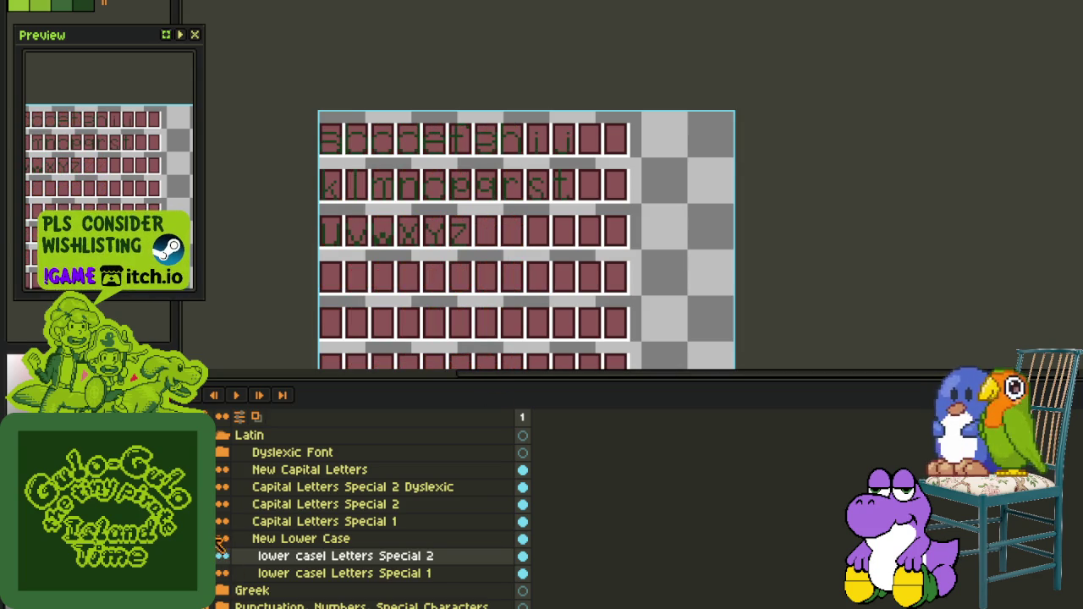
# Take the z glyph from its cell on the New Lower Case layer
pyautogui.click(291, 540)
pyautogui.scroll(3, 466, 263)
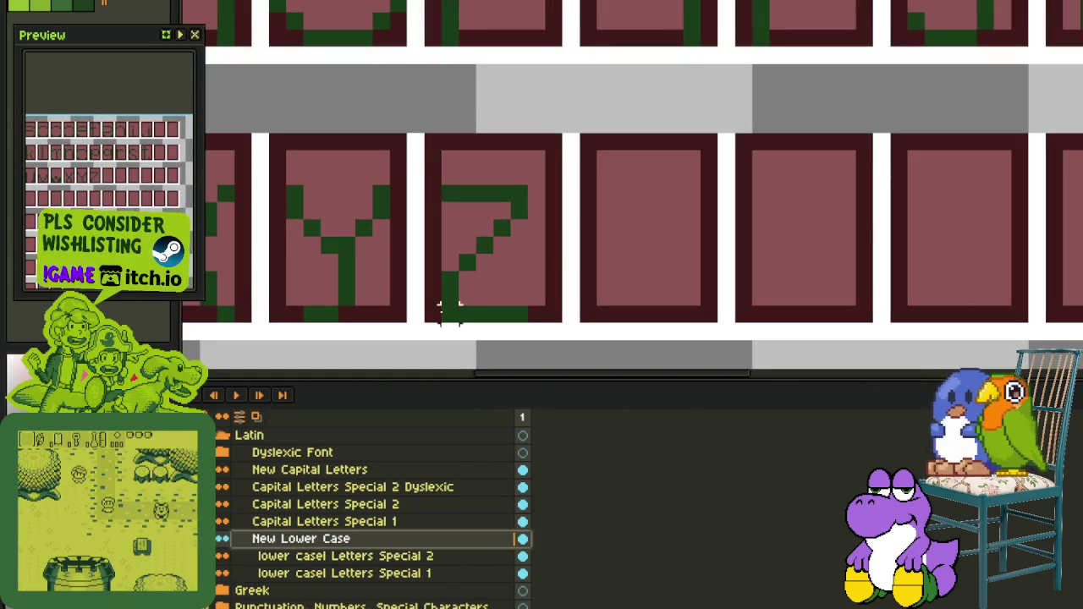
pyautogui.moveTo(443, 315); pyautogui.dragTo(563, 133)
pyautogui.press('Delete')
pyautogui.hotkey('ctrl', 'z')
pyautogui.hotkey('ctrl', 'z')
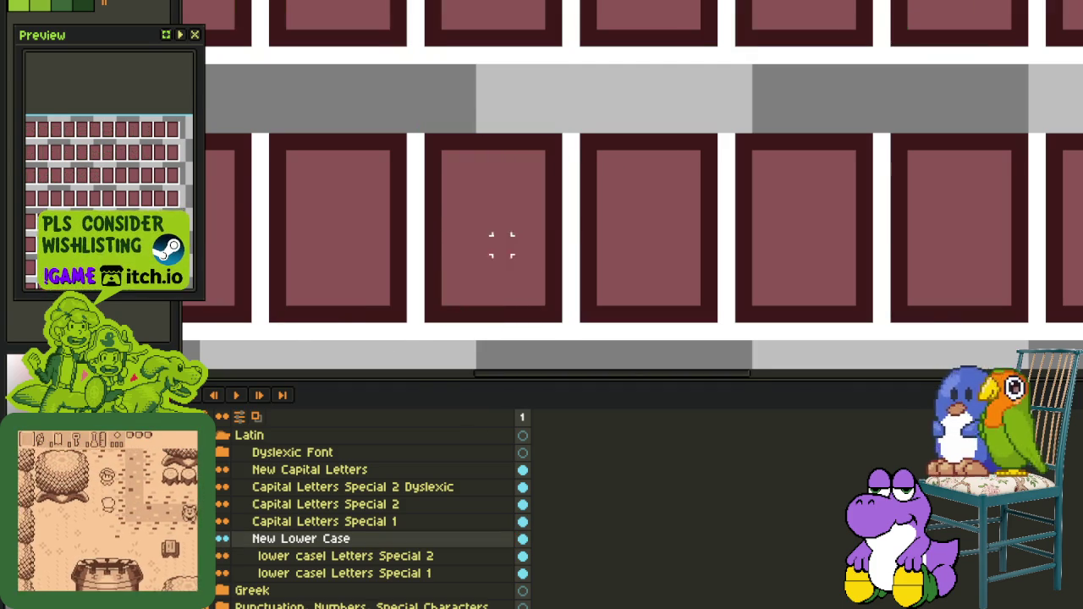
pyautogui.scroll(-2, 484, 245)
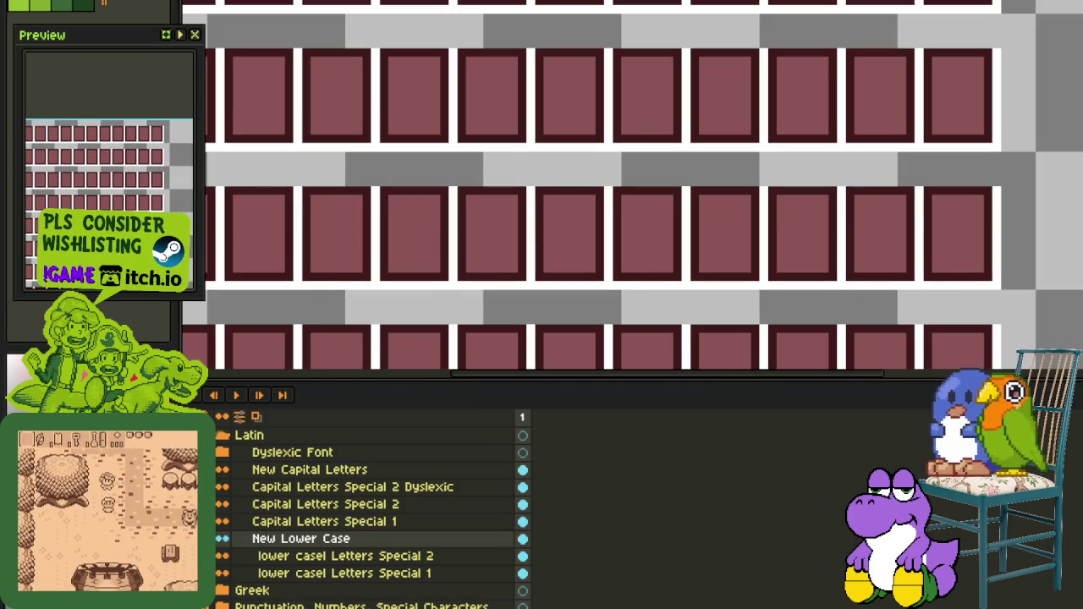
pyautogui.scroll(-2, 522, 254)
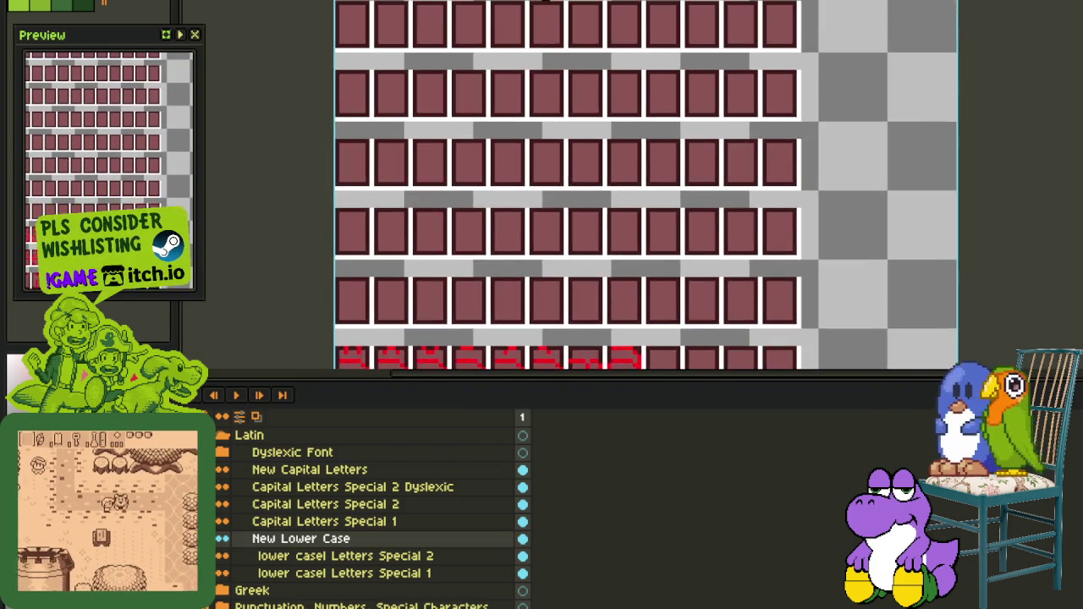
pyautogui.hotkey('ctrl', 'y')
pyautogui.hotkey('ctrl', 'y')
# Switch to the lower casel Letters Special 2 layer with the accented rows in view
pyautogui.moveTo(539, 210); pyautogui.dragTo(527, 265)
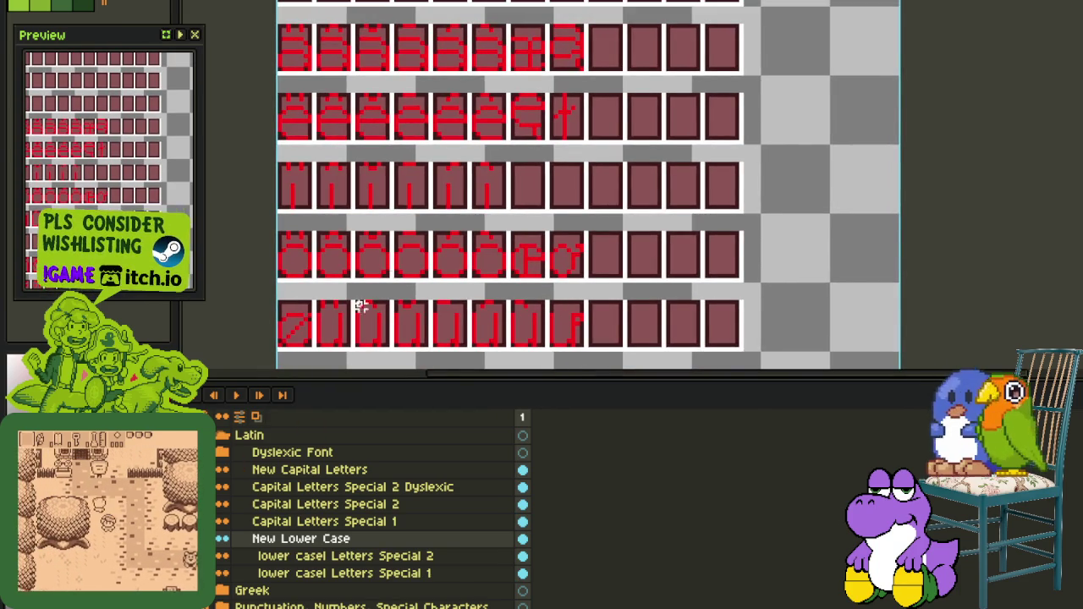
pyautogui.scroll(-2, 457, 355)
pyautogui.moveTo(455, 358); pyautogui.dragTo(466, 317)
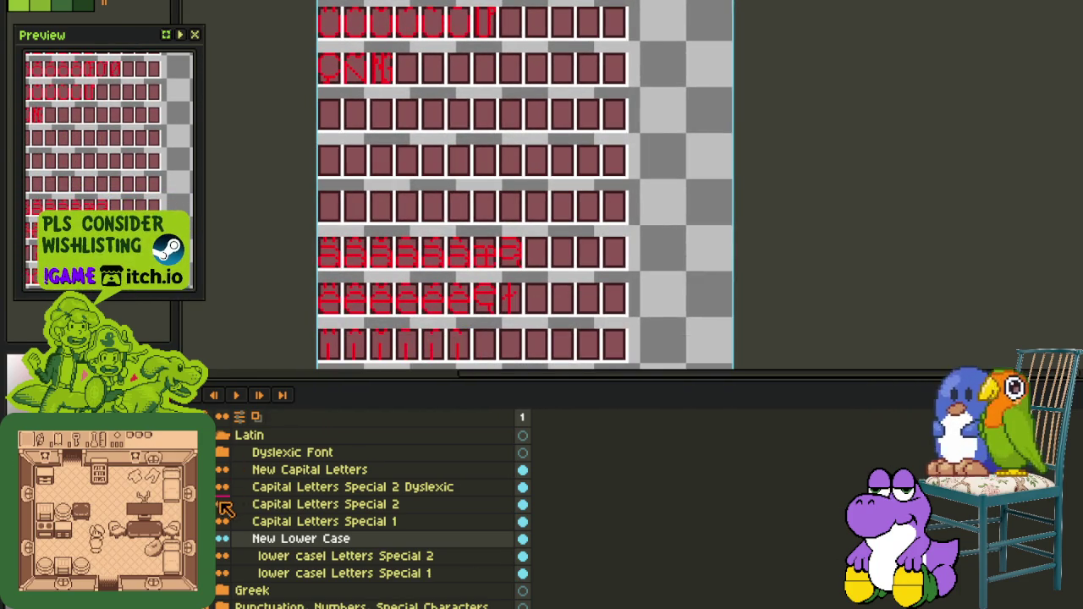
pyautogui.click(269, 522)
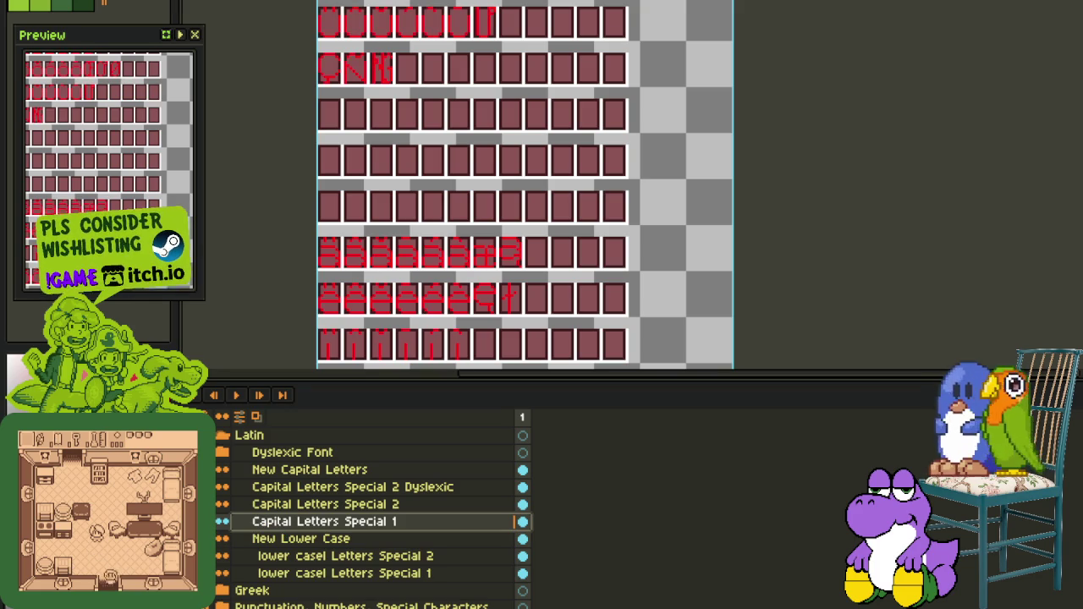
pyautogui.click(303, 558)
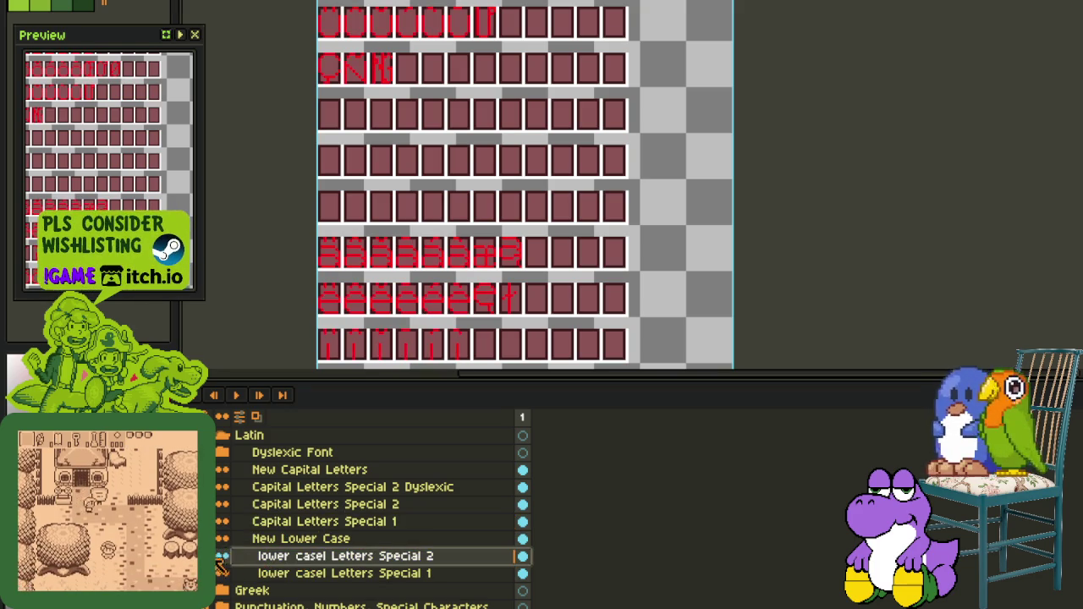
pyautogui.press('Tab')
# Paste the z glyph into an empty cell beside the accented n glyphs
pyautogui.scroll(2, 575, 246)
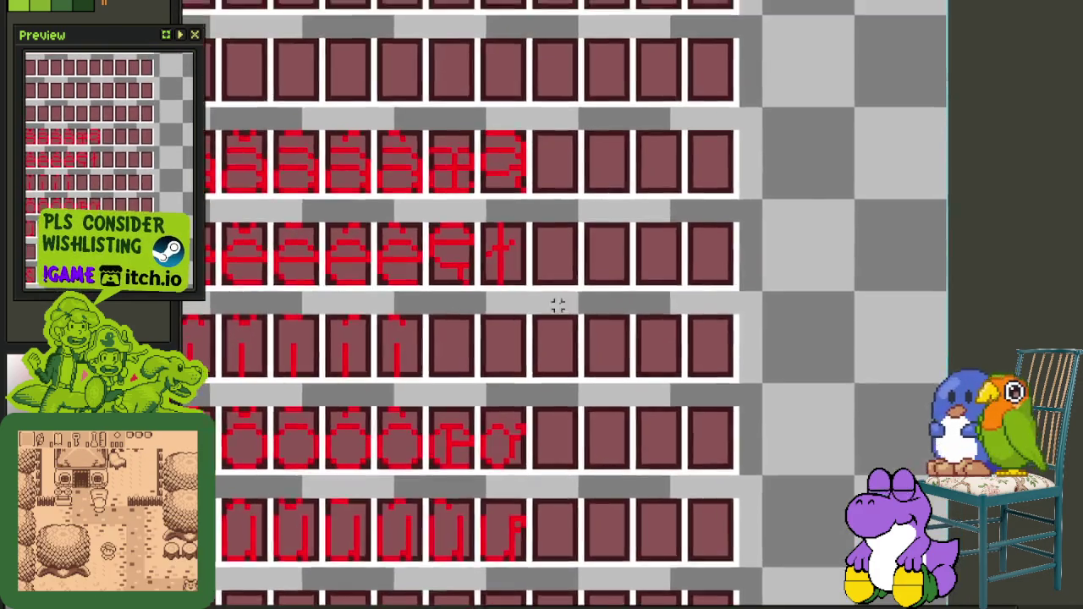
pyautogui.scroll(2, 564, 305)
pyautogui.hotkey('ctrl', 'v')
pyautogui.moveTo(261, 331)
pyautogui.mouseDown()
pyautogui.moveTo(344, 406)
pyautogui.moveTo(335, 415)
pyautogui.mouseUp()
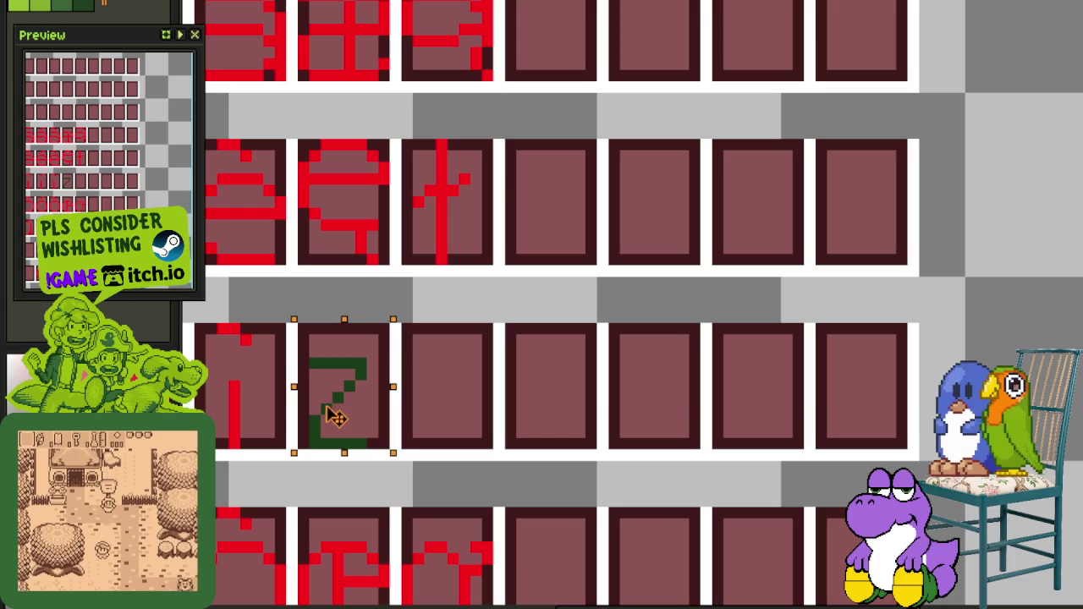
pyautogui.scroll(-3, 483, 350)
pyautogui.moveTo(483, 321)
pyautogui.mouseDown()
pyautogui.moveTo(488, 414)
pyautogui.moveTo(486, 319)
pyautogui.mouseUp()
pyautogui.press('Tab')
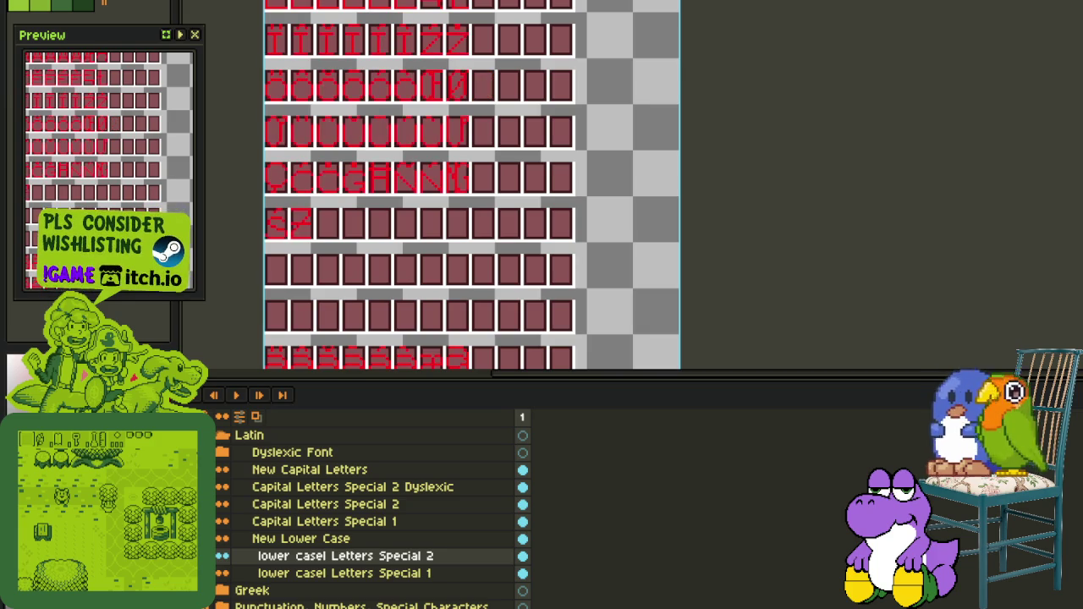
pyautogui.scroll(-1, 448, 279)
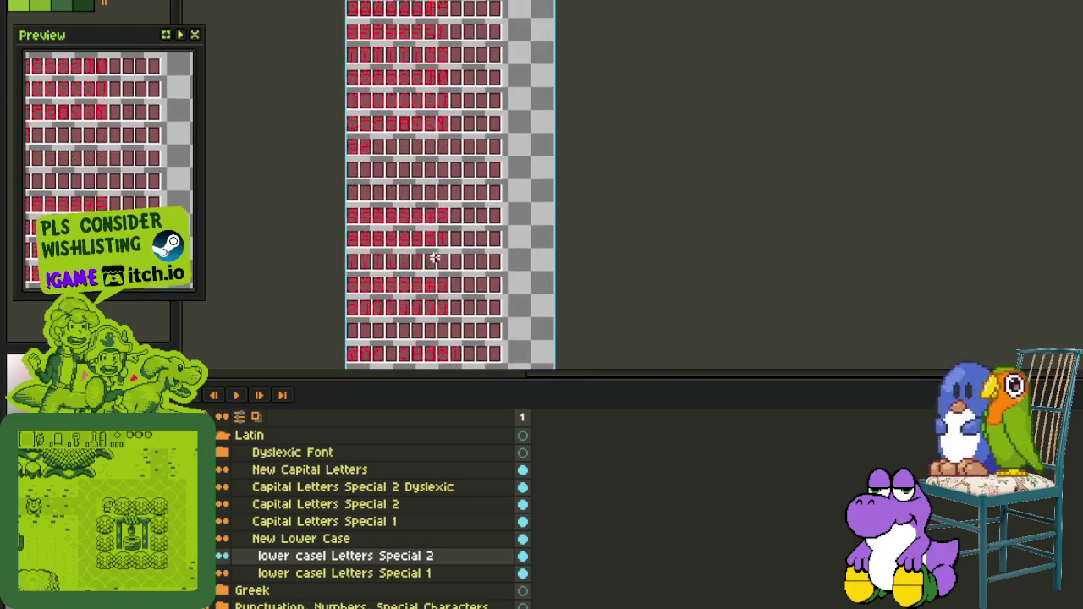
# Copy the accent from the neighbouring n glyph onto the top of the pasted z
pyautogui.scroll(3, 435, 249)
pyautogui.scroll(1, 406, 266)
pyautogui.scroll(1, 398, 279)
pyautogui.scroll(1, 380, 296)
pyautogui.scroll(2, 347, 338)
pyautogui.moveTo(297, 326); pyautogui.dragTo(452, 282)
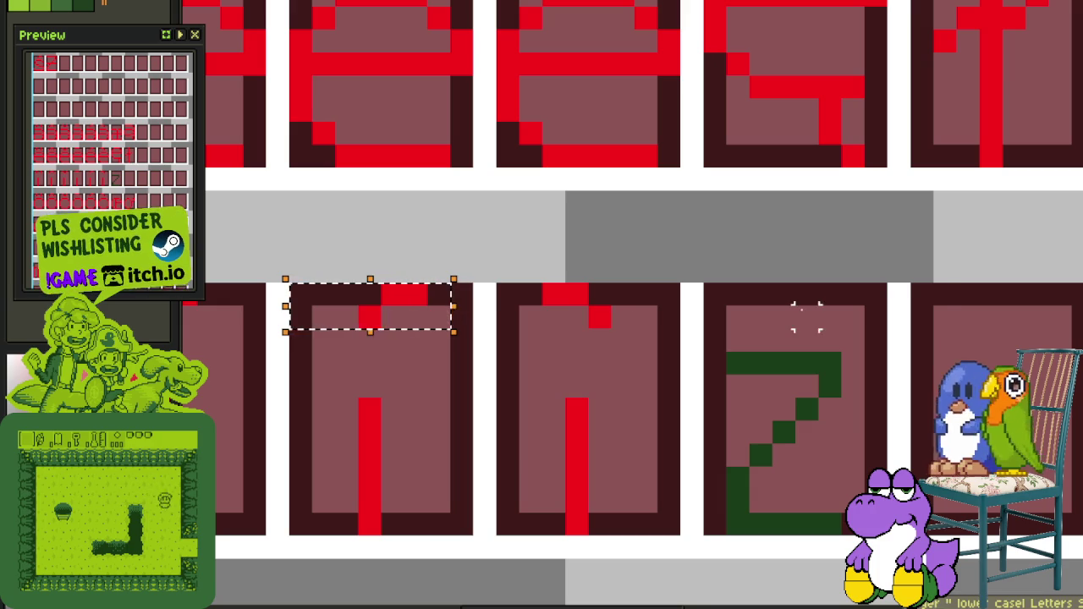
pyautogui.press('Tab')
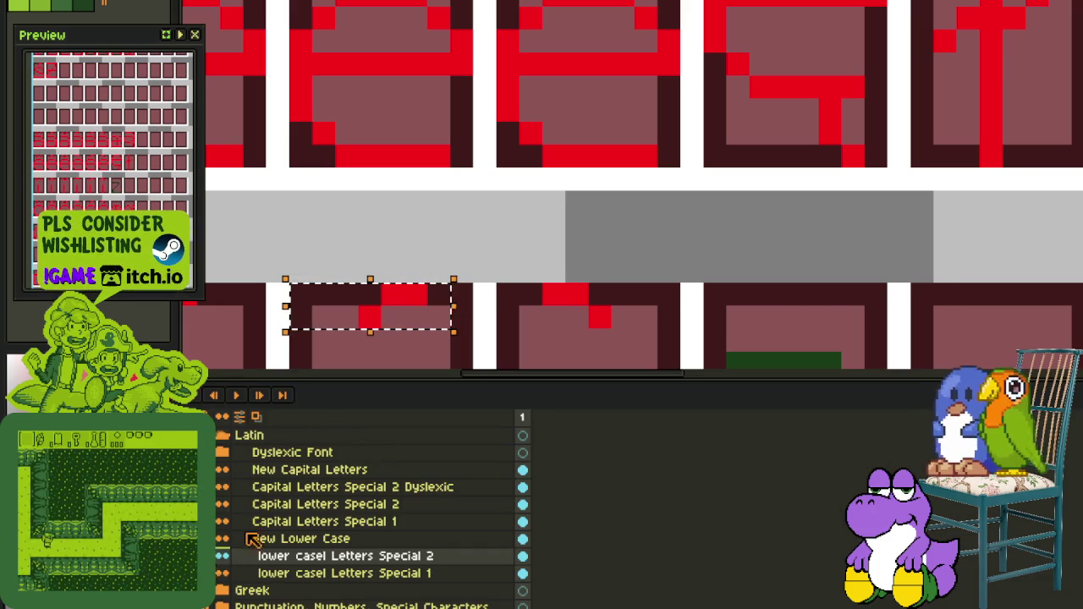
pyautogui.press('Tab')
pyautogui.moveTo(453, 318)
pyautogui.mouseDown()
pyautogui.moveTo(810, 308)
pyautogui.moveTo(656, 253)
pyautogui.mouseUp()
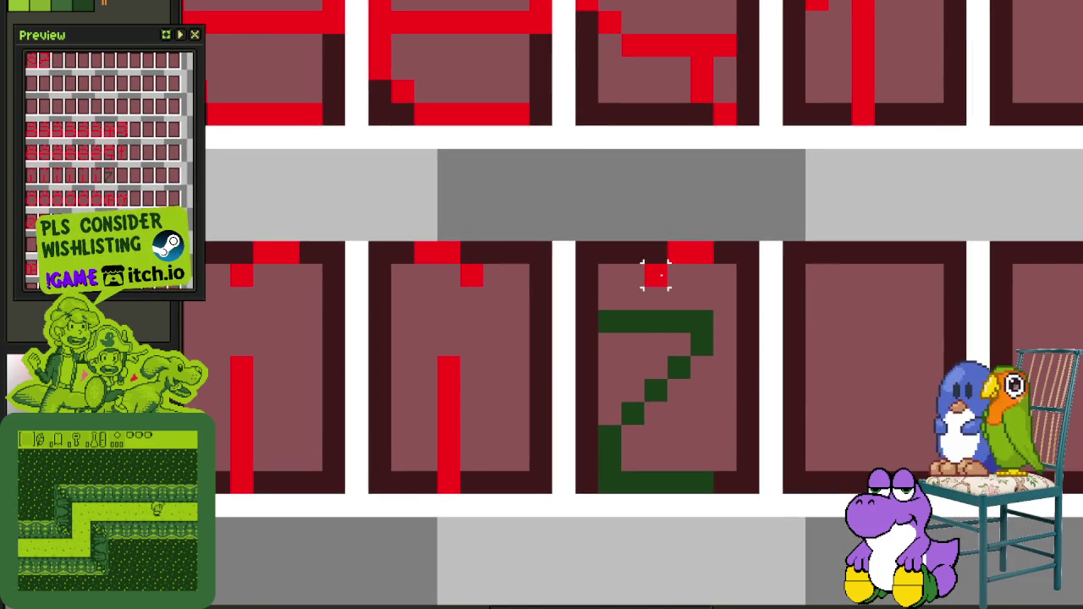
# Repaint the z strokes red, nudge its accent one pixel left, and save the sheet
pyautogui.moveTo(602, 322)
pyautogui.mouseDown()
pyautogui.moveTo(684, 360)
pyautogui.moveTo(707, 482)
pyautogui.mouseUp()
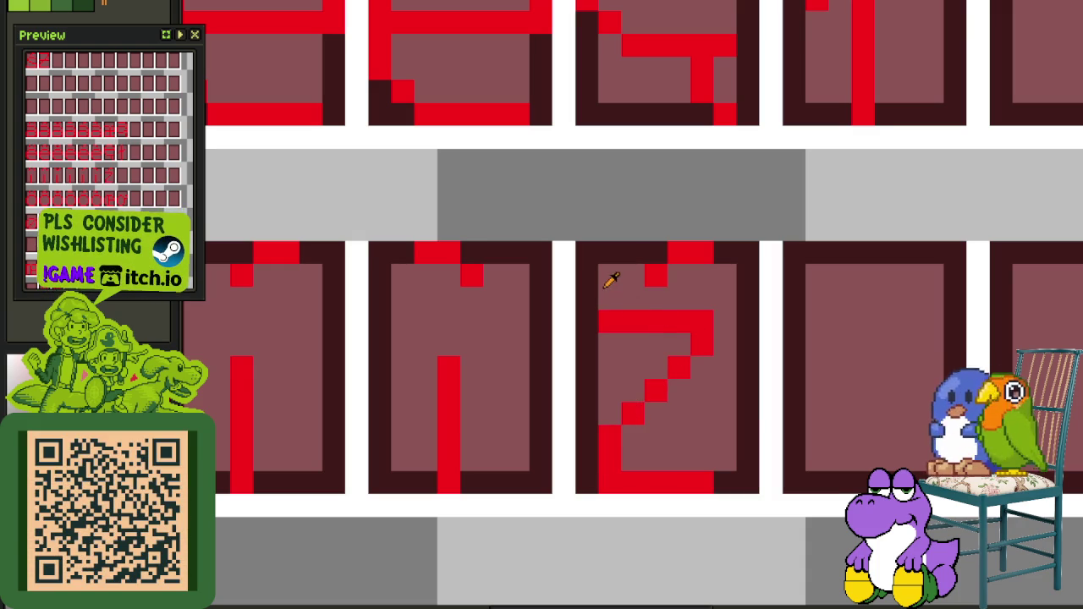
pyautogui.moveTo(651, 292); pyautogui.dragTo(725, 245)
pyautogui.press('Left')
pyautogui.hotkey('ctrl', 'd')
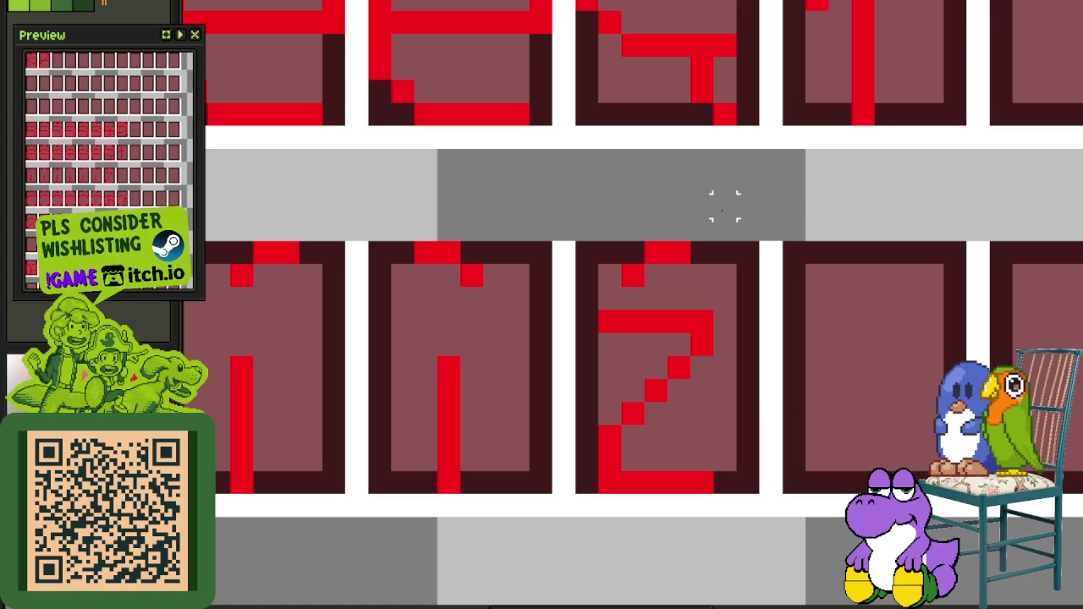
pyautogui.hotkey('ctrl', 's')
# Duplicate the finished accented z into the empty cell to its right
pyautogui.scroll(-2, 724, 206)
pyautogui.scroll(1, 716, 234)
pyautogui.moveTo(602, 496); pyautogui.dragTo(606, 551)
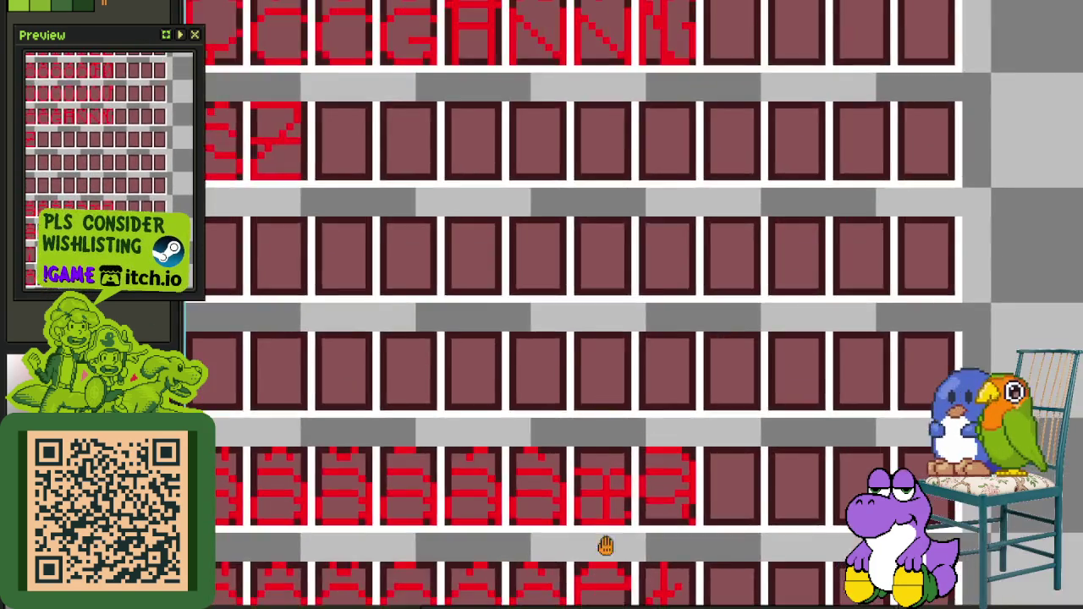
pyautogui.scroll(-2, 606, 551)
pyautogui.moveTo(581, 353)
pyautogui.mouseDown()
pyautogui.moveTo(561, 580)
pyautogui.moveTo(528, 571)
pyautogui.moveTo(489, 159)
pyautogui.moveTo(480, 234)
pyautogui.mouseUp()
pyautogui.scroll(1, 411, 128)
pyautogui.scroll(3, 465, 246)
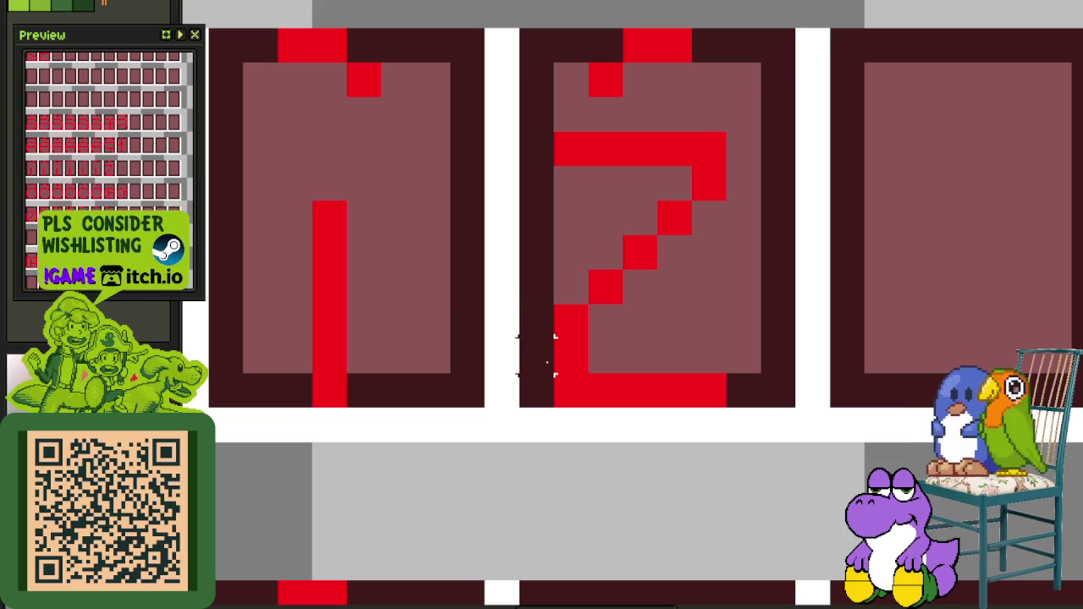
pyautogui.moveTo(516, 411); pyautogui.dragTo(799, 130)
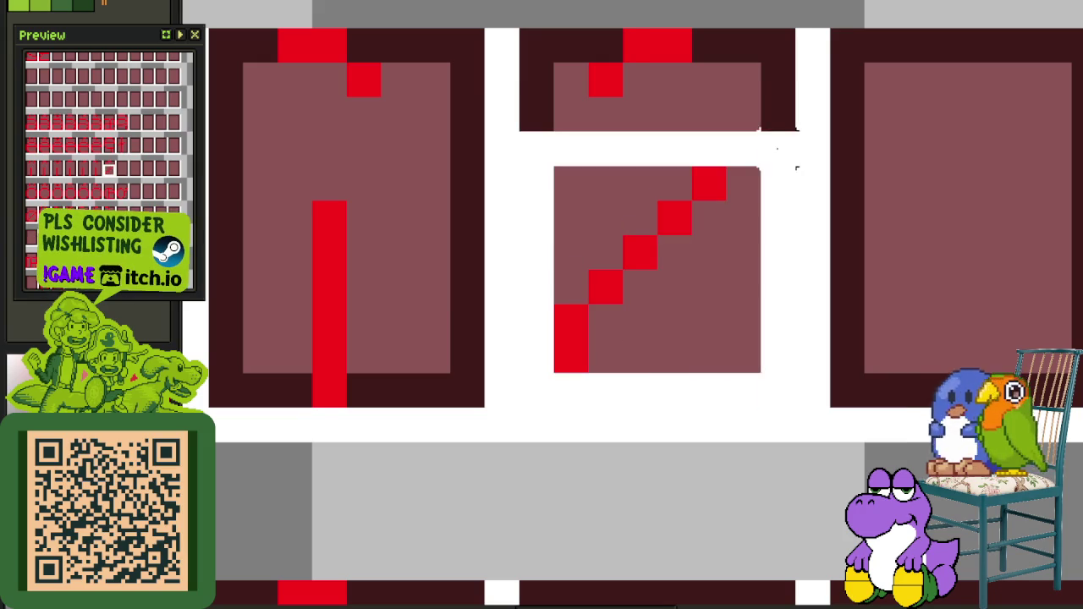
pyautogui.hotkey('ctrl', 'c')
pyautogui.hotkey('ctrl', 'v')
pyautogui.press('Right')
pyautogui.press('Right')
pyautogui.press('Right')
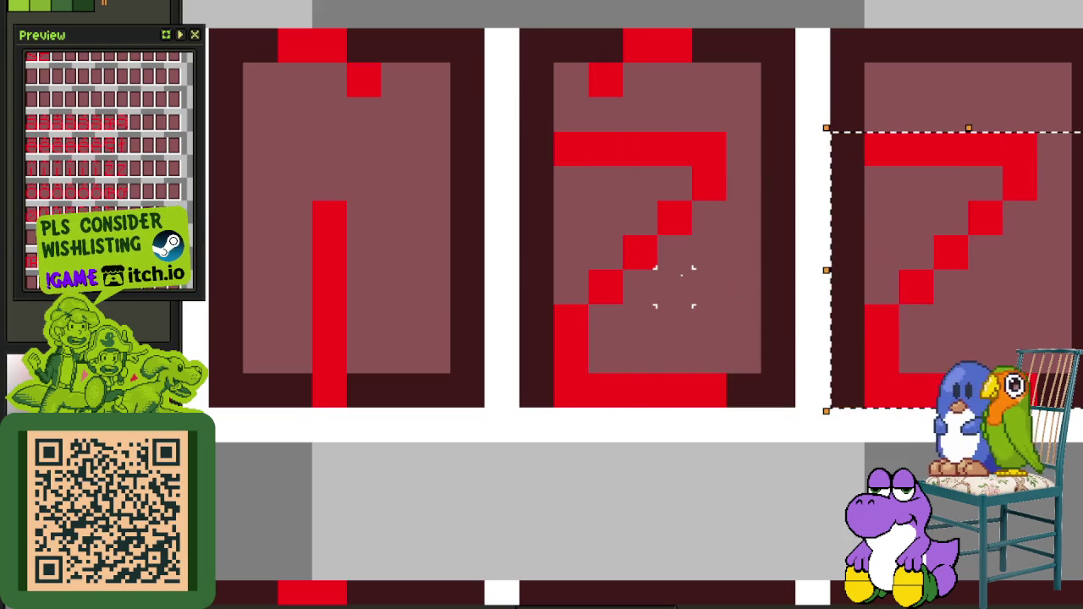
pyautogui.hotkey('ctrl', 'd')
pyautogui.scroll(-4, 674, 286)
pyautogui.scroll(2, 703, 360)
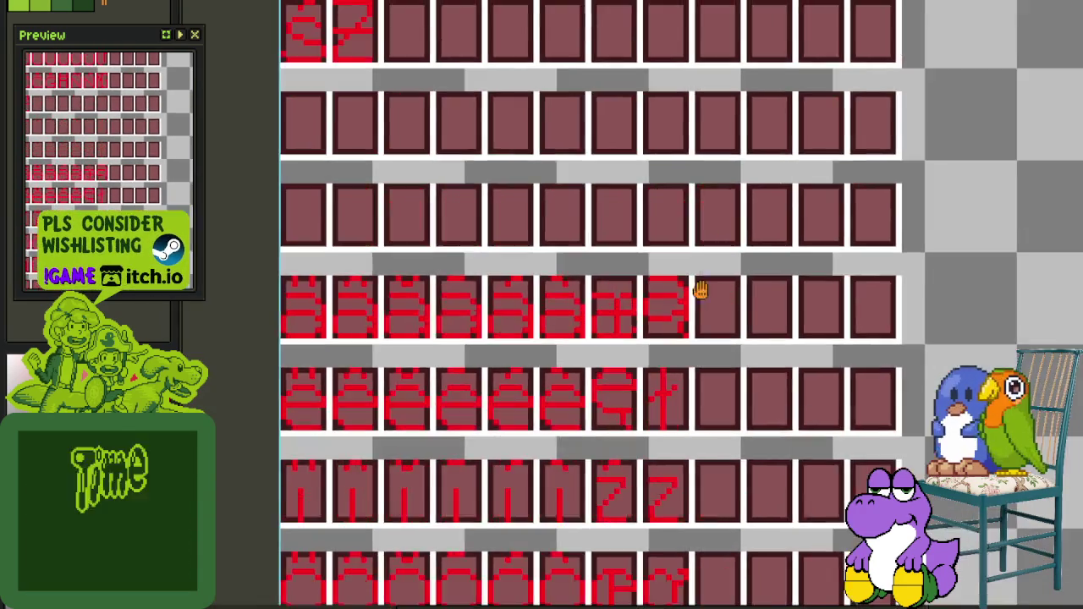
# Draw a dot above the copied z and nudge it into place
pyautogui.scroll(-4, 713, 273)
pyautogui.scroll(2, 598, 57)
pyautogui.scroll(2, 598, 58)
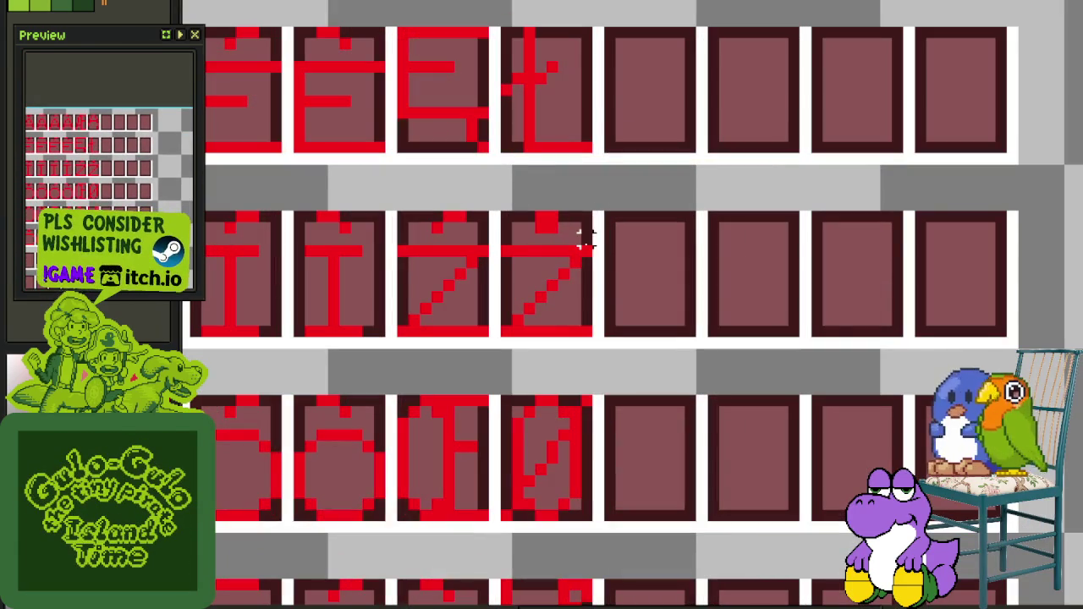
pyautogui.moveTo(581, 229); pyautogui.dragTo(501, 219)
pyautogui.scroll(1, 550, 181)
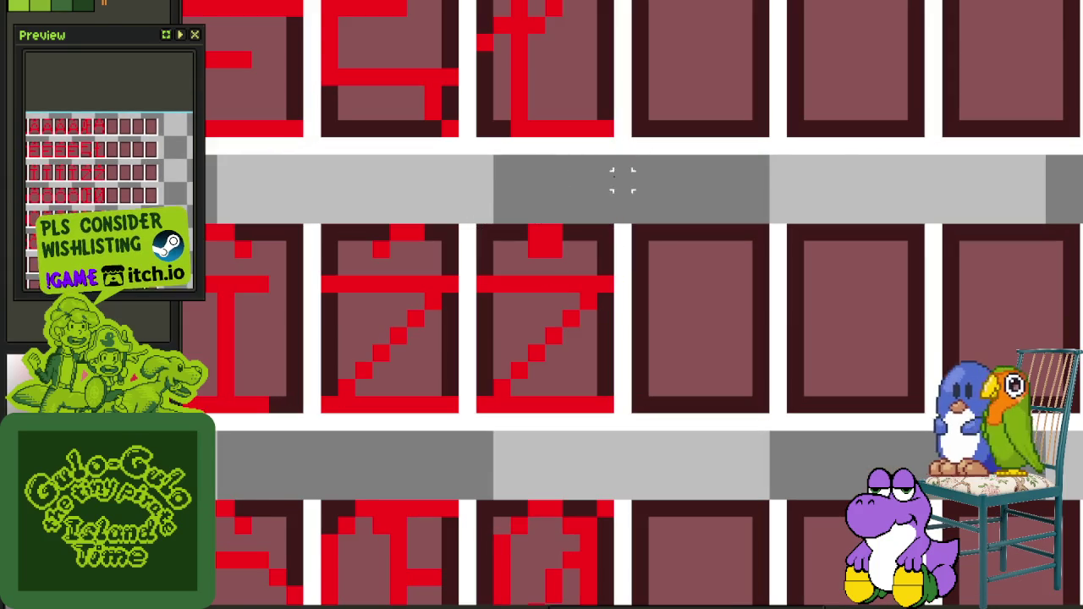
pyautogui.press('Tab')
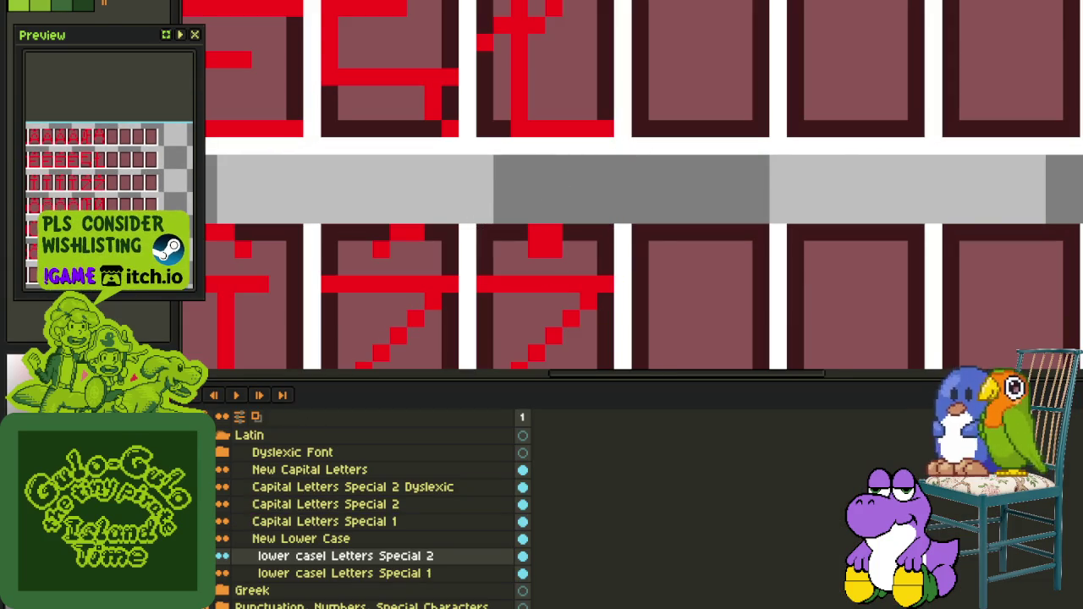
pyautogui.scroll(2, 431, 215)
pyautogui.press('Tab')
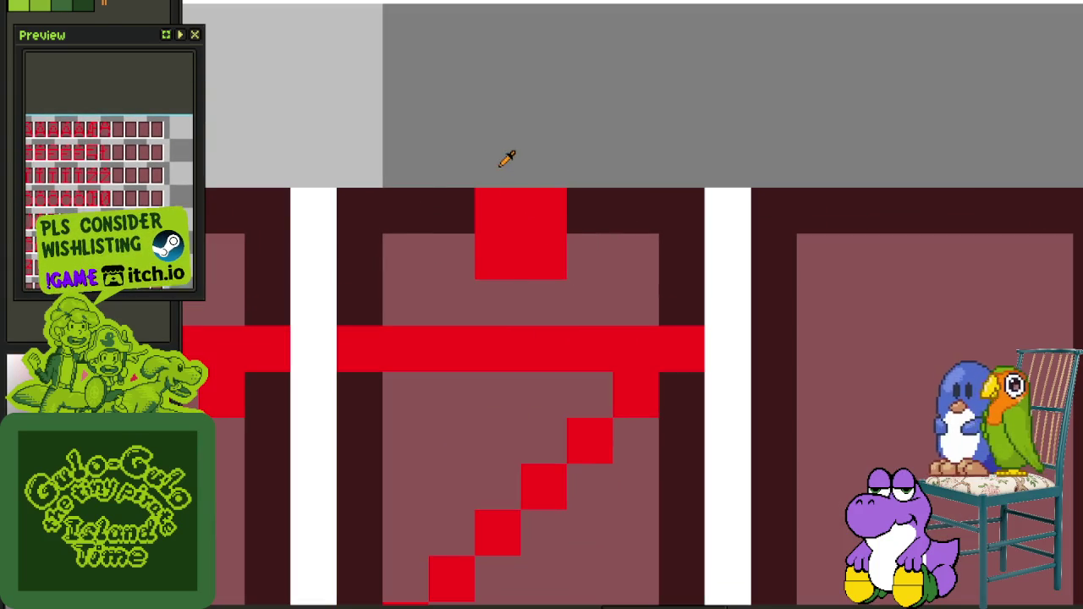
pyautogui.moveTo(334, 188); pyautogui.dragTo(706, 327)
pyautogui.scroll(-3, 668, 305)
pyautogui.moveTo(595, 290)
pyautogui.mouseDown()
pyautogui.moveTo(565, 601)
pyautogui.moveTo(555, 264)
pyautogui.moveTo(597, 261)
pyautogui.moveTo(575, 259)
pyautogui.mouseUp()
pyautogui.hotkey('ctrl', 'd')
# Recolour the dot above the z red, deselect it, and pan the sheet back
pyautogui.scroll(2, 593, 263)
pyautogui.click(595, 279)
pyautogui.scroll(-2, 567, 170)
pyautogui.scroll(1, 576, 182)
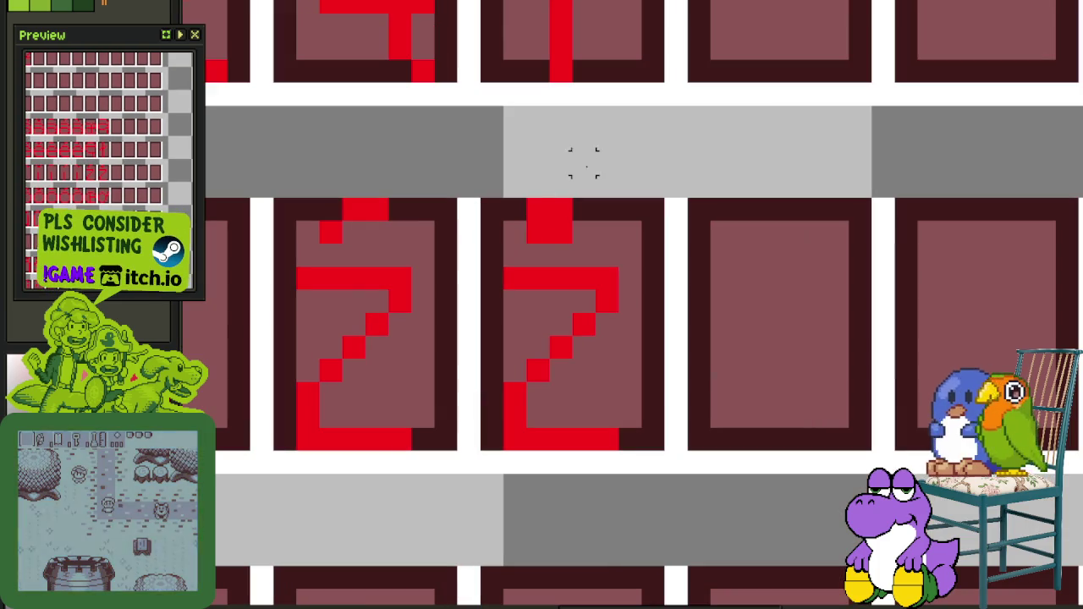
pyautogui.click(548, 223)
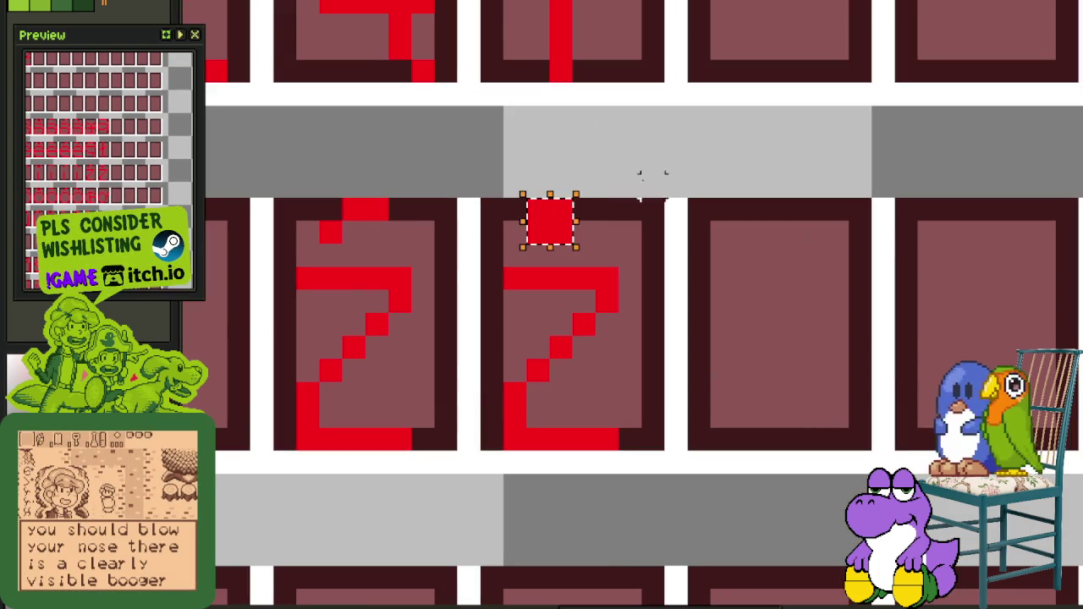
pyautogui.hotkey('ctrl', 'd')
pyautogui.scroll(-5, 675, 170)
pyautogui.moveTo(580, 216); pyautogui.dragTo(551, 286)
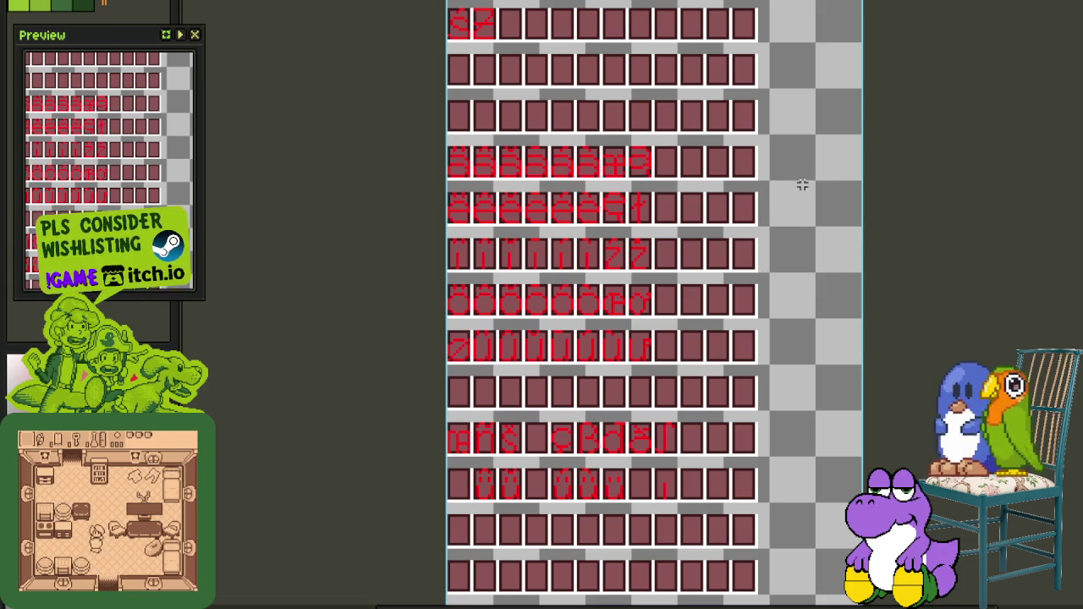
# Save the glyph sheet with its new dotted z
pyautogui.moveTo(809, 185)
pyautogui.mouseDown()
pyautogui.moveTo(790, 441)
pyautogui.moveTo(788, 359)
pyautogui.moveTo(866, 135)
pyautogui.mouseUp()
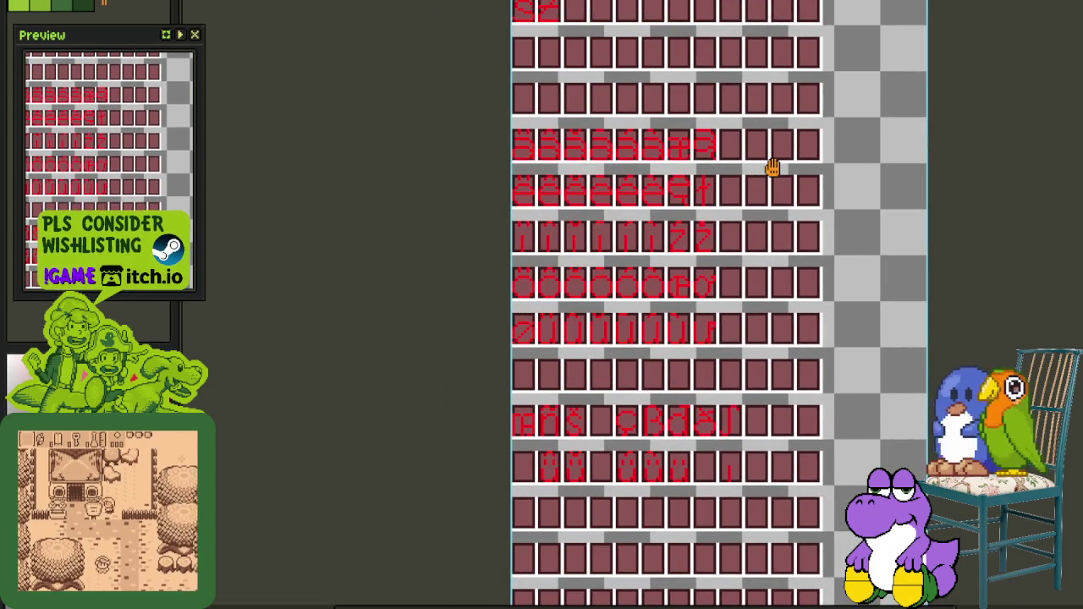
pyautogui.scroll(2, 766, 195)
pyautogui.scroll(2, 728, 218)
pyautogui.scroll(1, 677, 216)
pyautogui.scroll(1, 593, 271)
pyautogui.scroll(2, 546, 320)
pyautogui.scroll(-5, 641, 355)
pyautogui.scroll(1, 483, 265)
pyautogui.scroll(2, 557, 283)
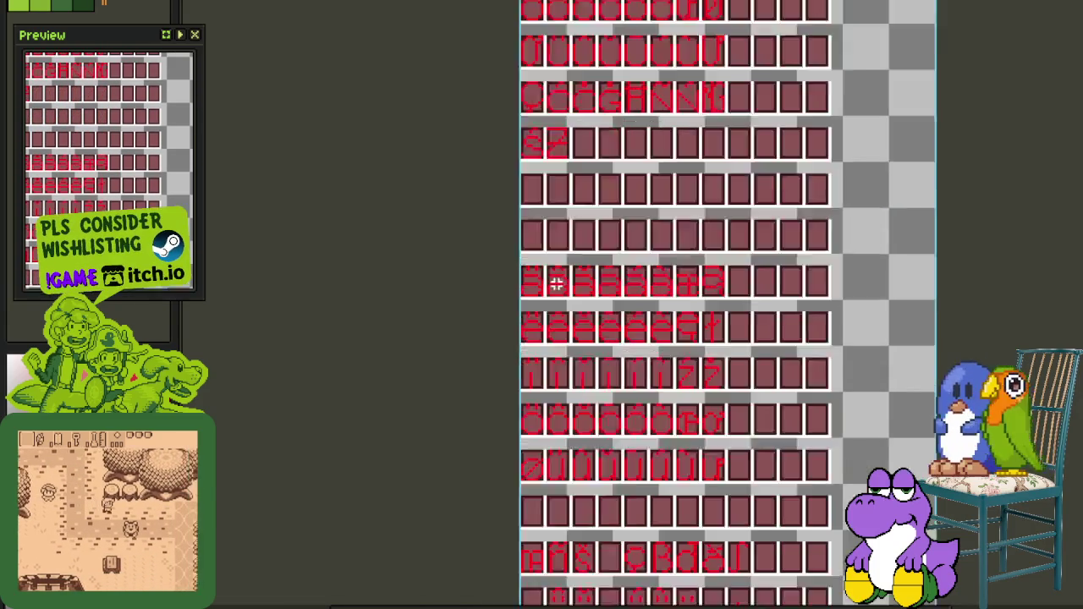
pyautogui.scroll(1, 557, 283)
pyautogui.hotkey('ctrl', 's')
# Hide the lowest glyph-row layer and make lower casel Letters Special 2 the active layer
pyautogui.press('Tab')
pyautogui.click(222, 573)
pyautogui.click(254, 538)
pyautogui.moveTo(542, 305)
pyautogui.mouseDown()
pyautogui.moveTo(570, 263)
pyautogui.moveTo(769, 217)
pyautogui.mouseUp()
pyautogui.scroll(2, 864, 220)
pyautogui.scroll(1, 863, 220)
pyautogui.scroll(1, 965, 193)
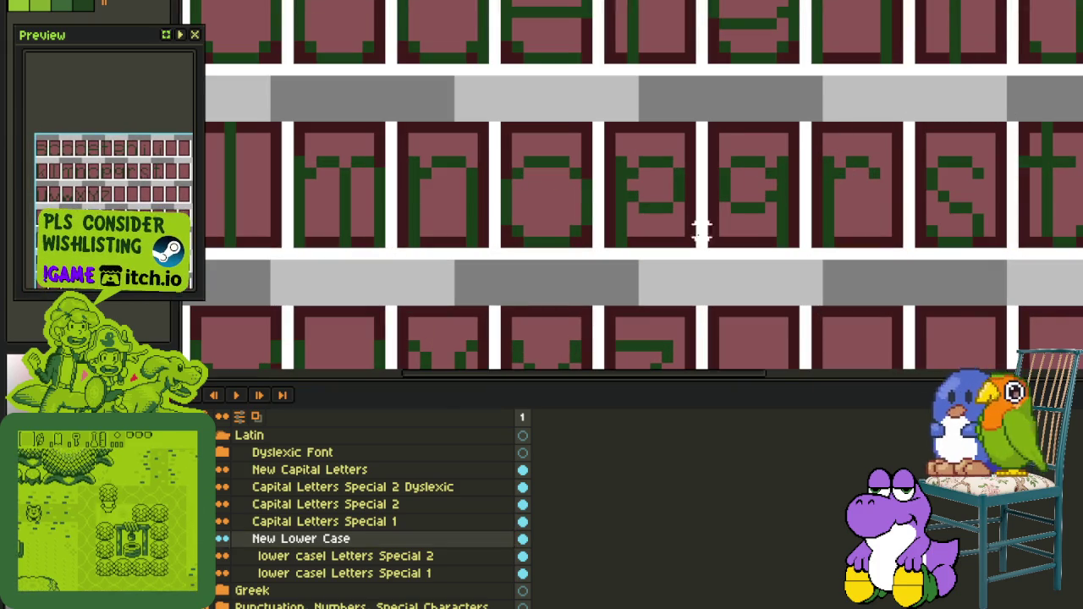
pyautogui.click(244, 556)
pyautogui.scroll(-3, 453, 364)
pyautogui.scroll(2, 478, 355)
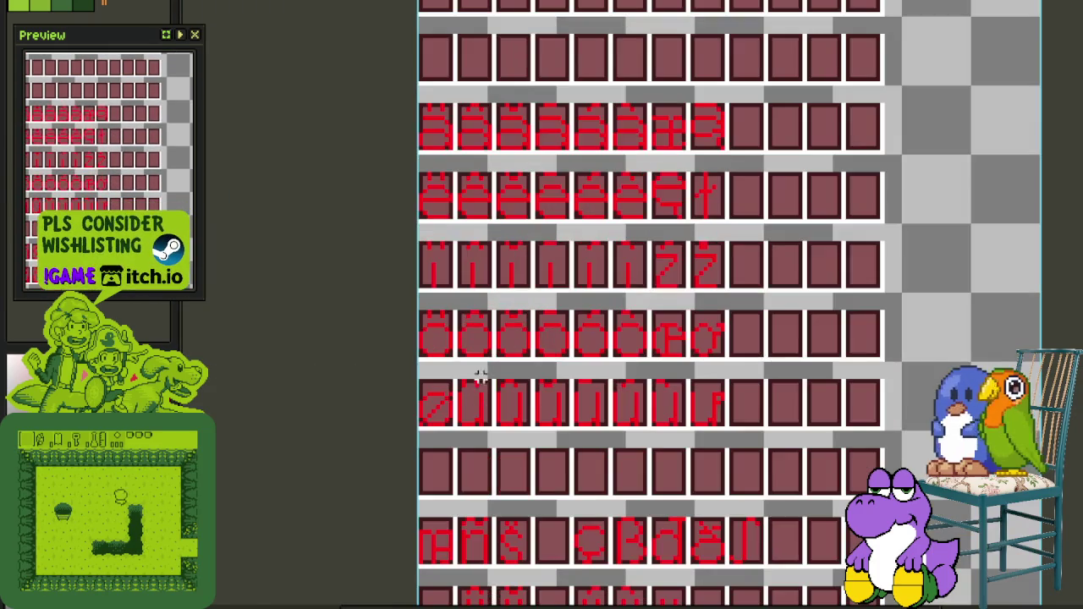
pyautogui.press('Tab')
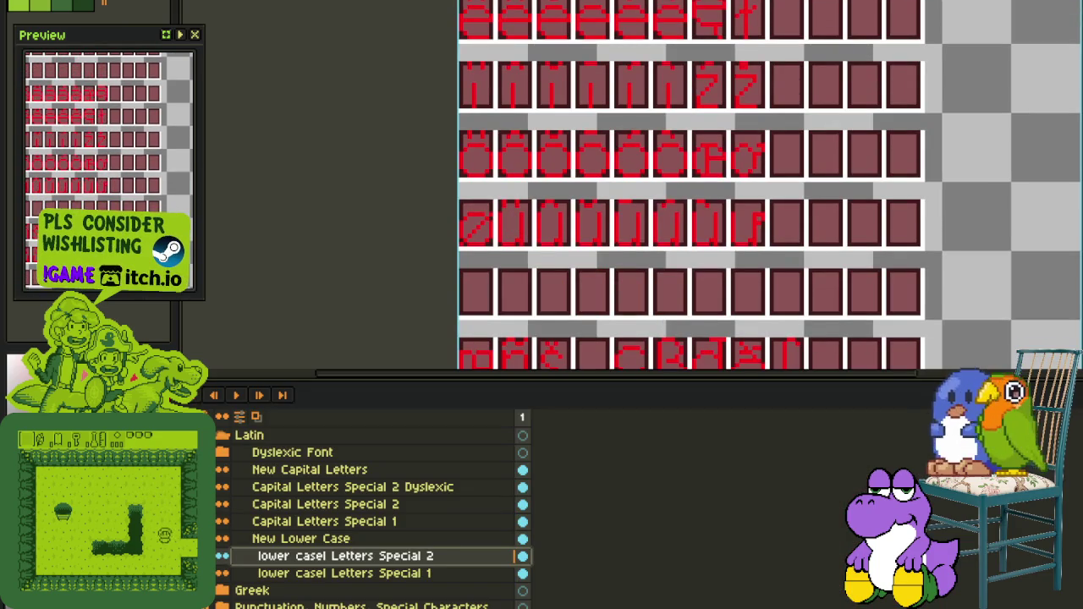
pyautogui.scroll(-3, 457, 119)
pyautogui.scroll(2, 479, 177)
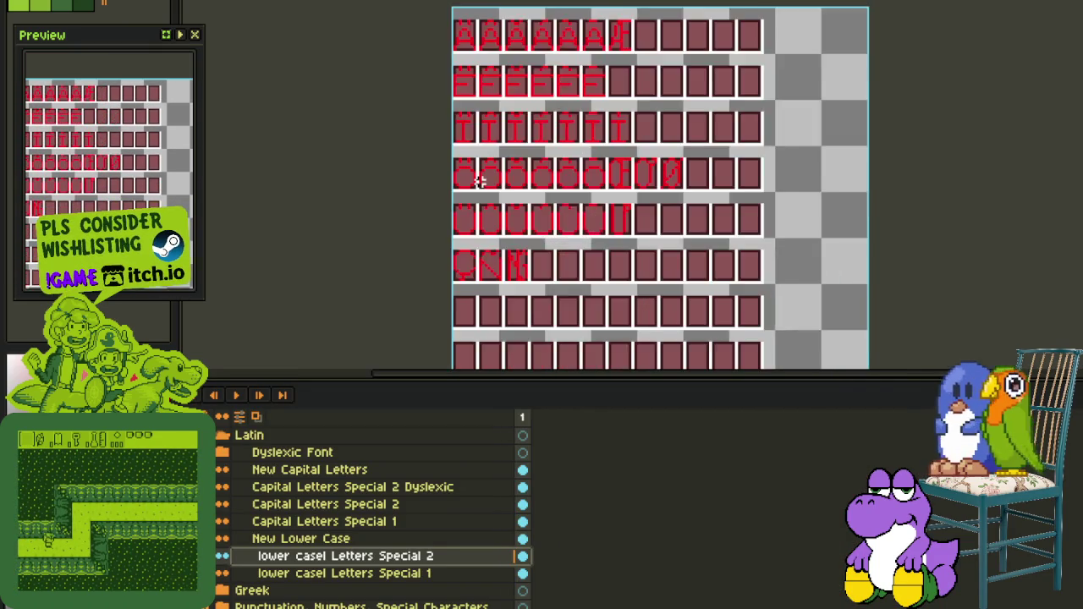
pyautogui.scroll(1, 478, 180)
pyautogui.press('Tab')
pyautogui.press('Tab')
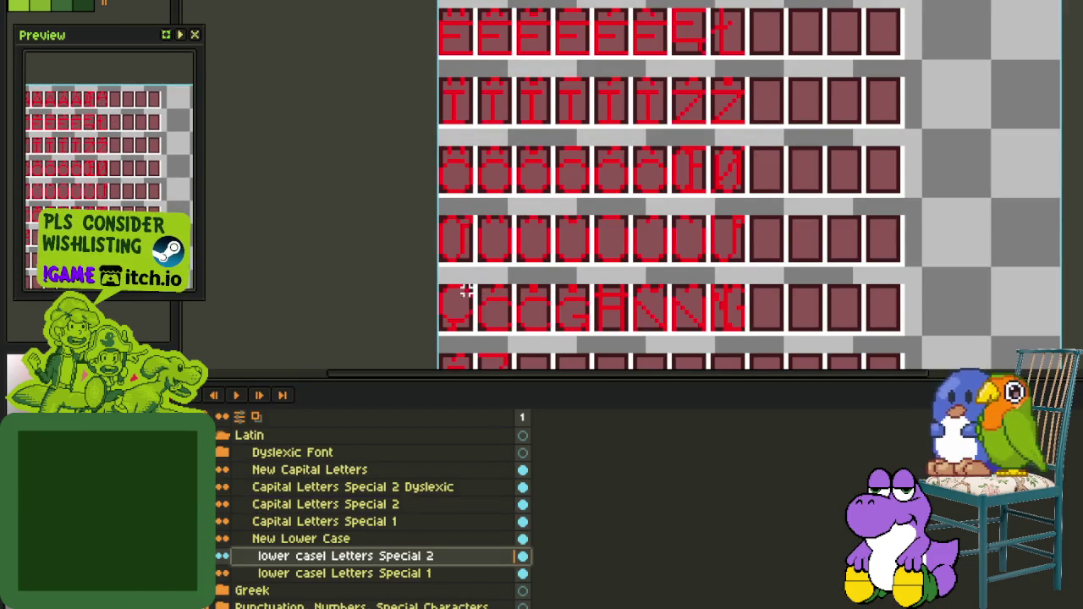
pyautogui.scroll(-2, 547, 189)
pyautogui.press('Tab')
pyautogui.scroll(1, 467, 315)
pyautogui.scroll(2, 466, 315)
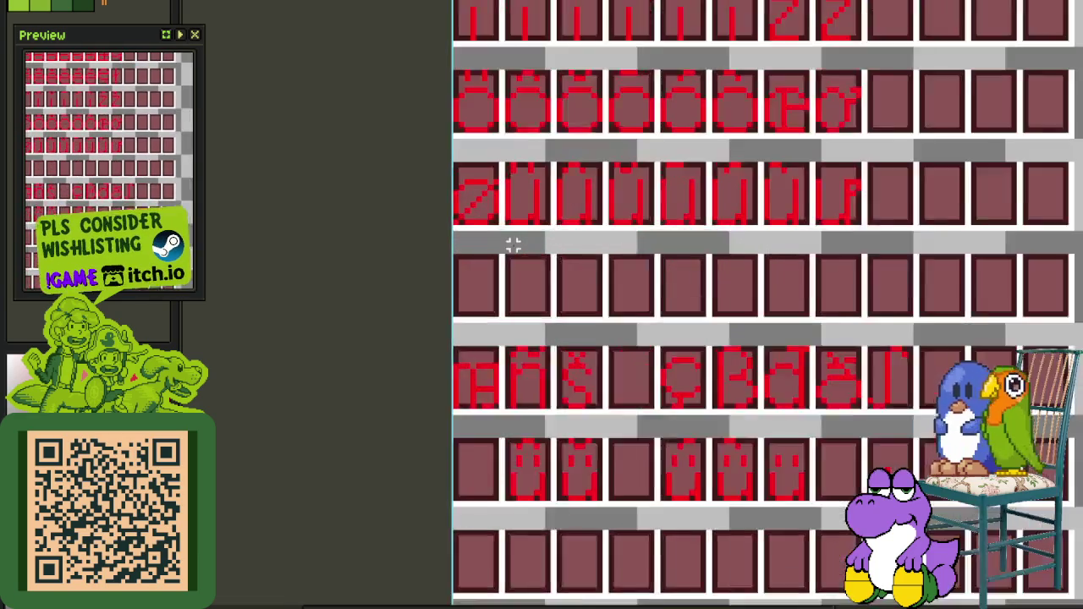
pyautogui.scroll(1, 513, 242)
pyautogui.scroll(1, 799, 303)
# Move the green s into the row's first cell and replace its green with red
pyautogui.moveTo(1058, 303); pyautogui.dragTo(474, 304)
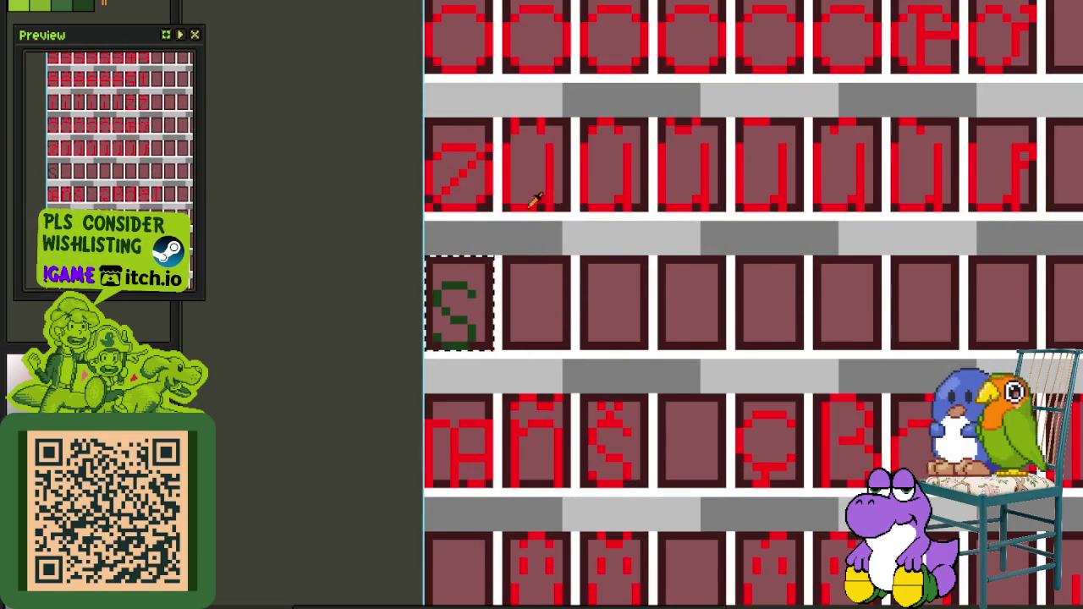
pyautogui.scroll(1, 547, 203)
pyautogui.hotkey('shift', 'r')
pyautogui.click(507, 468)
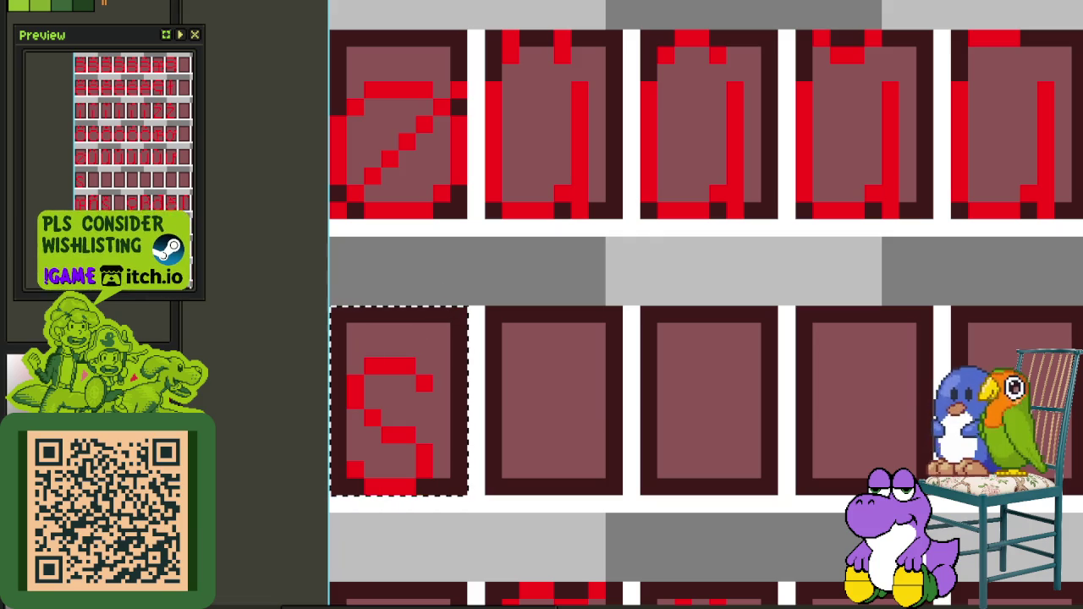
pyautogui.click(441, 261)
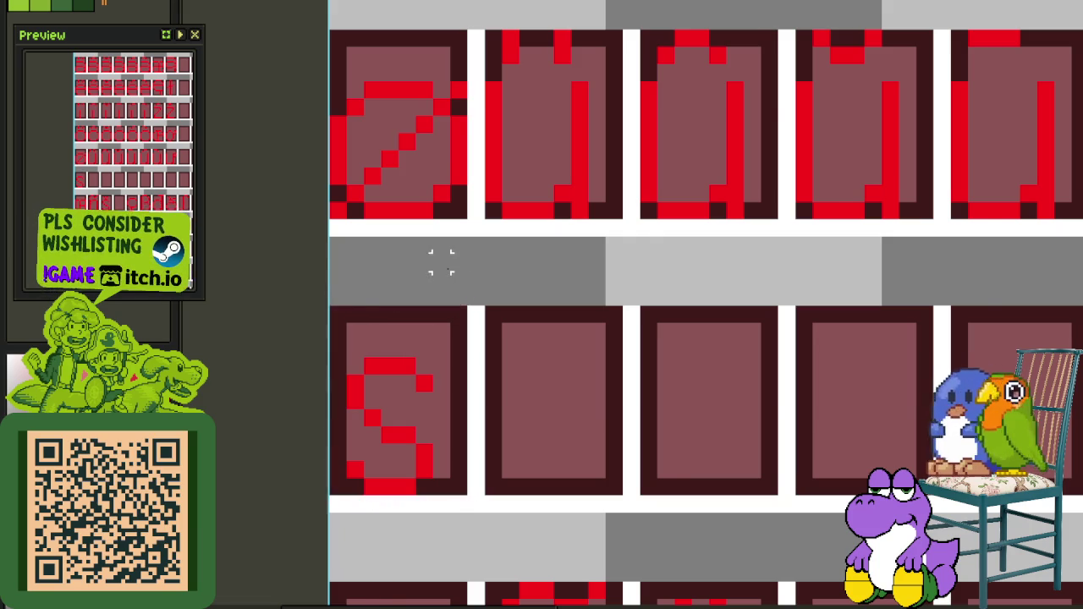
# Copy an accent mark from another glyph cell onto the red s
pyautogui.scroll(-2, 443, 262)
pyautogui.scroll(-2, 443, 271)
pyautogui.moveTo(443, 271)
pyautogui.mouseDown()
pyautogui.moveTo(513, 404)
pyautogui.moveTo(499, 443)
pyautogui.moveTo(430, 387)
pyautogui.moveTo(465, 297)
pyautogui.mouseUp()
pyautogui.moveTo(496, 382); pyautogui.dragTo(508, 228)
pyautogui.scroll(-2, 515, 201)
pyautogui.scroll(2, 673, 274)
pyautogui.scroll(1, 697, 262)
pyautogui.scroll(2, 605, 313)
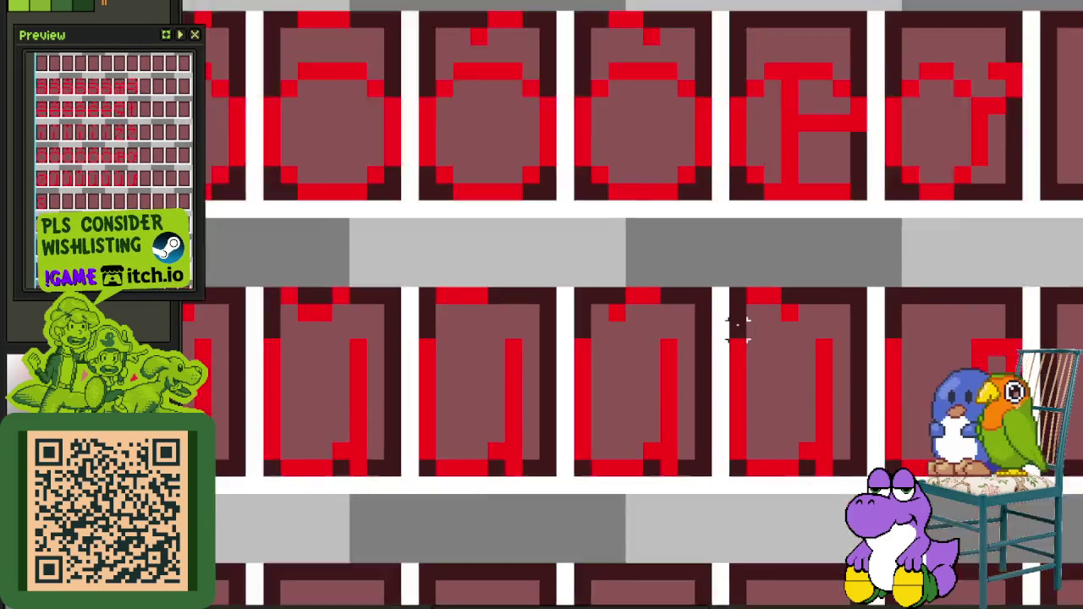
pyautogui.scroll(1, 737, 322)
pyautogui.moveTo(647, 332)
pyautogui.mouseDown()
pyautogui.moveTo(584, 284)
pyautogui.moveTo(532, 286)
pyautogui.moveTo(254, 460)
pyautogui.moveTo(223, 513)
pyautogui.moveTo(299, 496)
pyautogui.mouseUp()
pyautogui.scroll(-2, 531, 284)
pyautogui.scroll(1, 361, 476)
pyautogui.moveTo(362, 475)
pyautogui.mouseDown()
pyautogui.moveTo(457, 408)
pyautogui.moveTo(426, 392)
pyautogui.mouseUp()
# Pan through the lower glyph rows to check the accented s cell
pyautogui.scroll(-2, 610, 364)
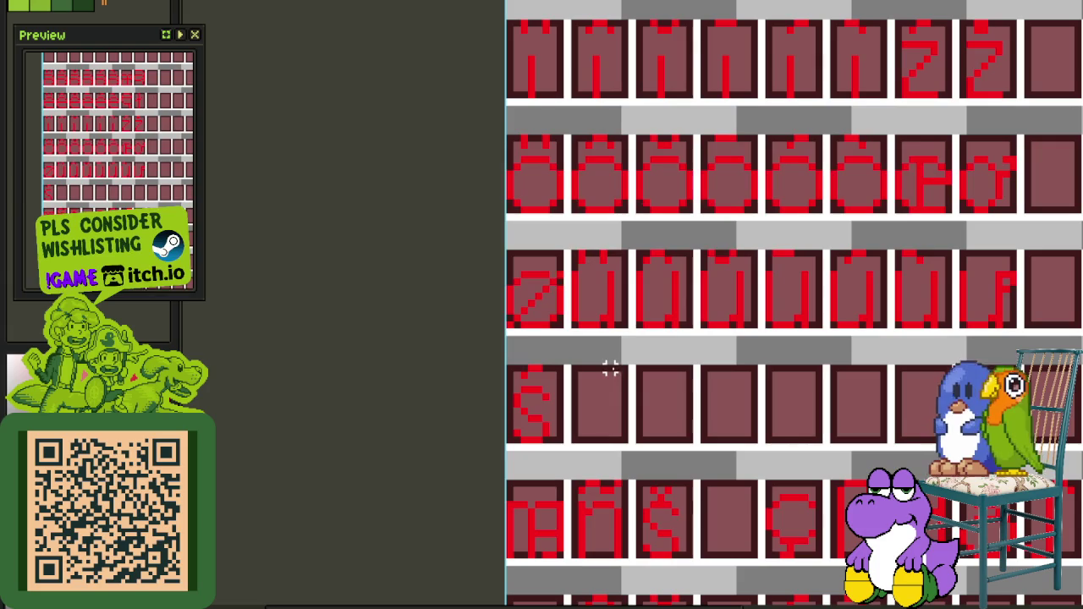
pyautogui.moveTo(660, 333)
pyautogui.mouseDown()
pyautogui.moveTo(532, 266)
pyautogui.moveTo(509, 282)
pyautogui.mouseUp()
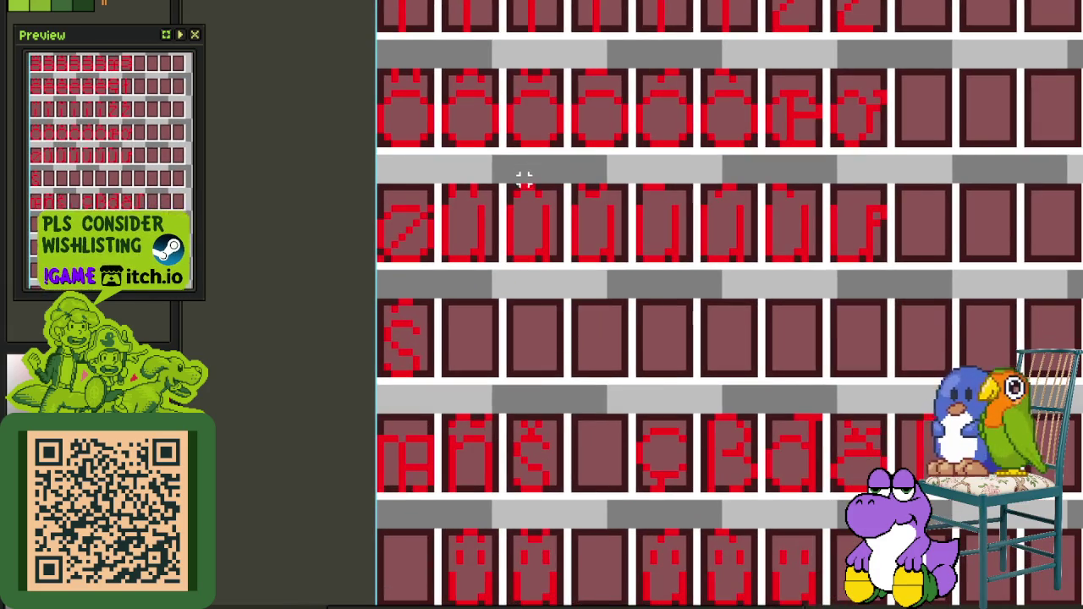
pyautogui.scroll(-2, 524, 172)
pyautogui.scroll(-2, 530, 452)
pyautogui.scroll(2, 536, 433)
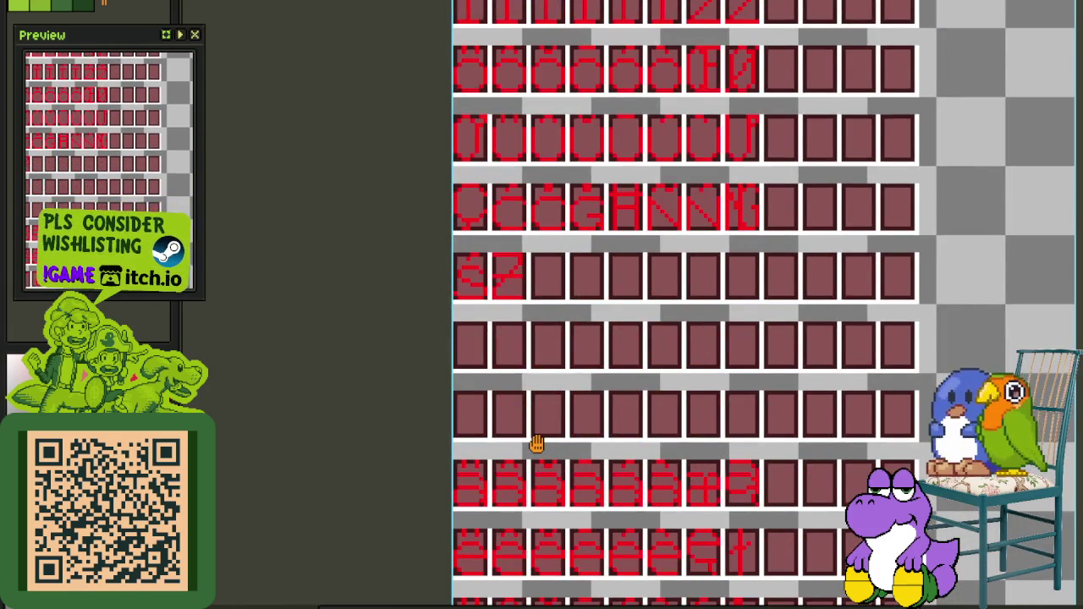
pyautogui.moveTo(537, 444); pyautogui.dragTo(527, 493)
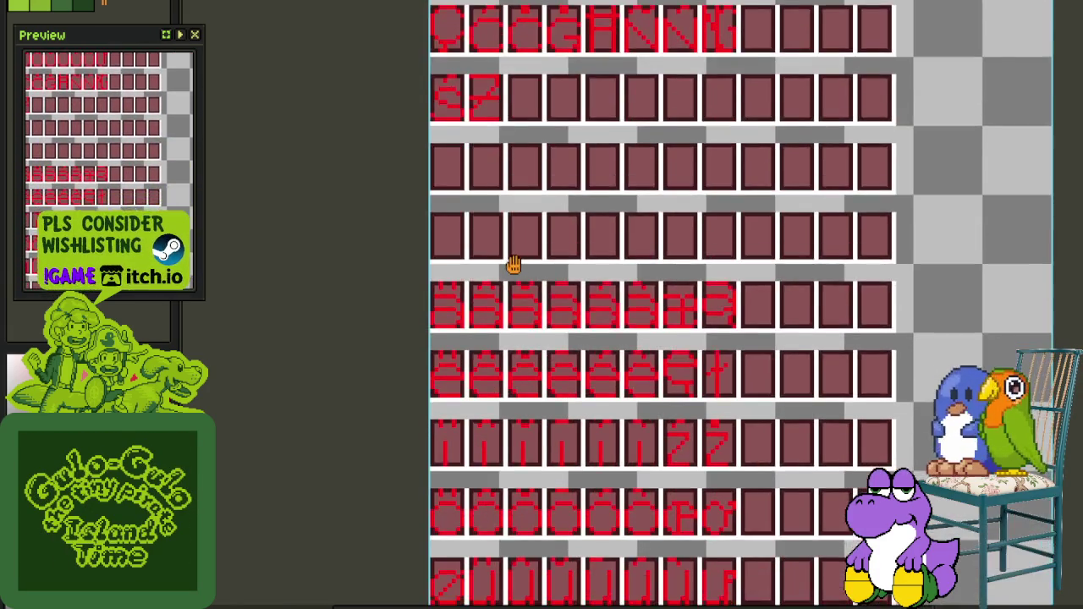
pyautogui.moveTo(527, 492); pyautogui.dragTo(491, 208)
pyautogui.moveTo(503, 586); pyautogui.dragTo(506, 462)
pyautogui.scroll(1, 517, 470)
pyautogui.scroll(1, 524, 474)
pyautogui.moveTo(522, 310)
pyautogui.mouseDown()
pyautogui.moveTo(588, 387)
pyautogui.moveTo(584, 406)
pyautogui.mouseUp()
pyautogui.click(634, 354)
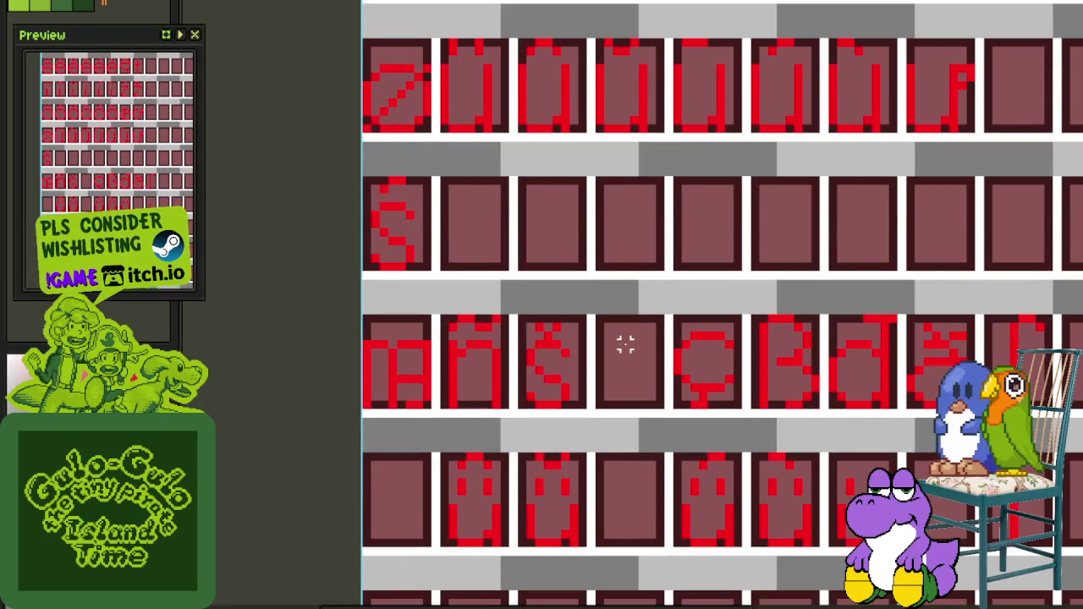
pyautogui.scroll(1, 541, 338)
pyautogui.scroll(1, 542, 334)
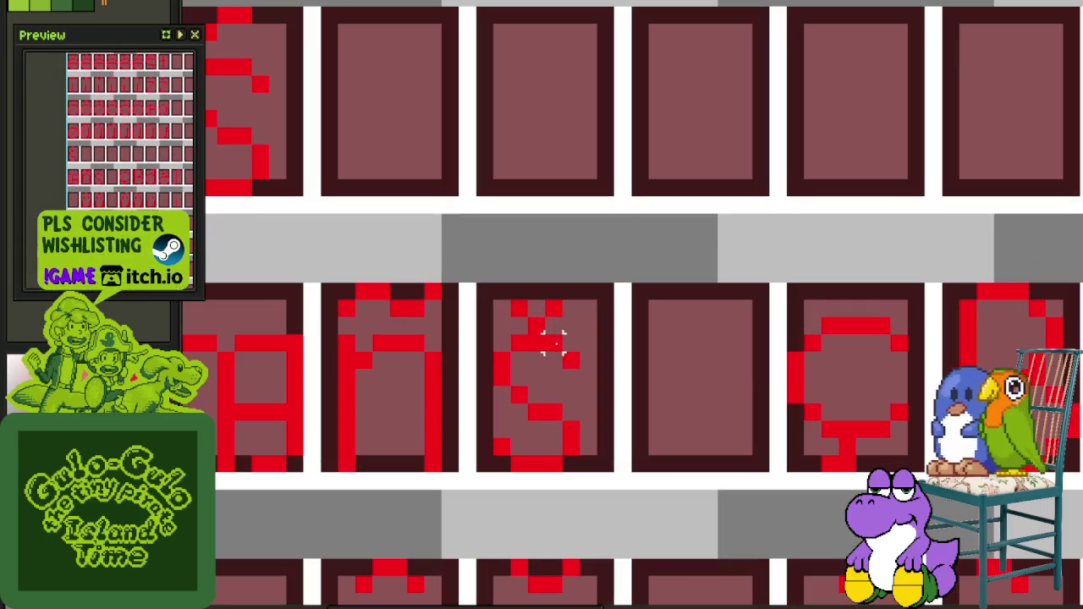
pyautogui.scroll(-3, 536, 312)
pyautogui.scroll(-1, 551, 293)
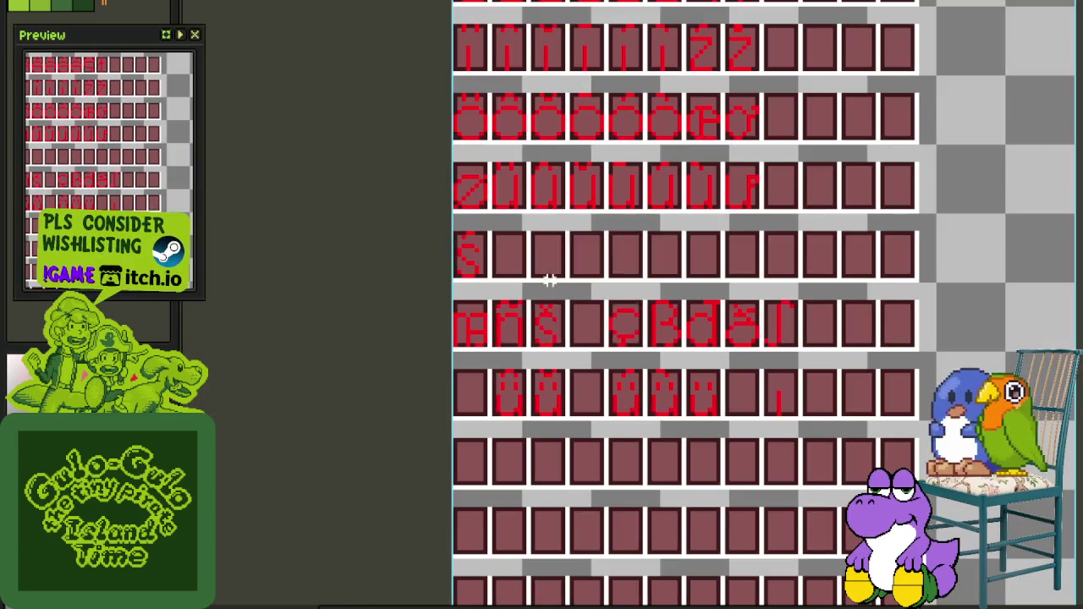
pyautogui.moveTo(544, 210)
pyautogui.mouseDown()
pyautogui.moveTo(551, 466)
pyautogui.moveTo(567, 357)
pyautogui.mouseUp()
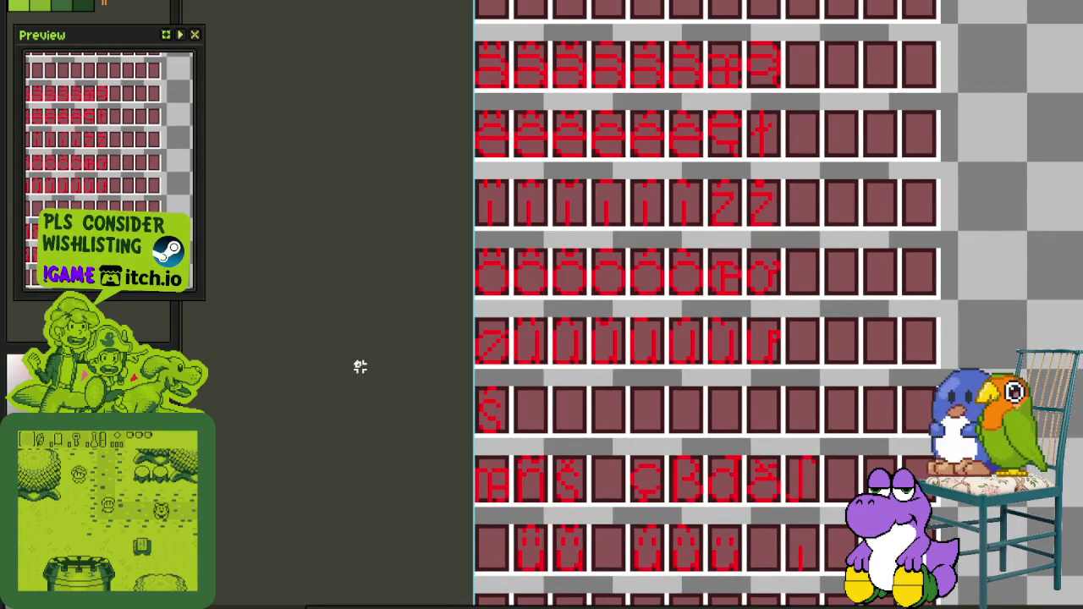
pyautogui.scroll(-1, 597, 274)
pyautogui.moveTo(598, 273)
pyautogui.mouseDown()
pyautogui.moveTo(561, 503)
pyautogui.moveTo(576, 484)
pyautogui.mouseUp()
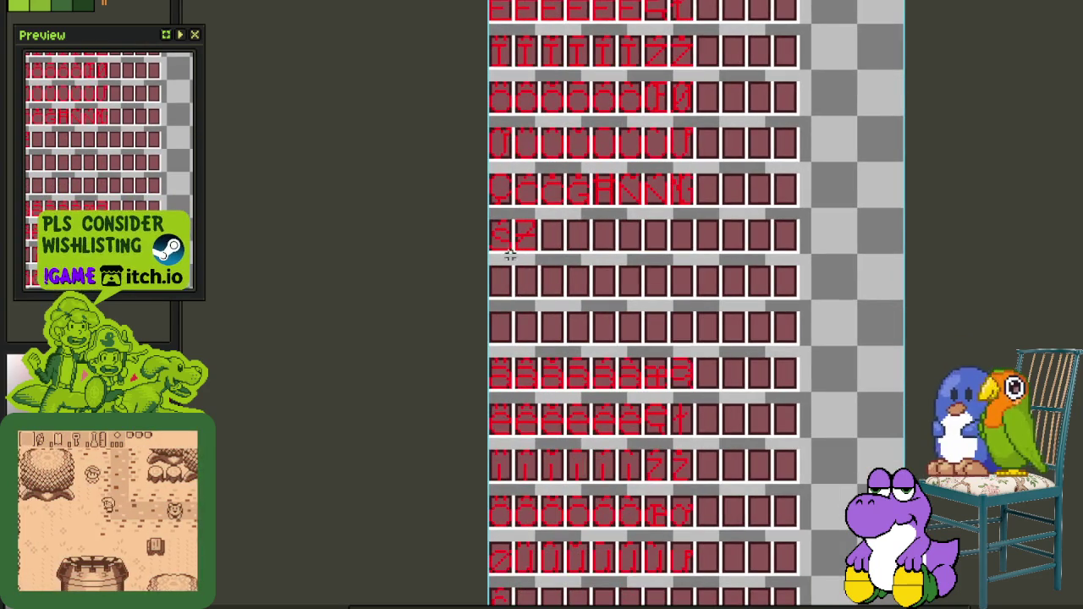
pyautogui.moveTo(521, 358)
pyautogui.mouseDown()
pyautogui.moveTo(532, 242)
pyautogui.moveTo(496, 452)
pyautogui.moveTo(483, 200)
pyautogui.mouseUp()
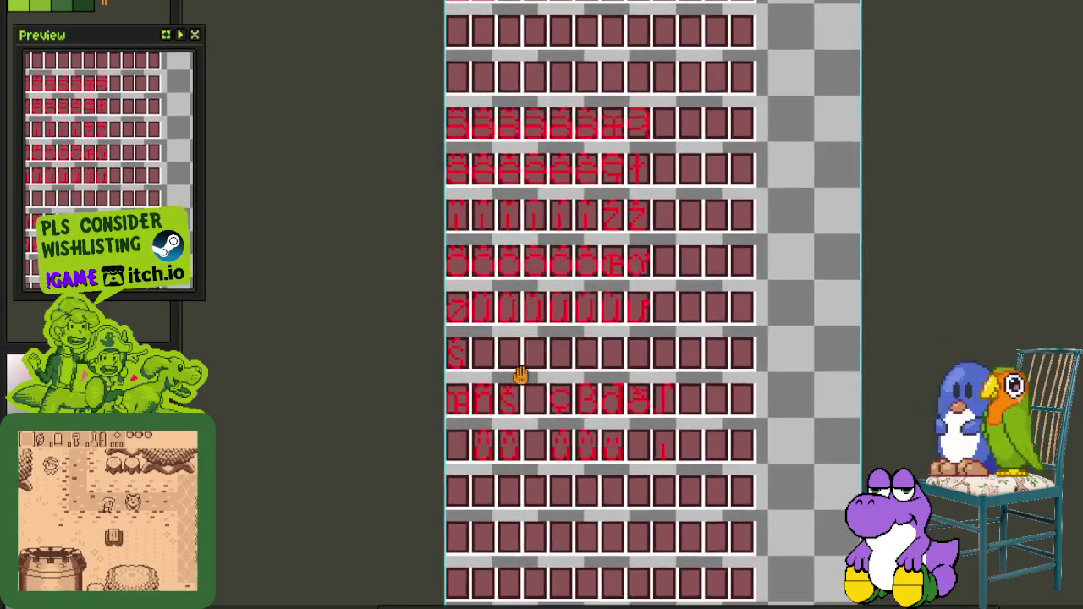
pyautogui.scroll(2, 481, 410)
# Select the accented s in the row below and move a layer higher in the stack
pyautogui.moveTo(465, 410); pyautogui.dragTo(533, 327)
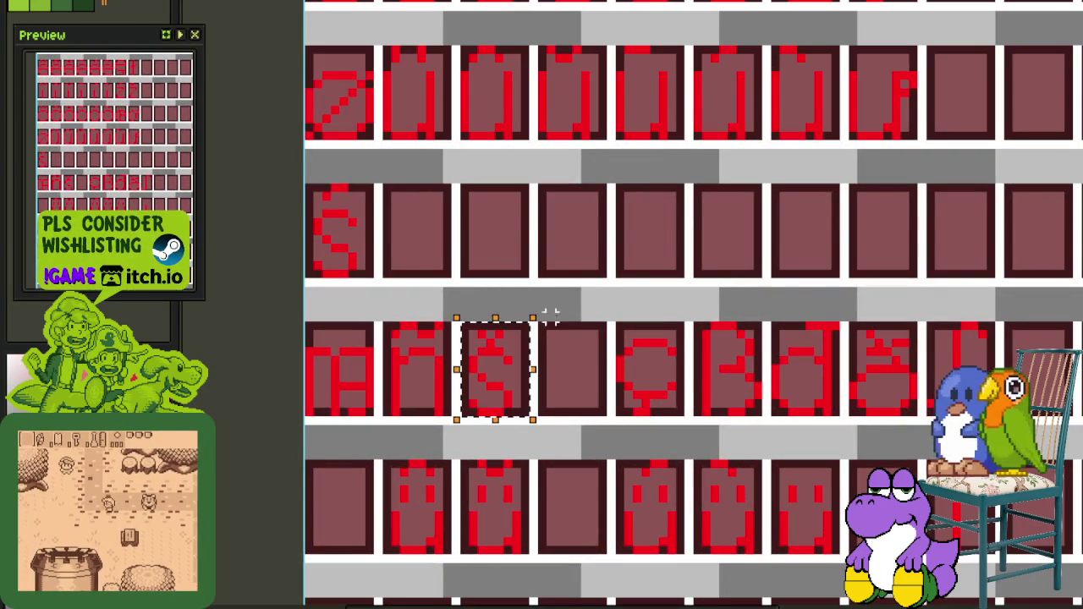
pyautogui.scroll(-1, 604, 299)
pyautogui.scroll(-1, 603, 299)
pyautogui.press('Tab')
pyautogui.press('Tab')
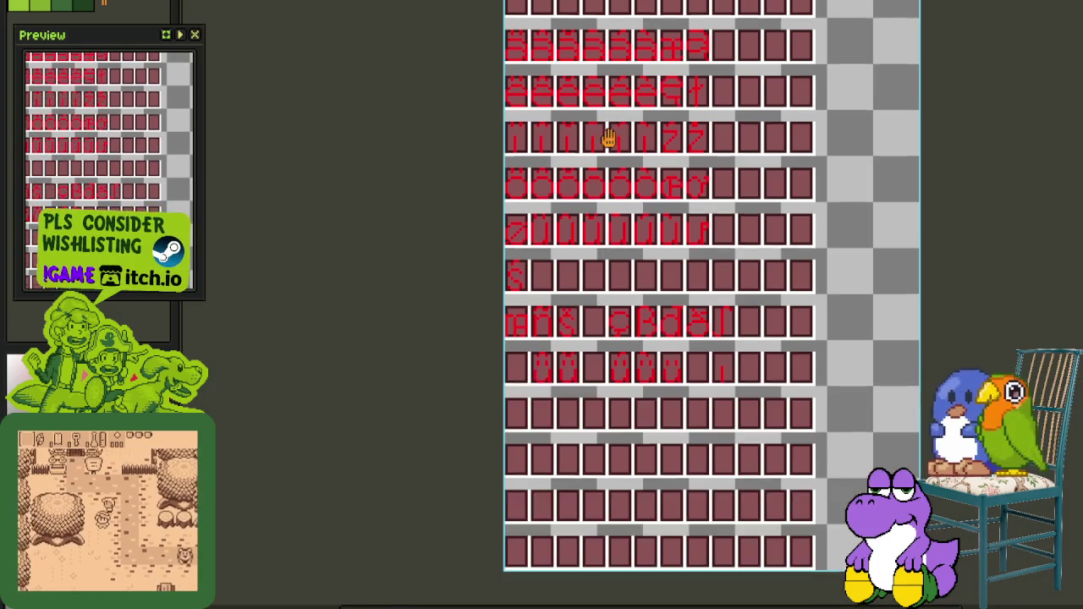
pyautogui.press('Tab')
pyautogui.moveTo(346, 556)
pyautogui.mouseDown()
pyautogui.moveTo(333, 521)
pyautogui.moveTo(244, 528)
pyautogui.mouseUp()
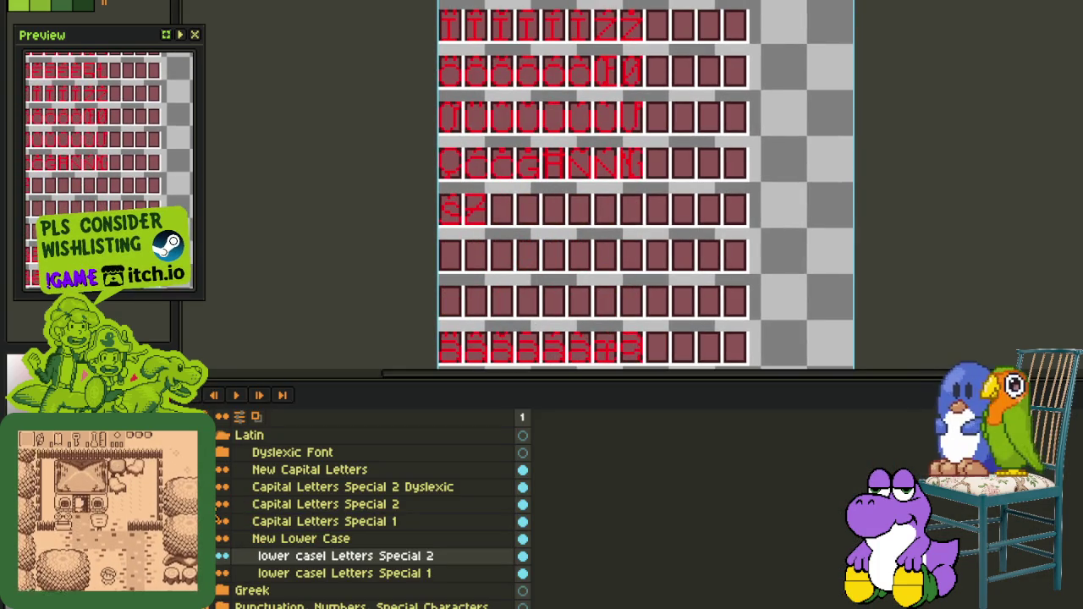
# On the Capital Letters Special 2 layer, copy the accented S into the empty cell beside it
pyautogui.click(223, 506)
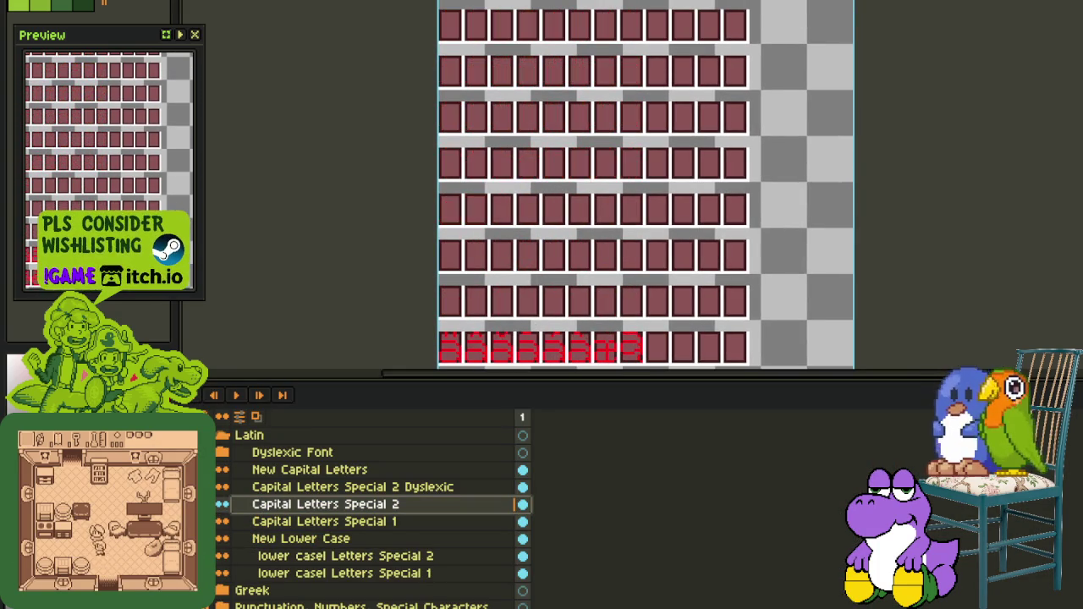
pyautogui.moveTo(440, 286); pyautogui.dragTo(410, 364)
pyautogui.scroll(2, 410, 364)
pyautogui.scroll(2, 452, 234)
pyautogui.moveTo(469, 236)
pyautogui.mouseDown()
pyautogui.moveTo(487, 198)
pyautogui.moveTo(584, 193)
pyautogui.mouseUp()
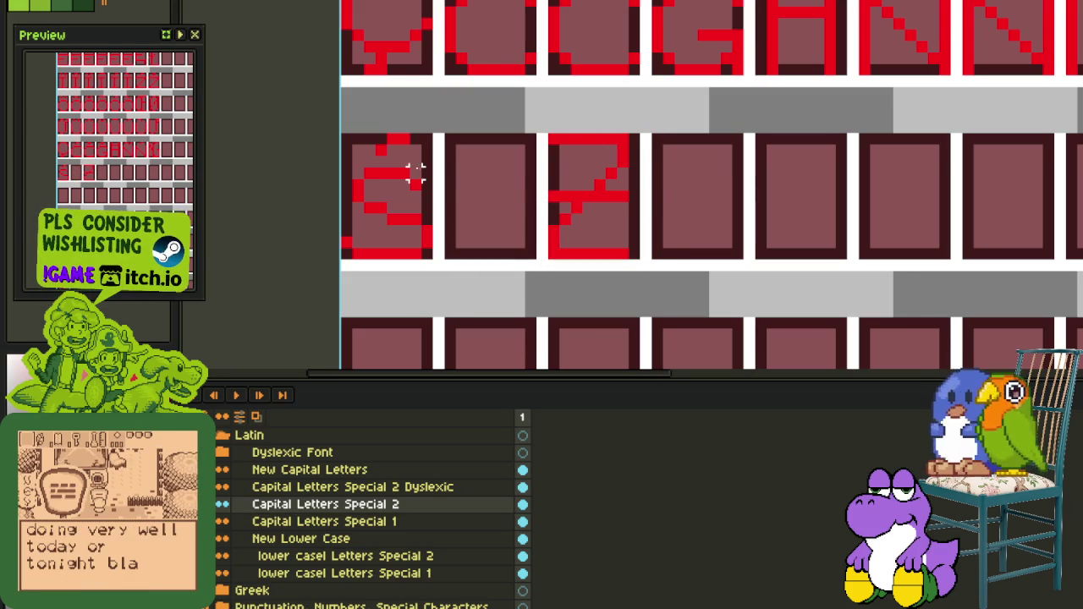
pyautogui.moveTo(423, 173)
pyautogui.mouseDown()
pyautogui.moveTo(343, 254)
pyautogui.moveTo(501, 249)
pyautogui.mouseUp()
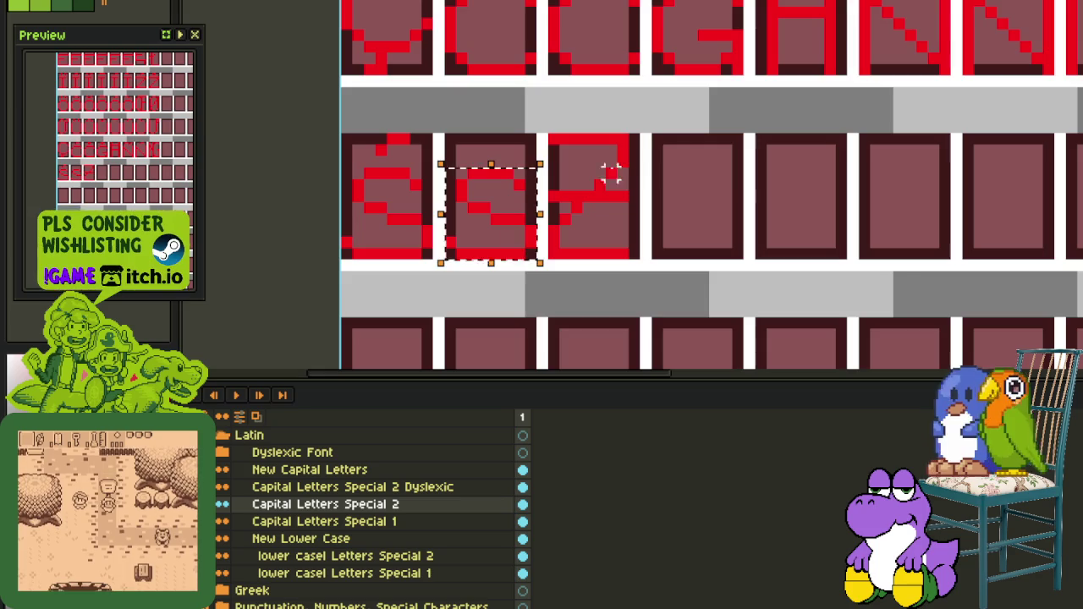
# Pencil caron pixels above the copied S, nudge its top rows up one pixel, and save
pyautogui.scroll(2, 496, 152)
pyautogui.moveTo(450, 142); pyautogui.dragTo(468, 165)
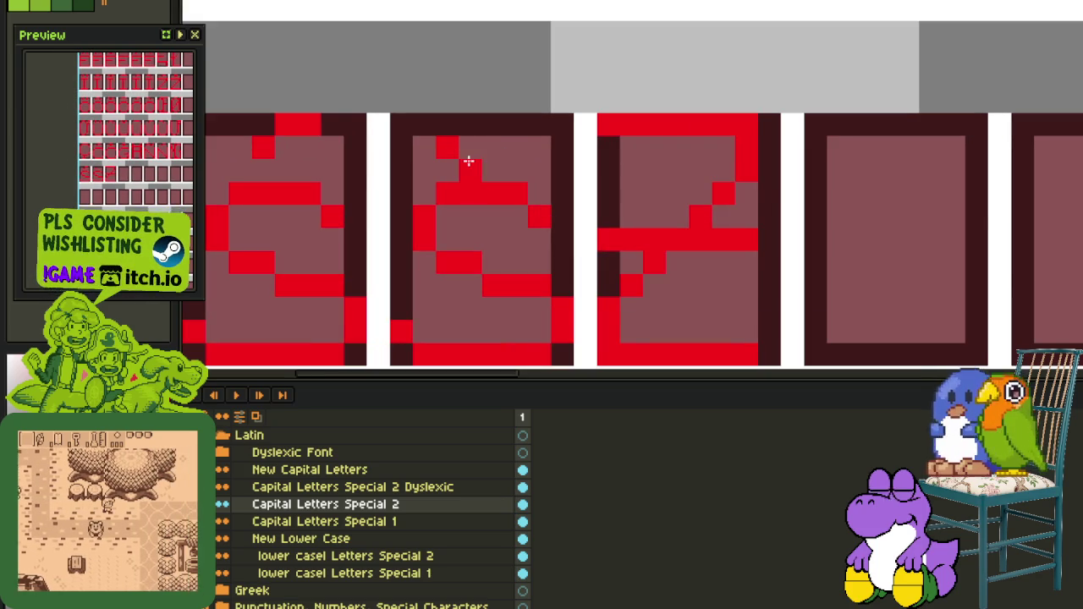
pyautogui.scroll(-3, 496, 151)
pyautogui.scroll(2, 469, 148)
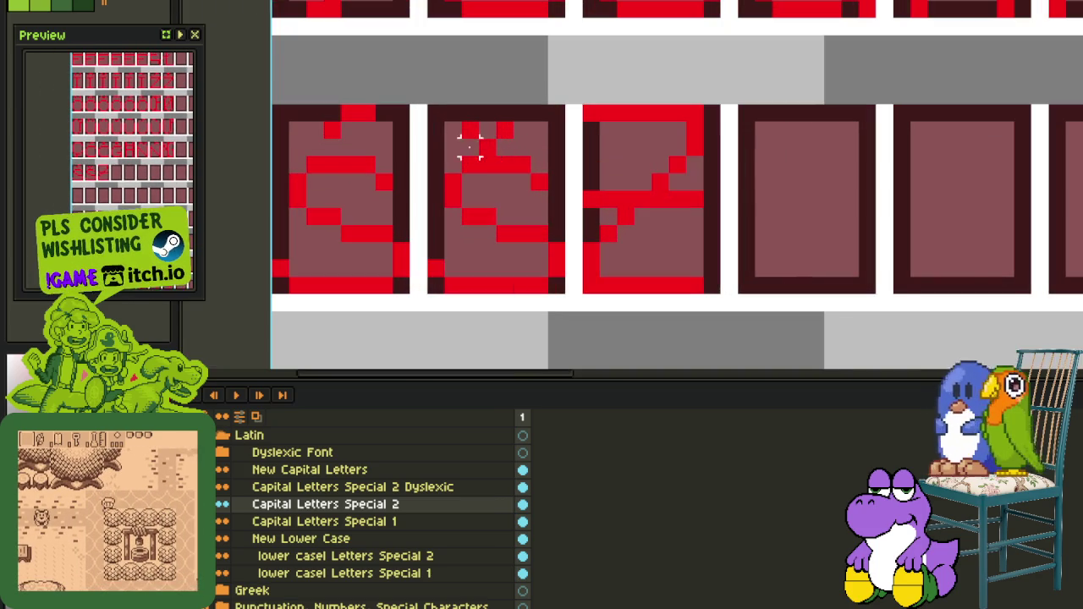
pyautogui.moveTo(427, 102); pyautogui.dragTo(554, 193)
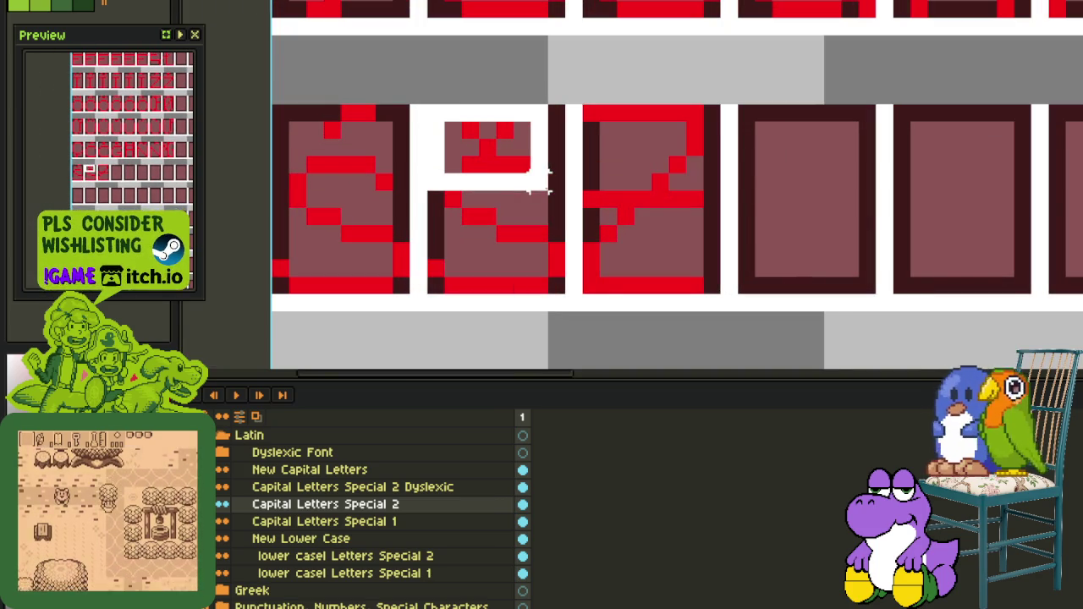
pyautogui.press('Up')
pyautogui.click(593, 182)
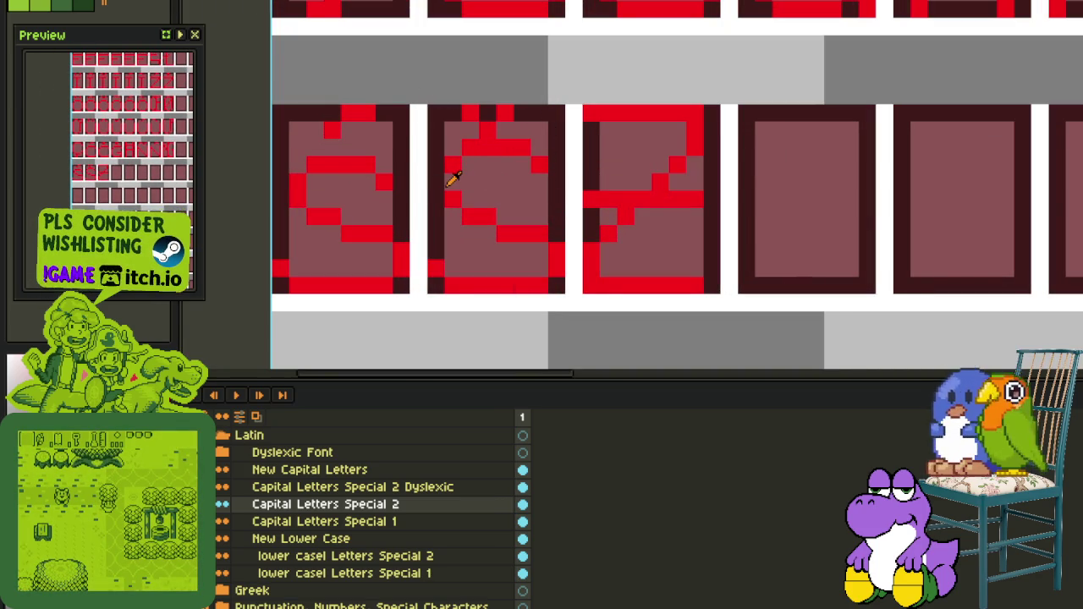
pyautogui.scroll(-3, 448, 179)
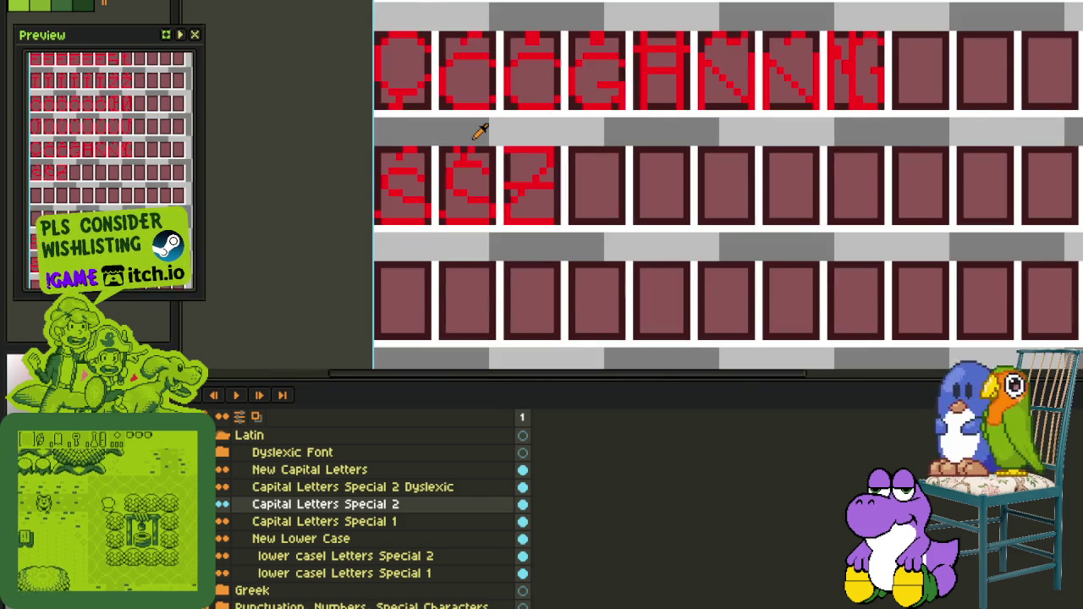
pyautogui.scroll(-1, 470, 152)
pyautogui.scroll(2, 472, 161)
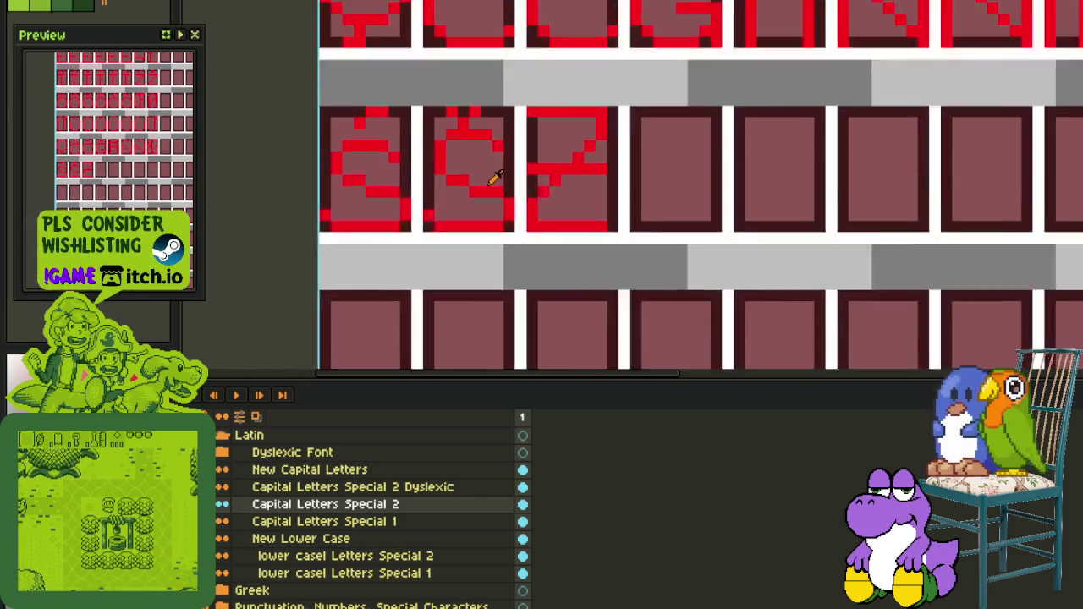
pyautogui.scroll(1, 496, 177)
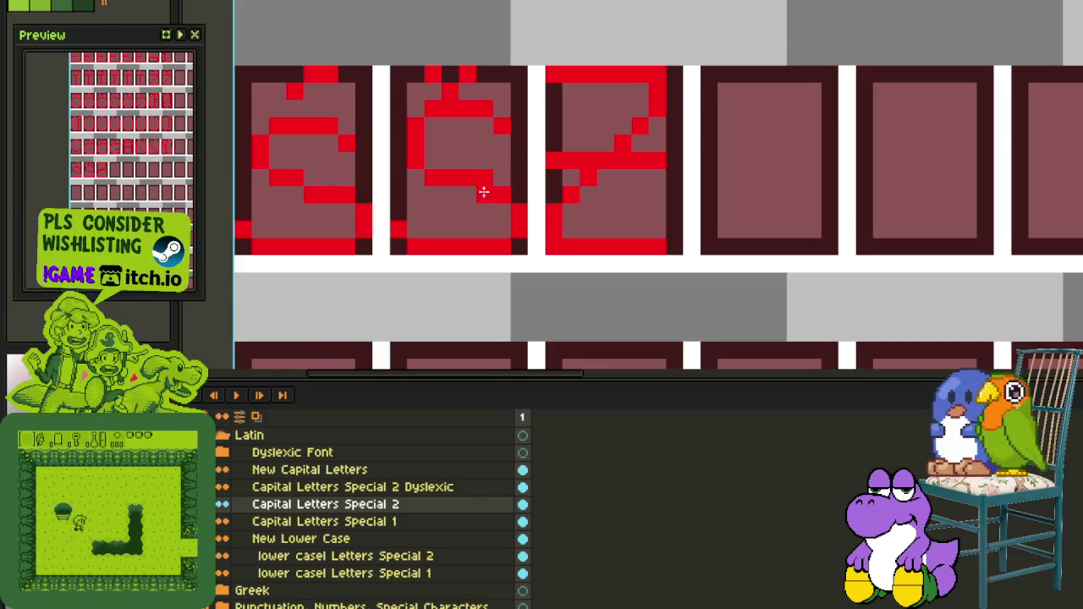
pyautogui.scroll(-2, 554, 203)
pyautogui.scroll(1, 559, 197)
pyautogui.scroll(1, 559, 196)
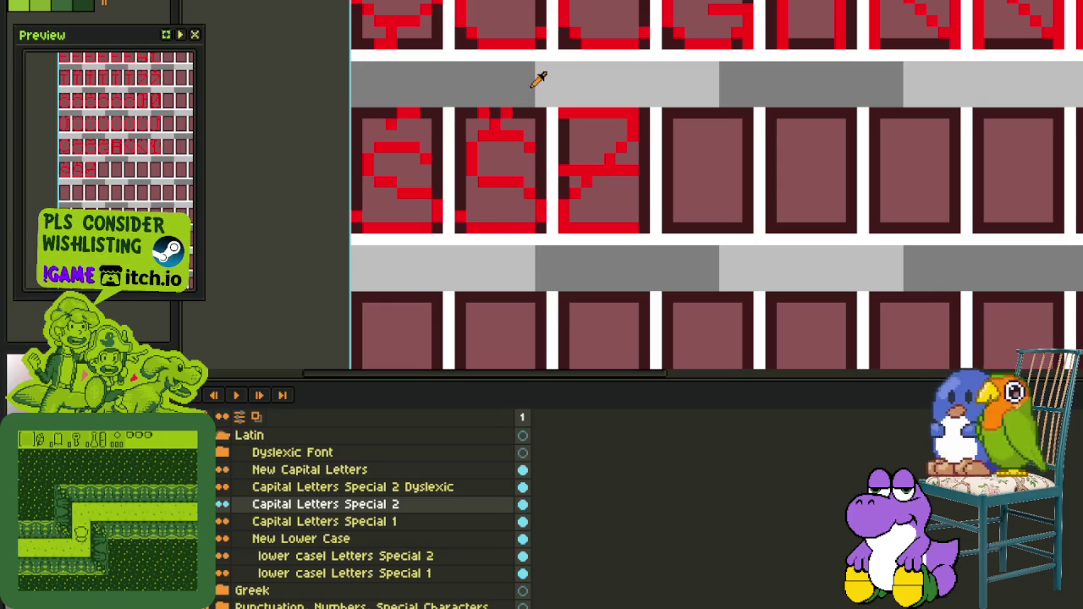
pyautogui.hotkey('ctrl', 's')
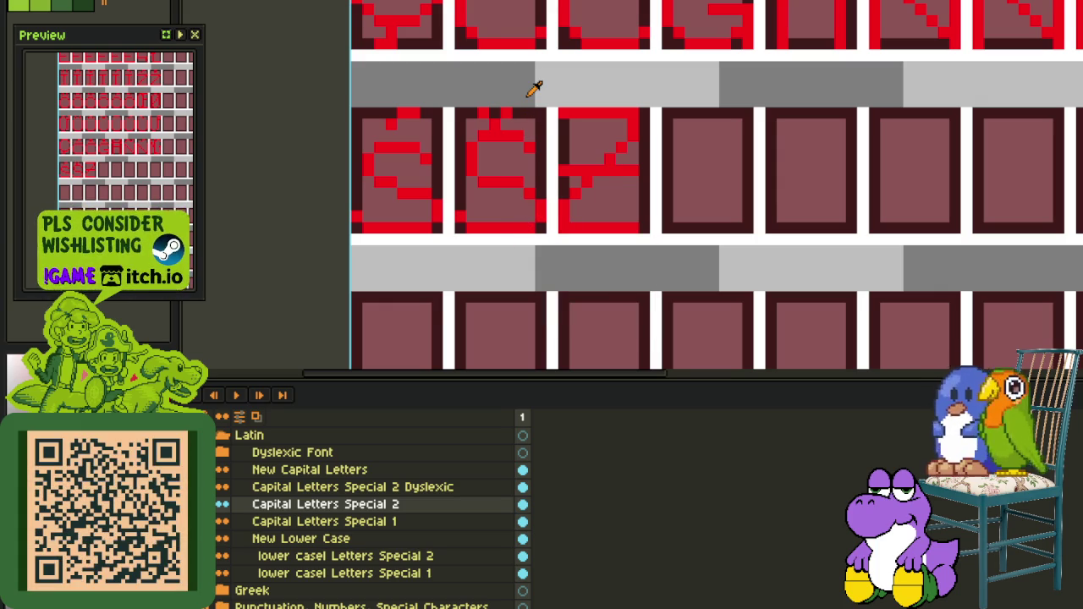
# Redraw an accent pixel one row higher and adjust the caron area of the second glyph
pyautogui.scroll(1, 515, 189)
pyautogui.scroll(1, 546, 193)
pyautogui.moveTo(560, 205); pyautogui.dragTo(546, 185)
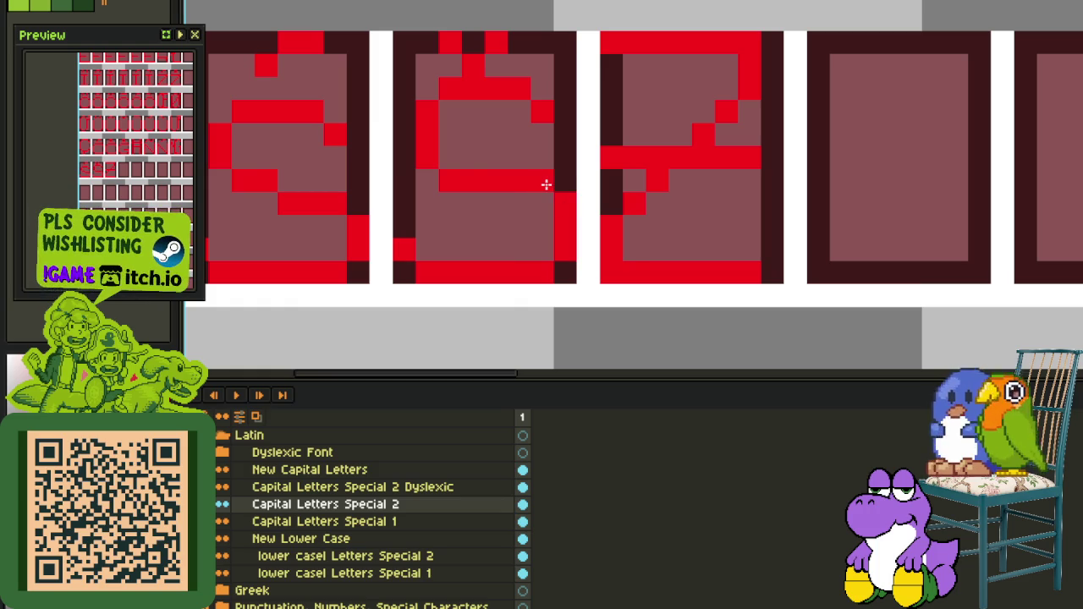
pyautogui.scroll(-2, 432, 148)
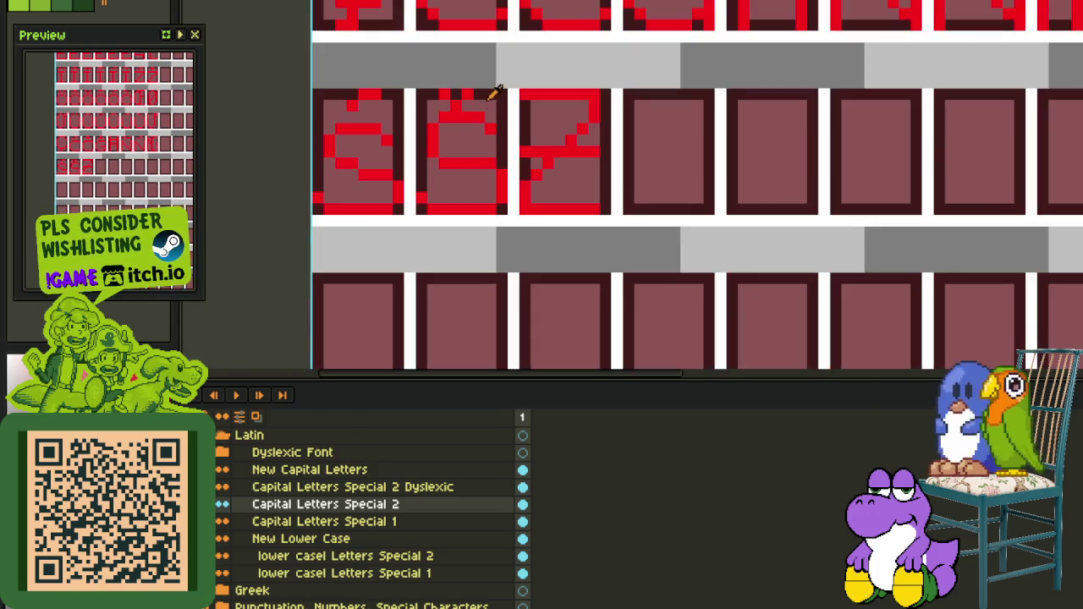
pyautogui.scroll(-1, 516, 49)
pyautogui.scroll(3, 491, 60)
pyautogui.moveTo(435, 82); pyautogui.dragTo(546, 156)
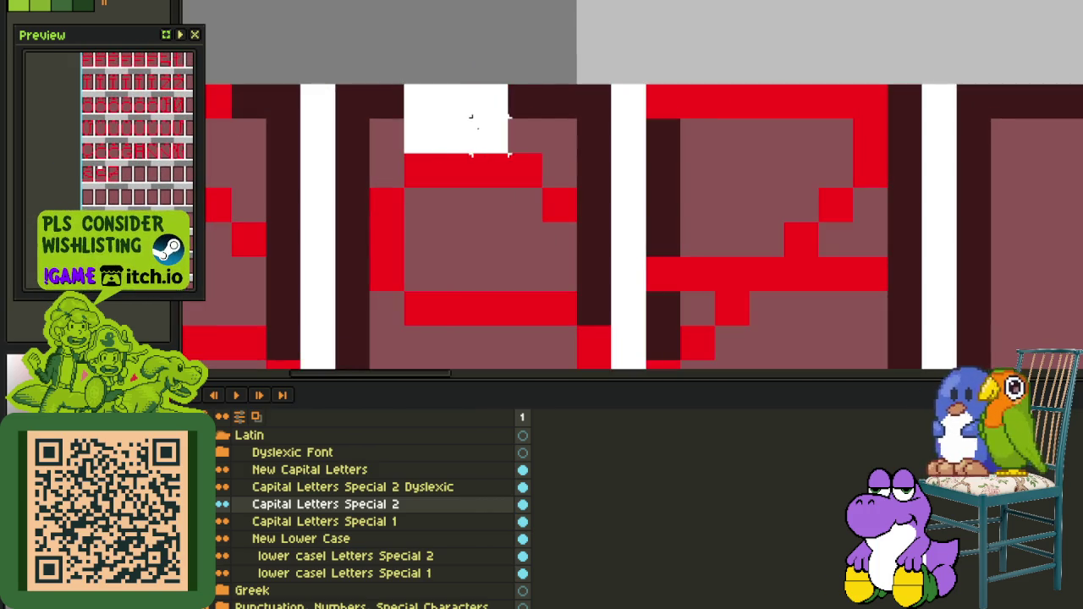
pyautogui.click(594, 101)
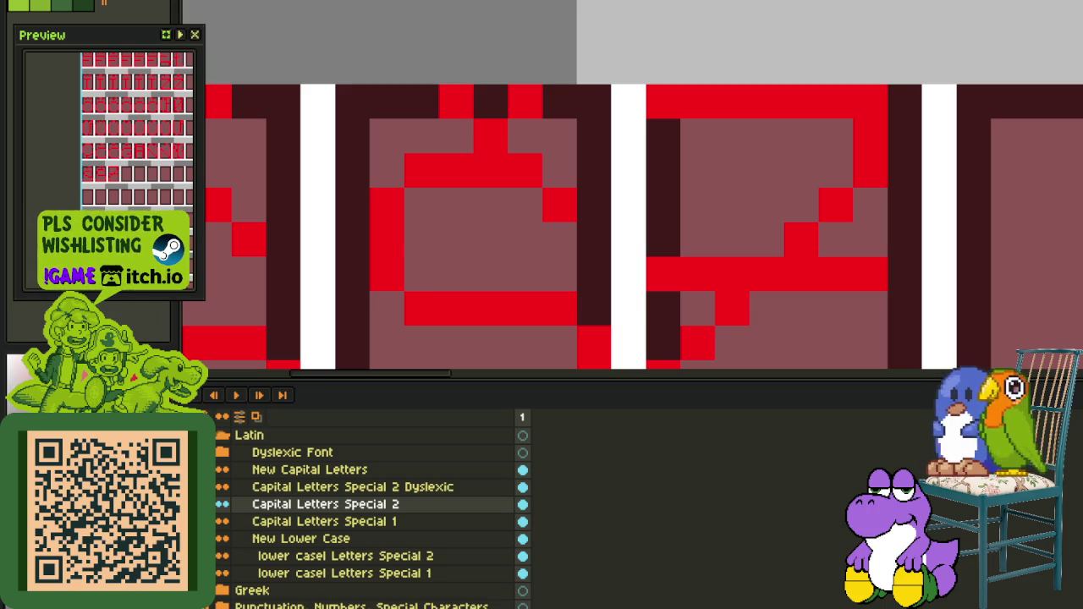
pyautogui.scroll(-2, 594, 66)
pyautogui.scroll(1, 561, 97)
pyautogui.scroll(1, 547, 102)
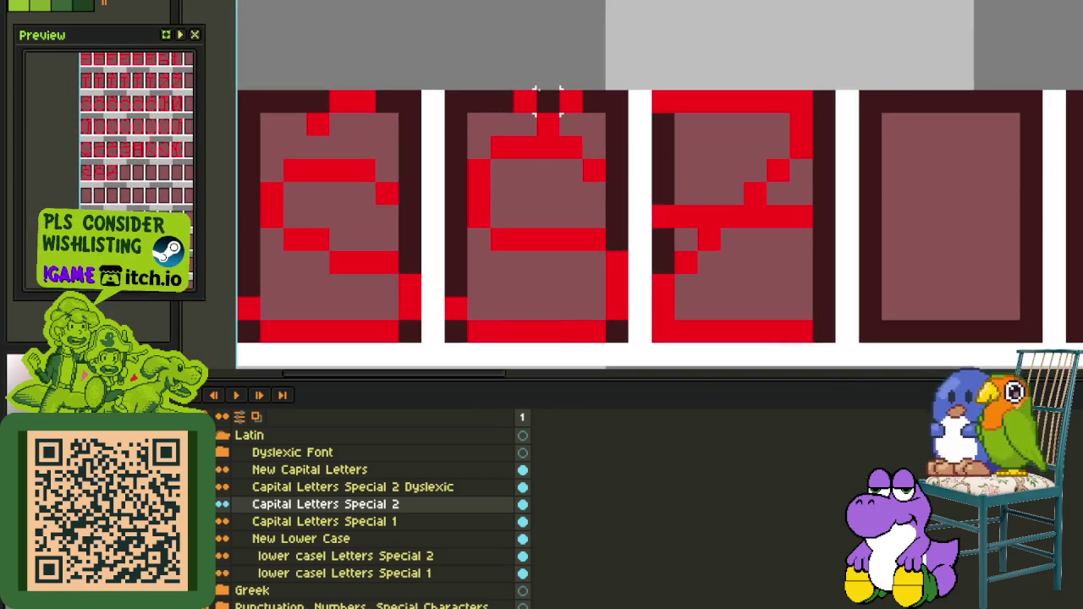
pyautogui.scroll(-1, 525, 99)
pyautogui.scroll(-1, 524, 99)
pyautogui.scroll(1, 514, 119)
pyautogui.scroll(2, 515, 107)
pyautogui.moveTo(508, 100); pyautogui.dragTo(576, 131)
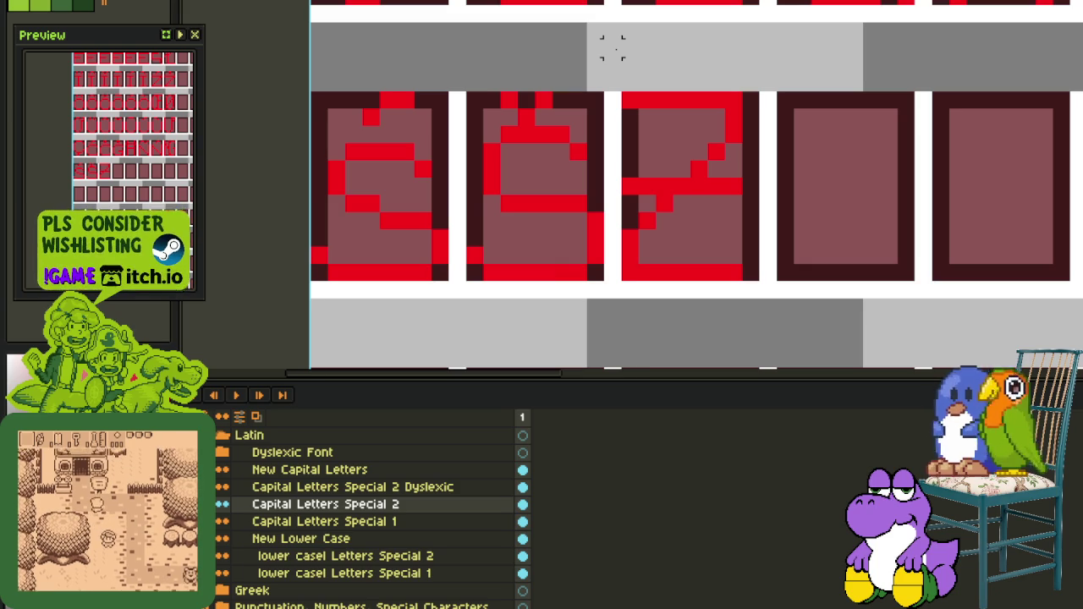
pyautogui.scroll(-1, 612, 47)
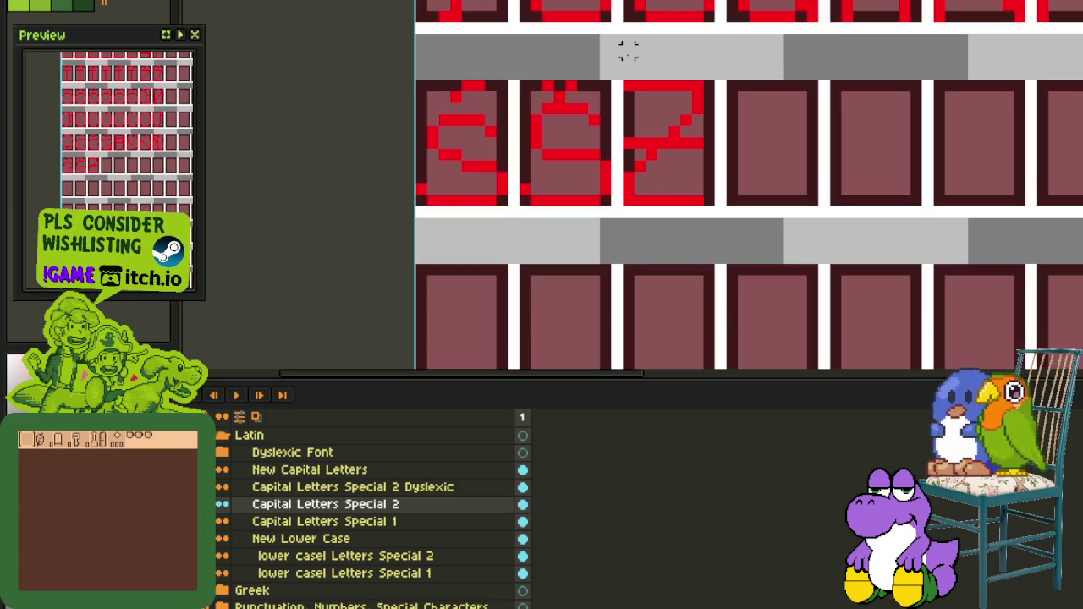
pyautogui.moveTo(651, 166); pyautogui.dragTo(568, 238)
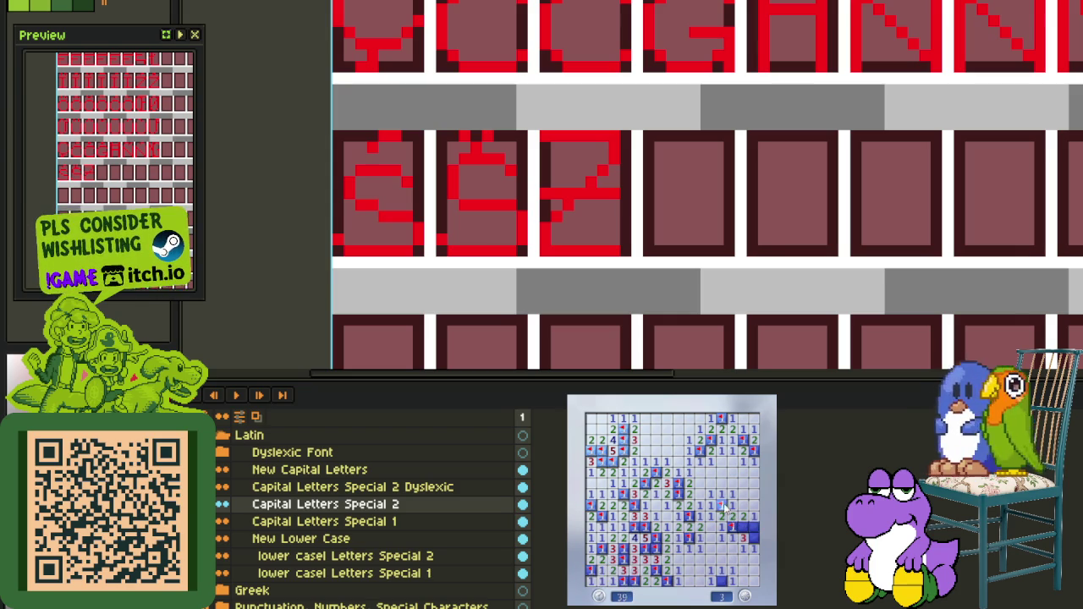
pyautogui.scroll(-3, 726, 217)
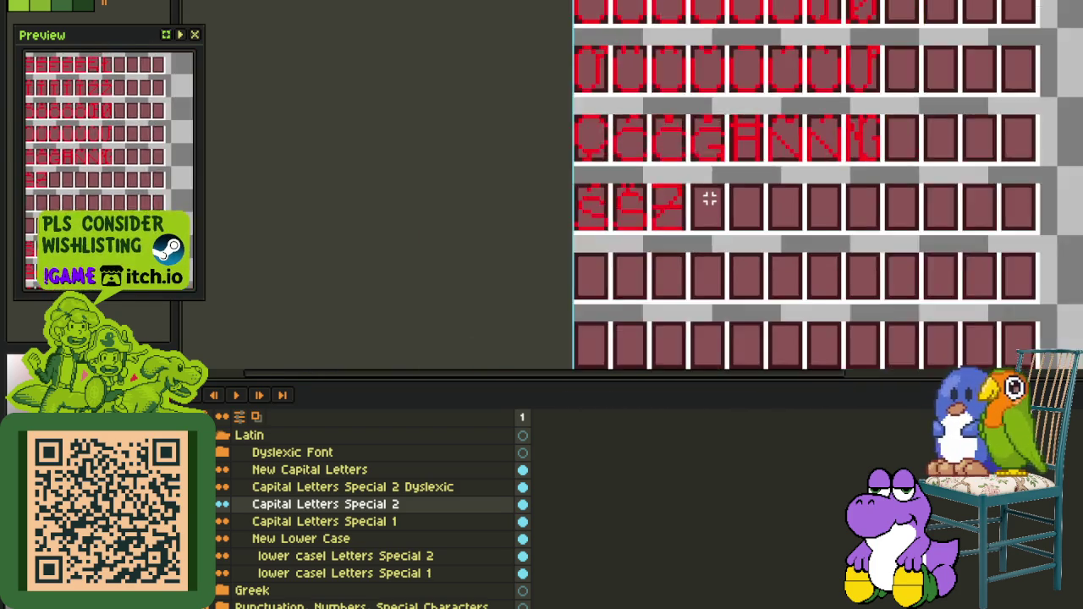
# On the Capital Letters Special 2 Dyslexic layer, move the Z glyph one cell right
pyautogui.scroll(-1, 720, 207)
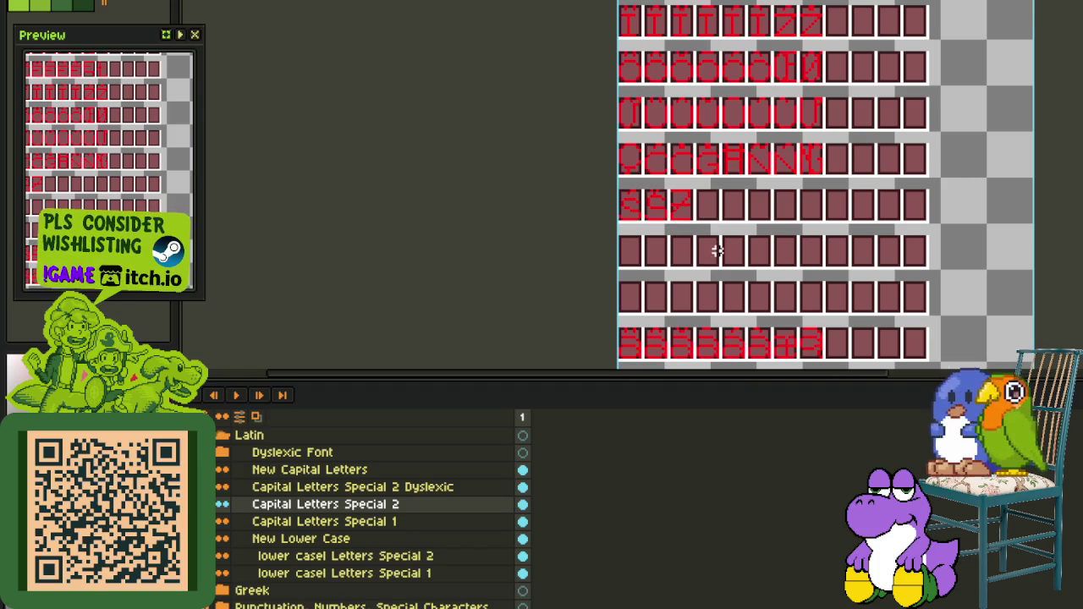
pyautogui.hscroll(2, 717, 251)
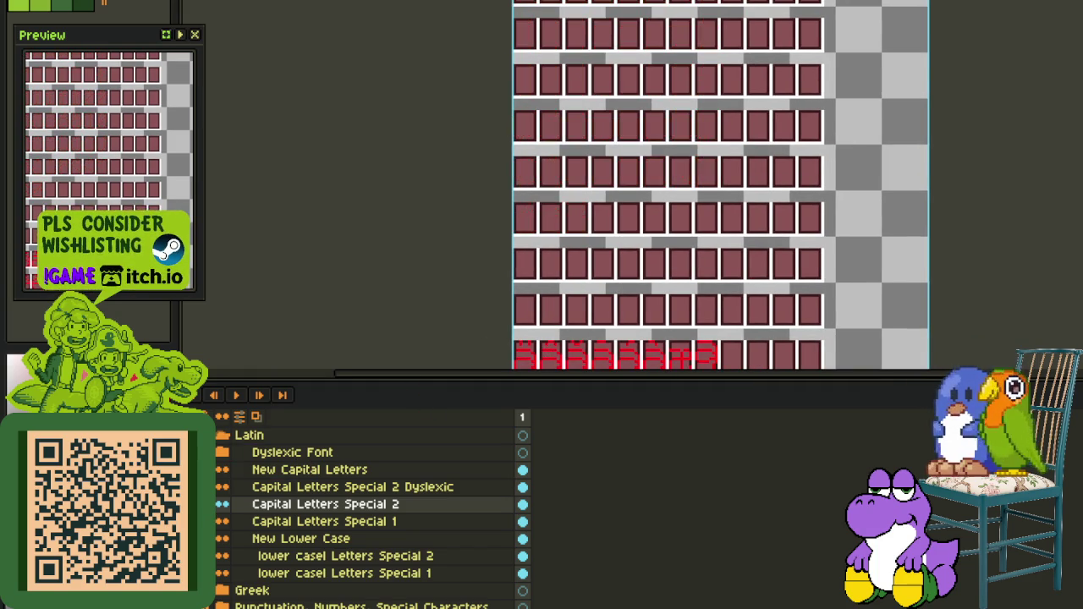
pyautogui.click(250, 489)
pyautogui.press('Tab')
pyautogui.scroll(2, 521, 211)
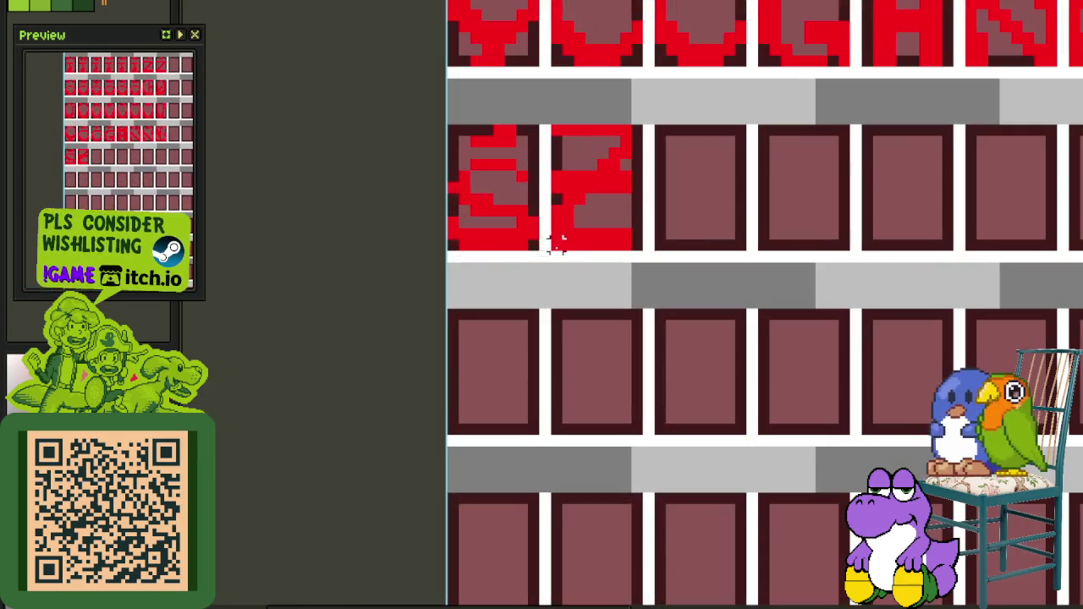
pyautogui.moveTo(558, 242); pyautogui.dragTo(635, 123)
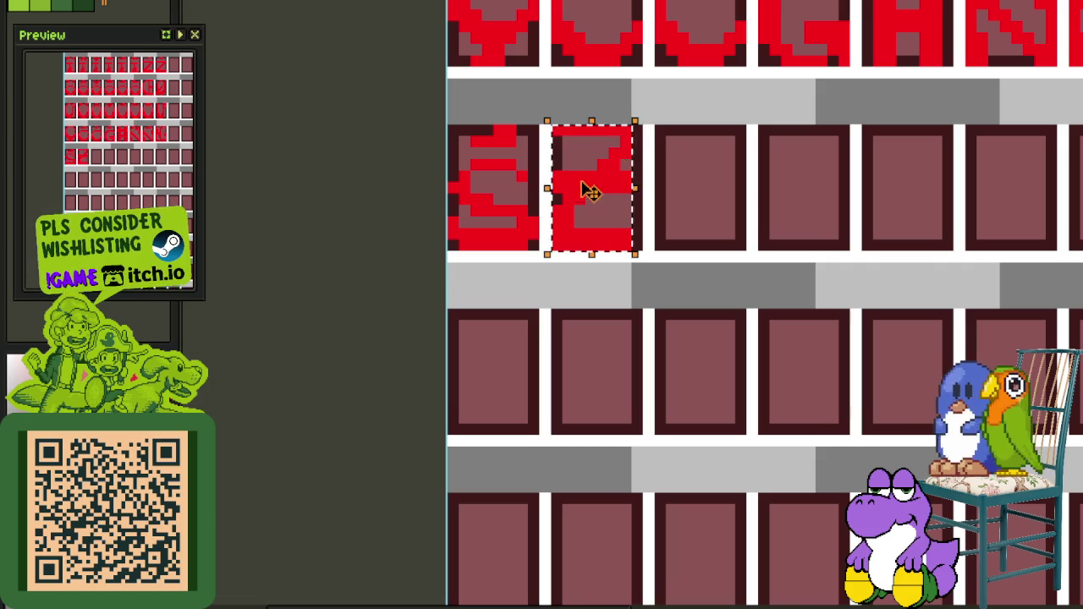
pyautogui.moveTo(590, 196); pyautogui.dragTo(694, 193)
pyautogui.click(532, 165)
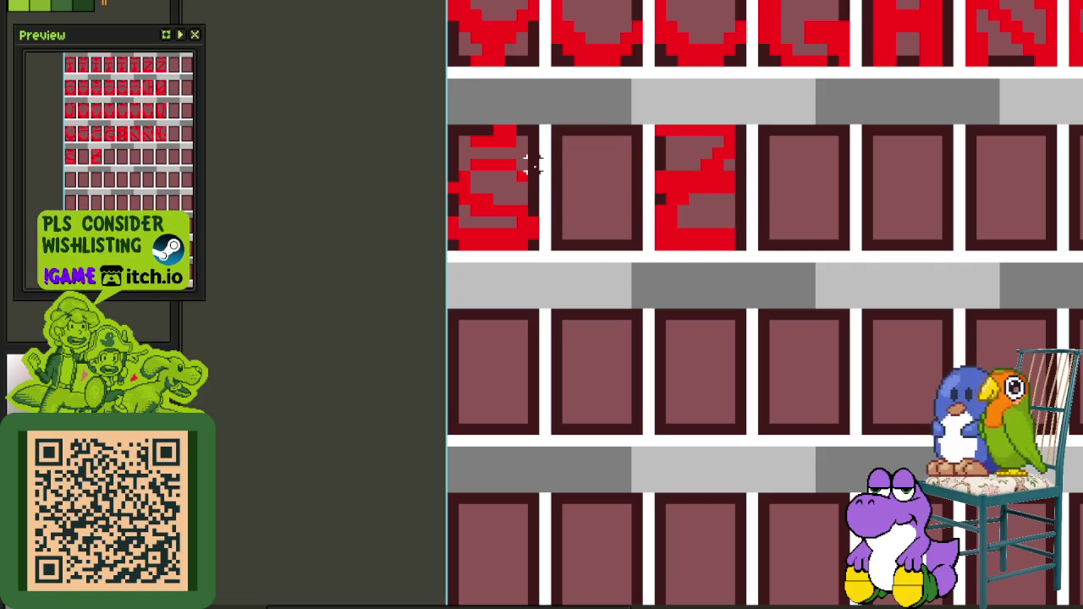
# Copy the S into the emptied middle cell, align it, and fix its stray and missing red pixels
pyautogui.moveTo(543, 151)
pyautogui.mouseDown()
pyautogui.moveTo(449, 252)
pyautogui.moveTo(592, 244)
pyautogui.mouseUp()
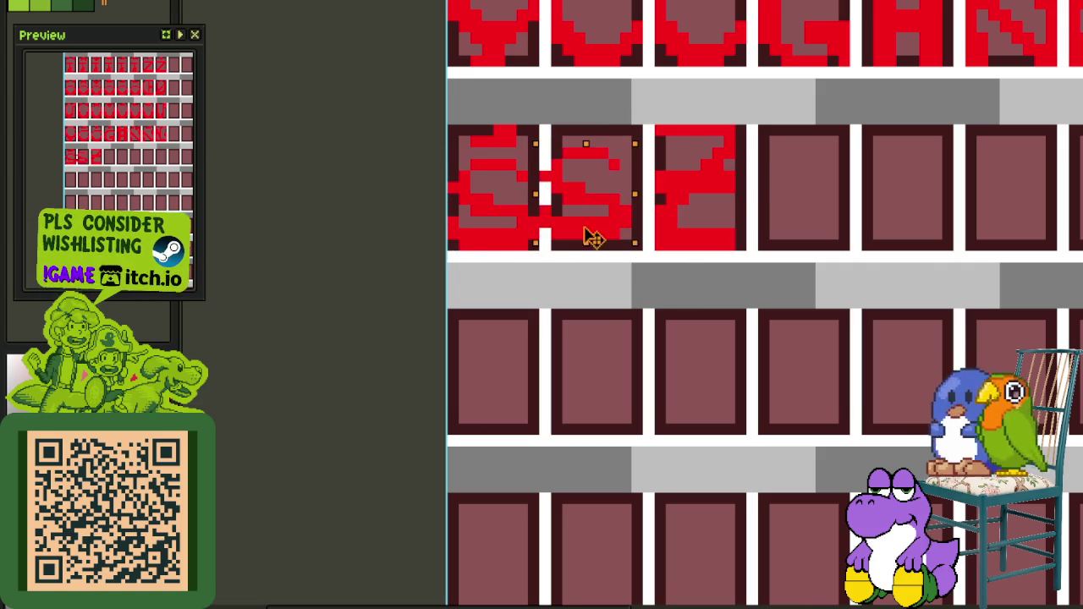
pyautogui.scroll(2, 585, 250)
pyautogui.scroll(1, 581, 254)
pyautogui.moveTo(515, 219)
pyautogui.mouseDown()
pyautogui.moveTo(605, 266)
pyautogui.moveTo(688, 278)
pyautogui.moveTo(652, 318)
pyautogui.mouseUp()
pyautogui.moveTo(550, 301); pyautogui.dragTo(599, 323)
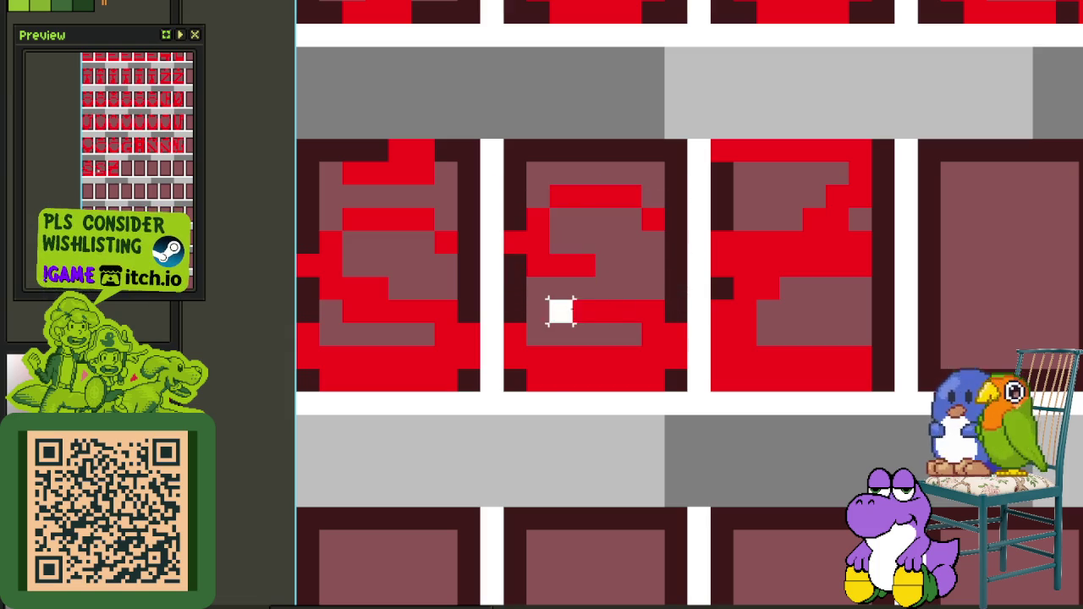
pyautogui.press('Up')
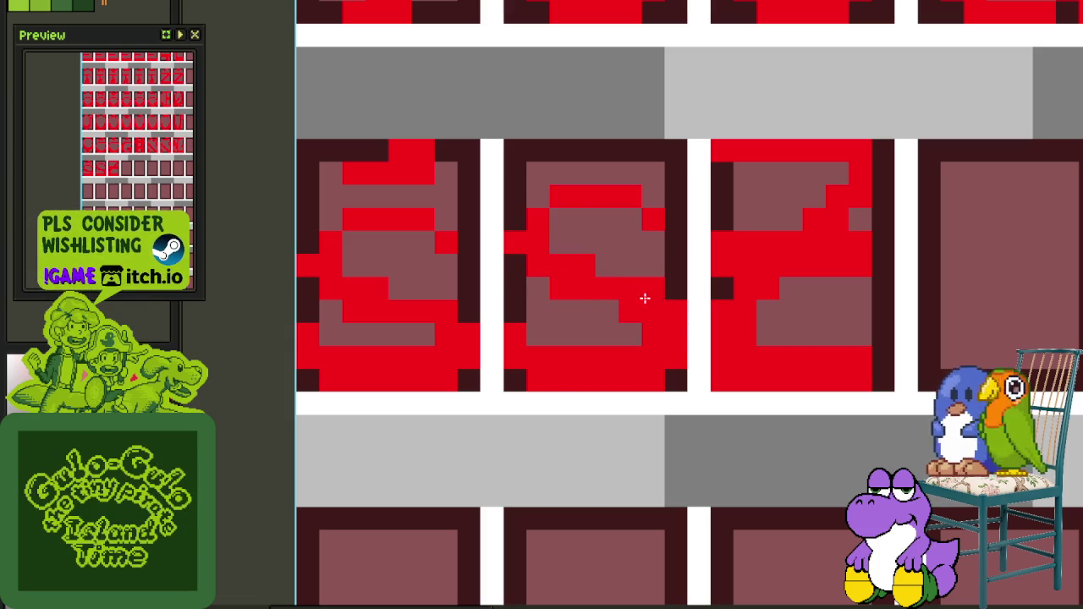
pyautogui.click(557, 291)
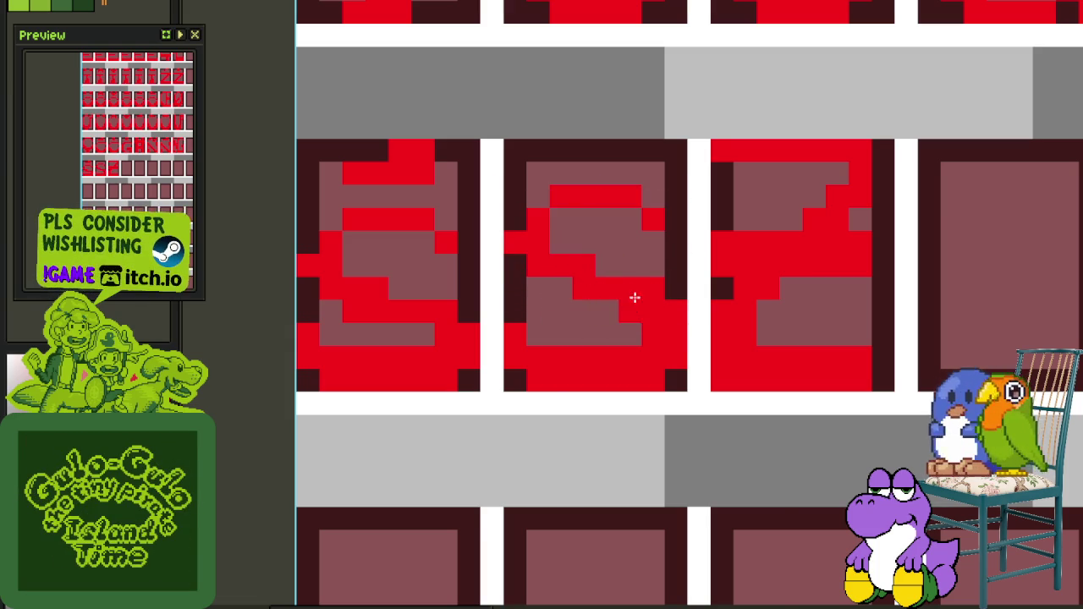
pyautogui.scroll(-3, 633, 311)
pyautogui.scroll(3, 579, 278)
pyautogui.click(579, 279)
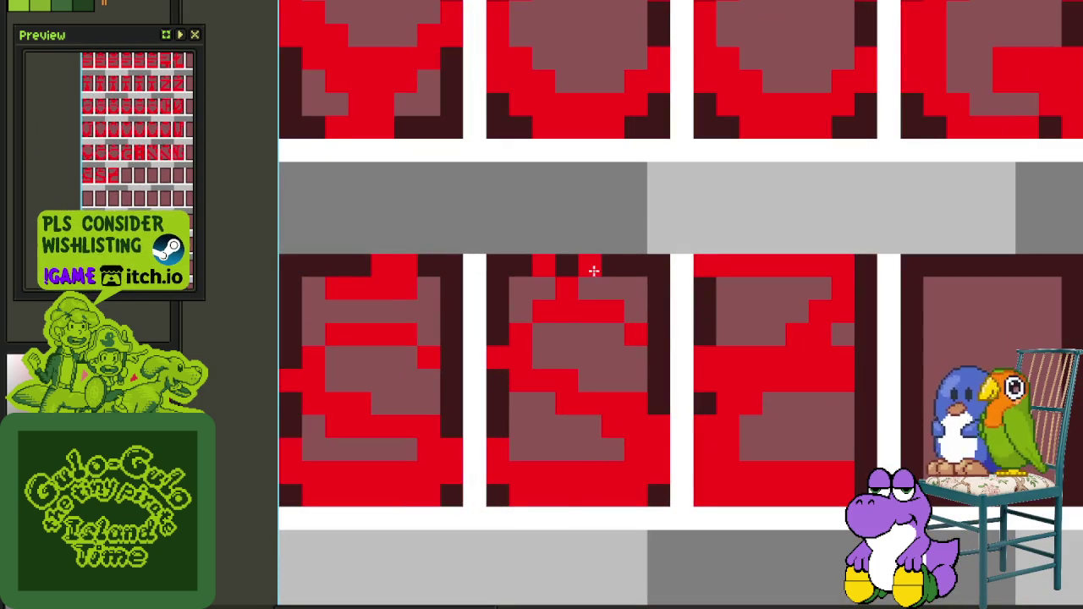
pyautogui.scroll(-3, 522, 264)
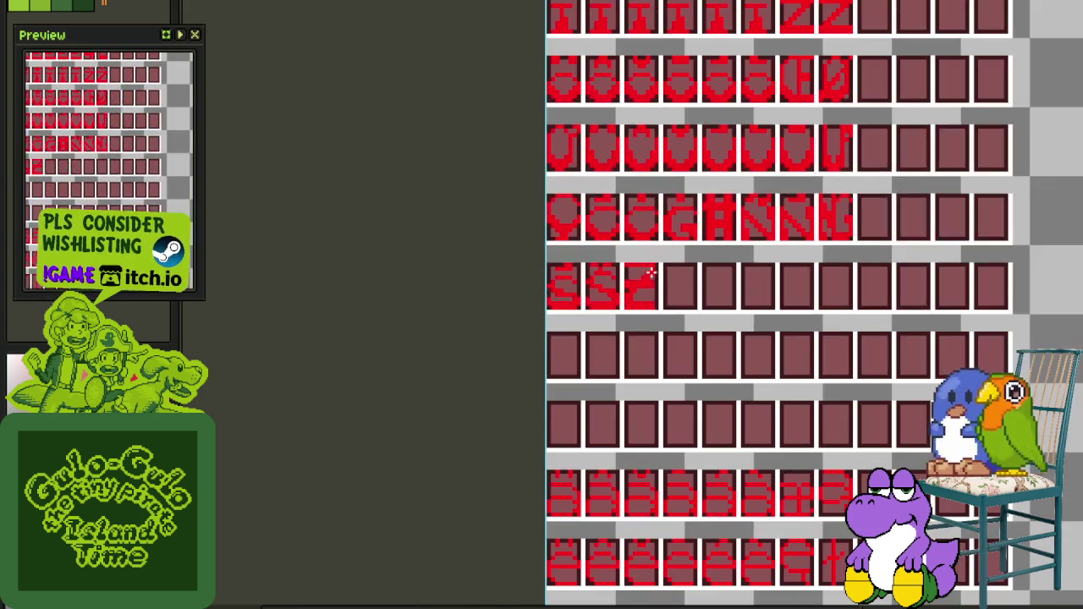
pyautogui.scroll(1, 643, 271)
pyautogui.scroll(1, 614, 269)
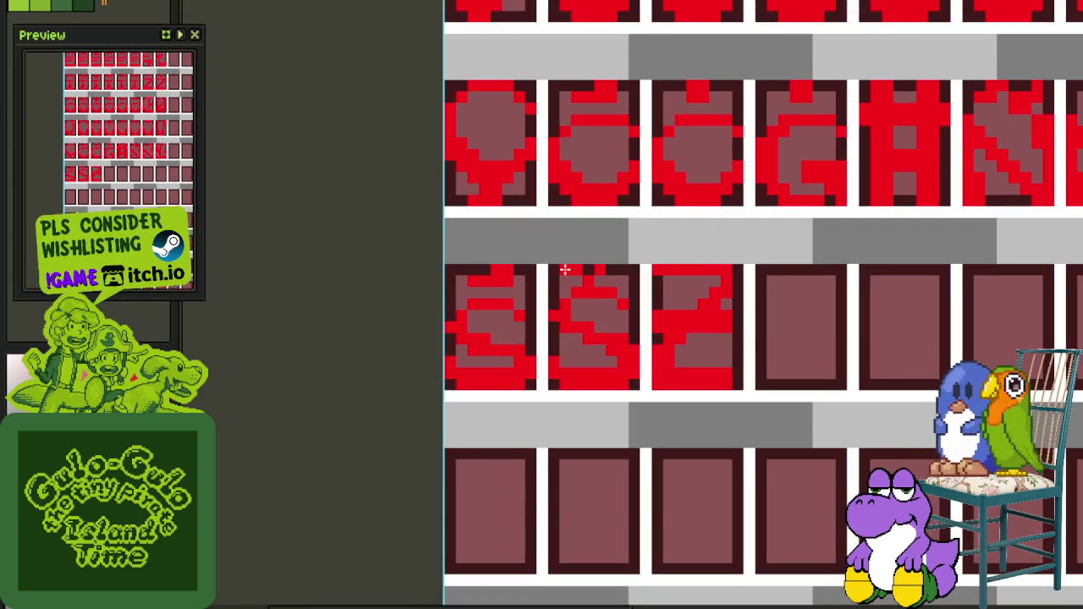
# Save, then clear the second glyph tile in the row
pyautogui.hotkey('ctrl', 's')
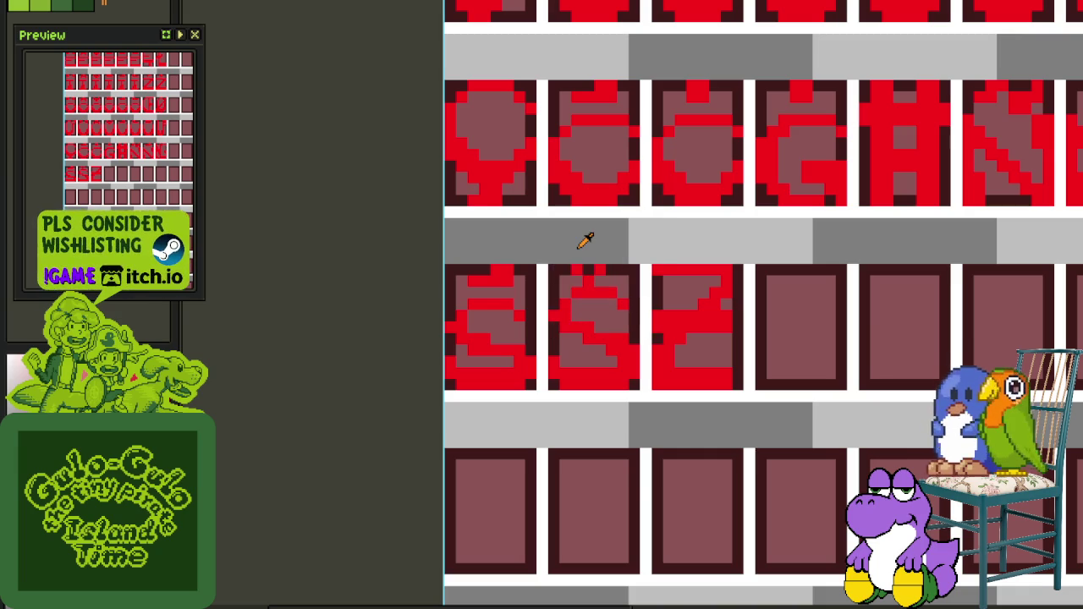
pyautogui.scroll(1, 600, 247)
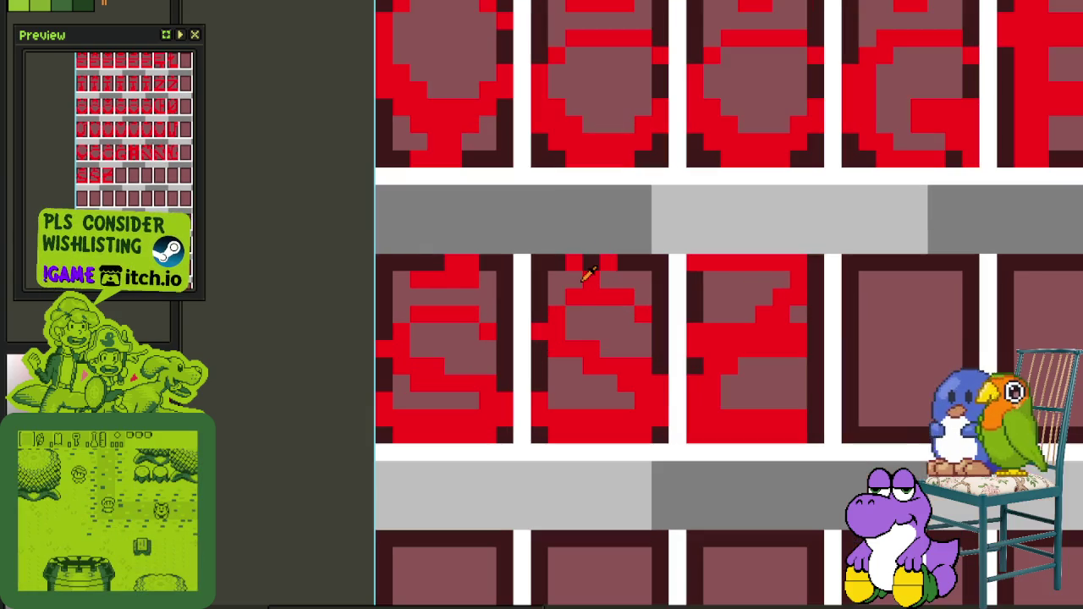
pyautogui.moveTo(533, 292); pyautogui.dragTo(628, 423)
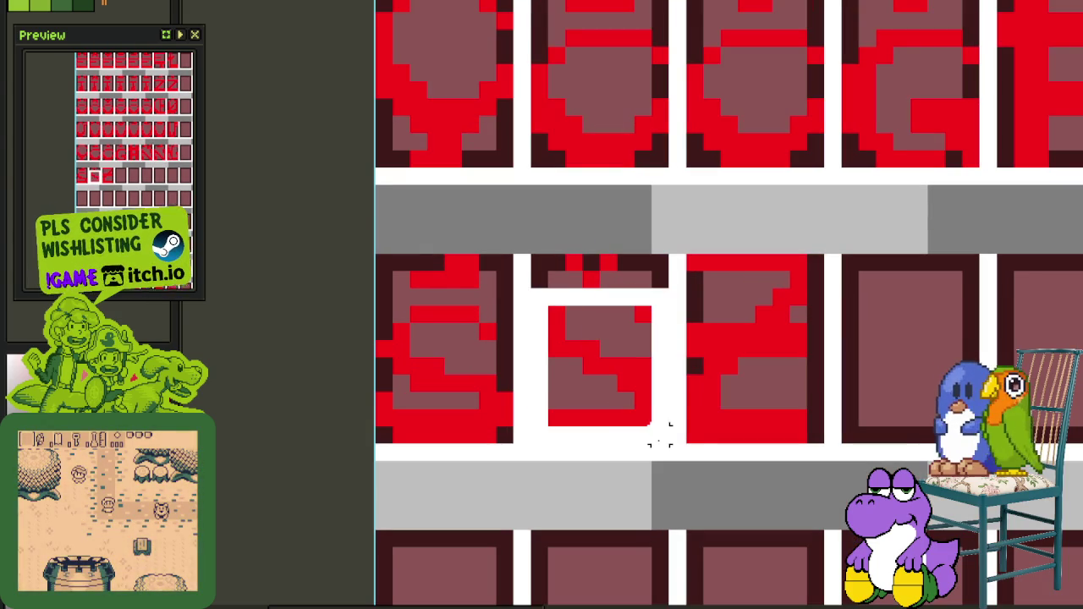
pyautogui.hotkey('ctrl', 'z')
pyautogui.moveTo(532, 271); pyautogui.dragTo(670, 428)
pyautogui.press('Delete')
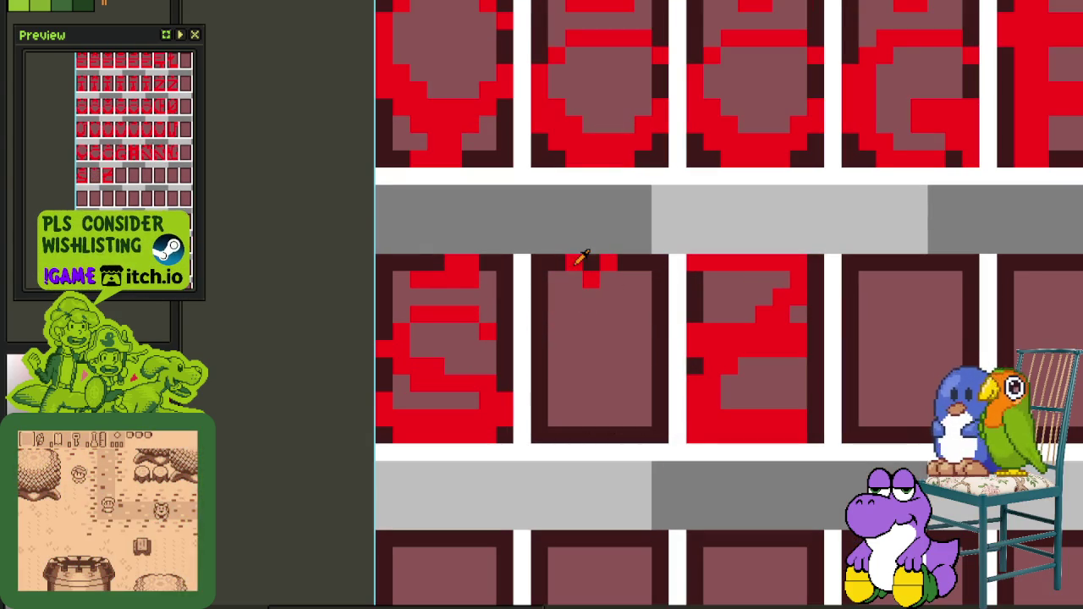
# Paste a copy of the S glyph into the cleared second tile and save
pyautogui.scroll(-1, 612, 267)
pyautogui.scroll(-1, 612, 267)
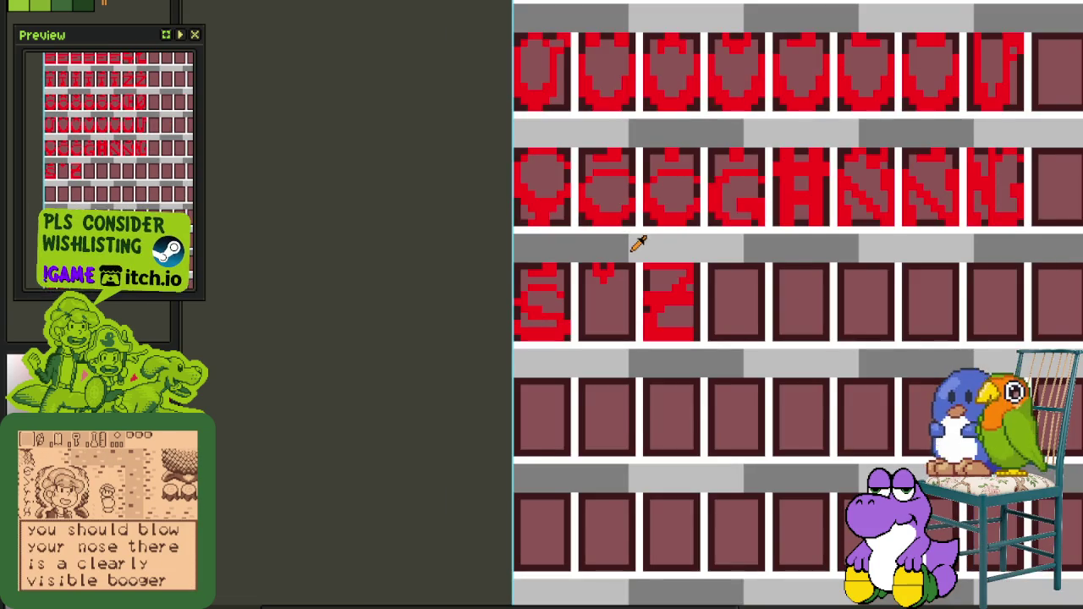
pyautogui.scroll(-1, 630, 244)
pyautogui.scroll(-1, 604, 257)
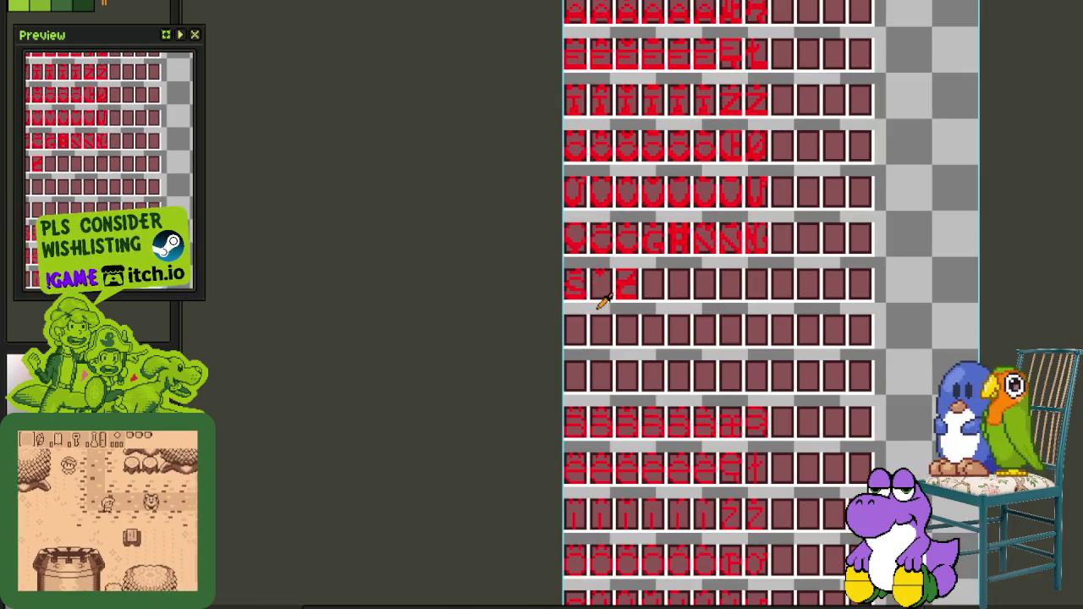
pyautogui.scroll(2, 605, 302)
pyautogui.scroll(1, 561, 259)
pyautogui.hotkey('ctrl', 'v')
pyautogui.moveTo(619, 310); pyautogui.dragTo(725, 309)
pyautogui.scroll(-1, 822, 254)
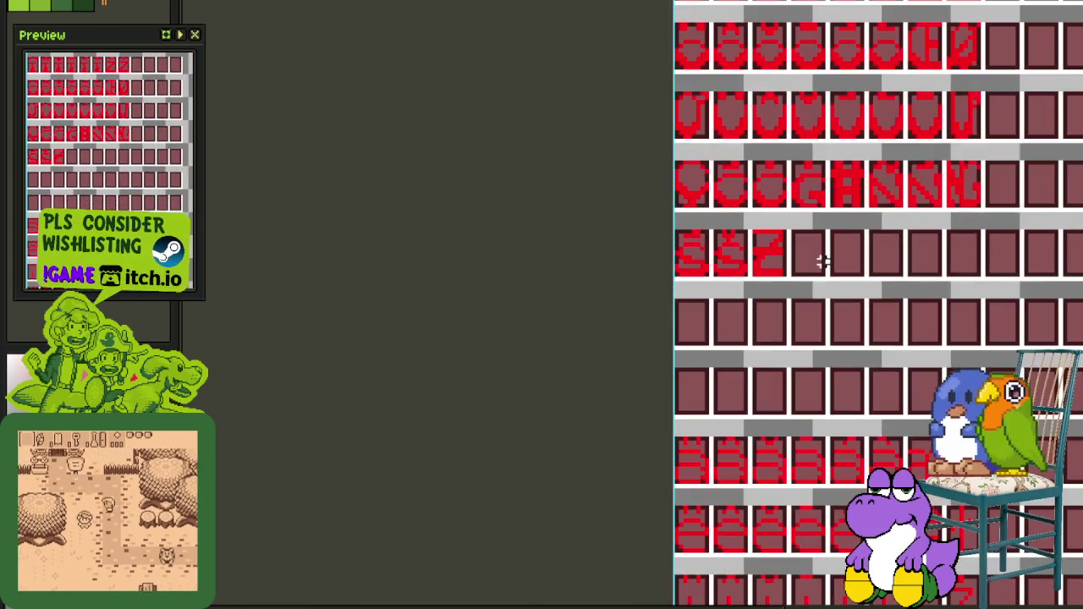
pyautogui.moveTo(815, 293); pyautogui.dragTo(733, 297)
pyautogui.hotkey('ctrl', 's')
# Bring back the layers panel and marquee-select the tile holding the S glyph
pyautogui.scroll(-1, 719, 343)
pyautogui.moveTo(719, 343); pyautogui.dragTo(596, 249)
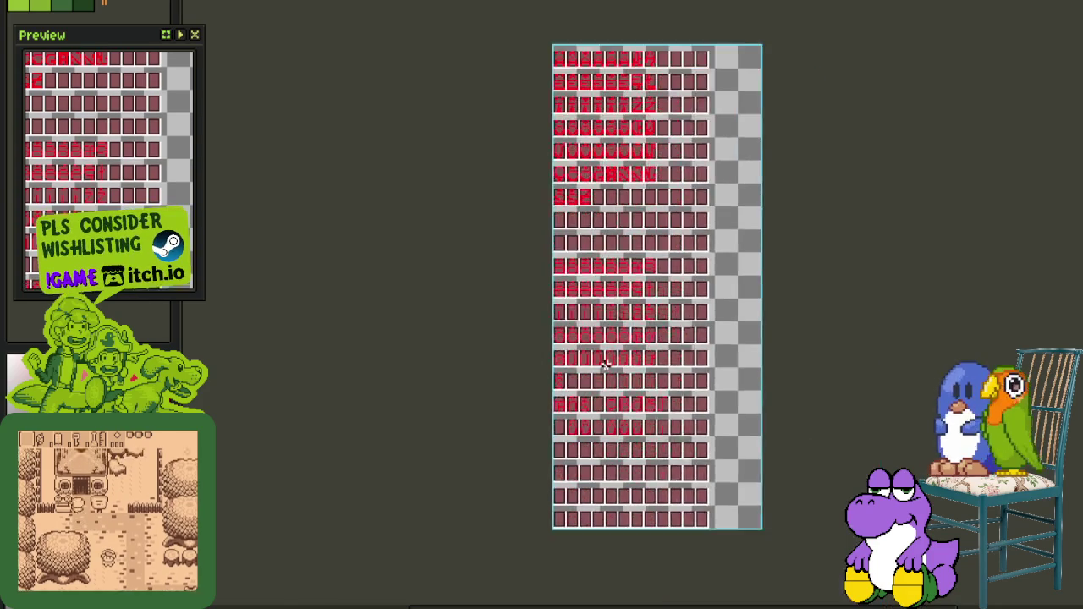
pyautogui.scroll(1, 599, 351)
pyautogui.press('Tab')
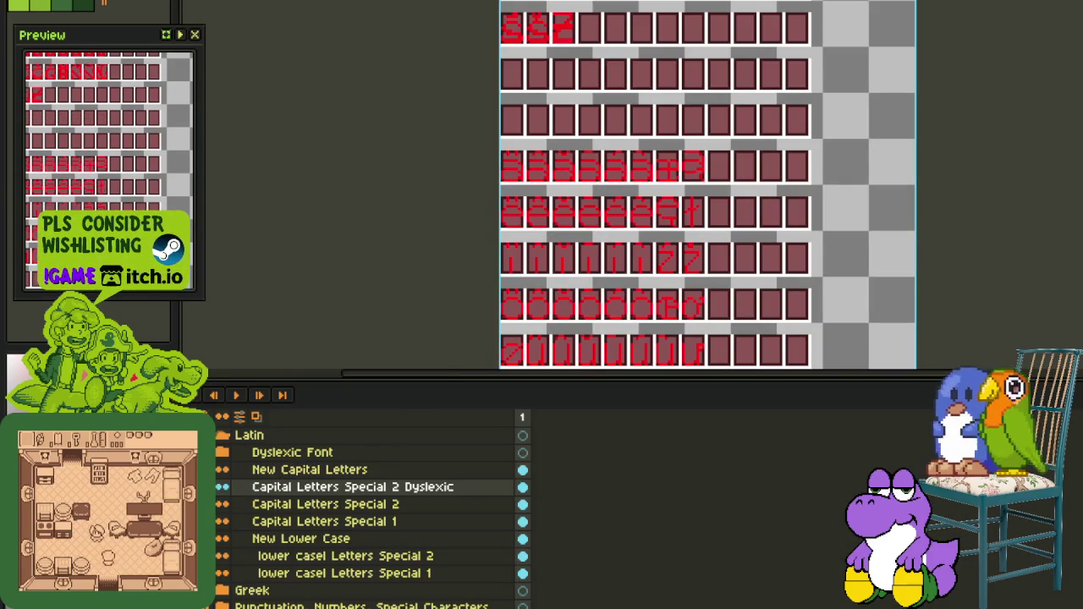
pyautogui.scroll(-1, 519, 208)
pyautogui.scroll(1, 535, 250)
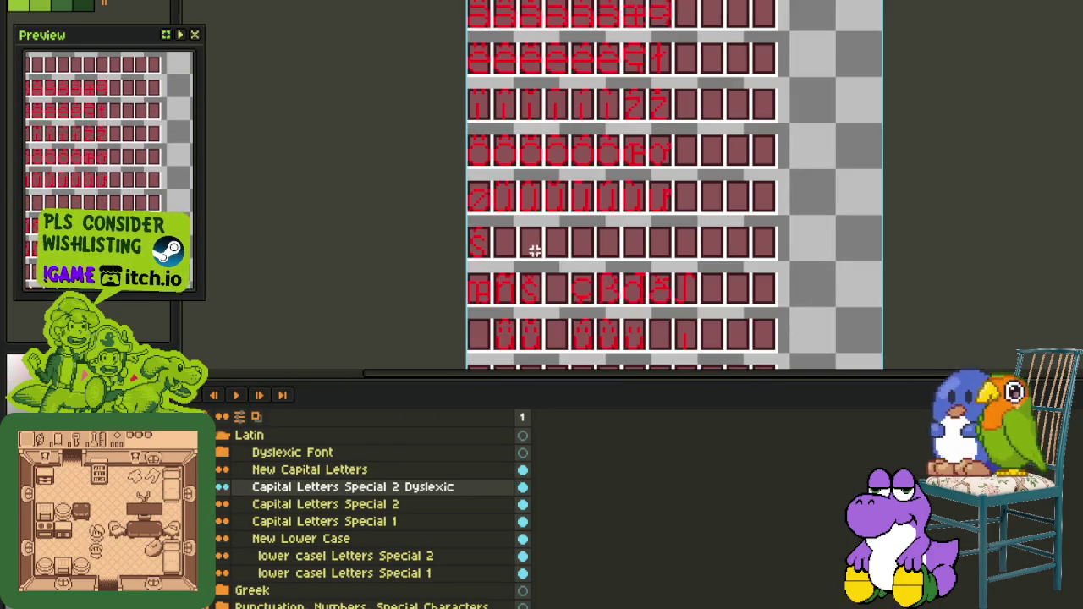
pyautogui.moveTo(529, 249); pyautogui.dragTo(507, 249)
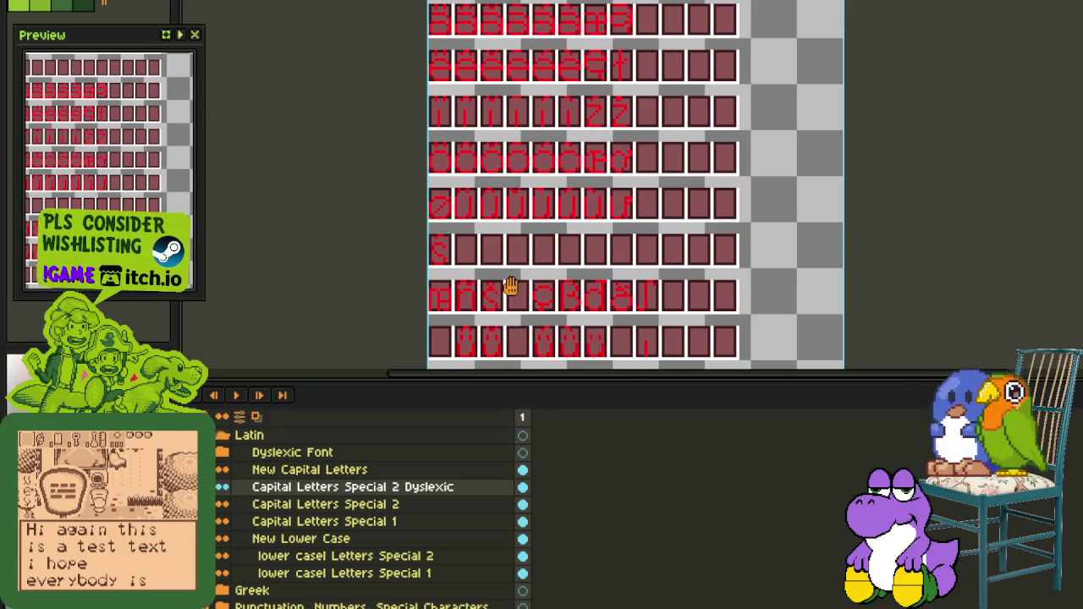
pyautogui.scroll(1, 454, 242)
pyautogui.scroll(1, 423, 186)
pyautogui.scroll(1, 402, 181)
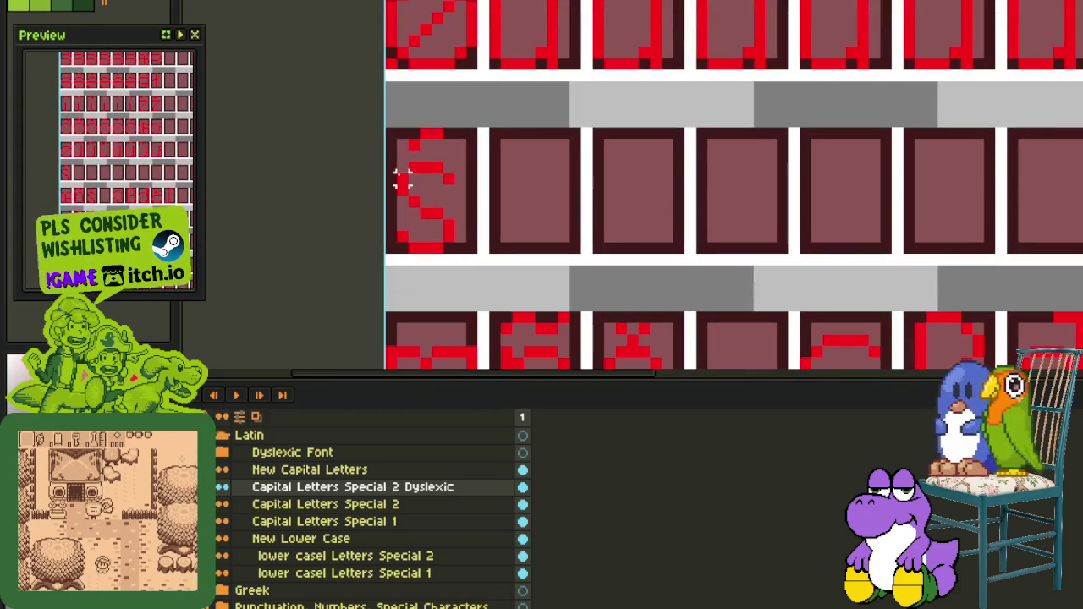
pyautogui.moveTo(383, 159); pyautogui.dragTo(481, 256)
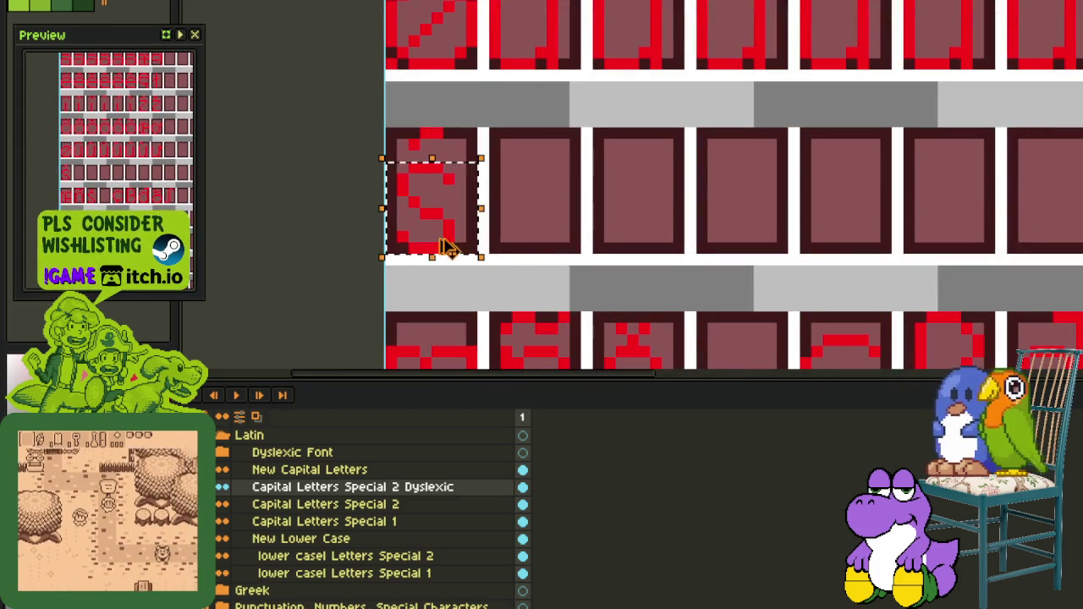
# On lower casel Letters Special 2, copy the S into the next tile and add two accent pixels
pyautogui.click(279, 556)
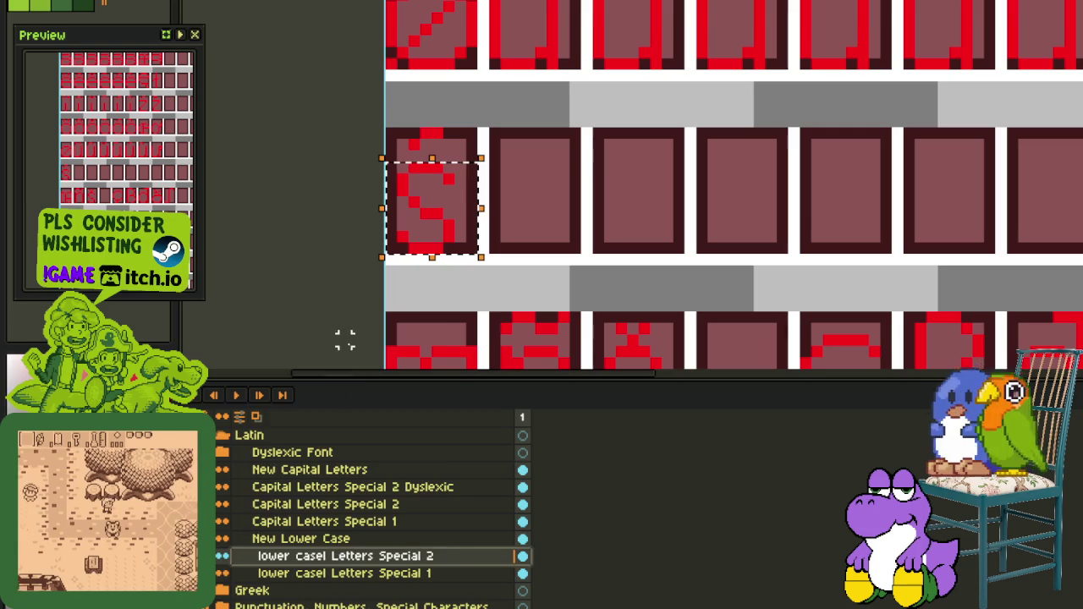
pyautogui.scroll(3, 322, 457)
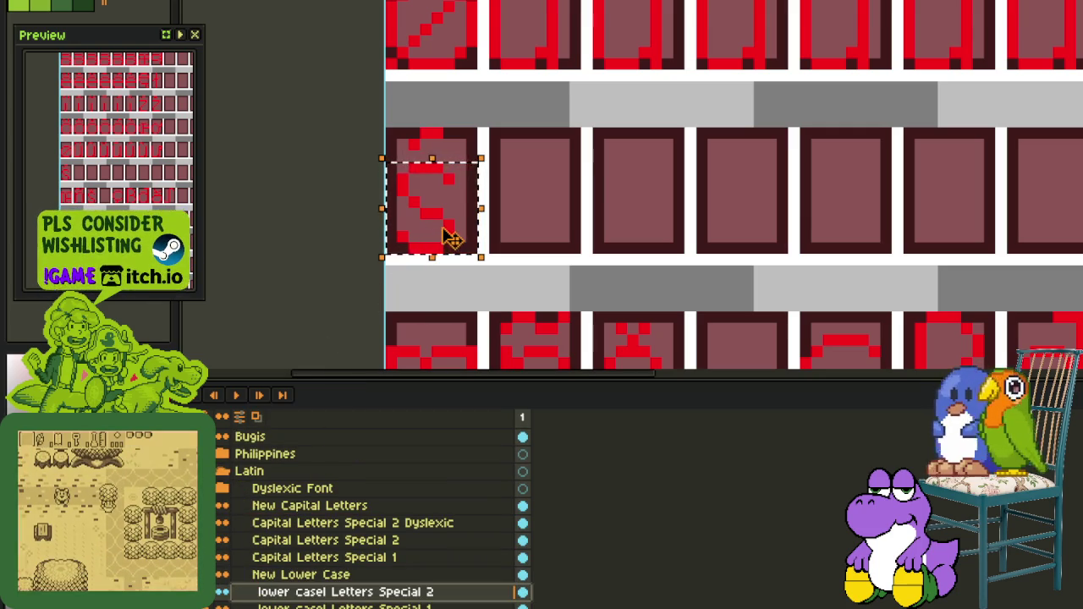
pyautogui.moveTo(451, 237); pyautogui.dragTo(546, 231)
pyautogui.hotkey('ctrl', 'd')
pyautogui.scroll(1, 528, 164)
pyautogui.click(503, 121)
pyautogui.click(516, 134)
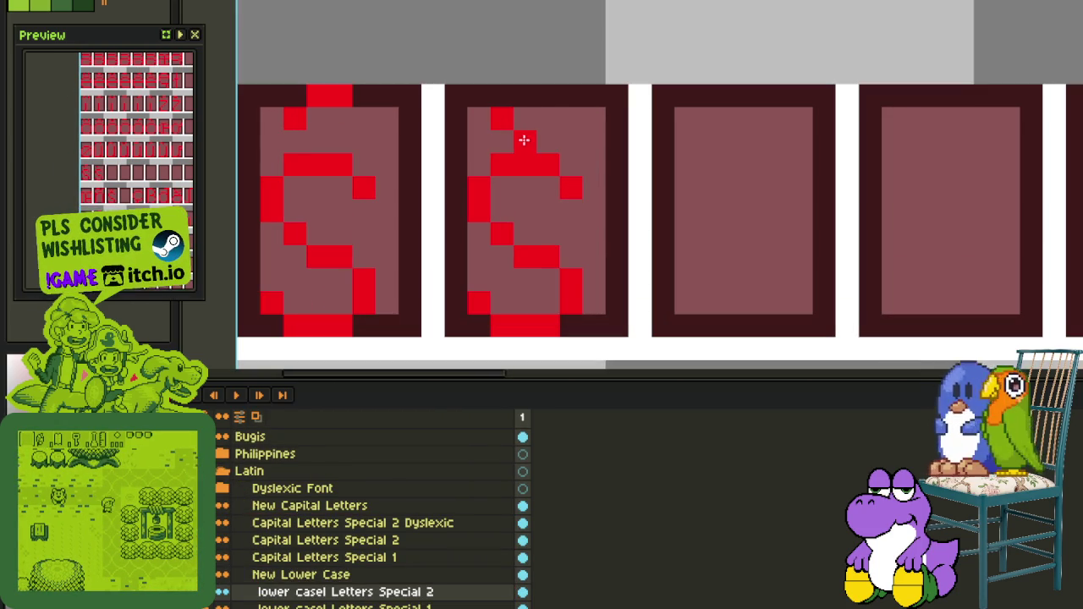
# Save the sheet and pan around to review the lowercase special row
pyautogui.scroll(-3, 563, 87)
pyautogui.scroll(-2, 551, 98)
pyautogui.hotkey('ctrl', 's')
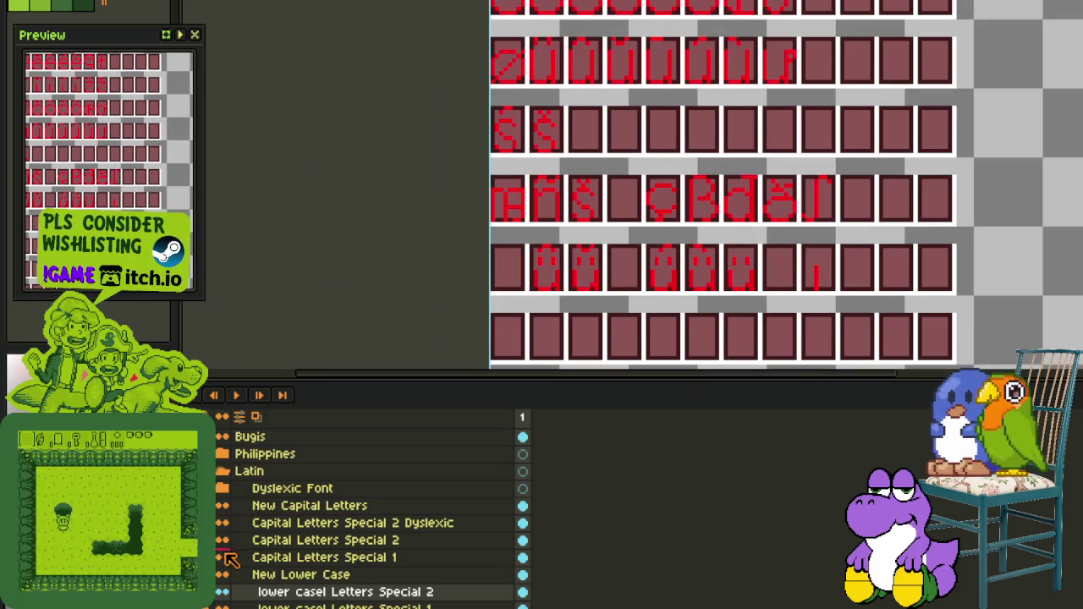
pyautogui.scroll(-3, 507, 173)
pyautogui.scroll(2, 669, 263)
pyautogui.press('Tab')
pyautogui.moveTo(669, 262); pyautogui.dragTo(643, 303)
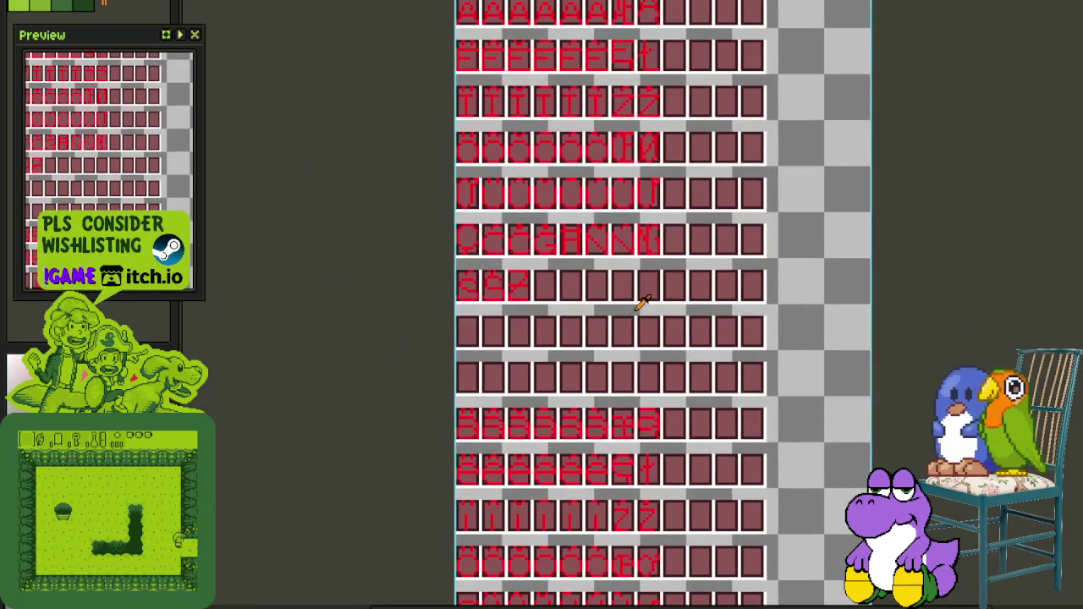
pyautogui.scroll(-2, 635, 322)
pyautogui.scroll(2, 631, 353)
pyautogui.moveTo(631, 353); pyautogui.dragTo(581, 246)
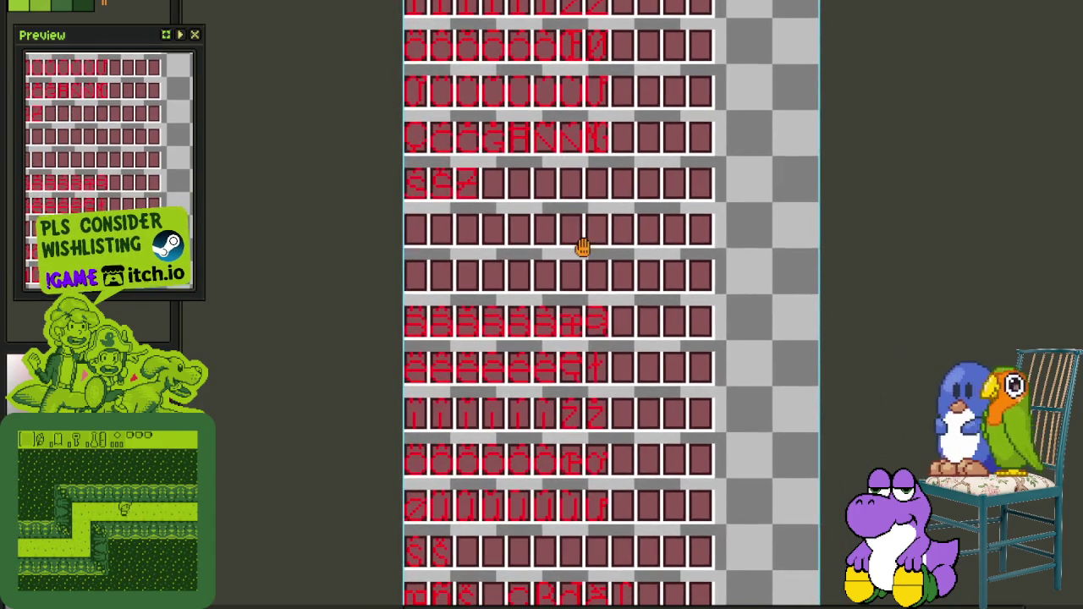
pyautogui.moveTo(559, 181)
pyautogui.mouseDown()
pyautogui.moveTo(554, 197)
pyautogui.moveTo(550, 133)
pyautogui.mouseUp()
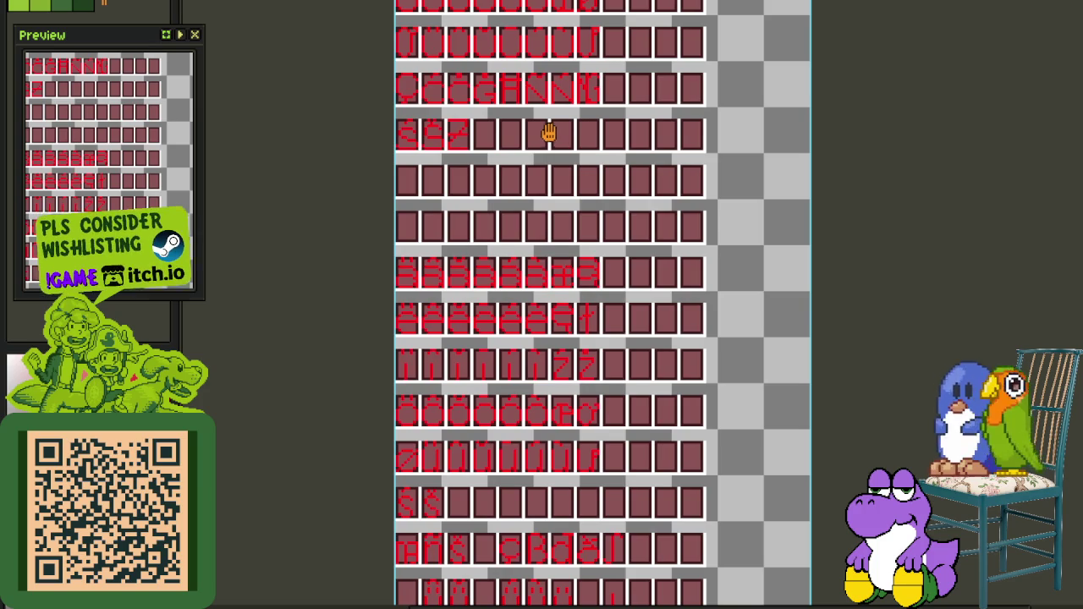
pyautogui.scroll(-1, 550, 133)
pyautogui.scroll(-1, 435, 423)
pyautogui.press('Tab')
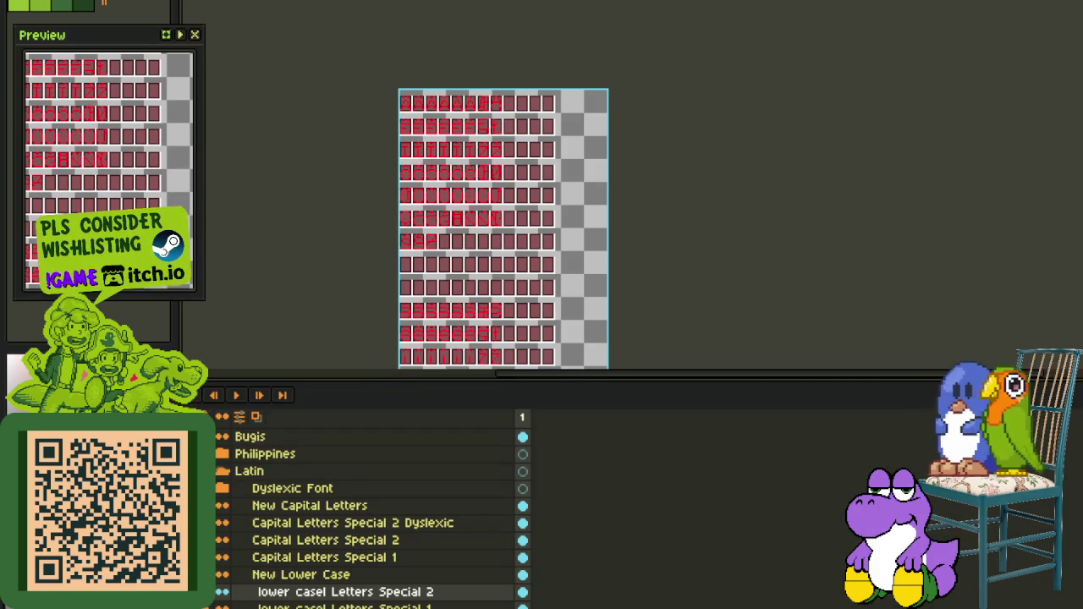
pyautogui.press('Tab')
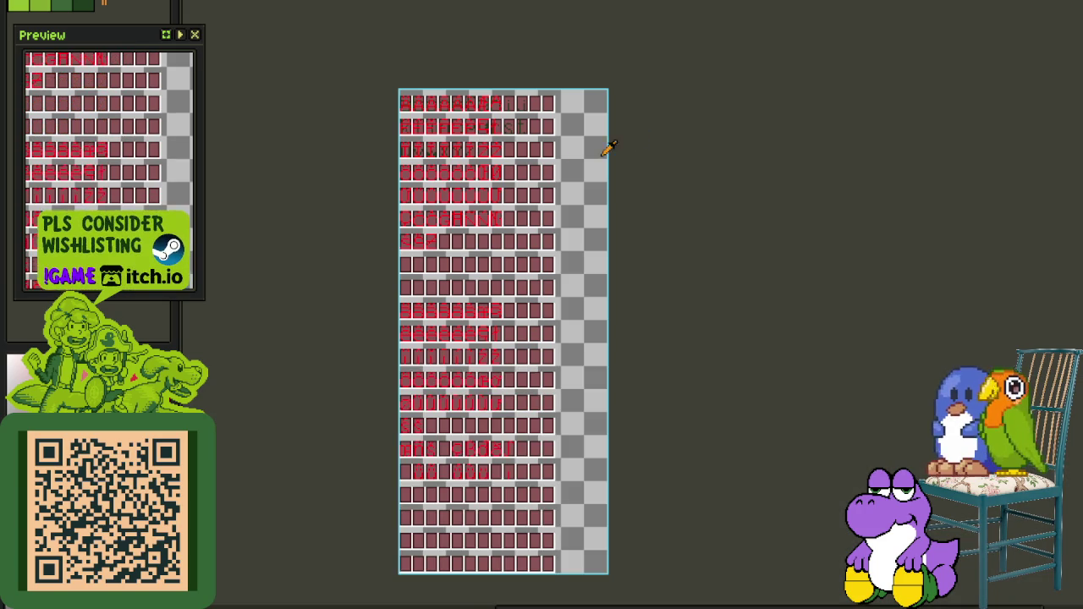
# Zoom and pan to the lowercase special row, toggling the layers panel to check the active layer
pyautogui.scroll(3, 622, 146)
pyautogui.scroll(2, 568, 104)
pyautogui.scroll(2, 443, 177)
pyautogui.scroll(2, 415, 254)
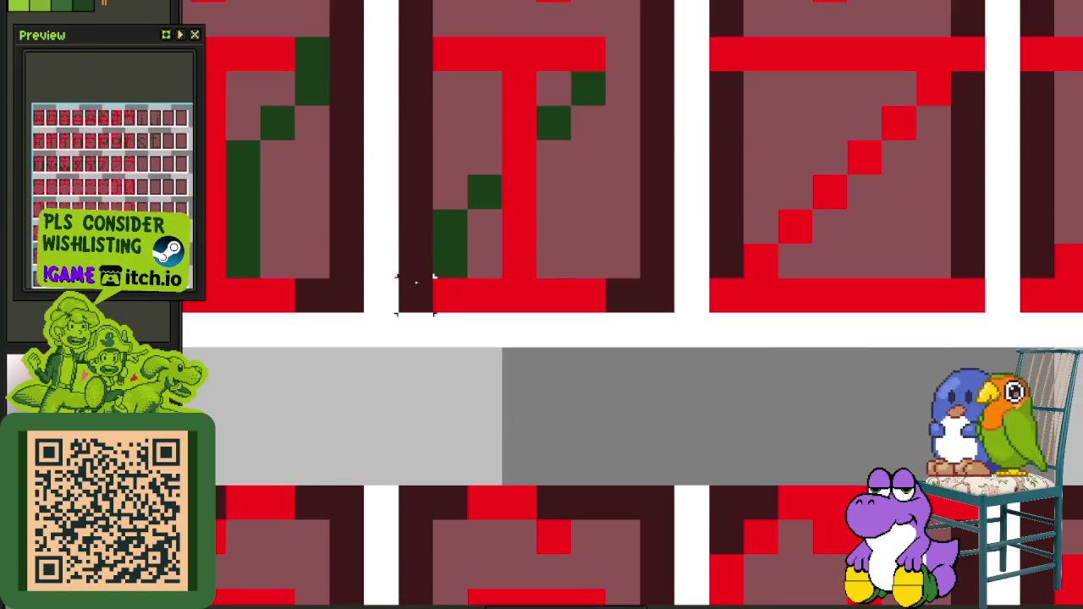
pyautogui.scroll(-1, 525, 169)
pyautogui.scroll(-3, 669, 30)
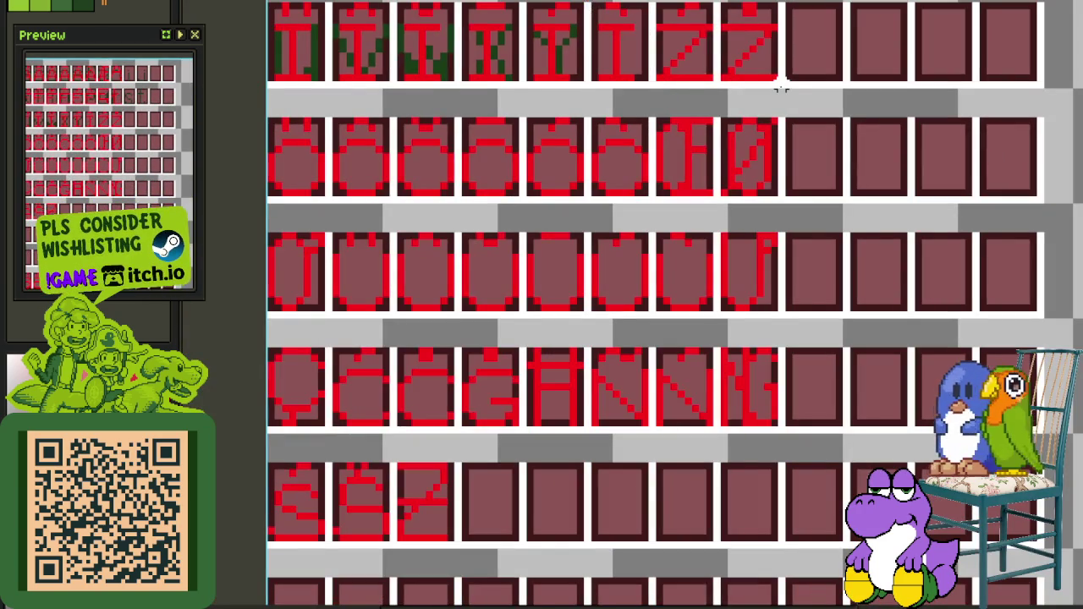
pyautogui.press('Tab')
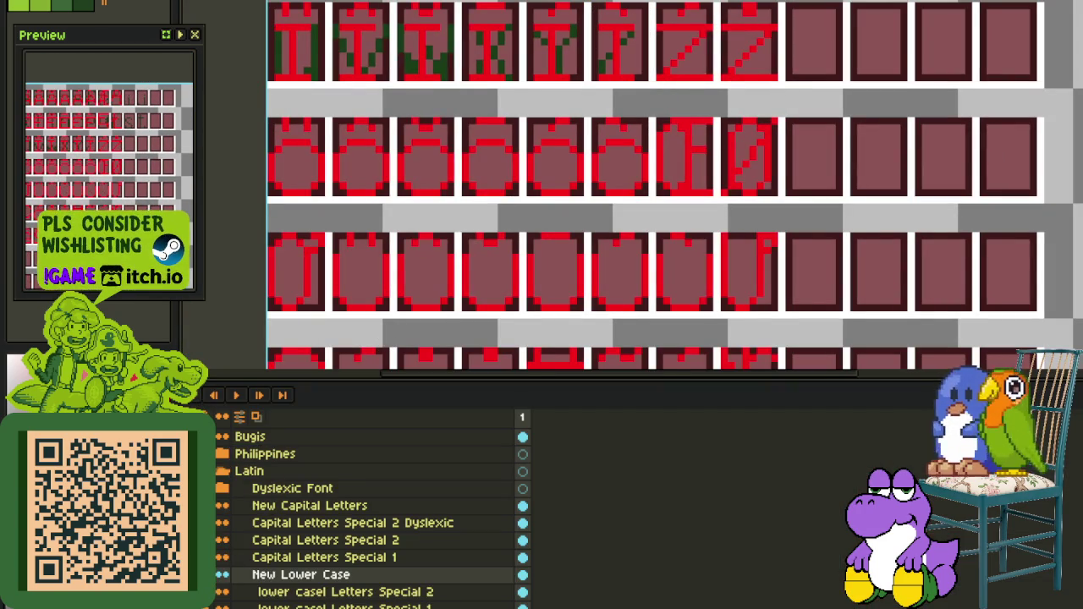
pyautogui.press('Tab')
pyautogui.scroll(-3, 460, 322)
pyautogui.scroll(-2, 457, 387)
pyautogui.scroll(4, 458, 395)
pyautogui.moveTo(452, 322); pyautogui.dragTo(452, 273)
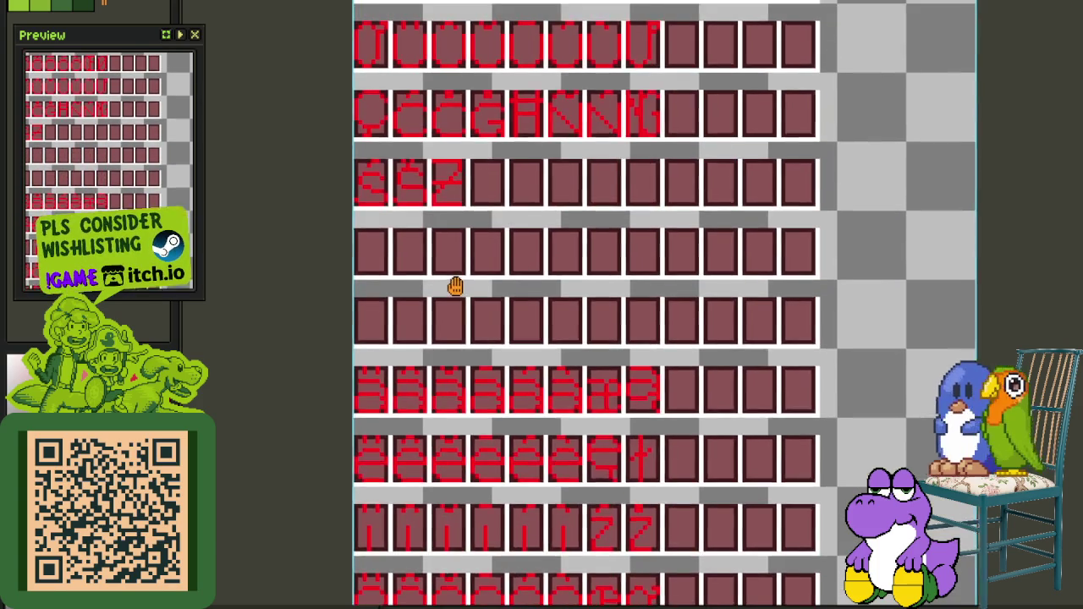
pyautogui.press('Tab')
pyautogui.scroll(1, 496, 164)
pyautogui.scroll(-1, 475, 194)
pyautogui.press('Tab')
pyautogui.scroll(-1, 472, 327)
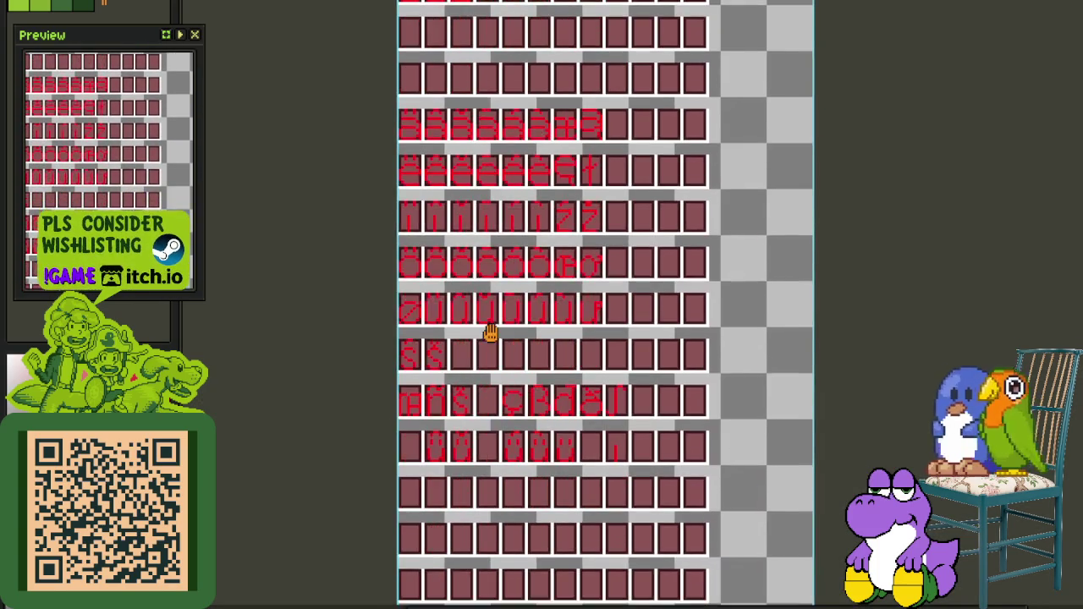
pyautogui.scroll(2, 491, 331)
pyautogui.scroll(1, 415, 336)
pyautogui.press('Tab')
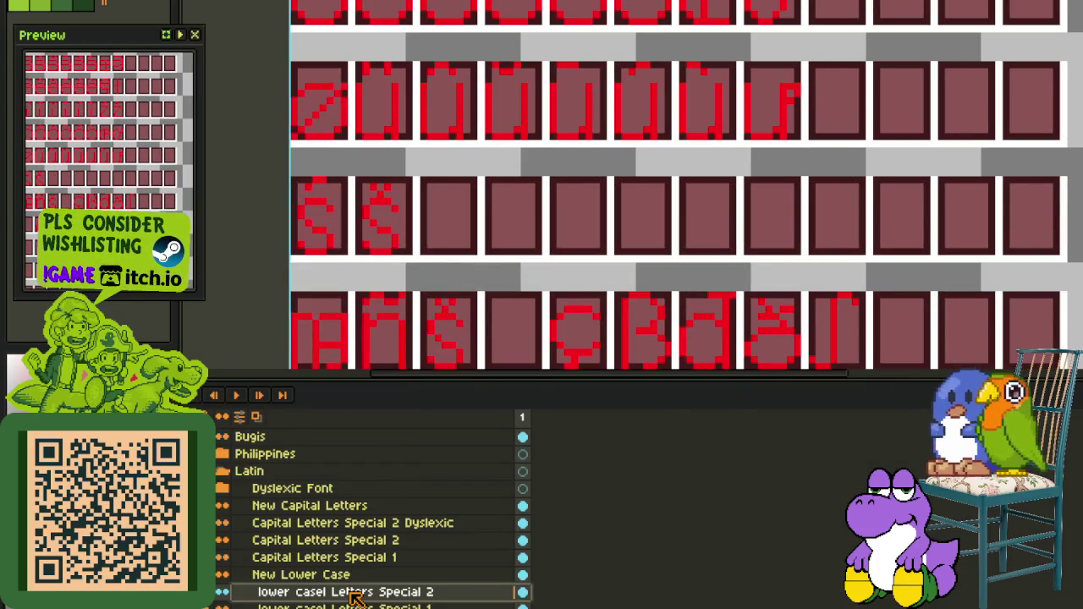
pyautogui.press('Tab')
# Paste the copied green glyph into the cell after the two accented s glyphs
pyautogui.hotkey('ctrl', 'v')
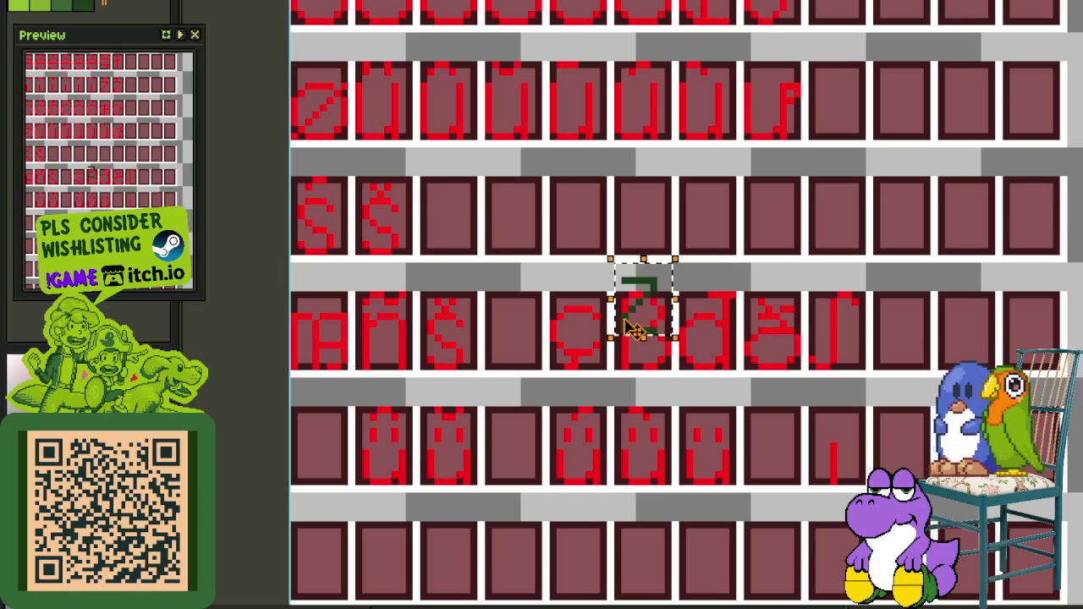
pyautogui.moveTo(633, 324); pyautogui.dragTo(444, 244)
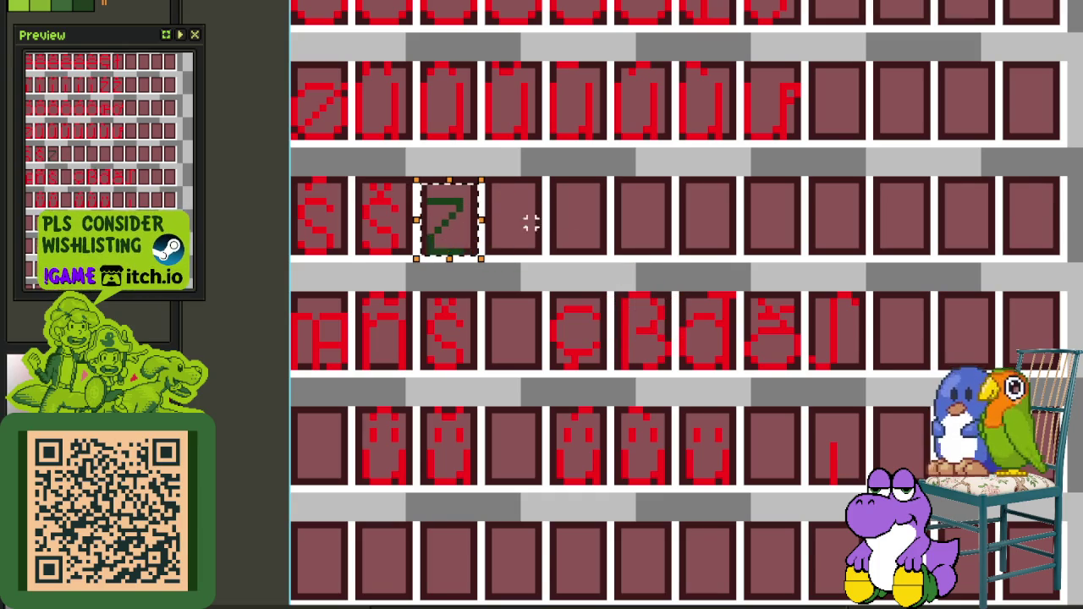
pyautogui.press('Return')
pyautogui.scroll(3, 431, 222)
# Recolour the pasted glyph from green to red and add two red pixels to complete the z
pyautogui.hotkey('shift', 'r')
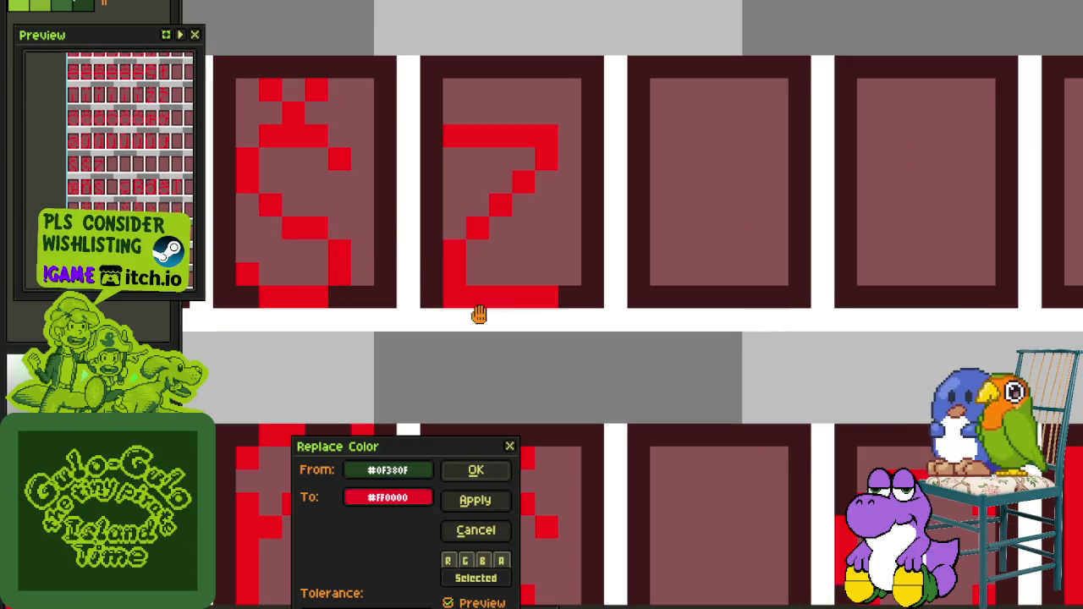
pyautogui.click(482, 468)
pyautogui.click(481, 202)
pyautogui.click(517, 209)
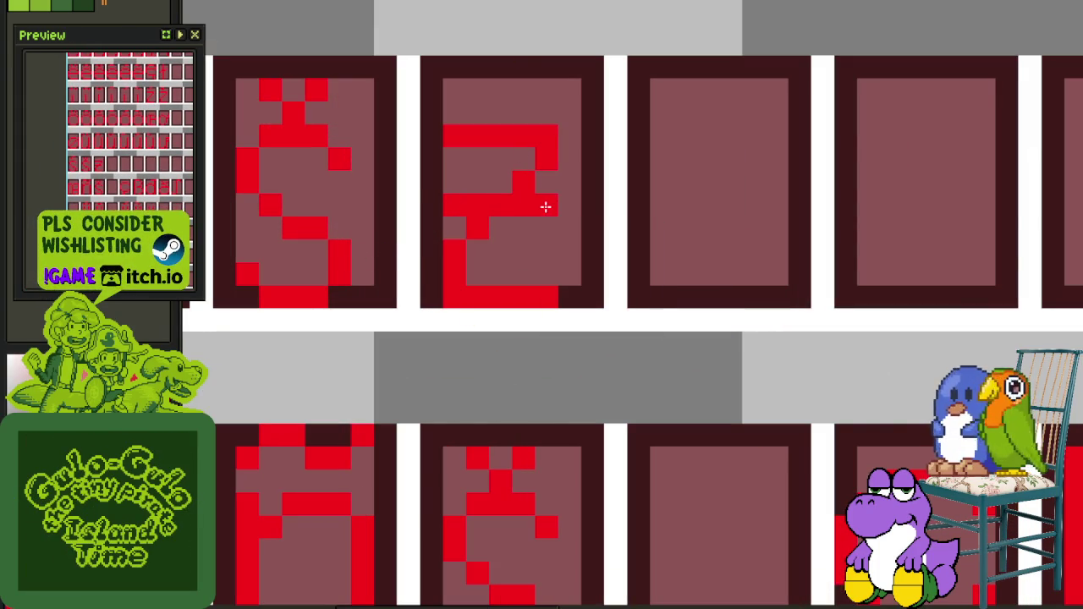
pyautogui.scroll(-3, 546, 207)
pyautogui.scroll(-1, 583, 133)
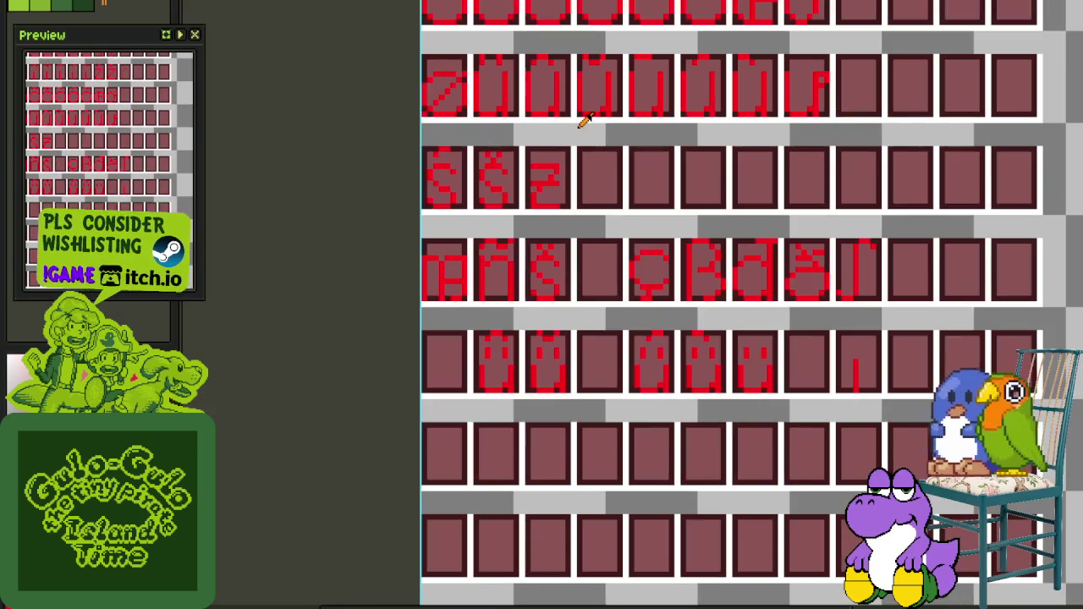
# Move the H-shaped glyph tile into the special-character row
pyautogui.scroll(-1, 578, 127)
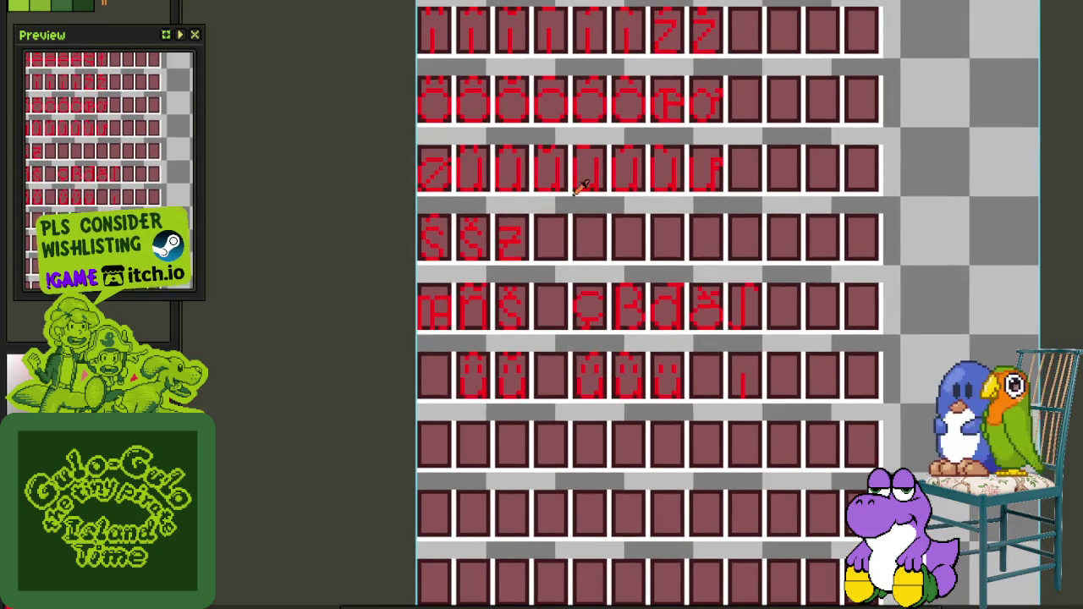
pyautogui.scroll(-2, 593, 169)
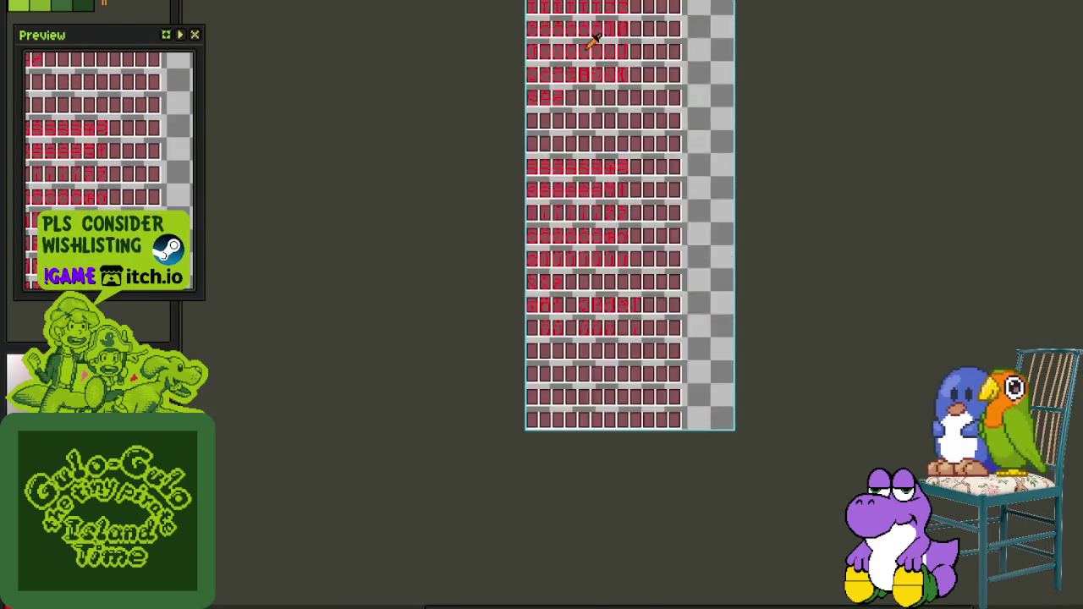
pyautogui.scroll(2, 588, 51)
pyautogui.moveTo(585, 59); pyautogui.dragTo(540, 220)
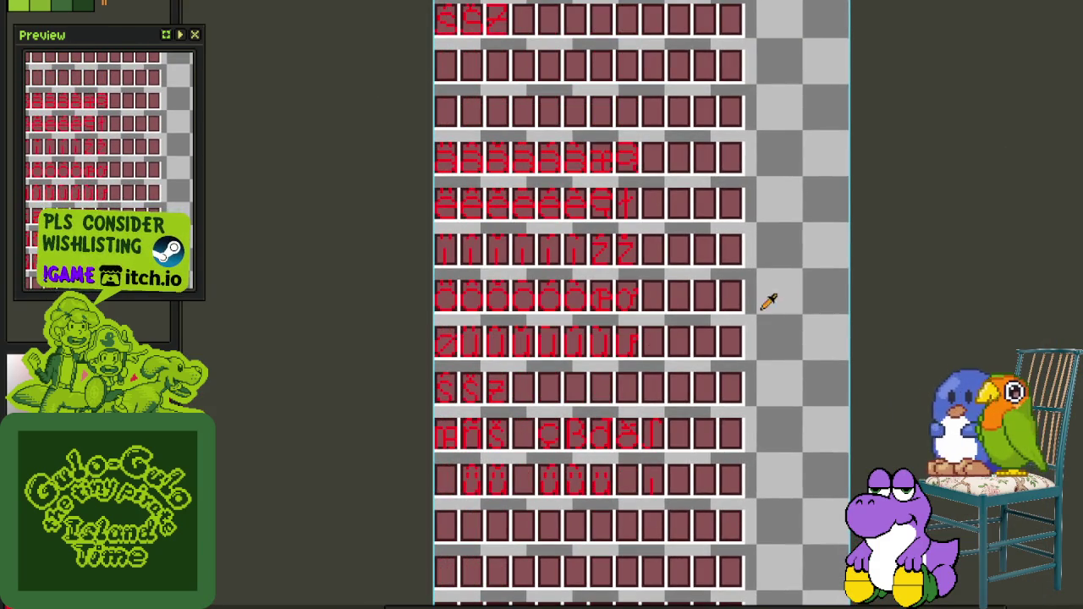
pyautogui.scroll(3, 635, 329)
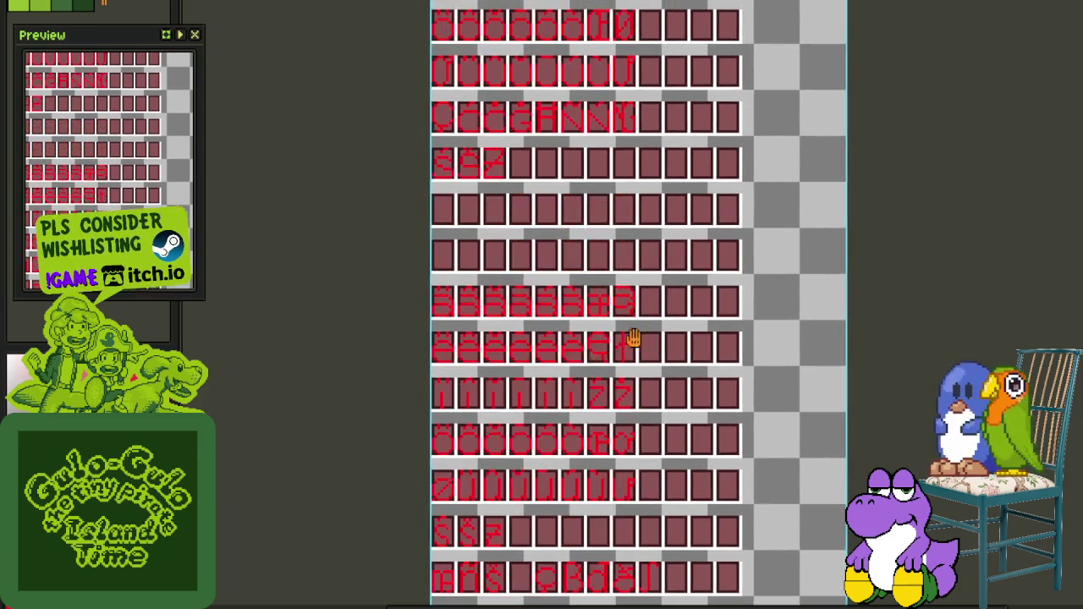
pyautogui.scroll(3, 626, 358)
pyautogui.moveTo(623, 464); pyautogui.dragTo(605, 165)
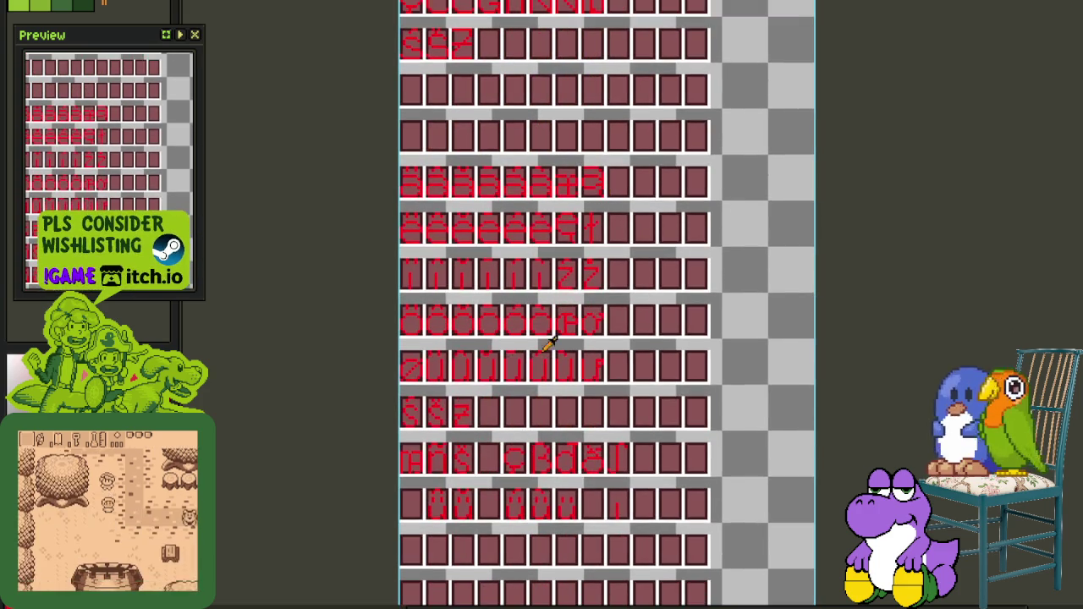
pyautogui.scroll(3, 415, 476)
pyautogui.scroll(1, 414, 476)
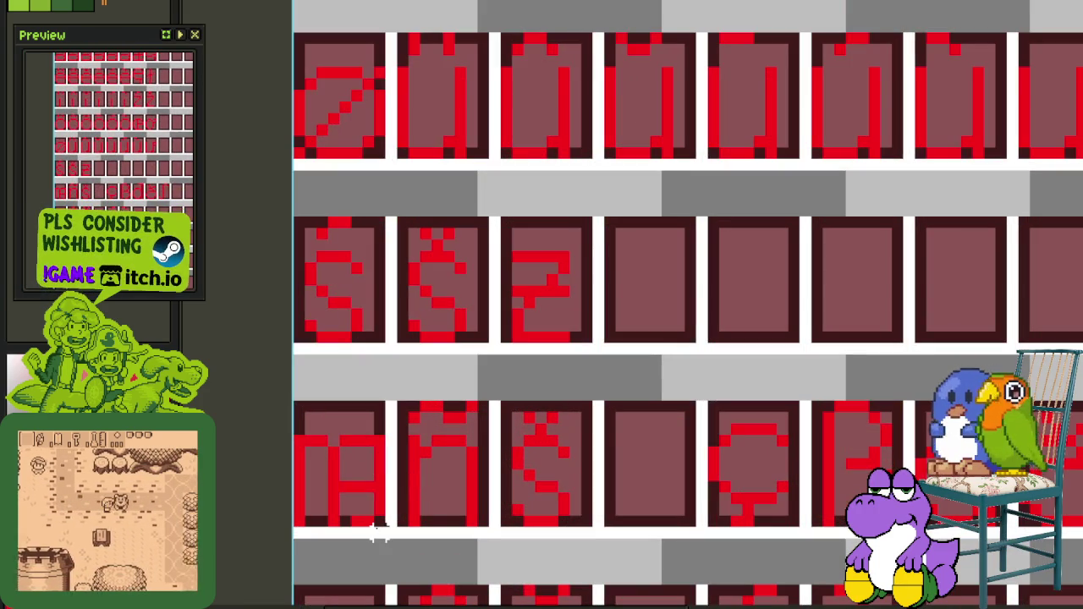
pyautogui.click(379, 520)
pyautogui.scroll(-2, 380, 520)
pyautogui.moveTo(341, 474); pyautogui.dragTo(775, 360)
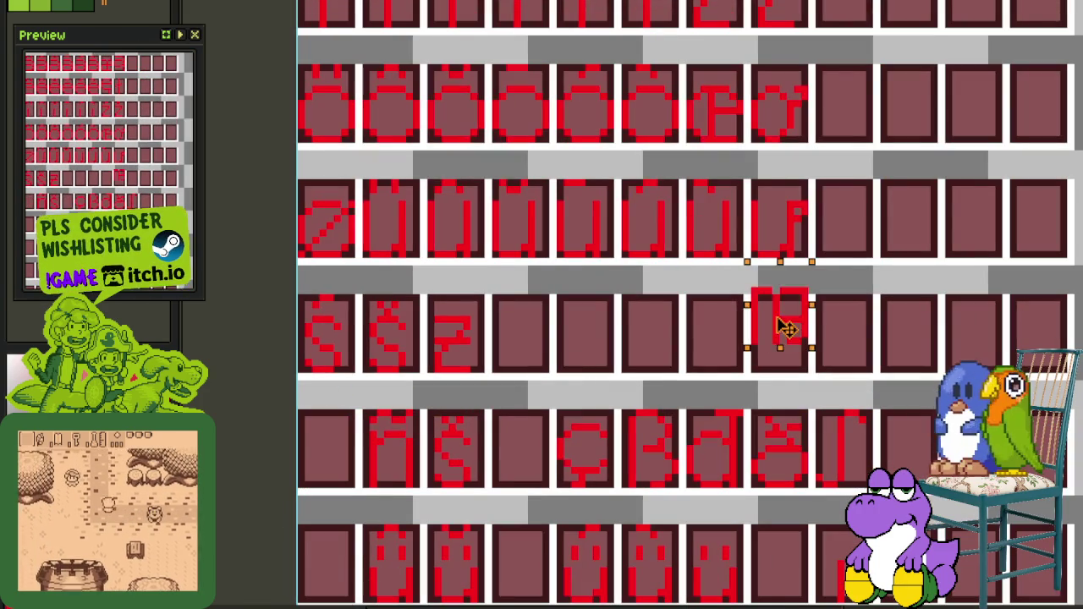
pyautogui.hotkey('ctrl', 'd')
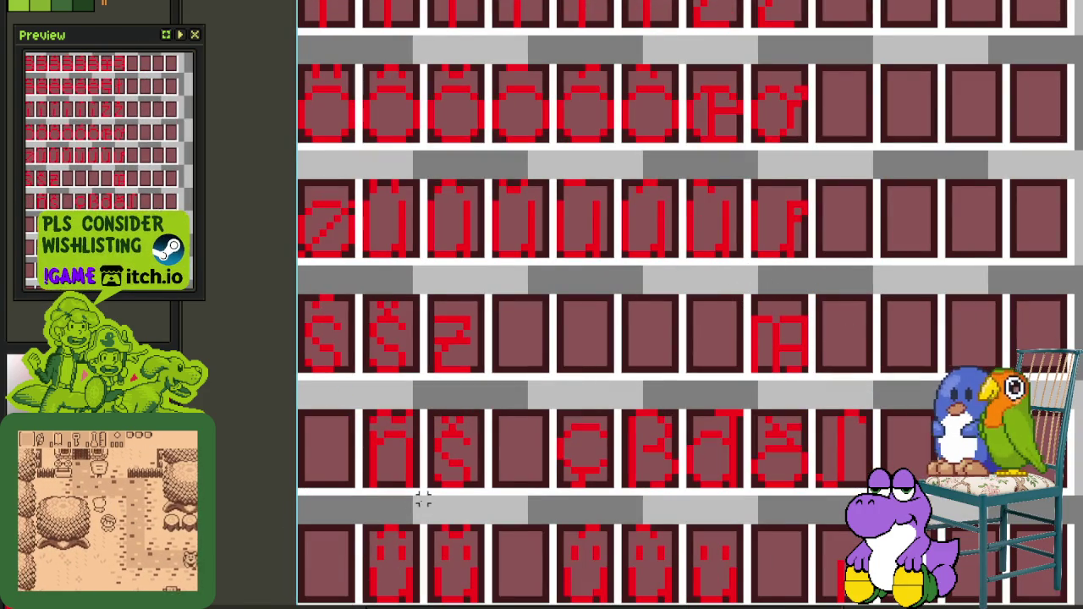
# Move the lowercase n beside the H-shaped glyph and duplicate it into the next cell
pyautogui.moveTo(415, 493)
pyautogui.mouseDown()
pyautogui.moveTo(363, 447)
pyautogui.moveTo(364, 411)
pyautogui.mouseUp()
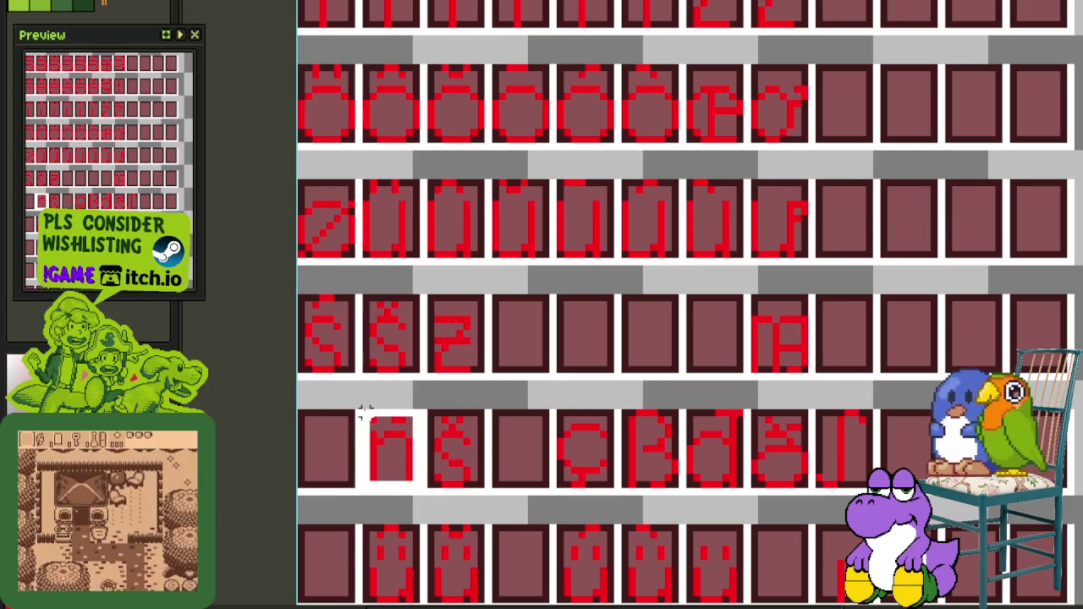
pyautogui.moveTo(395, 449); pyautogui.dragTo(715, 345)
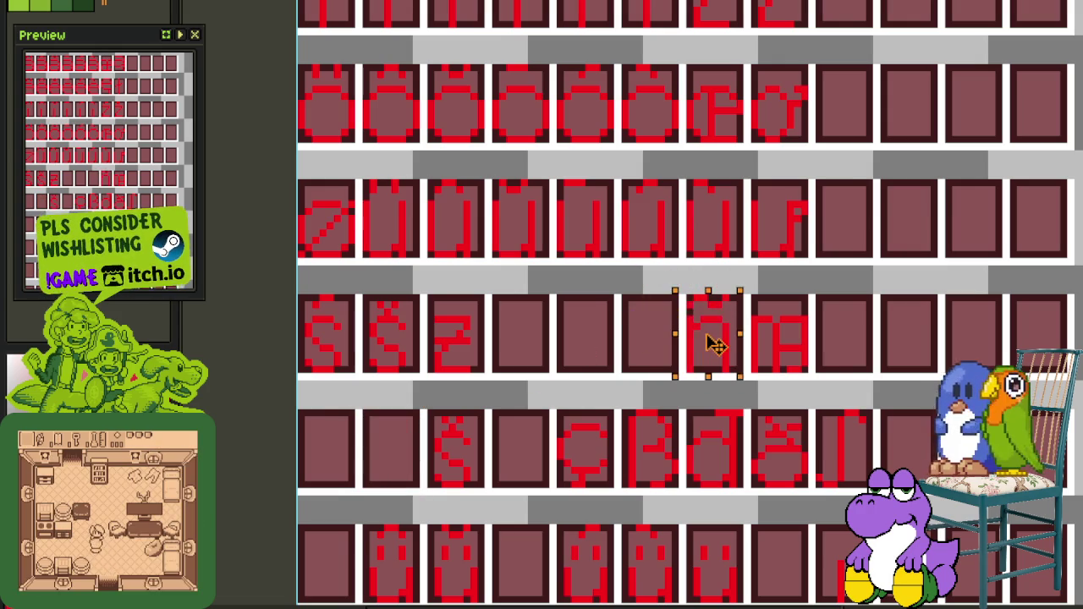
pyautogui.scroll(-4, 716, 346)
pyautogui.scroll(2, 690, 347)
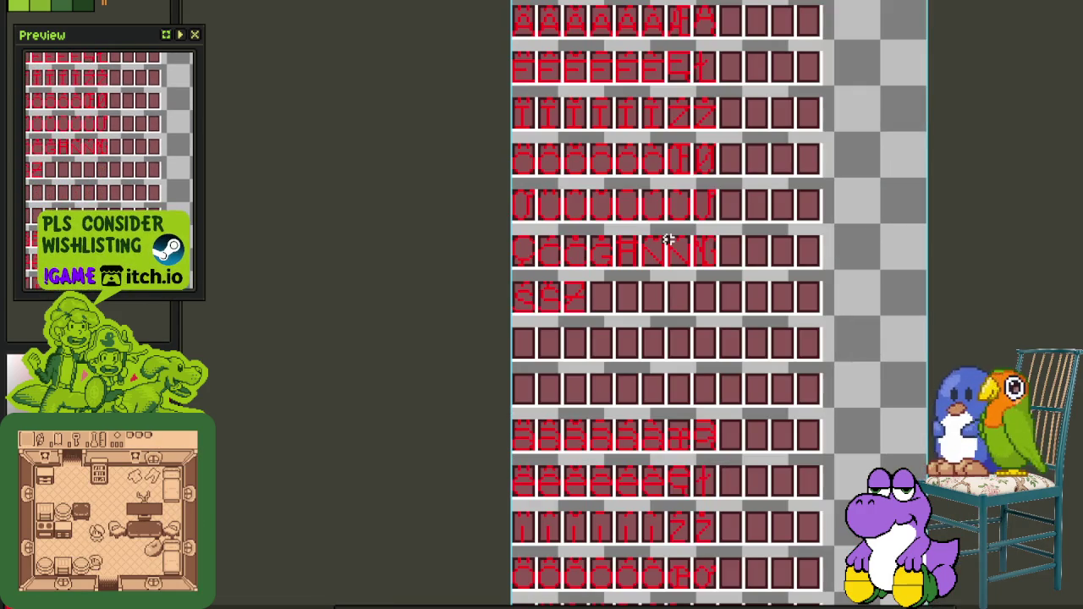
pyautogui.scroll(2, 653, 368)
pyautogui.scroll(2, 649, 503)
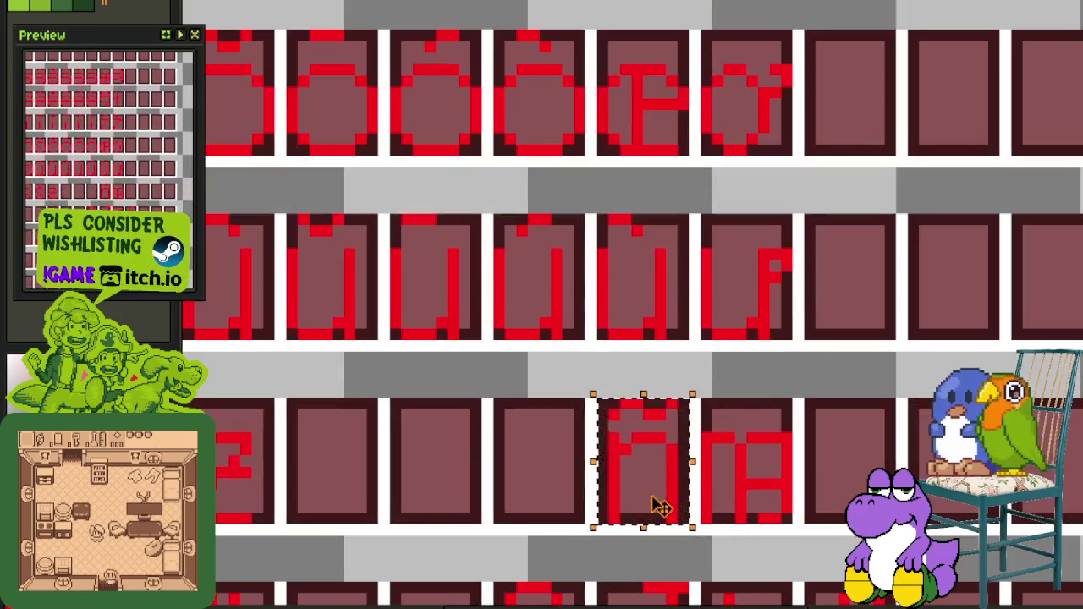
pyautogui.moveTo(551, 506); pyautogui.dragTo(656, 505)
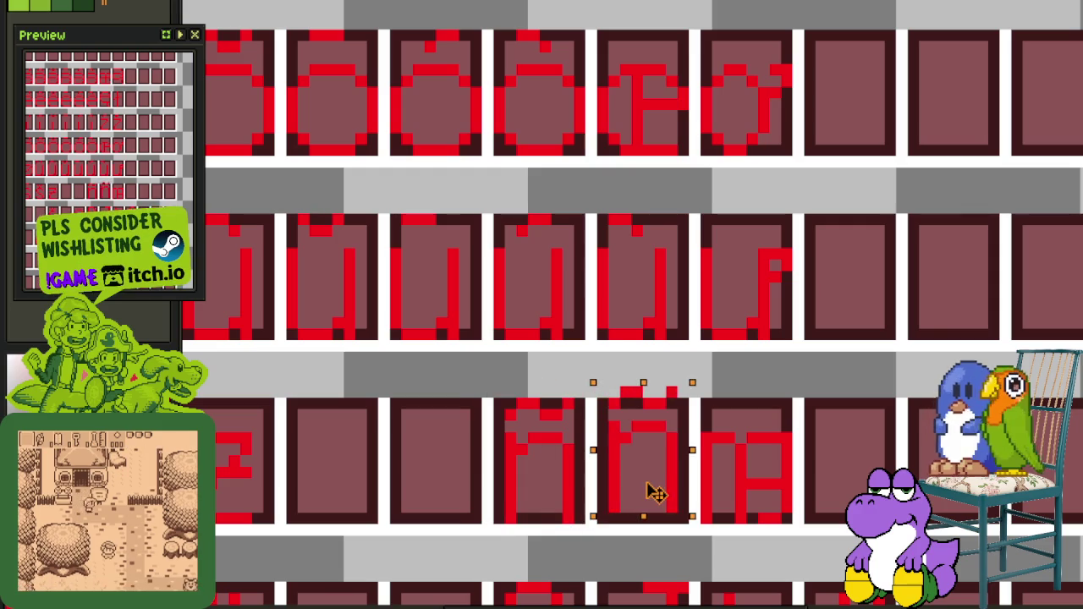
pyautogui.hotkey('ctrl', 'd')
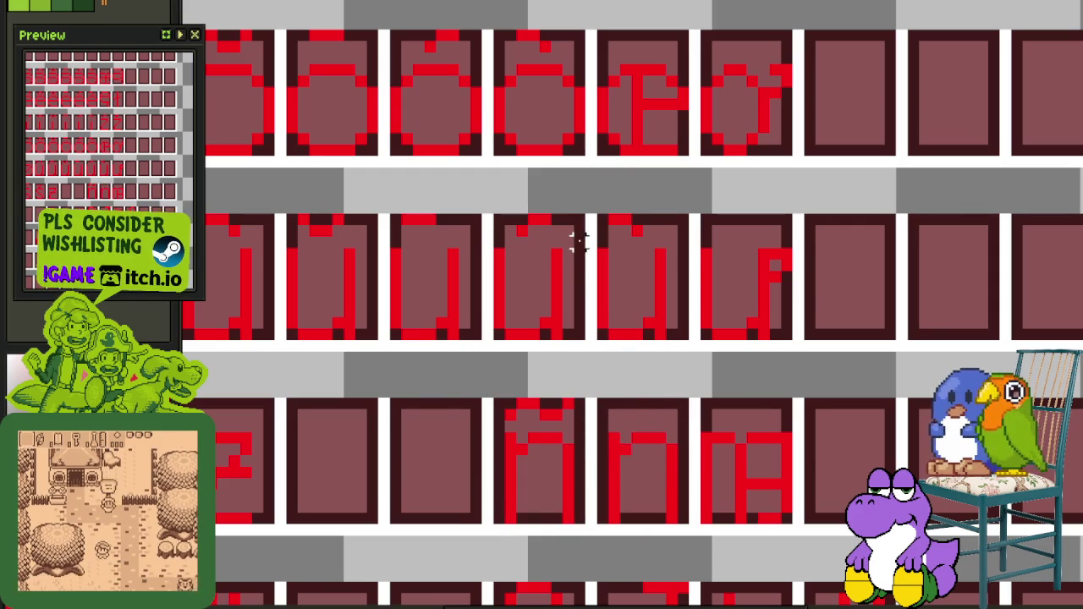
# Copy an accent mark onto the second n glyph and save the sheet
pyautogui.moveTo(581, 249); pyautogui.dragTo(484, 213)
pyautogui.moveTo(528, 248); pyautogui.dragTo(637, 430)
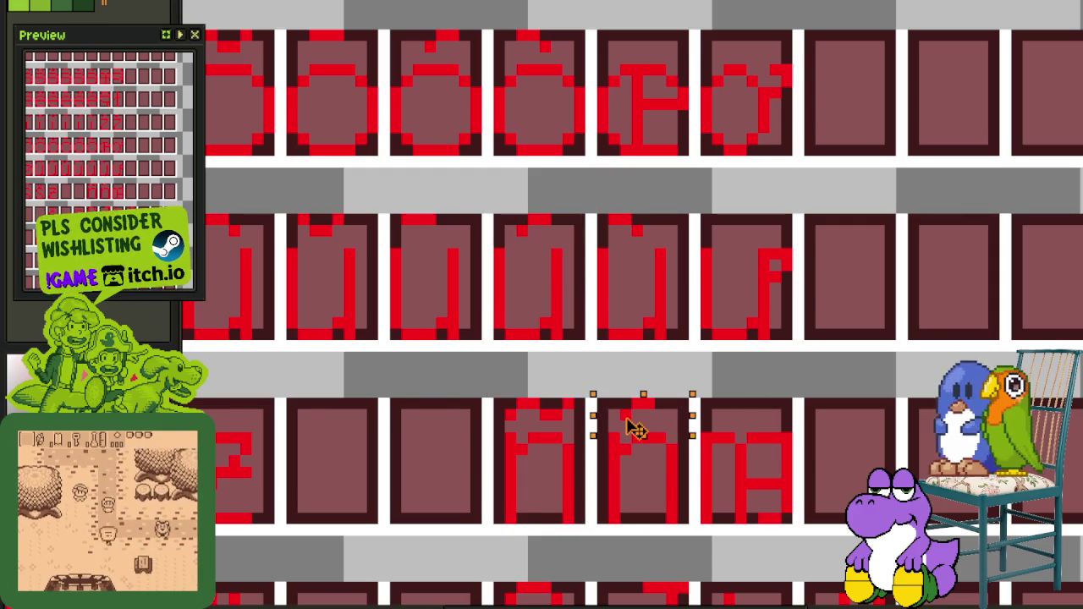
pyautogui.hotkey('ctrl', 'd')
pyautogui.hotkey('ctrl', 's')
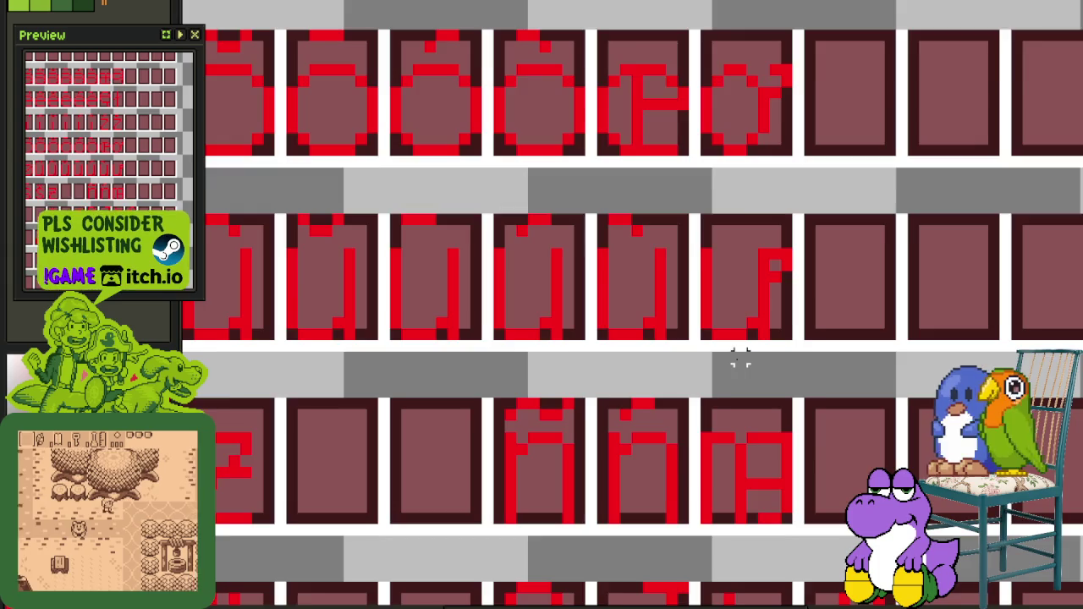
# Select the H glyph tile and bring up the layers timeline
pyautogui.scroll(-2, 741, 362)
pyautogui.scroll(-1, 677, 375)
pyautogui.scroll(-1, 653, 379)
pyautogui.scroll(-1, 624, 375)
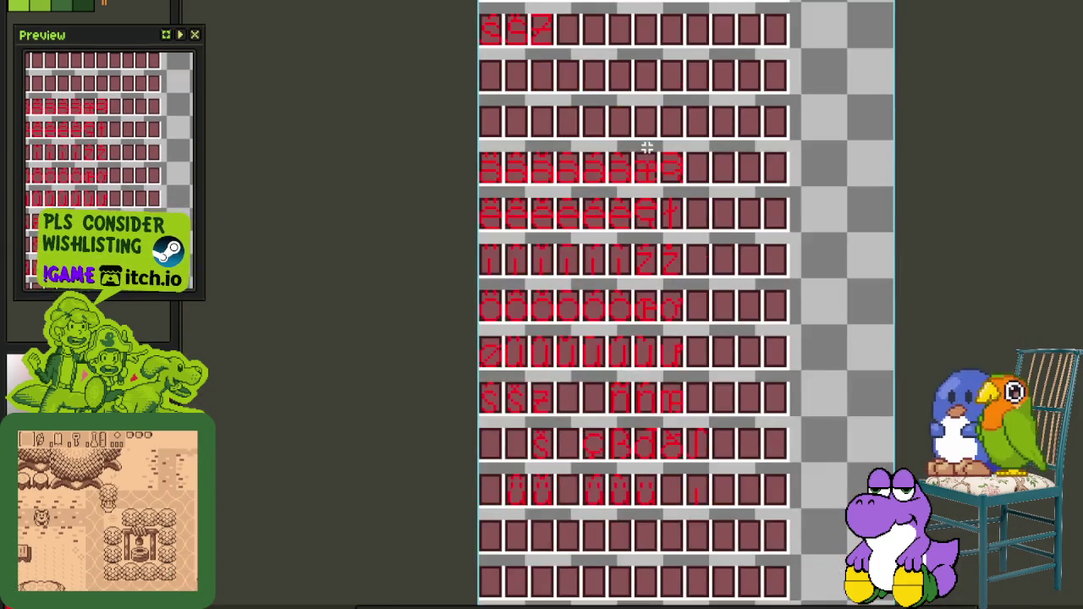
pyautogui.scroll(-2, 642, 157)
pyautogui.scroll(-1, 553, 211)
pyautogui.scroll(1, 553, 218)
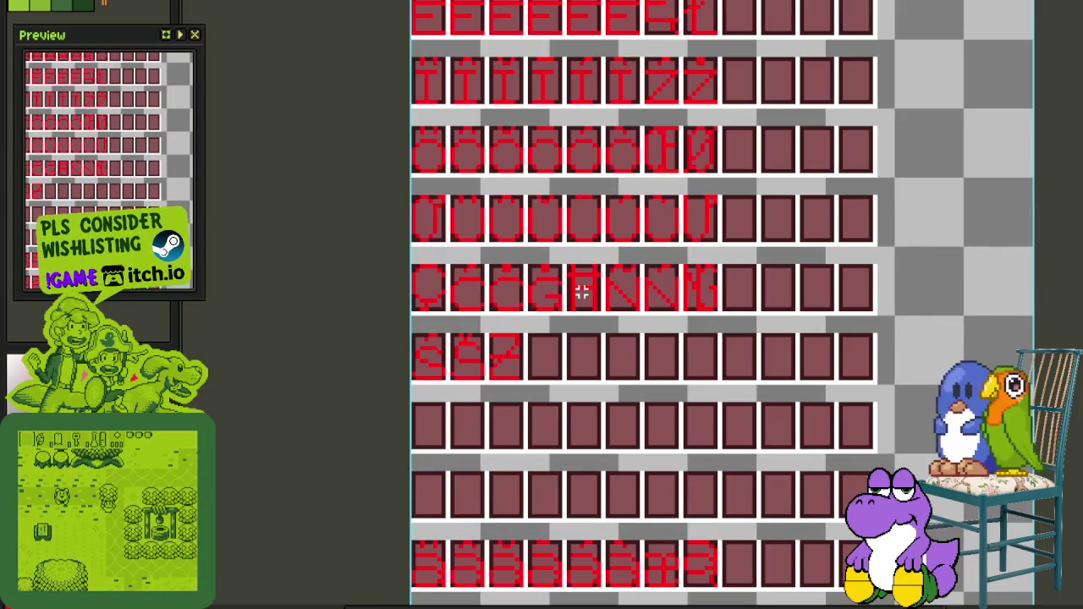
pyautogui.scroll(1, 595, 309)
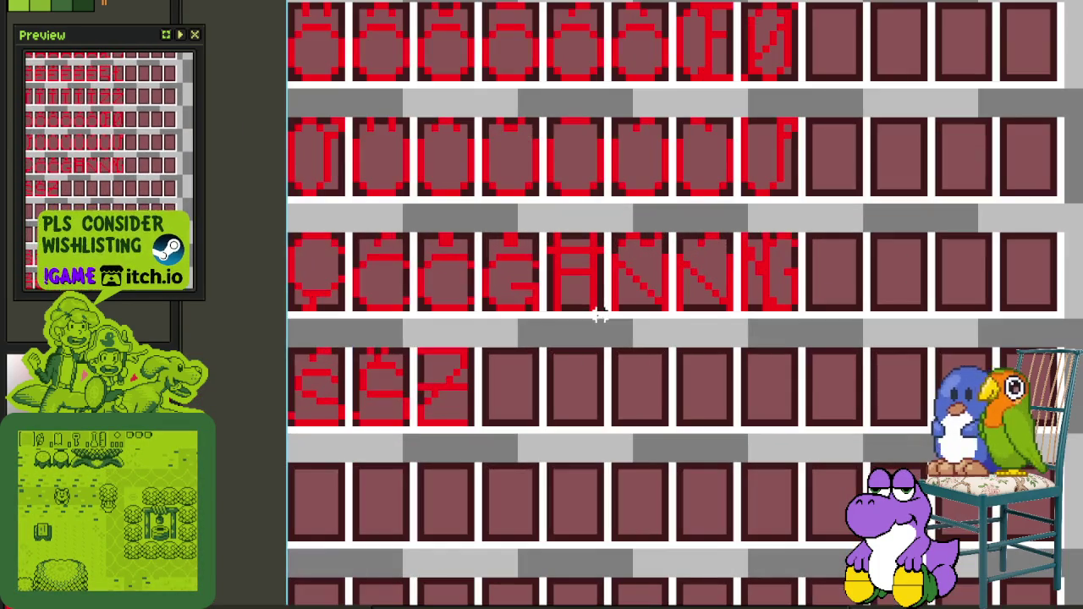
pyautogui.moveTo(595, 309); pyautogui.dragTo(544, 237)
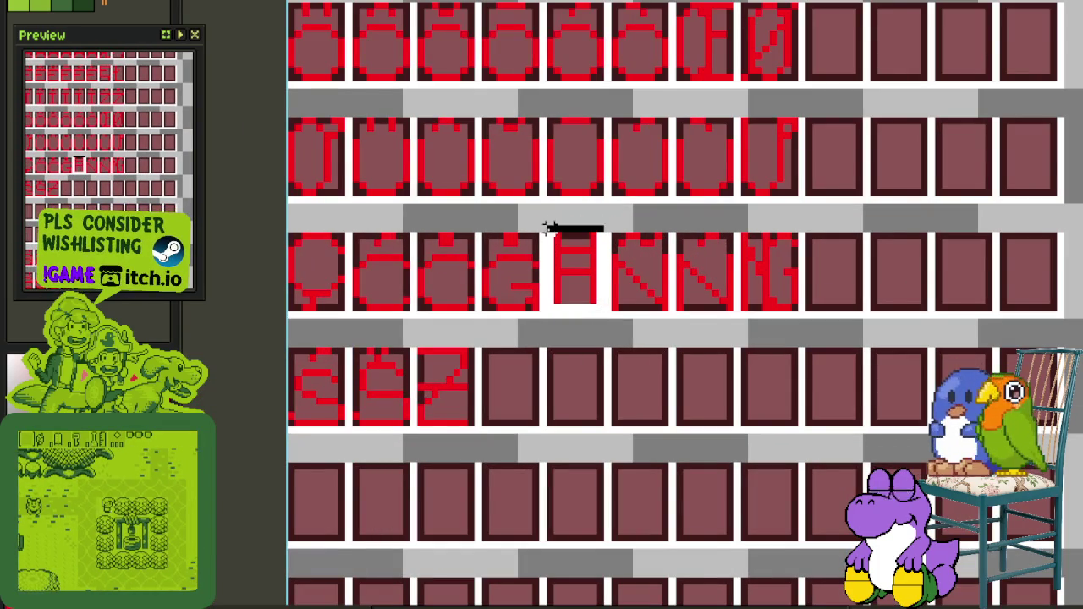
pyautogui.scroll(-3, 584, 298)
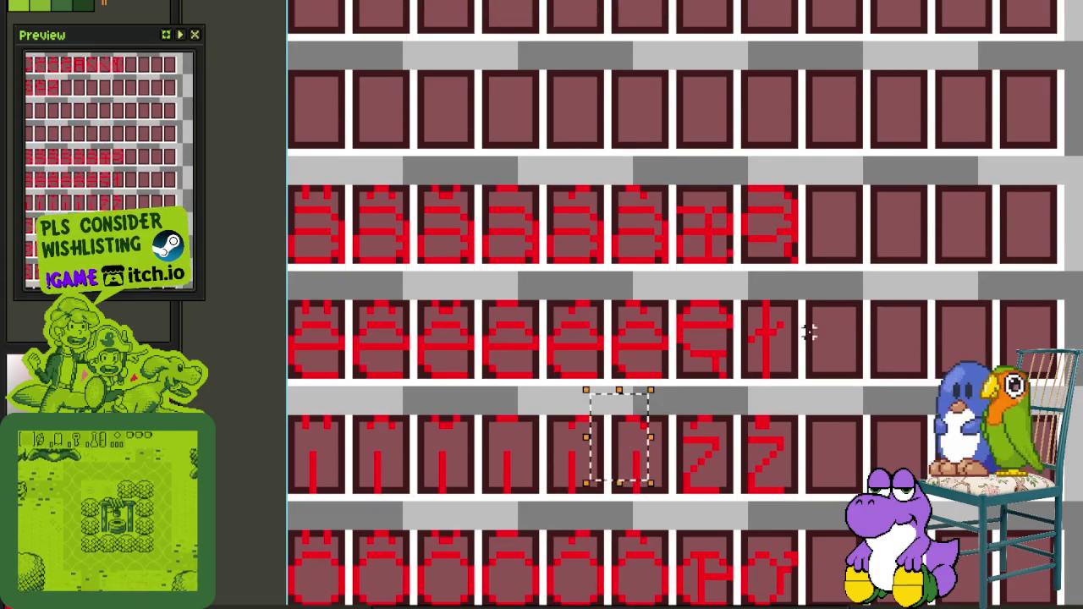
pyautogui.scroll(-1, 765, 339)
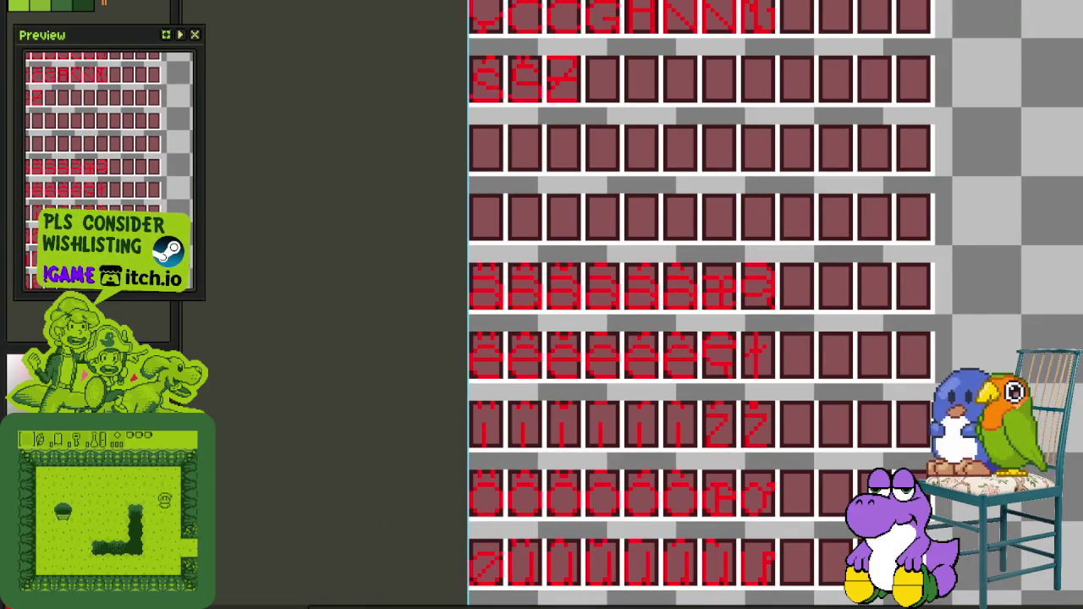
pyautogui.scroll(-2, 665, 212)
pyautogui.scroll(2, 665, 212)
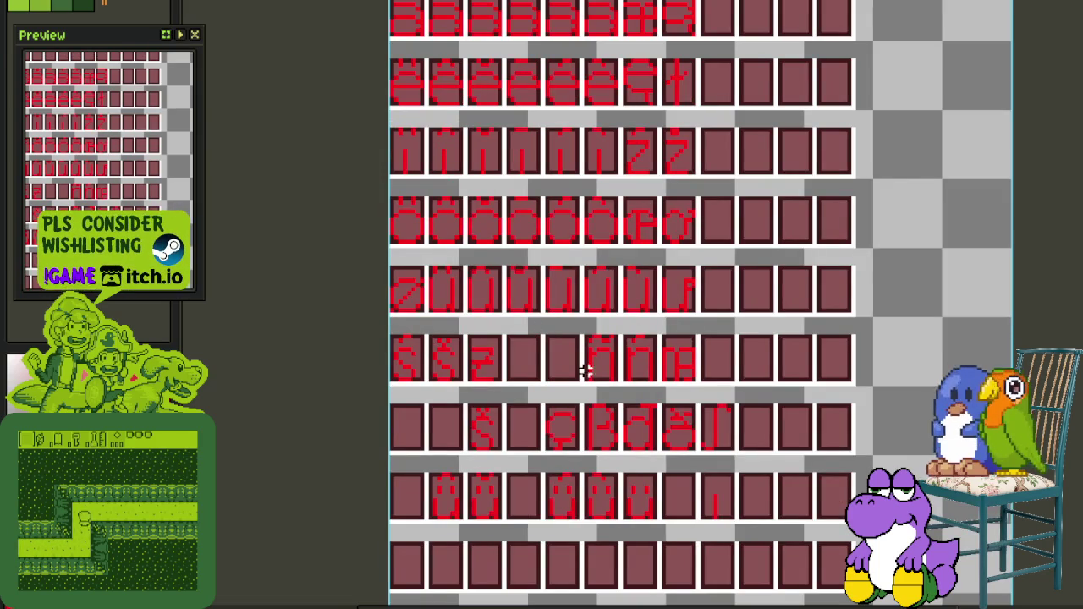
pyautogui.scroll(2, 636, 430)
pyautogui.press('Tab')
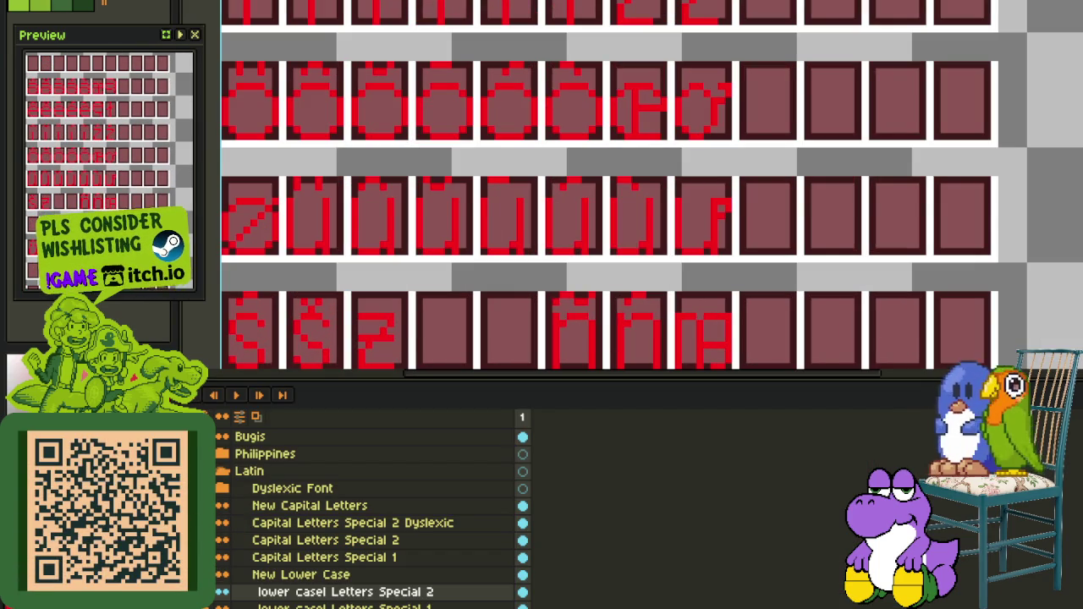
pyautogui.scroll(-3, 627, 187)
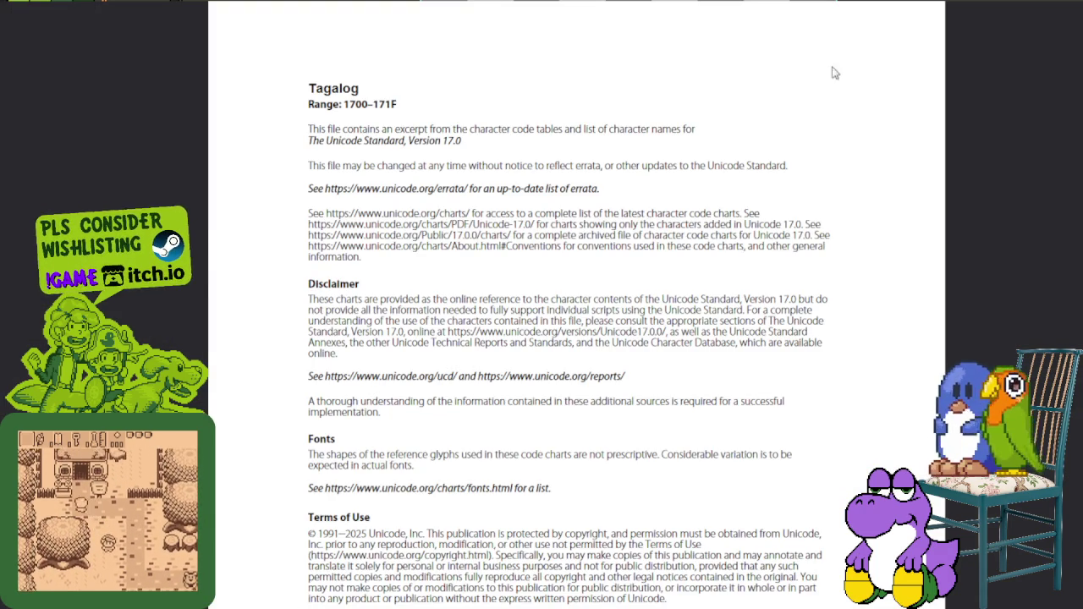
# Scroll through the Tagalog chart PDF and on to the Hangul Syllables chart AC00–ACFF
pyautogui.scroll(-5, 796, 135)
pyautogui.scroll(-5, 747, 258)
pyautogui.scroll(3, 506, 184)
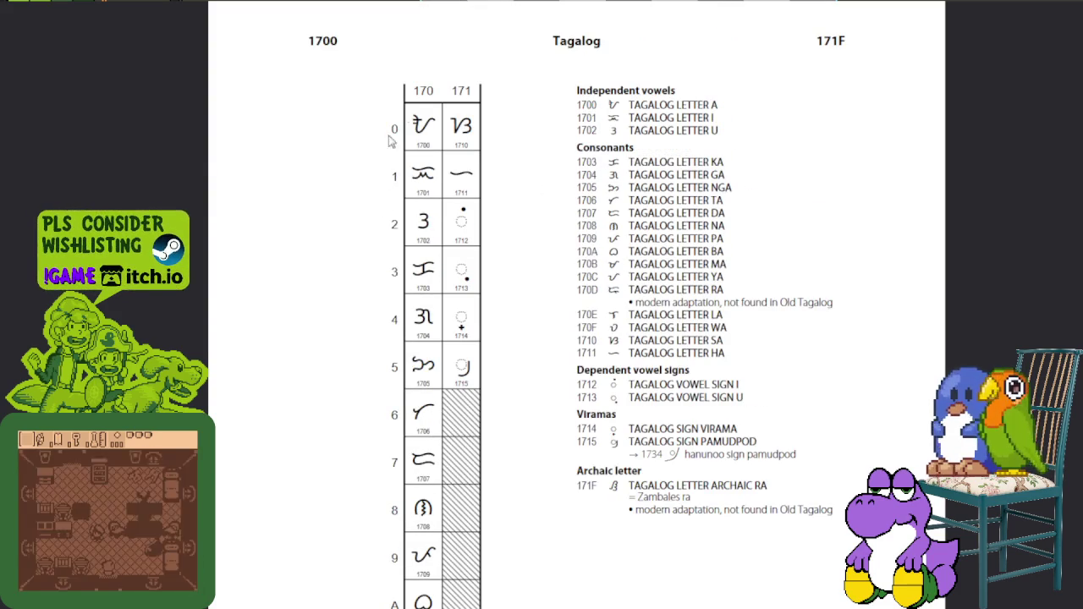
pyautogui.hotkey('ctrl', 'a')
pyautogui.click(439, 481)
pyautogui.scroll(-5, 439, 479)
pyautogui.scroll(-2, 444, 423)
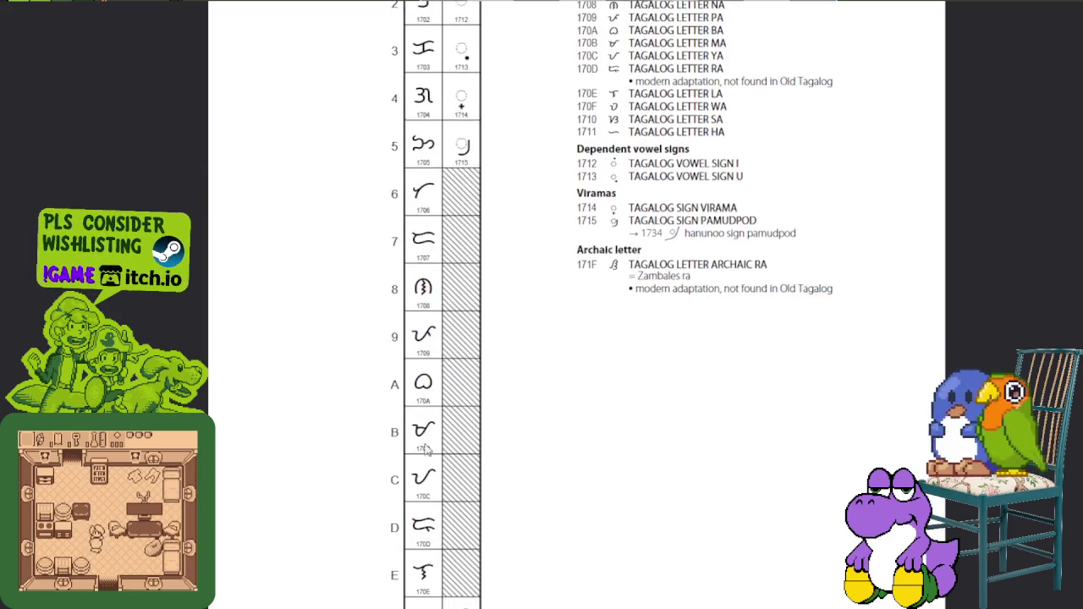
pyautogui.scroll(6, 453, 338)
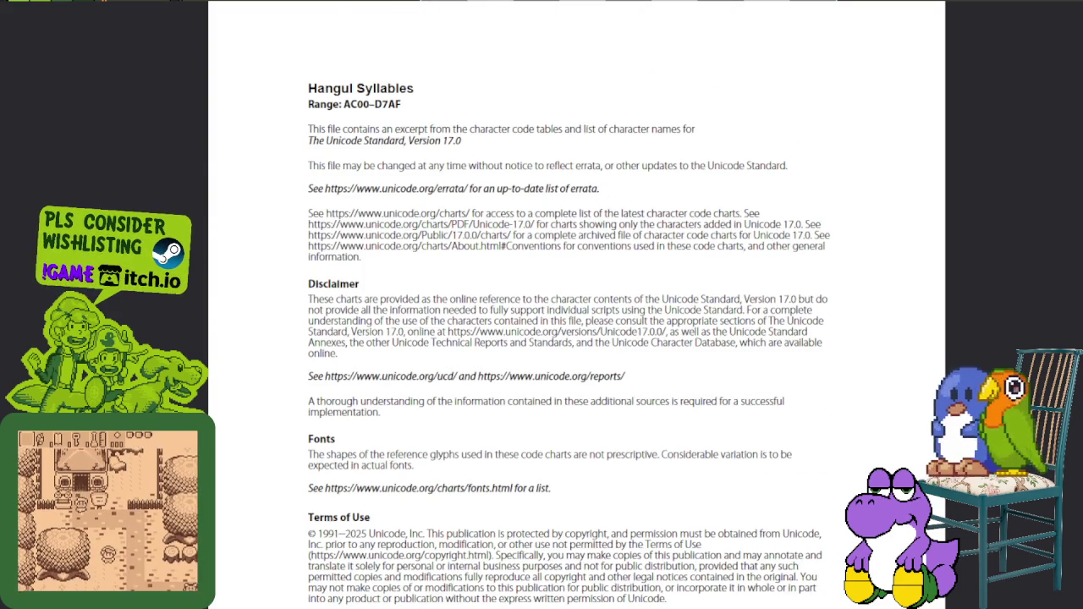
pyautogui.scroll(-2, 751, 56)
pyautogui.scroll(-5, 755, 150)
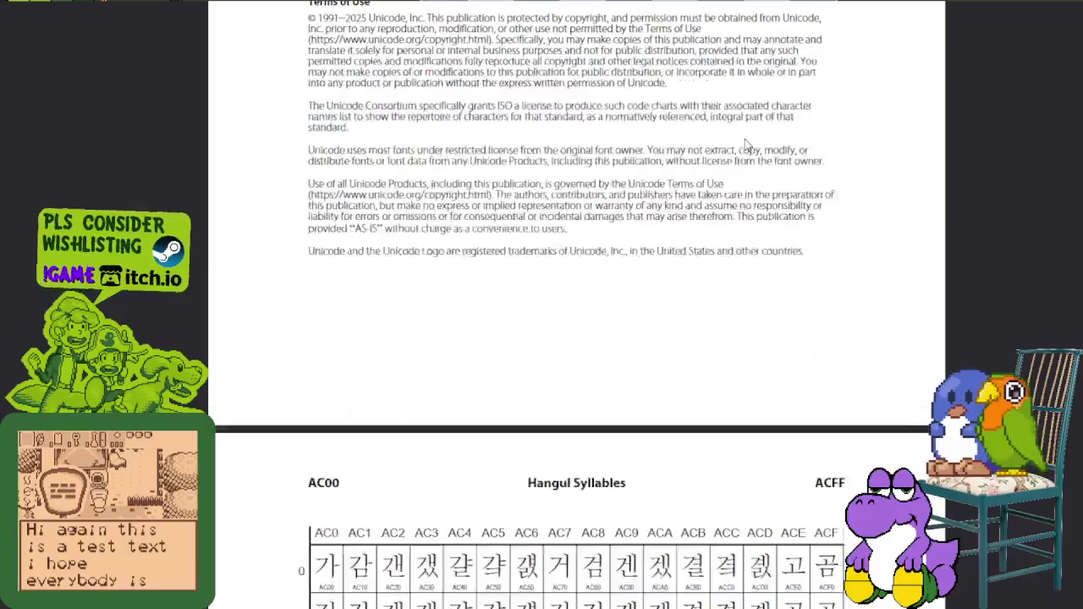
# Scroll the chart PDF past the Hangul Syllables pages back to the Tagalog 1700–171F chart
pyautogui.scroll(-3, 755, 150)
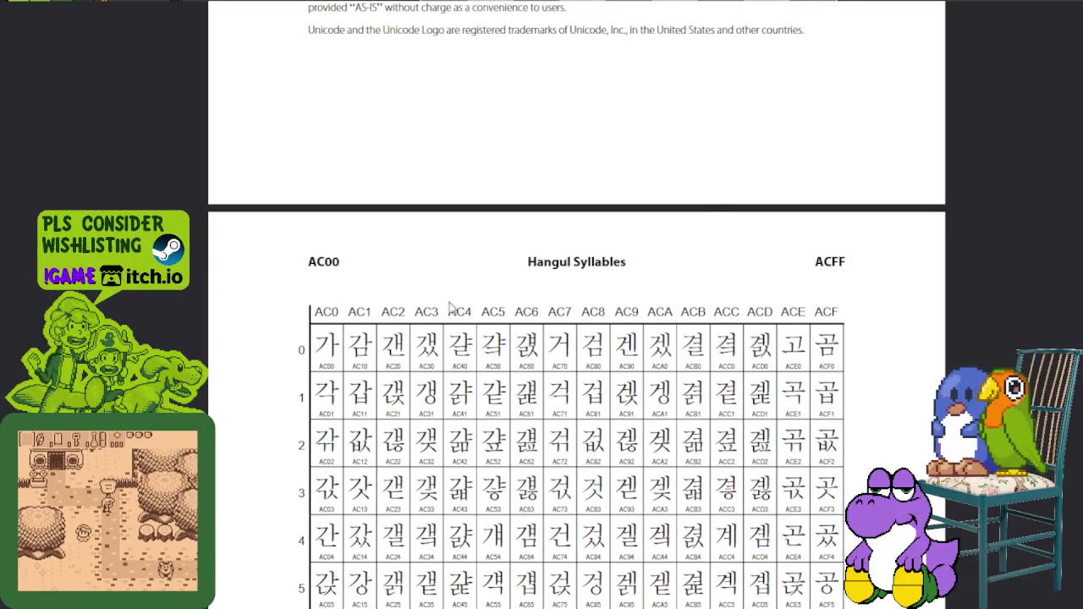
pyautogui.scroll(-2, 437, 311)
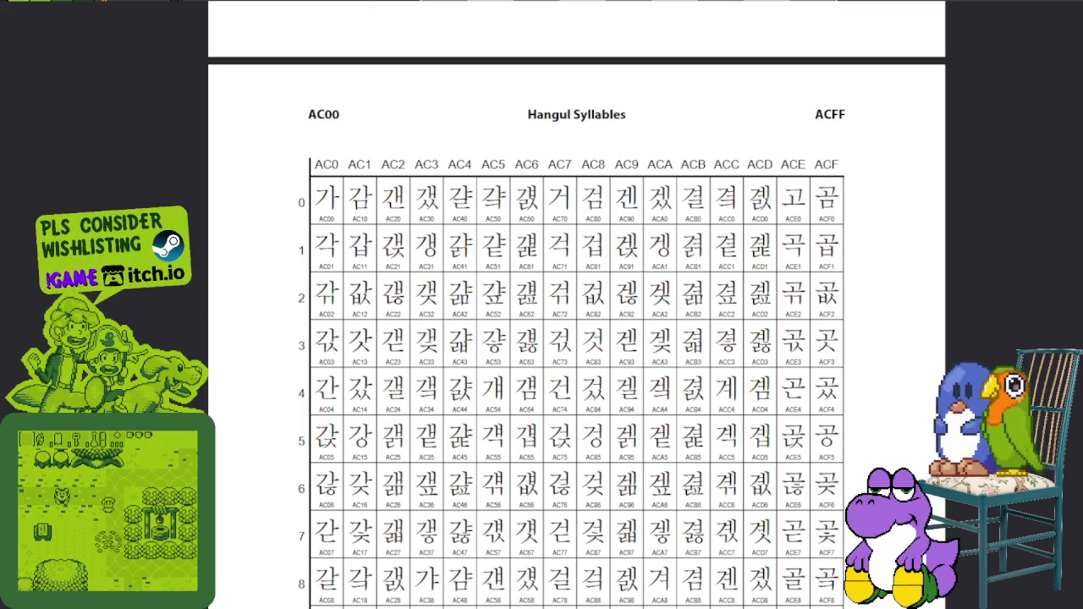
pyautogui.scroll(-10, 577, 304)
pyautogui.scroll(-10, 577, 304)
pyautogui.scroll(-10, 576, 305)
pyautogui.scroll(-10, 576, 305)
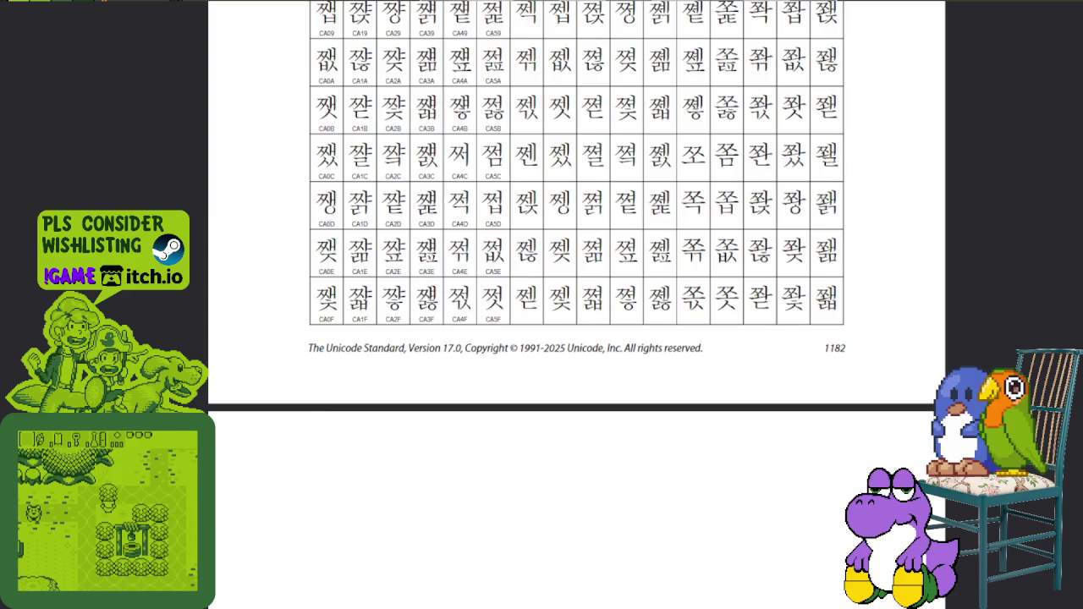
pyautogui.scroll(-10, 577, 305)
pyautogui.scroll(-10, 577, 305)
pyautogui.scroll(-10, 577, 305)
pyautogui.scroll(-10, 577, 304)
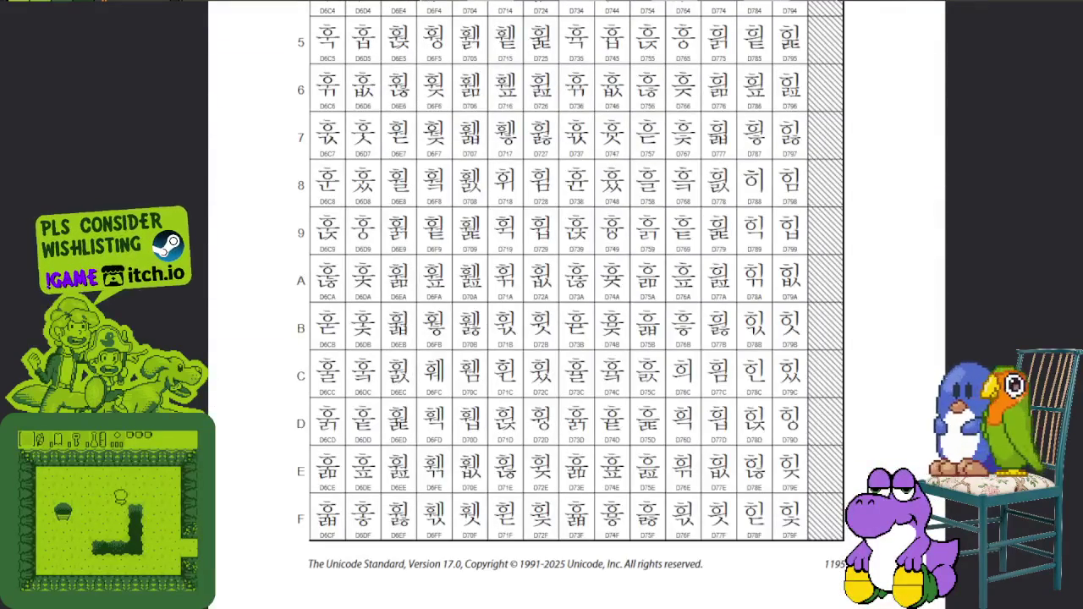
pyautogui.scroll(5, 577, 305)
pyautogui.scroll(5, 576, 305)
pyautogui.scroll(5, 577, 304)
pyautogui.scroll(2, 576, 304)
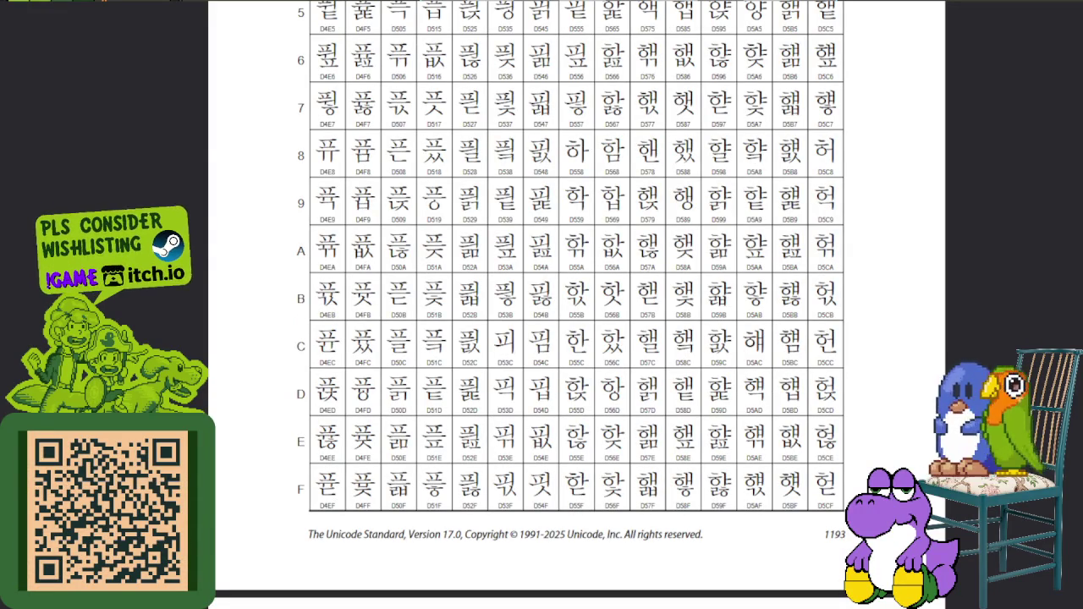
pyautogui.scroll(10, 577, 305)
pyautogui.scroll(10, 577, 304)
pyautogui.scroll(5, 576, 305)
pyautogui.scroll(10, 576, 305)
pyautogui.scroll(10, 576, 305)
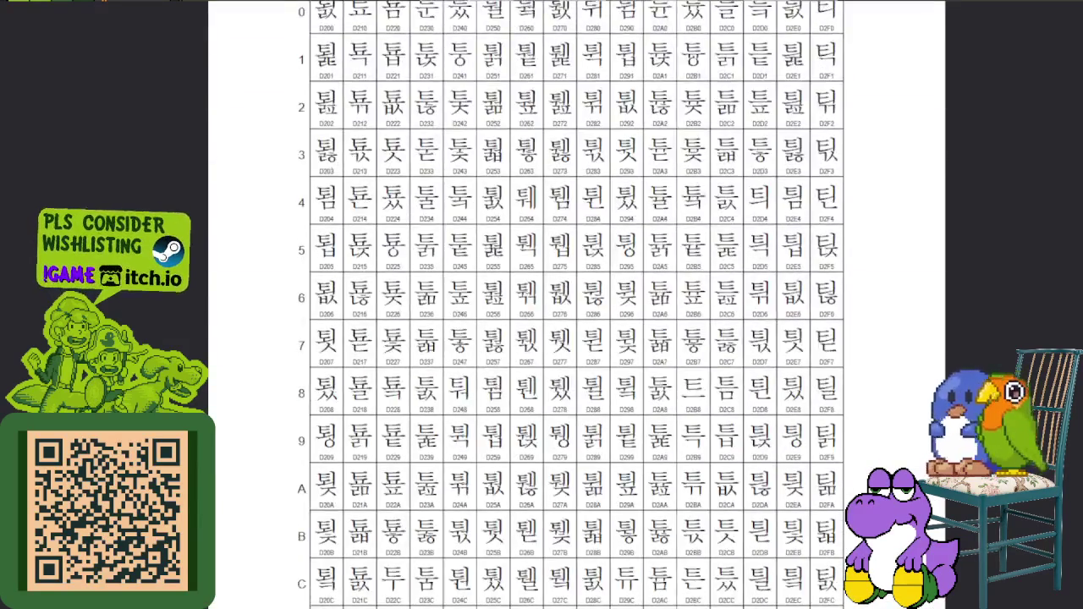
pyautogui.scroll(10, 576, 305)
pyautogui.scroll(10, 576, 305)
pyautogui.scroll(15, 577, 304)
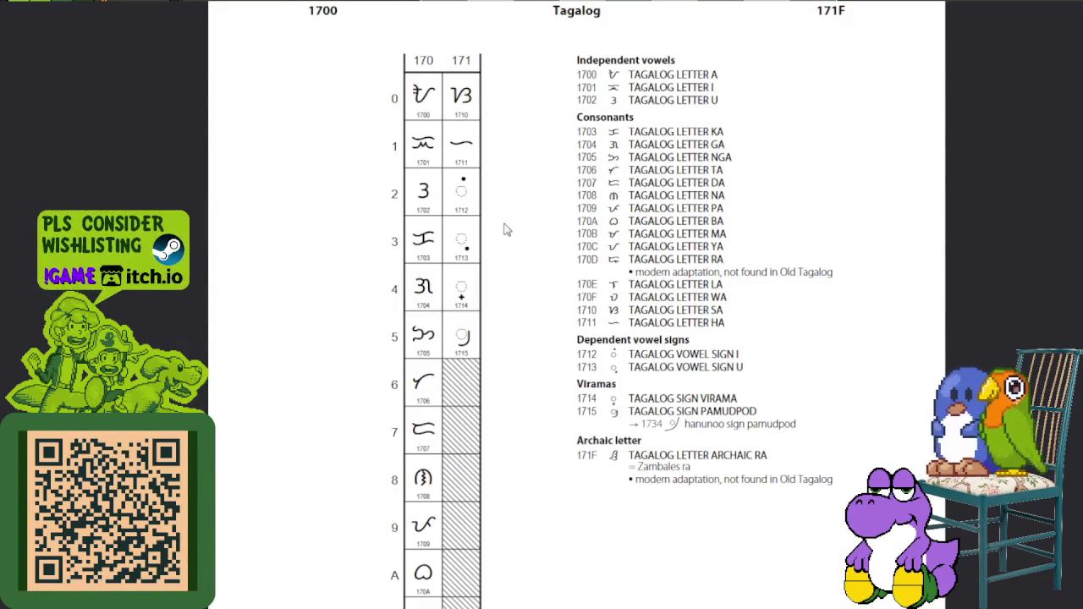
pyautogui.scroll(-5, 418, 80)
pyautogui.scroll(-1, 418, 80)
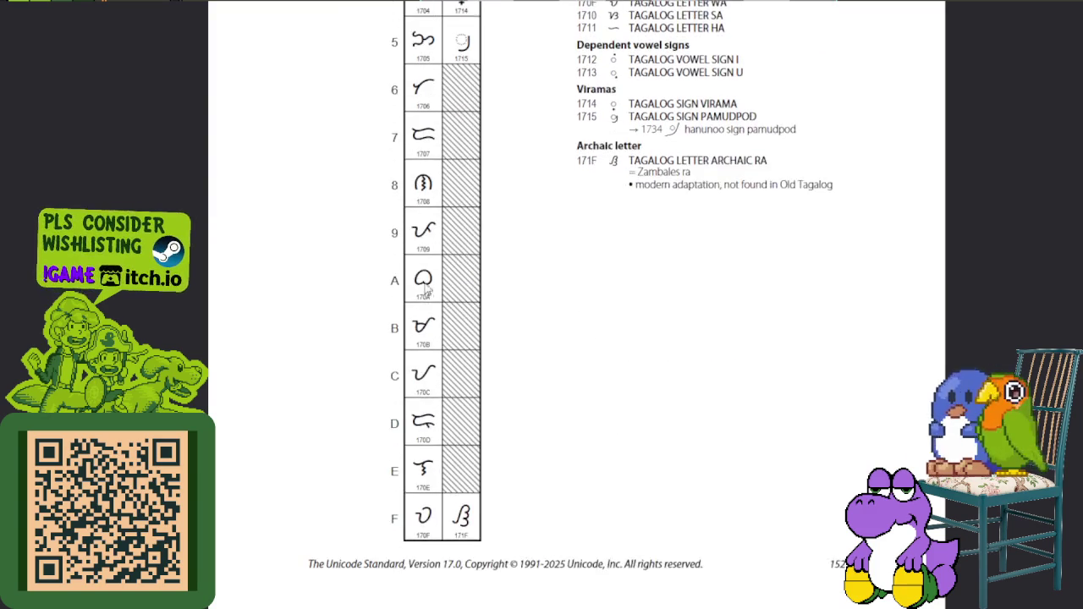
pyautogui.scroll(4, 418, 80)
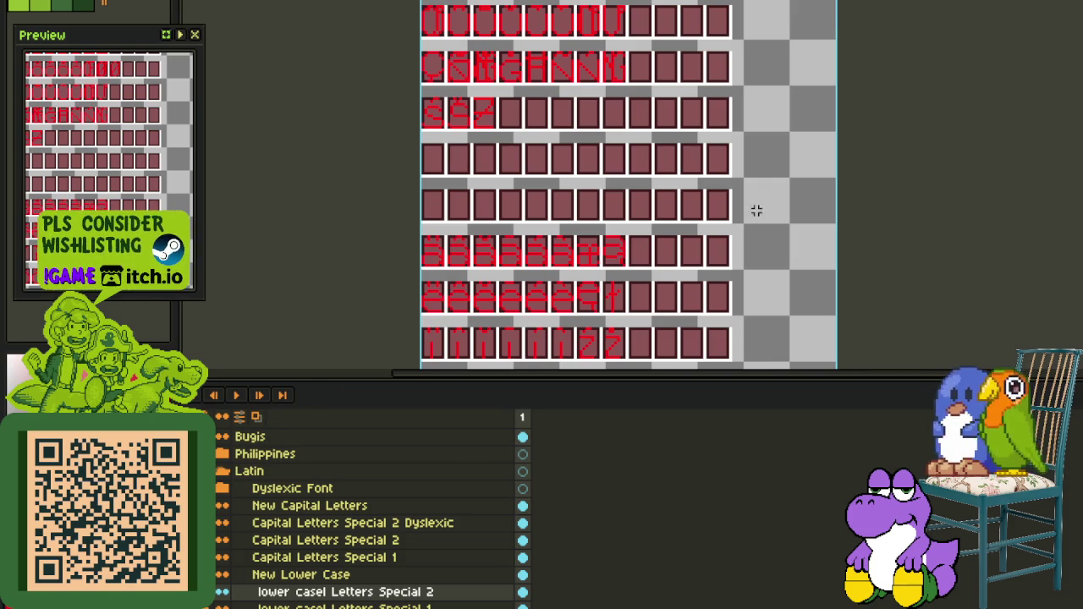
pyautogui.press('Tab')
pyautogui.scroll(1, 587, 263)
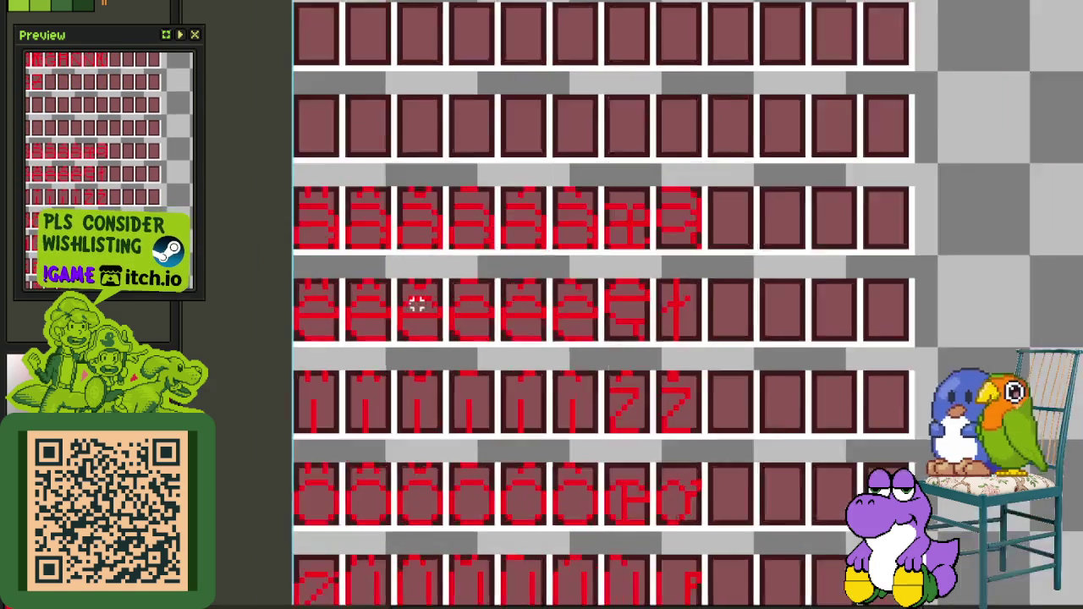
pyautogui.scroll(2, 327, 278)
pyautogui.moveTo(364, 298); pyautogui.dragTo(929, 343)
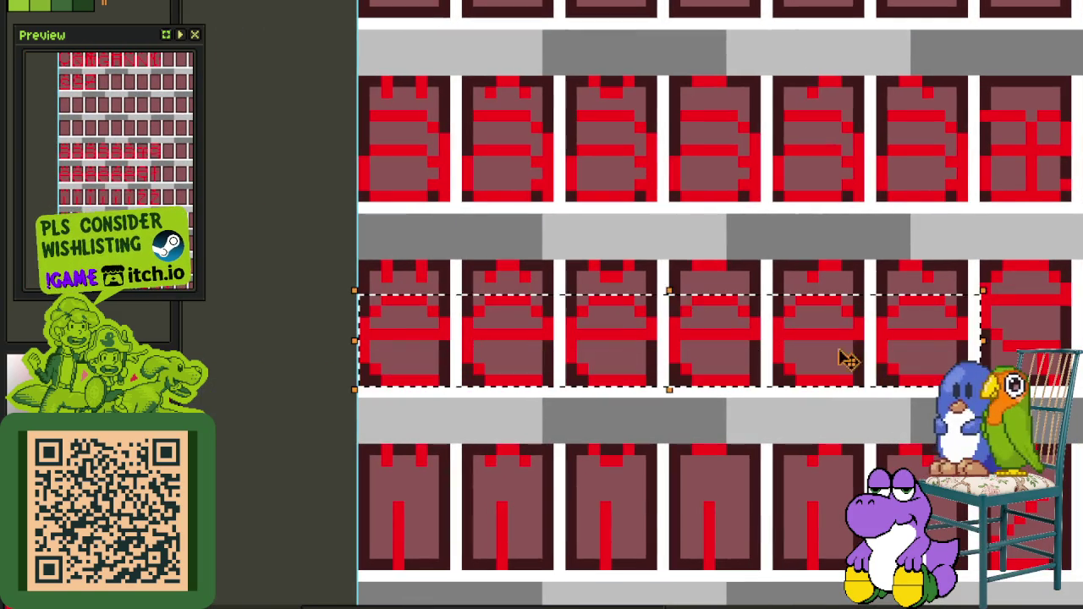
pyautogui.moveTo(366, 279); pyautogui.dragTo(938, 251)
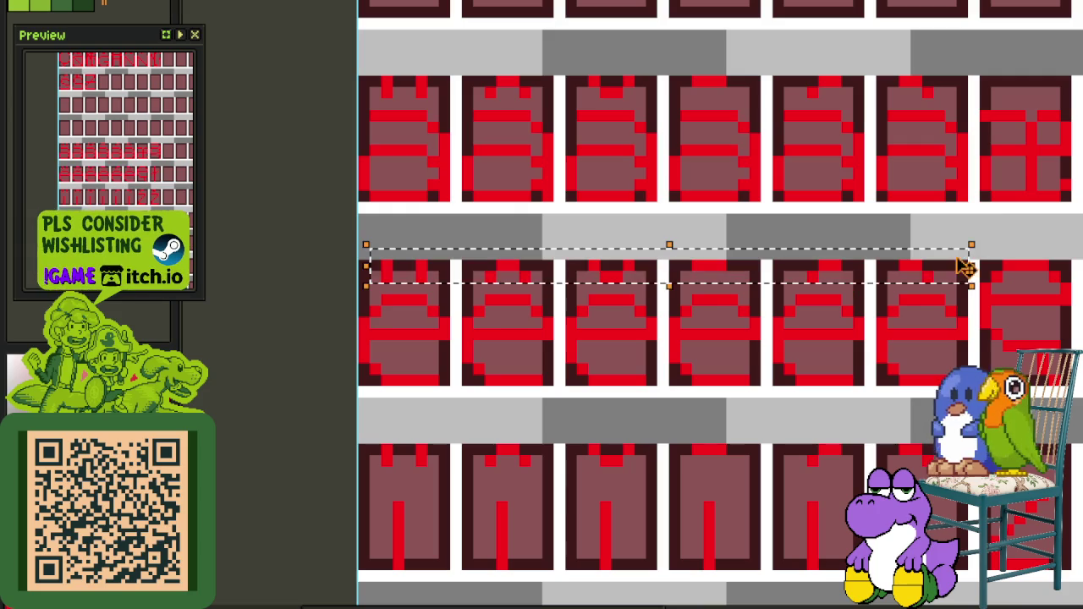
pyautogui.scroll(-1, 982, 237)
pyautogui.moveTo(982, 237); pyautogui.dragTo(880, 277)
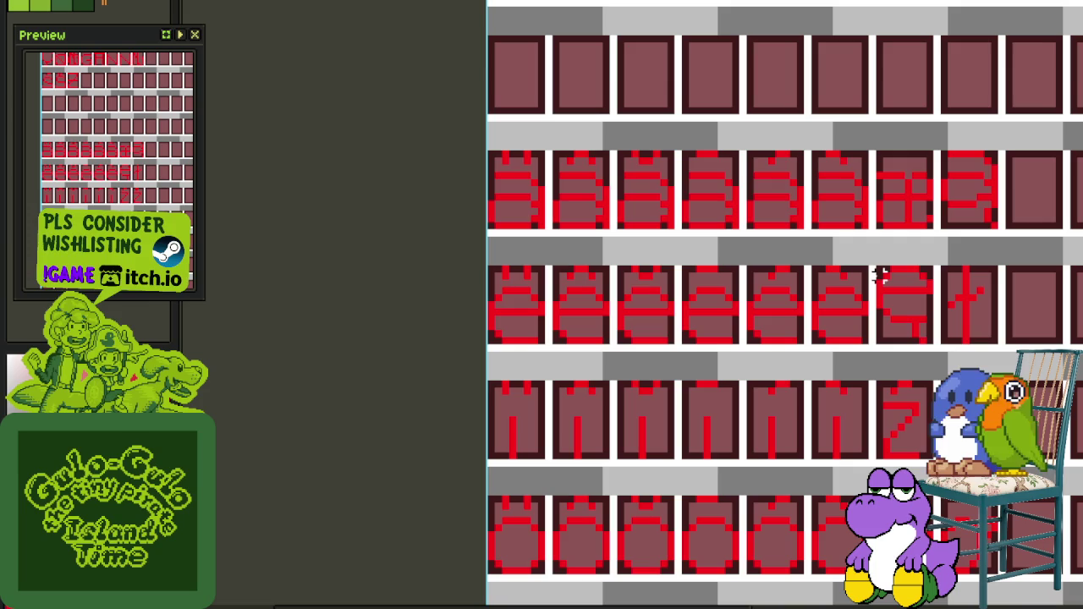
pyautogui.scroll(-2, 881, 275)
pyautogui.moveTo(822, 356)
pyautogui.mouseDown()
pyautogui.moveTo(786, 327)
pyautogui.moveTo(770, 349)
pyautogui.moveTo(790, 338)
pyautogui.mouseUp()
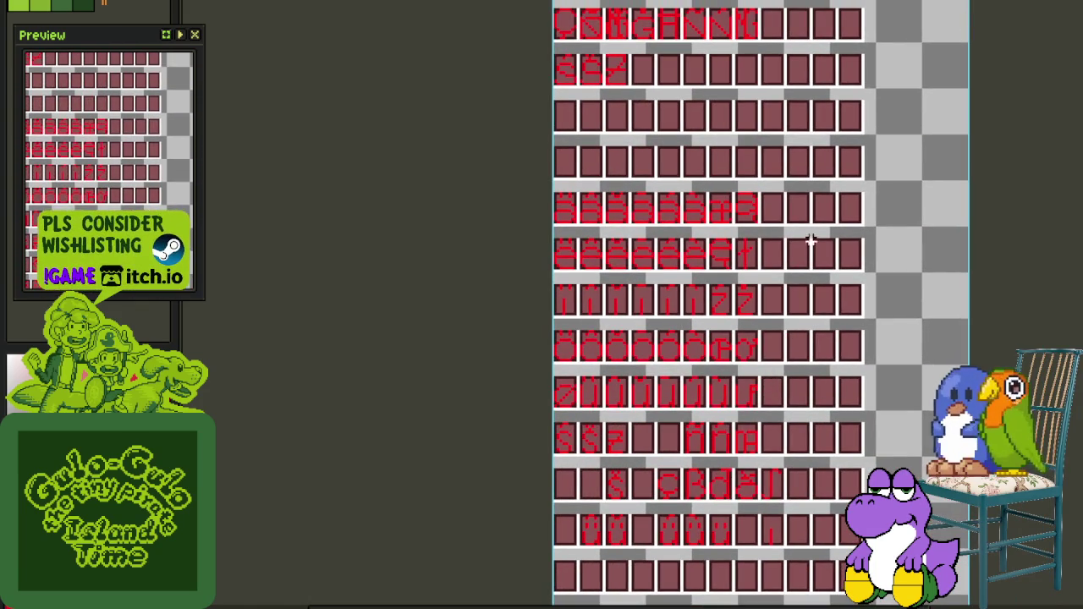
pyautogui.scroll(1, 677, 436)
pyautogui.press('Tab')
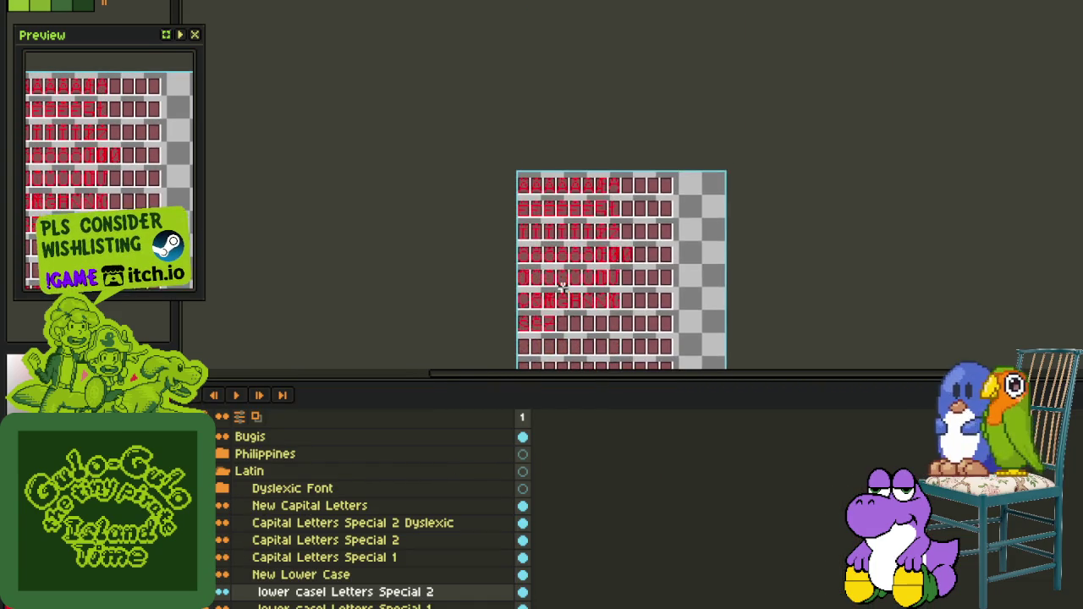
# Show the green lowercase glyphs and copy the h from the New Lower Case layer
pyautogui.scroll(2, 550, 227)
pyautogui.hotkey('ctrl', 'z')
pyautogui.hotkey('ctrl', 'z')
pyautogui.hotkey('ctrl', 'y')
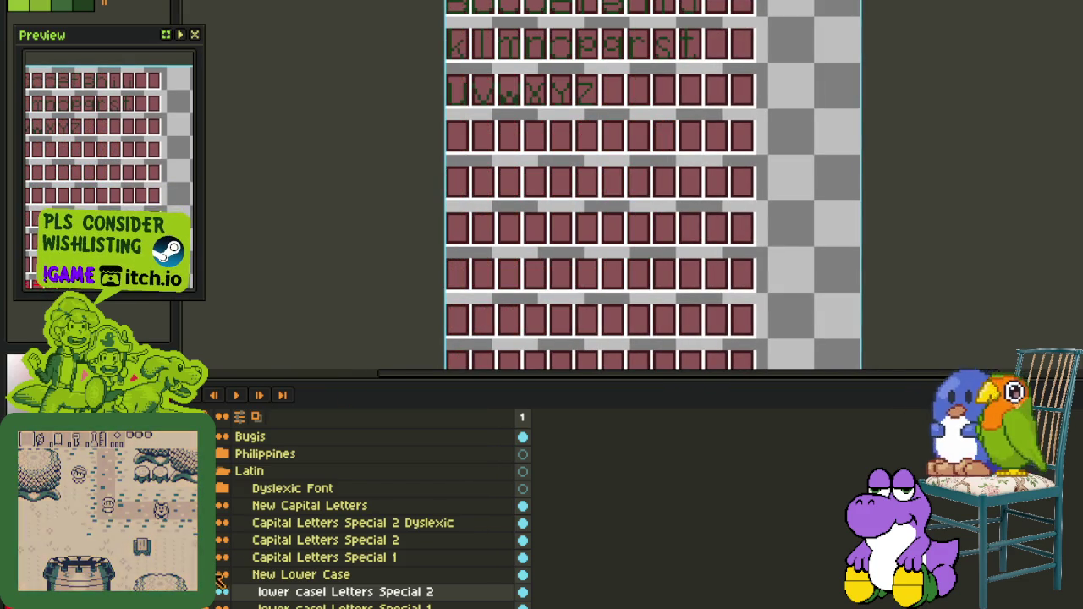
pyautogui.click(254, 575)
pyautogui.scroll(3, 605, 133)
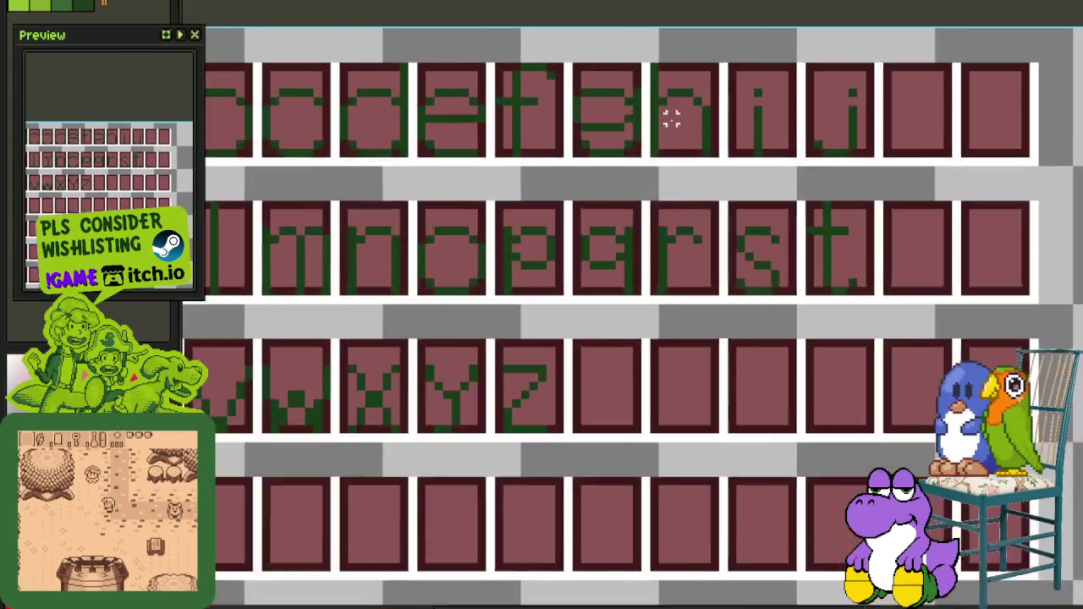
pyautogui.scroll(2, 671, 119)
pyautogui.moveTo(624, 191); pyautogui.dragTo(768, 4)
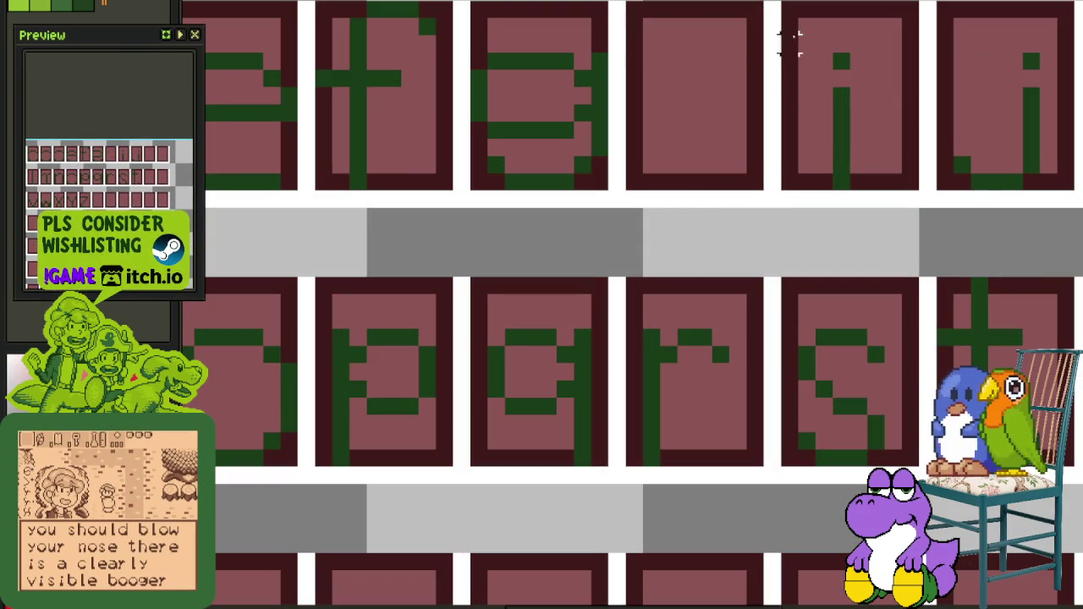
pyautogui.hotkey('ctrl', 'd')
# Switch to the lower case Letters Special 2 layer
pyautogui.press('Tab')
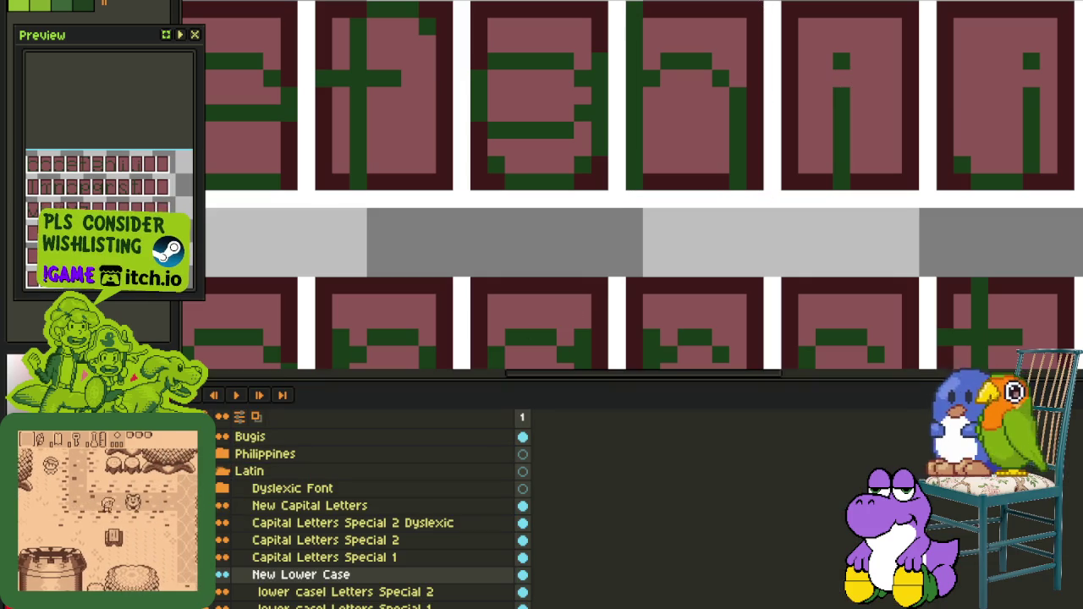
pyautogui.click(345, 593)
pyautogui.scroll(-2, 587, 317)
pyautogui.scroll(-2, 562, 92)
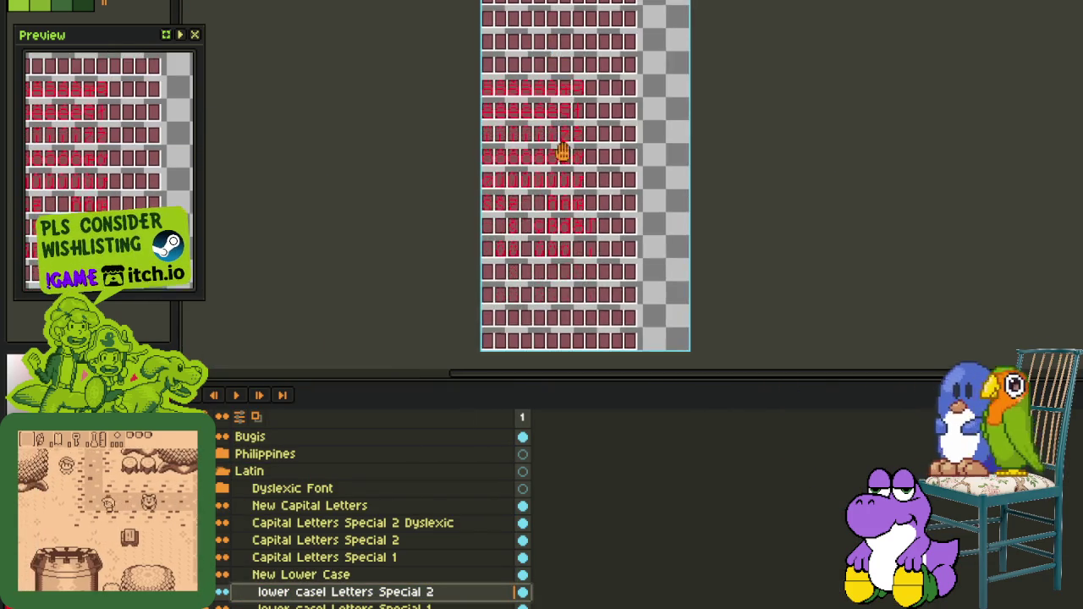
pyautogui.scroll(2, 547, 238)
pyautogui.scroll(2, 514, 234)
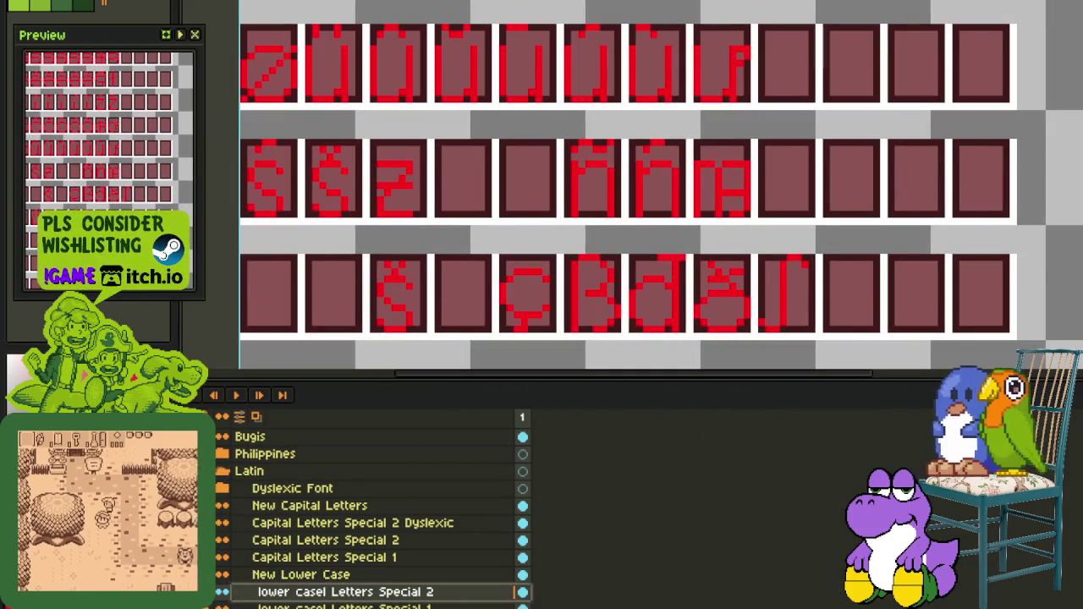
# Paste the h into an empty cell of the lower special row
pyautogui.press('Tab')
pyautogui.scroll(-2, 440, 385)
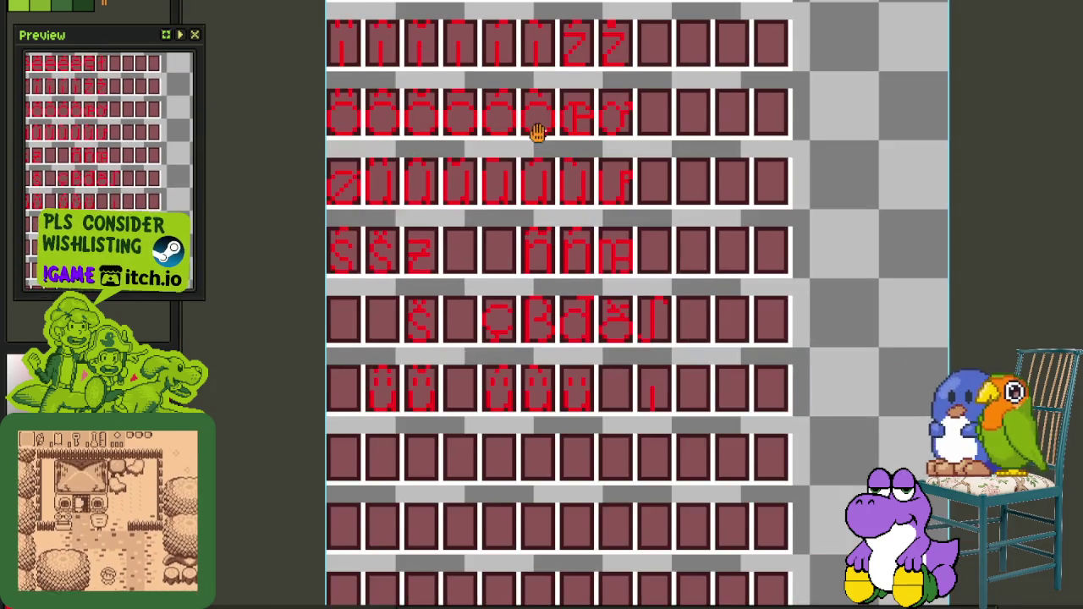
pyautogui.moveTo(547, 254)
pyautogui.mouseDown()
pyautogui.moveTo(550, 523)
pyautogui.moveTo(556, 355)
pyautogui.mouseUp()
pyautogui.scroll(-5, 536, 382)
pyautogui.scroll(2, 552, 345)
pyautogui.scroll(3, 584, 326)
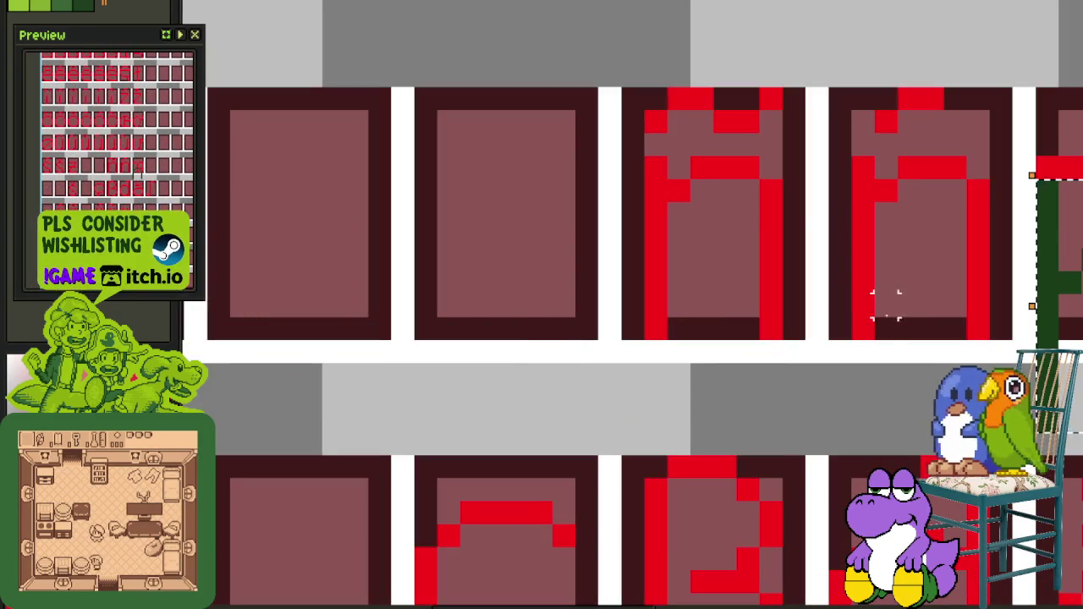
pyautogui.moveTo(1058, 254); pyautogui.dragTo(436, 269)
pyautogui.press('Return')
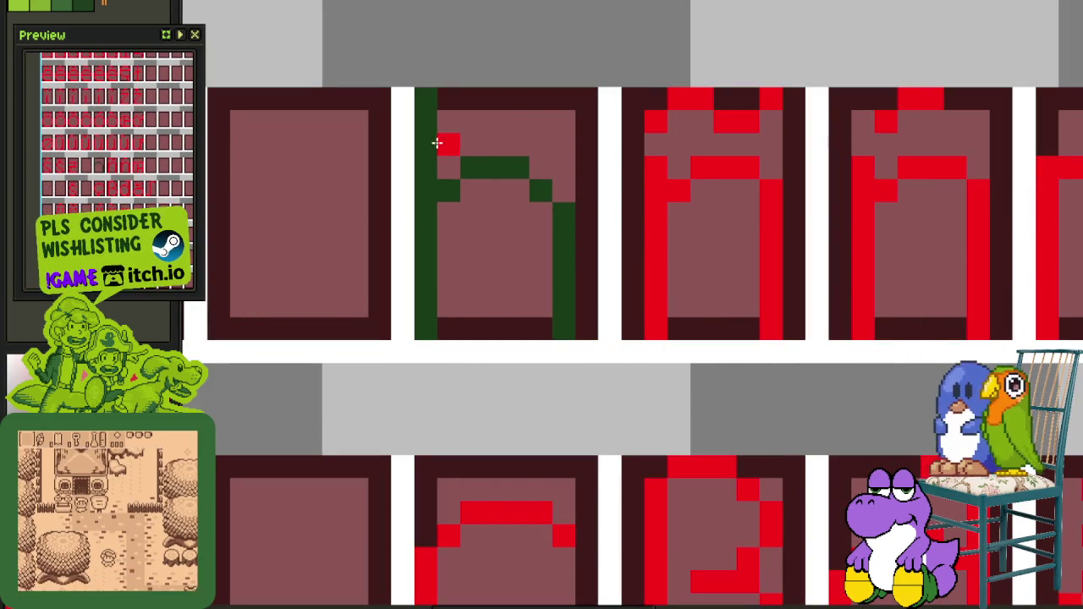
# Draw a red crossbar on the h's stem and nudge the glyph down into place
pyautogui.moveTo(428, 127); pyautogui.dragTo(490, 129)
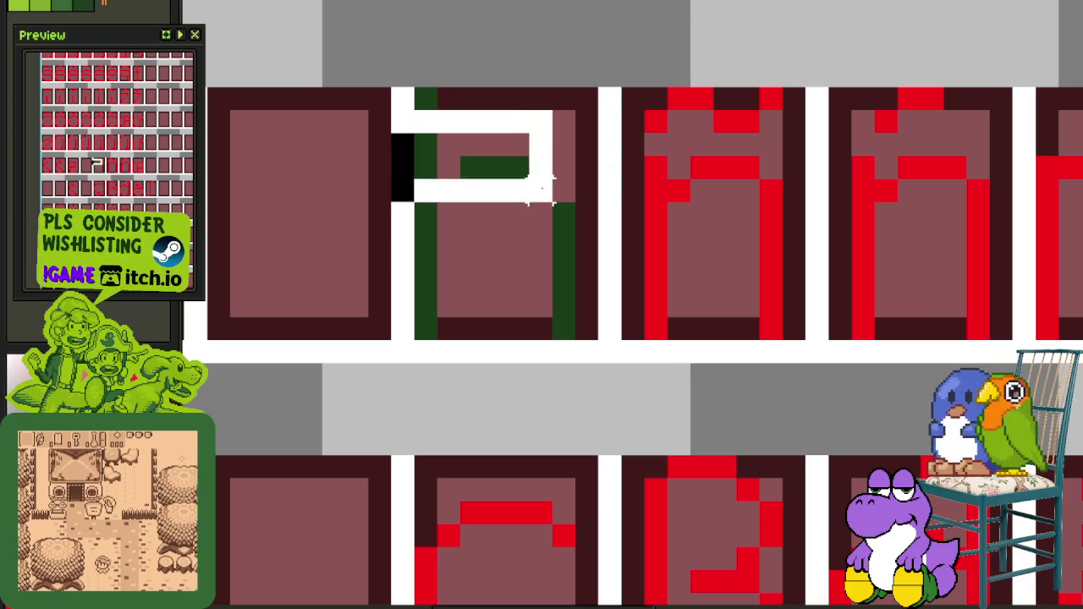
pyautogui.moveTo(391, 110); pyautogui.dragTo(579, 253)
pyautogui.press('Down')
pyautogui.press('Down')
pyautogui.hotkey('ctrl', 'd')
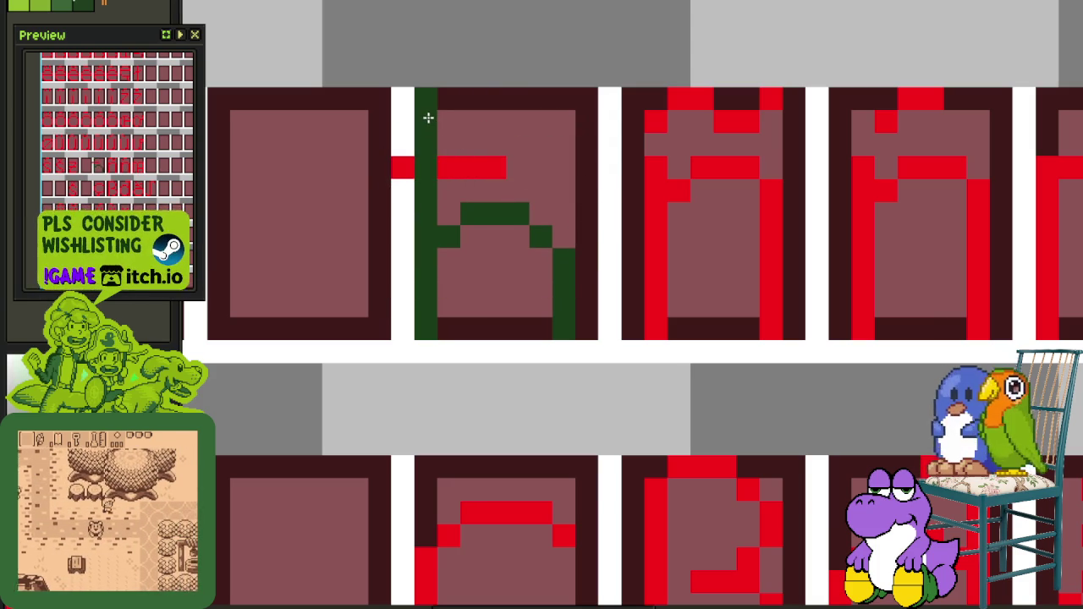
# Recolour the whole ħ red, place the pasted pixels in its cell, and save
pyautogui.click(431, 168)
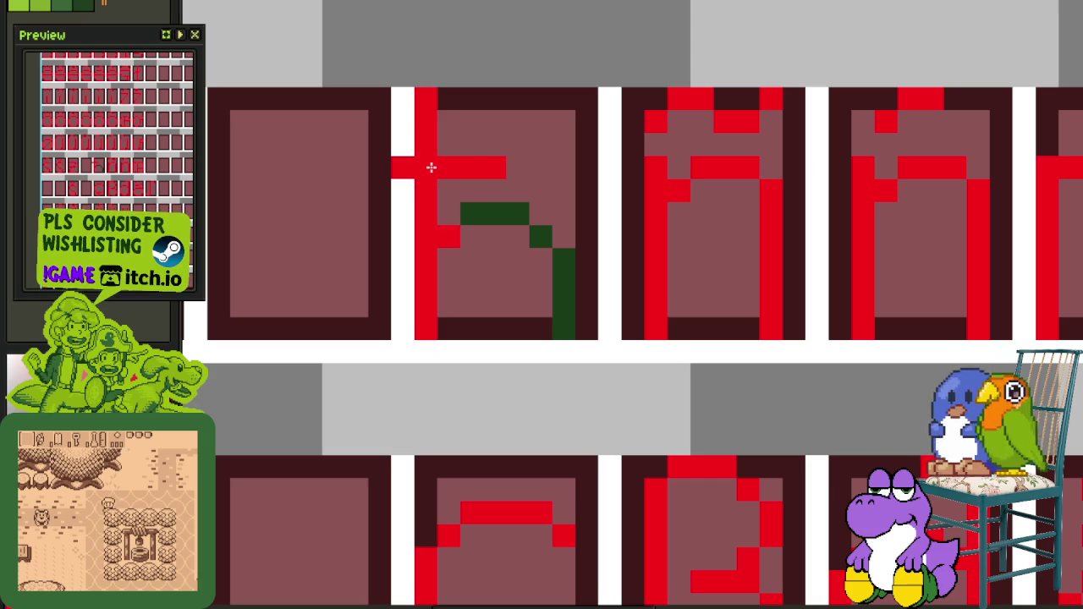
pyautogui.click(561, 259)
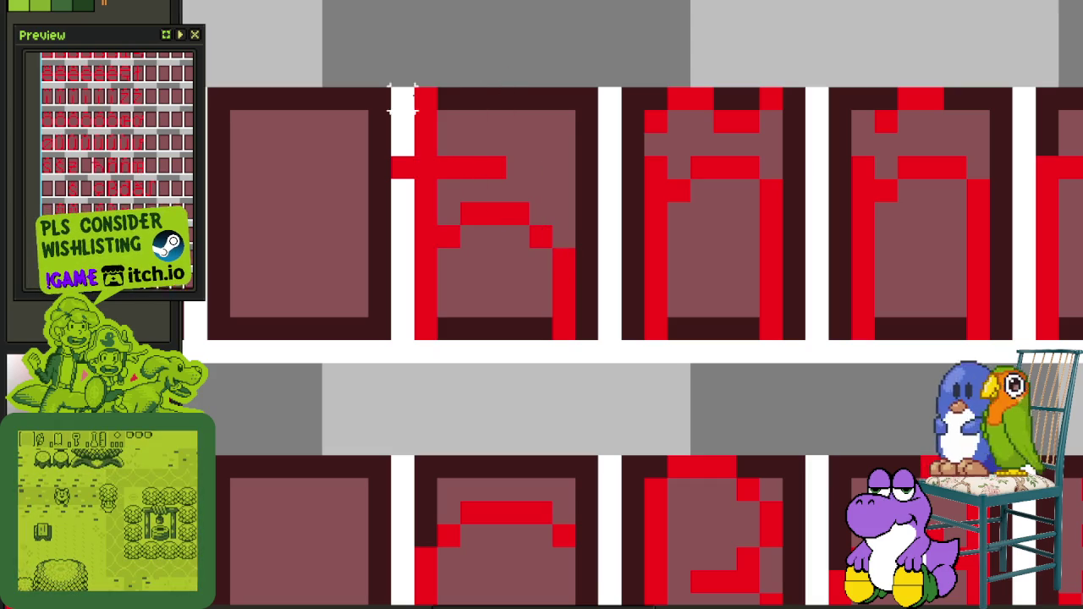
pyautogui.hotkey('ctrl', 'v')
pyautogui.moveTo(460, 298); pyautogui.dragTo(527, 350)
pyautogui.click(656, 284)
pyautogui.scroll(-4, 656, 284)
pyautogui.hotkey('ctrl', 's')
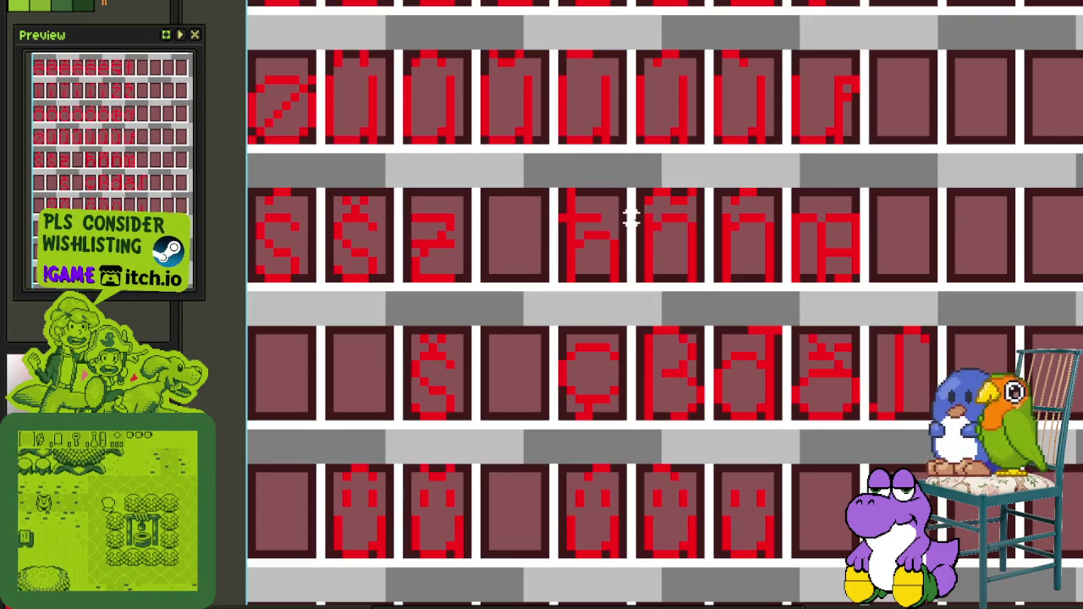
# Select the t glyph's cell
pyautogui.moveTo(631, 207); pyautogui.dragTo(542, 284)
pyautogui.scroll(2, 614, 179)
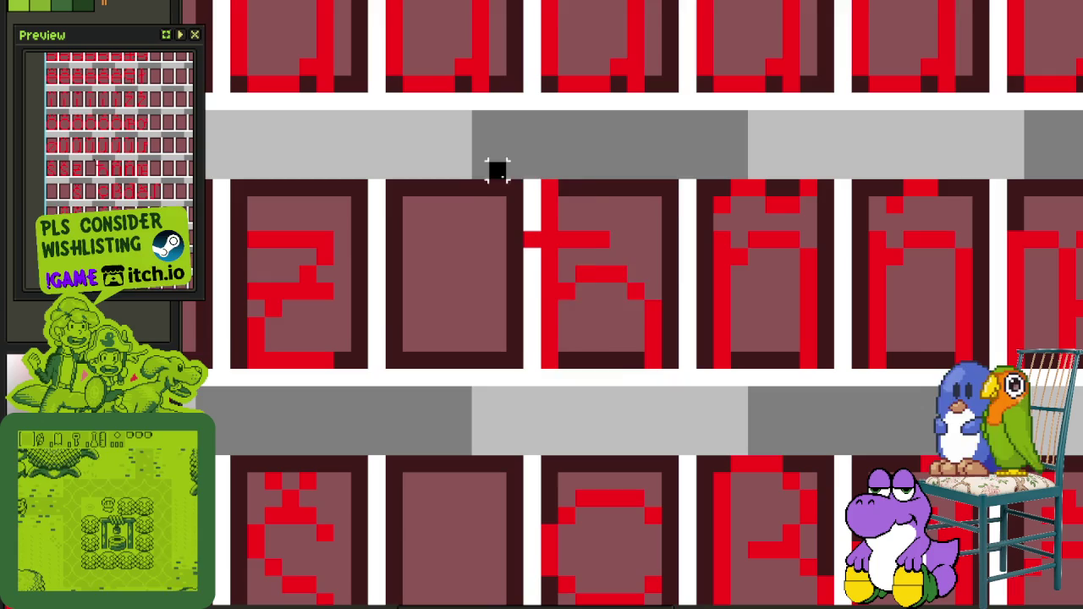
pyautogui.scroll(-3, 756, 309)
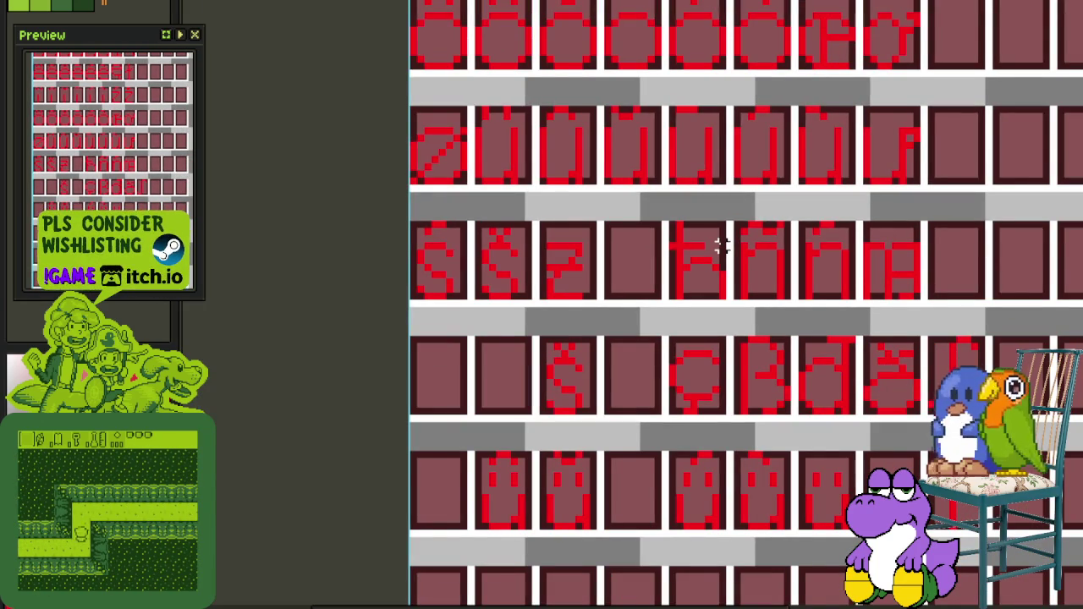
# Save the sheet and return to the green lowercase alphabet on the New Lower Case layer
pyautogui.scroll(-3, 722, 249)
pyautogui.scroll(-2, 730, 259)
pyautogui.scroll(1, 754, 242)
pyautogui.hotkey('ctrl', 's')
pyautogui.press('Tab')
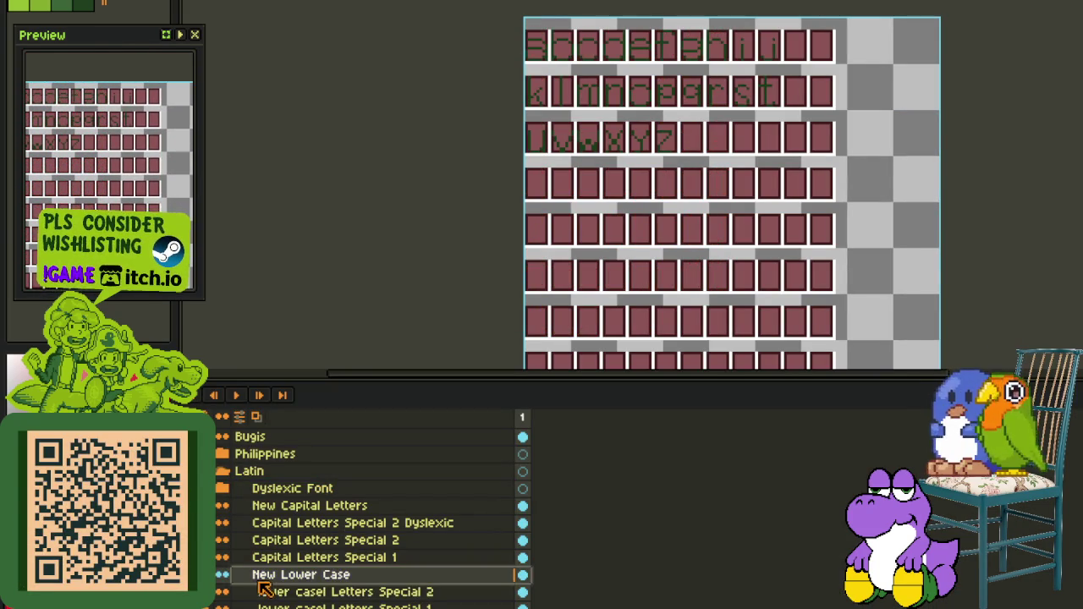
pyautogui.press('Tab')
pyautogui.moveTo(689, 111)
pyautogui.mouseDown()
pyautogui.moveTo(631, 228)
pyautogui.moveTo(607, 19)
pyautogui.moveTo(557, 392)
pyautogui.mouseUp()
pyautogui.scroll(2, 525, 261)
pyautogui.scroll(1, 533, 237)
pyautogui.scroll(1, 542, 212)
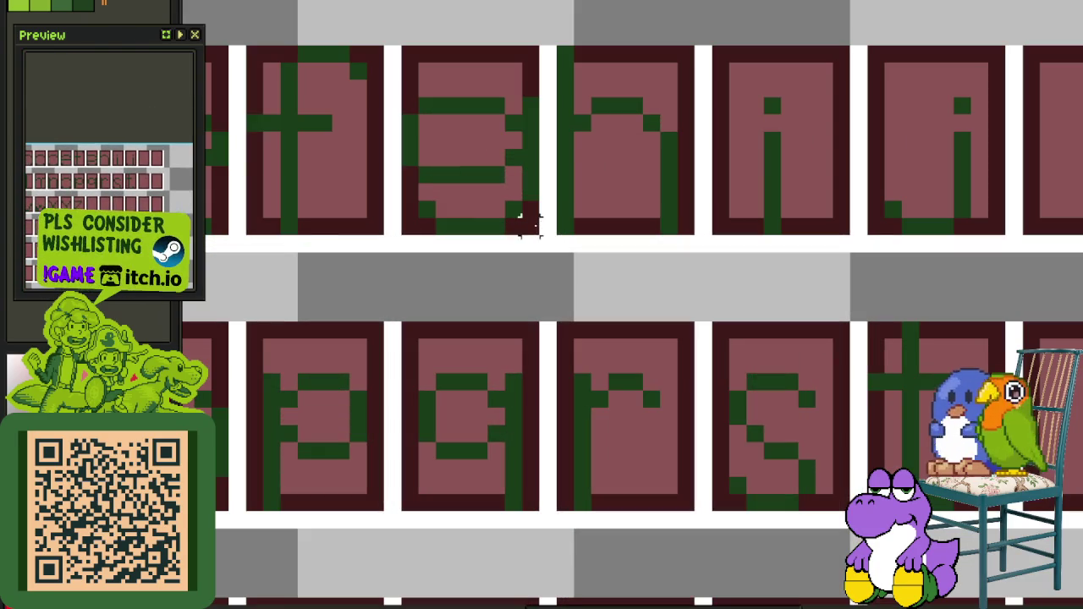